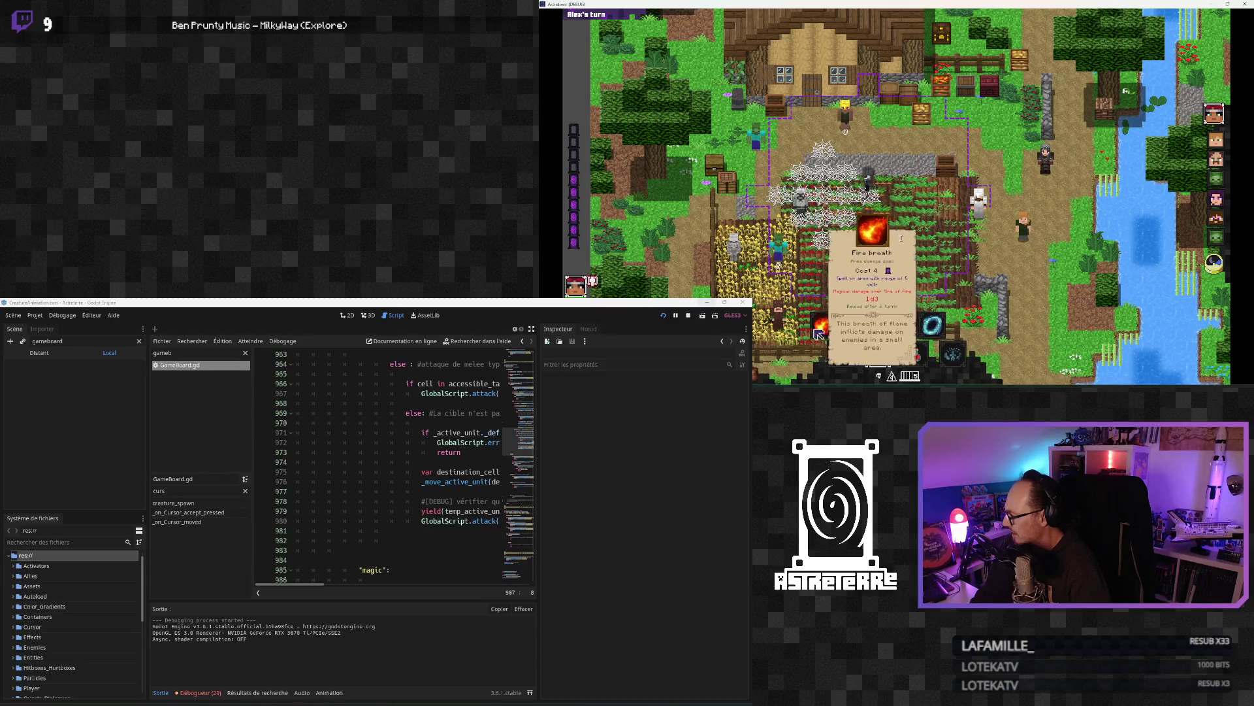
Step: Hide the side docks so GameBoard.gd's attack-type matching code fills the editor
click(824, 324)
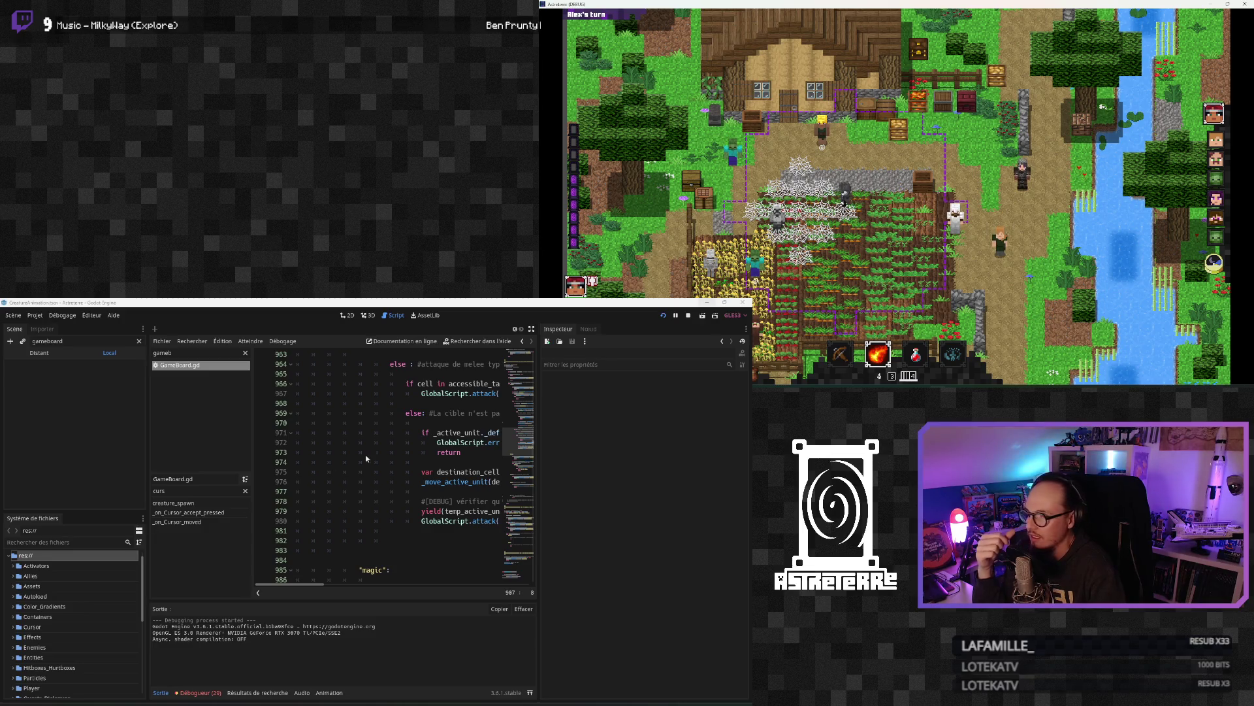
click(360, 434)
scroll(392, 424, up, 3)
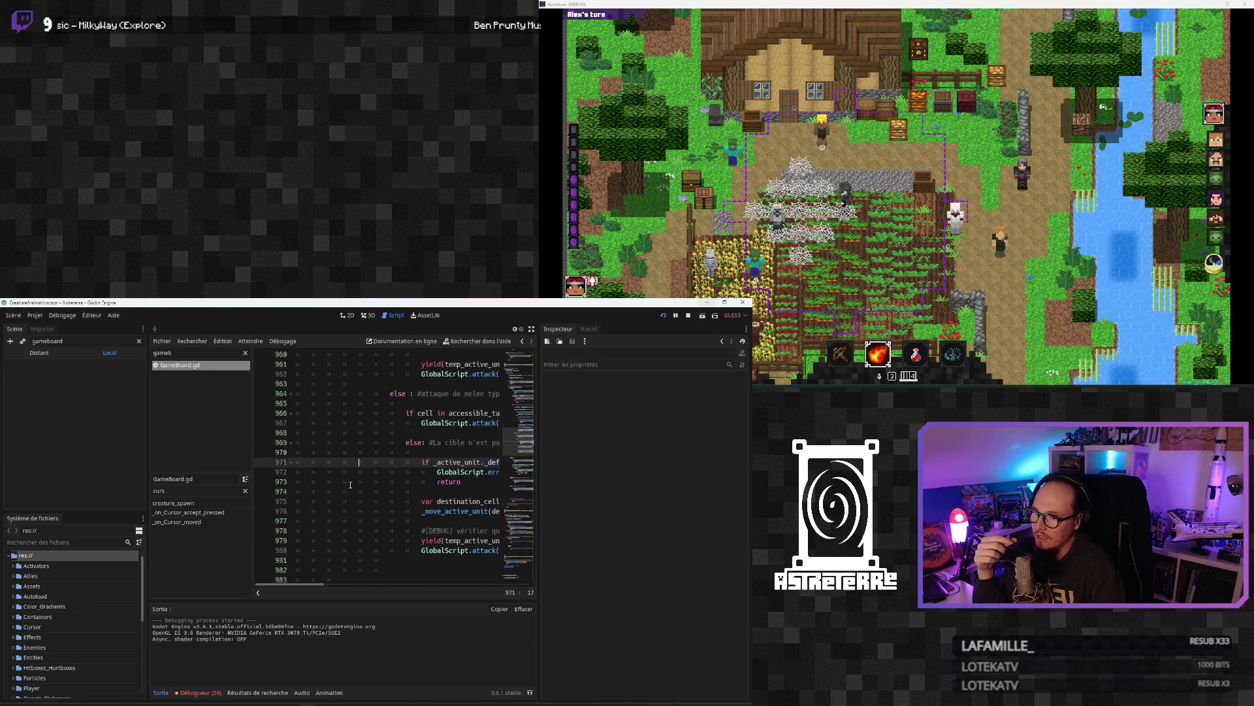
click(531, 330)
scroll(304, 491, up, 10)
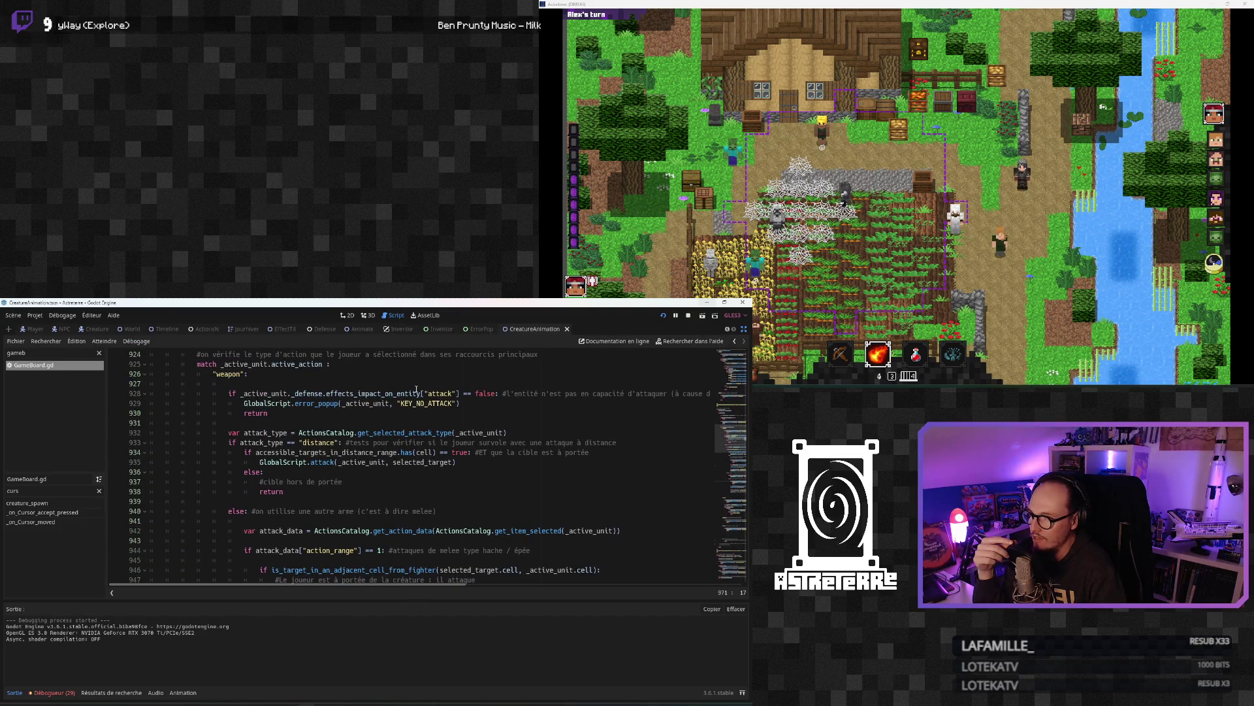
Step: In AnimatedSkin.gd, insert a blank line under the "paralyze" case on line 202
click(360, 329)
click(267, 511)
scroll(264, 512, down, 11)
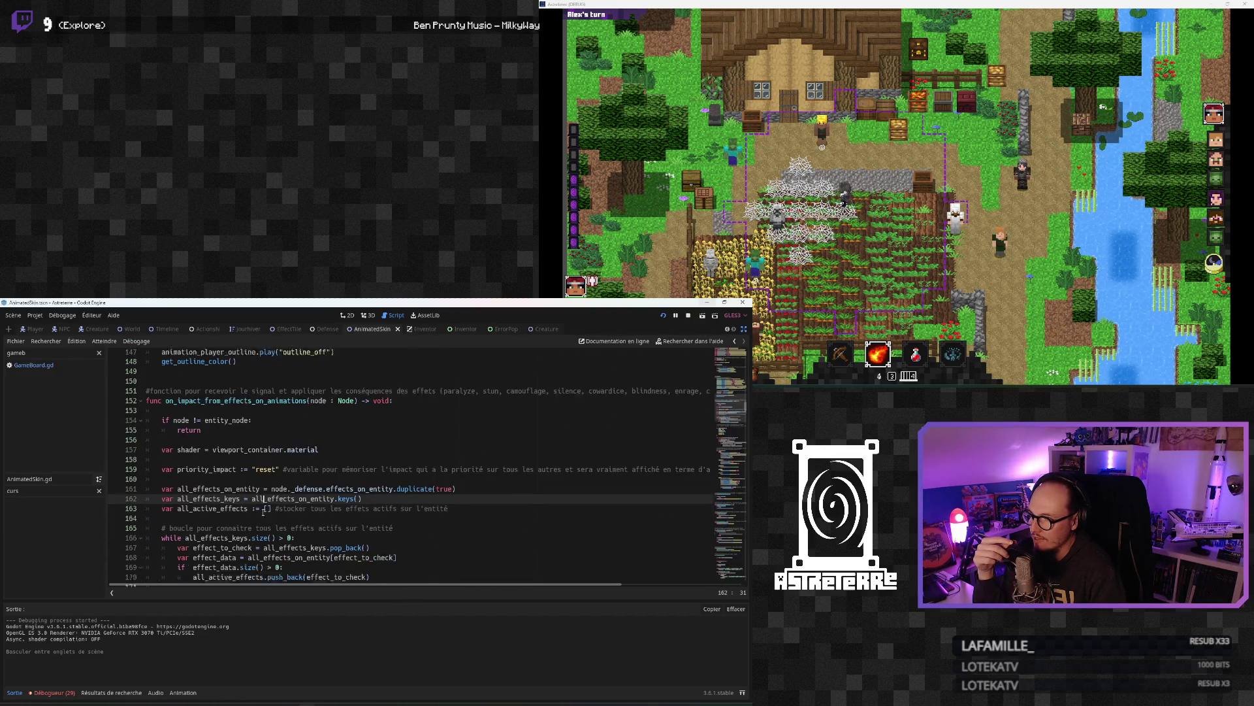
scroll(263, 512, down, 9)
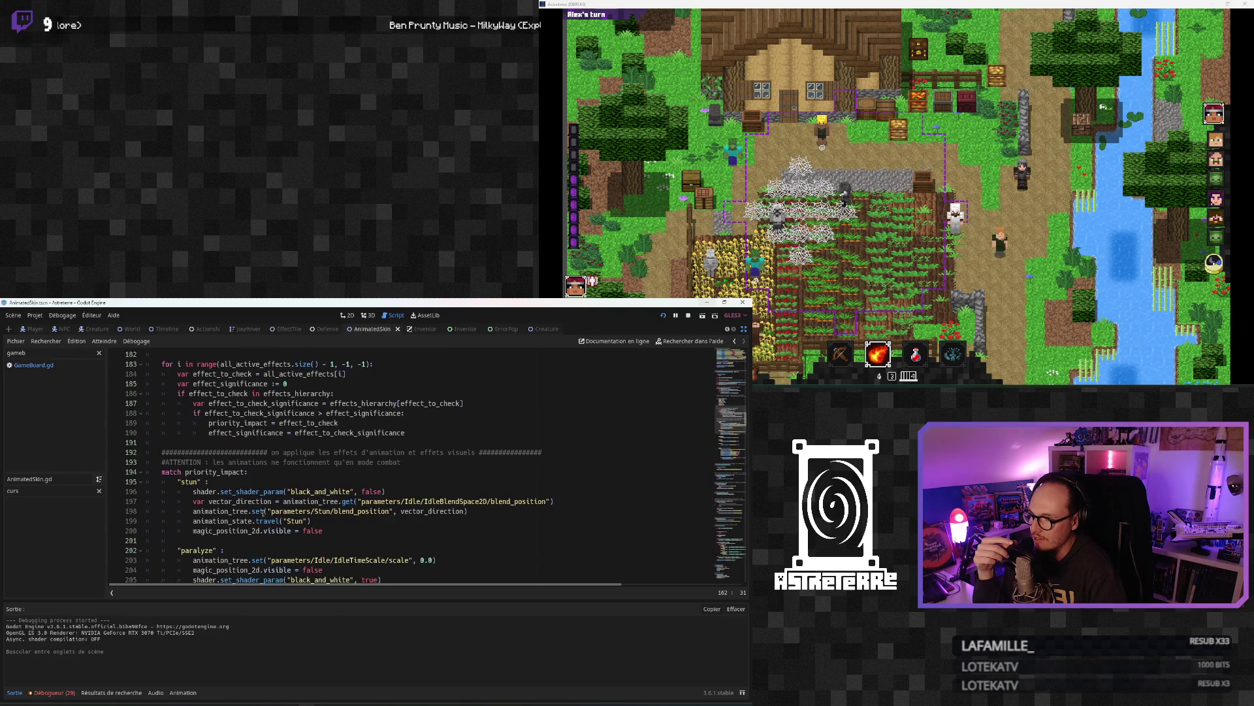
scroll(263, 512, down, 1)
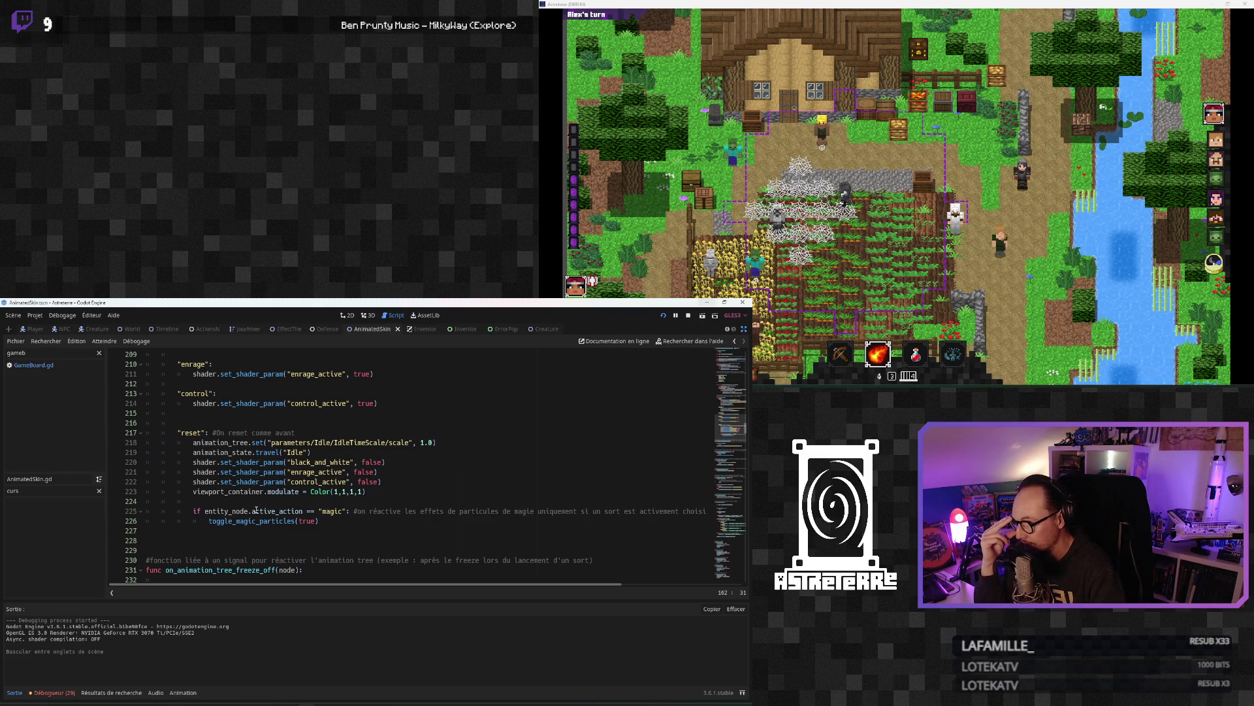
scroll(255, 510, up, 2)
scroll(252, 510, up, 6)
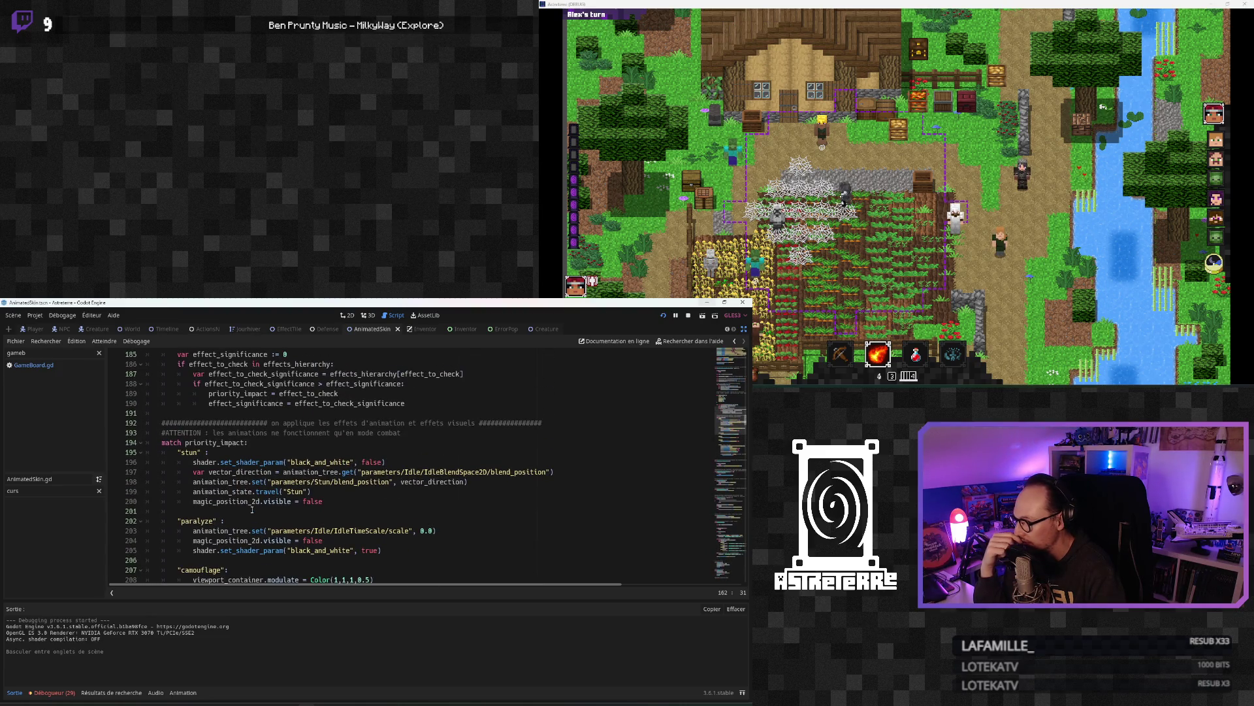
scroll(252, 510, down, 2)
click(235, 463)
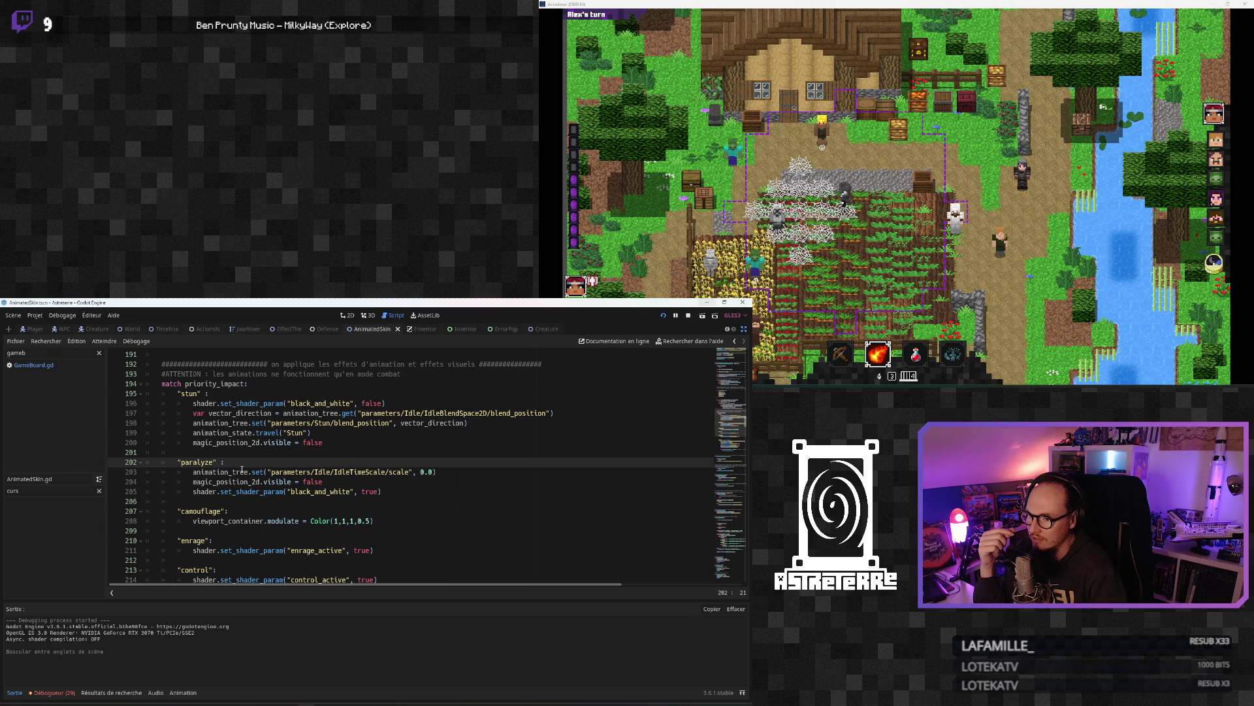
key(Return)
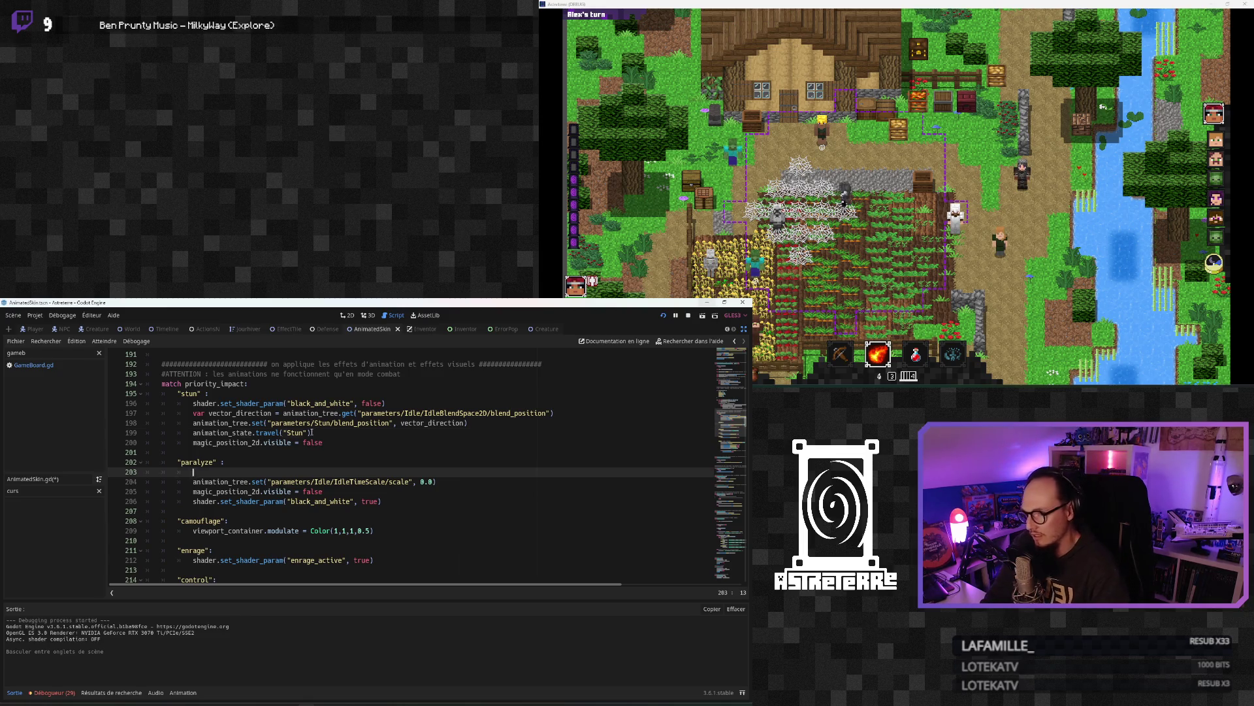
Step: Copy line 199's travel call to line 203, changed to animation_state.travel("Idle")
drag(312, 432, 219, 433)
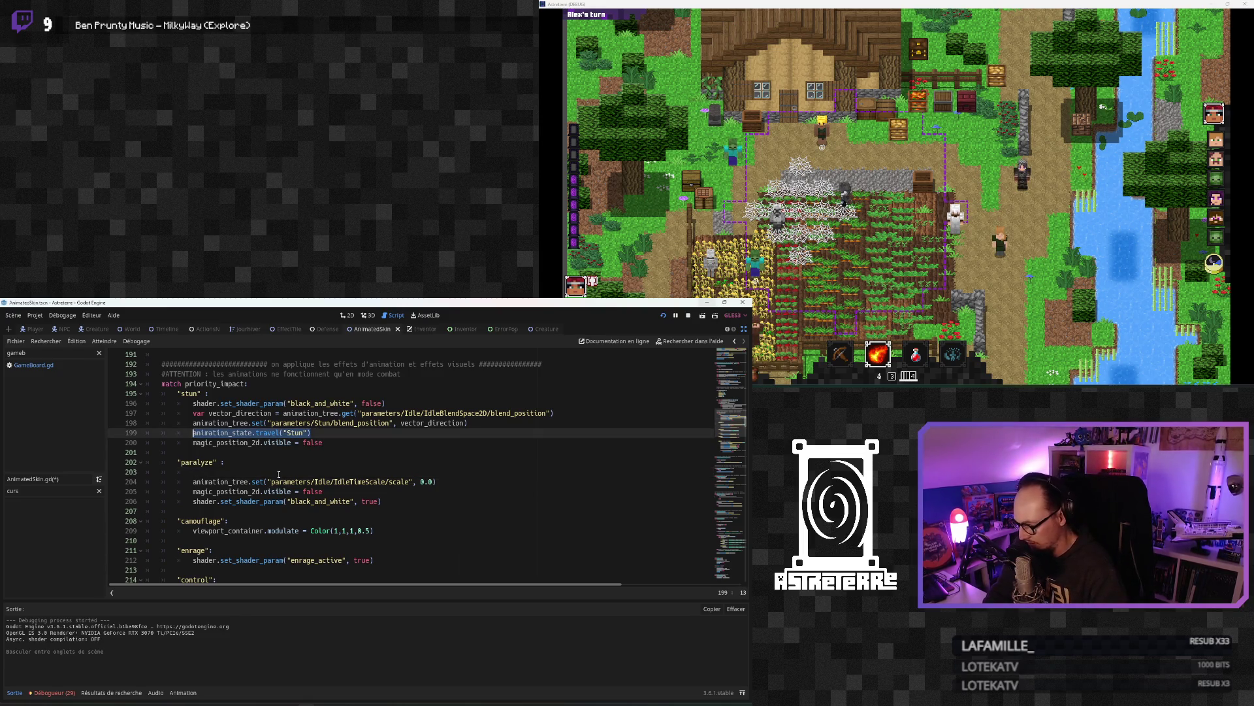
click(254, 472)
text(animation_state.travel("Stun"))
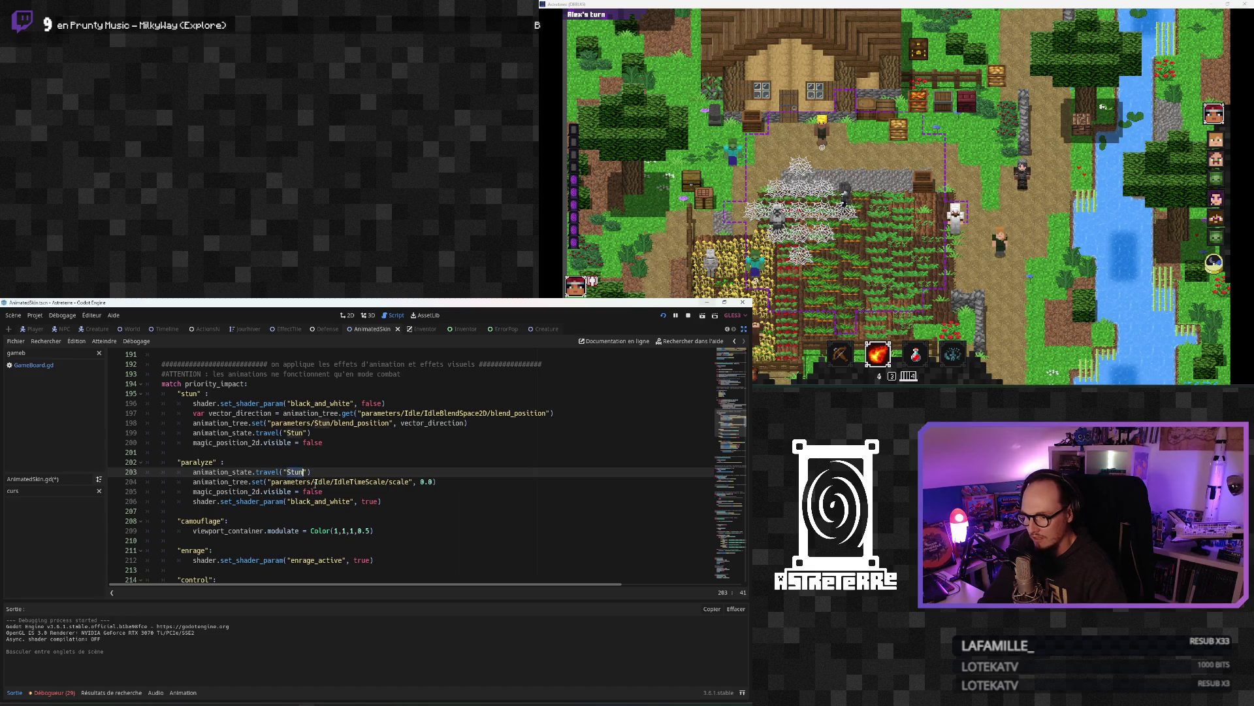
text(Idle)
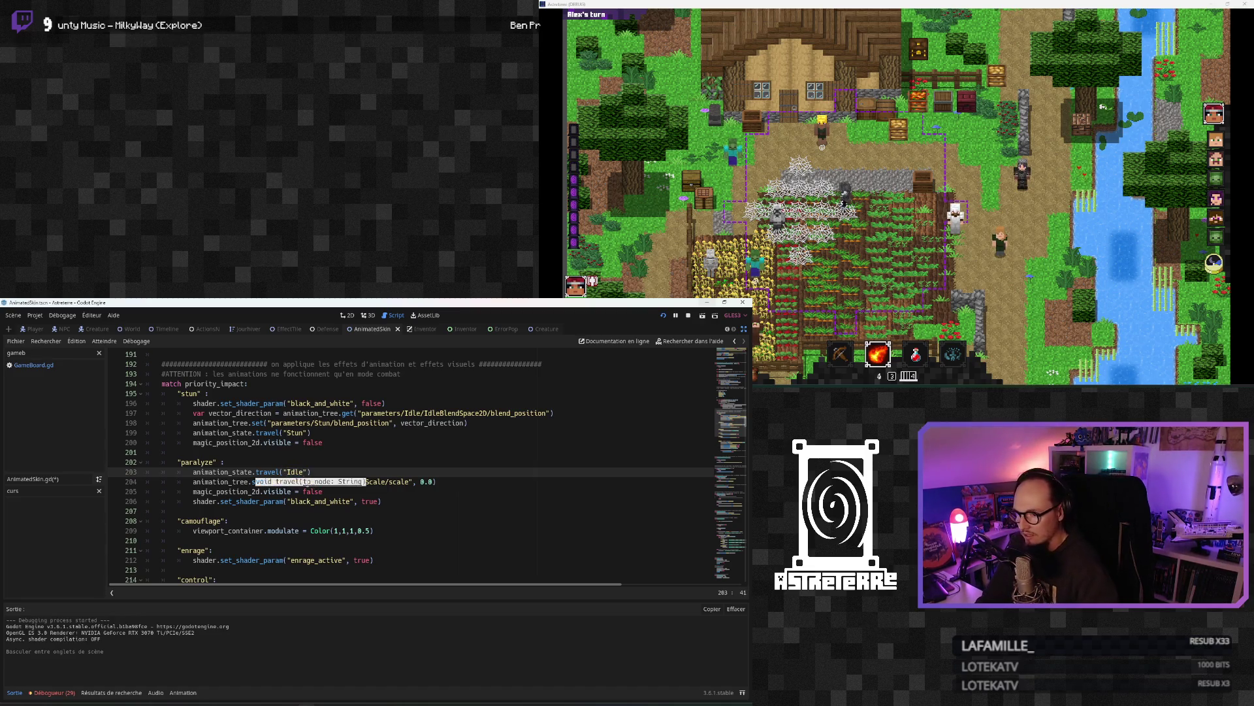
key(Down)
key(Down)
key(Down)
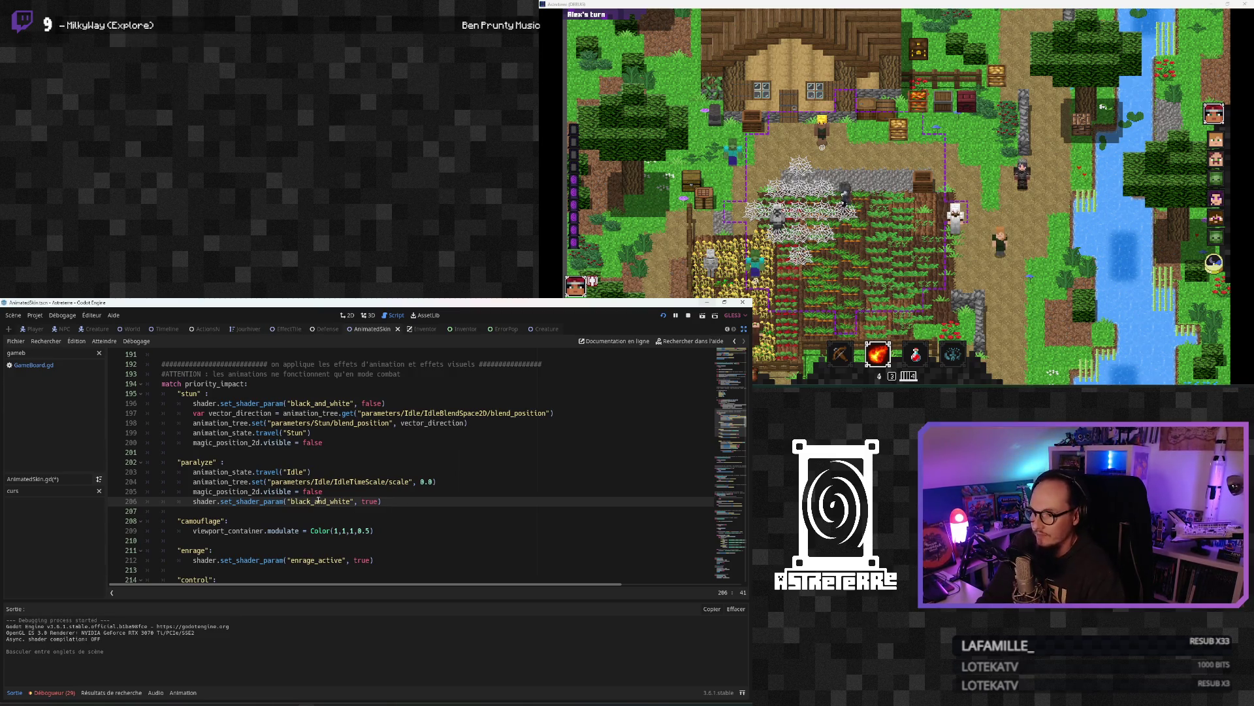
Step: Review the surrounding paralyze branch lines, then save AnimatedSkin.gd
scroll(318, 500, down, 2)
scroll(317, 499, up, 3)
click(372, 432)
click(363, 443)
click(303, 468)
click(305, 511)
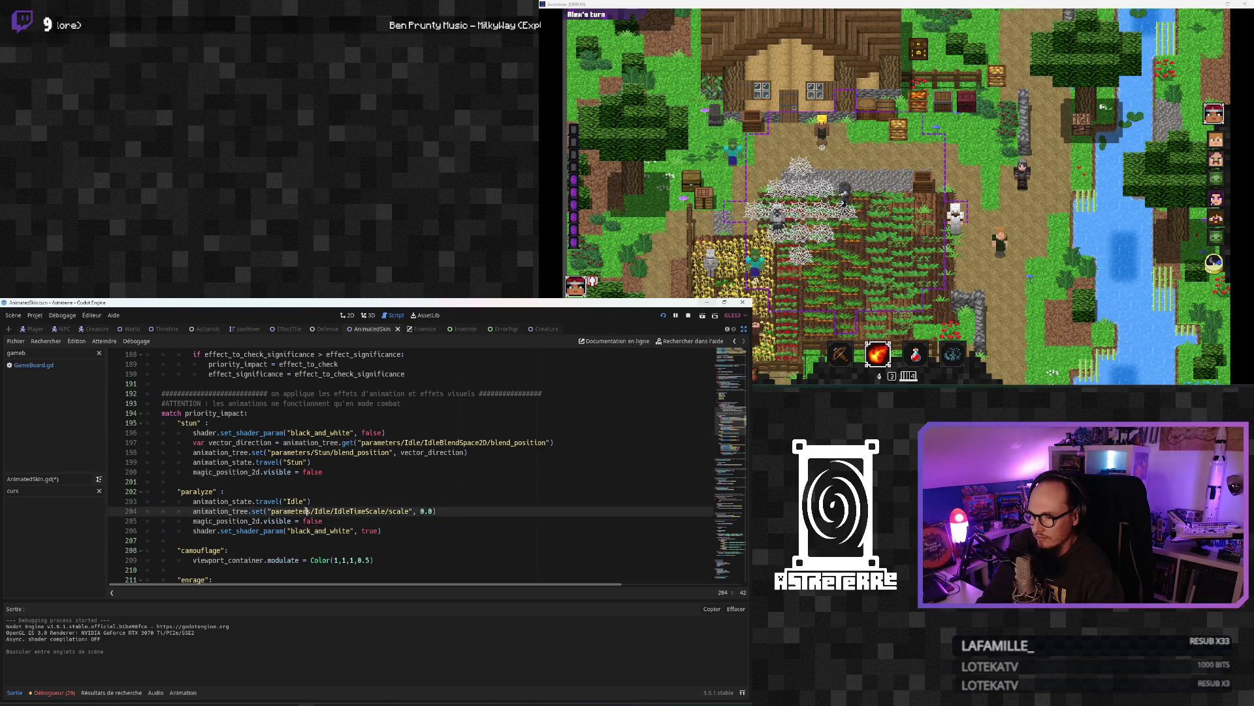
scroll(306, 510, down, 6)
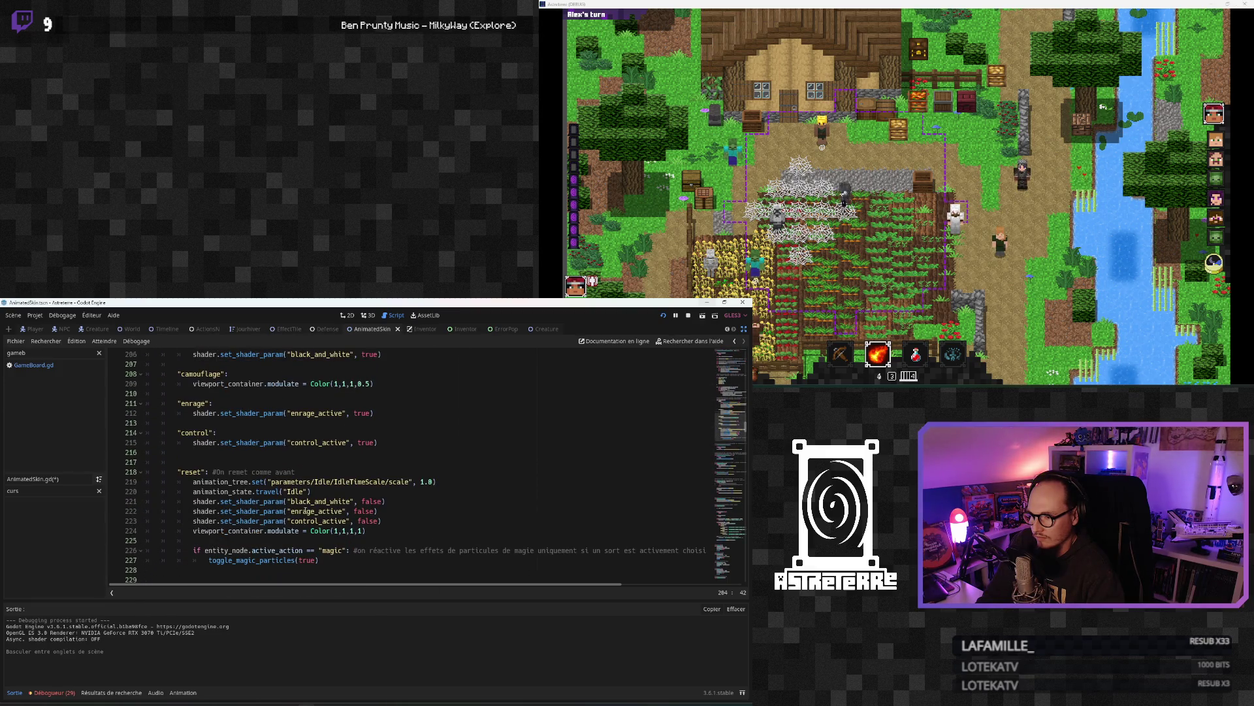
scroll(305, 510, up, 6)
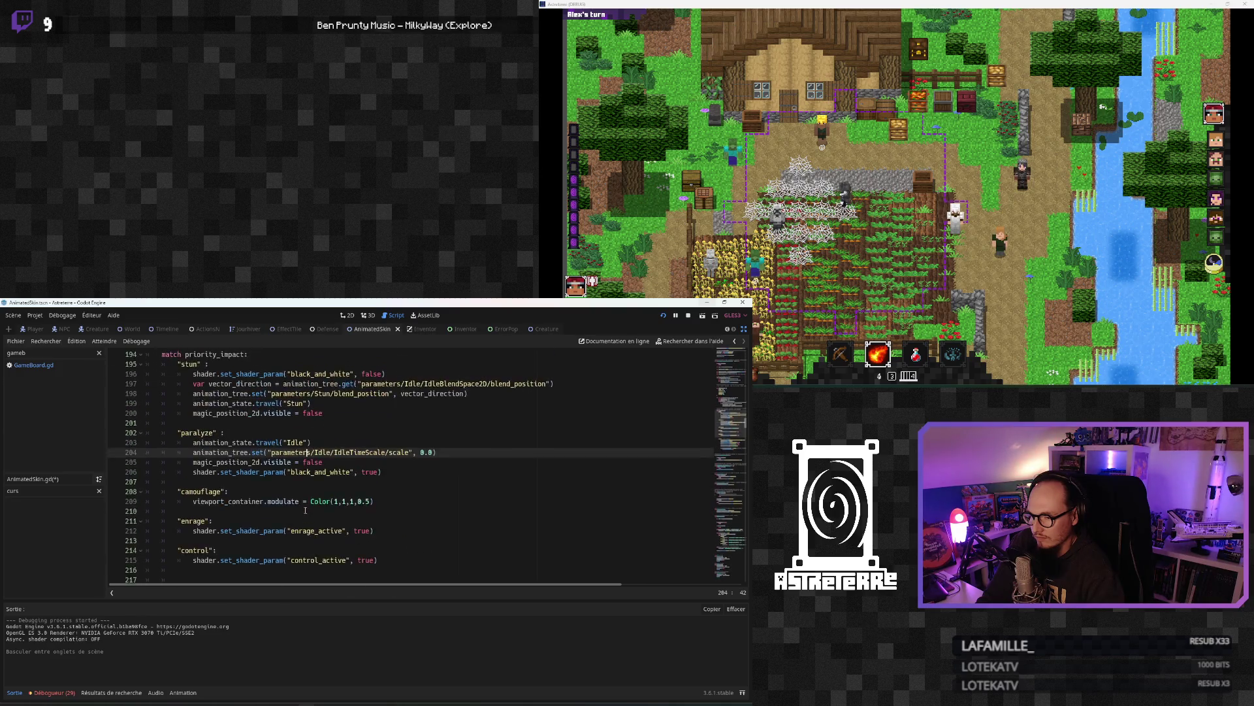
click(281, 462)
key(ctrl+s)
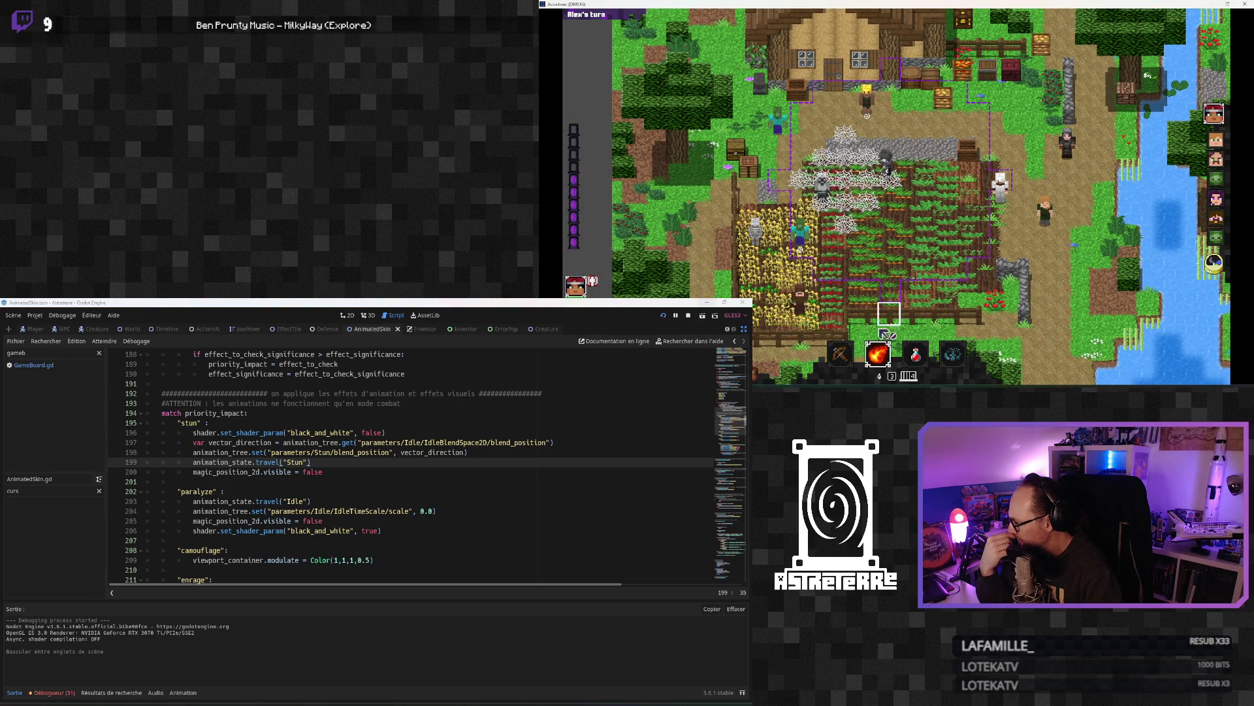
Step: Cast the spider web spell across the crop field, then close the game window
mouse_move(833, 333)
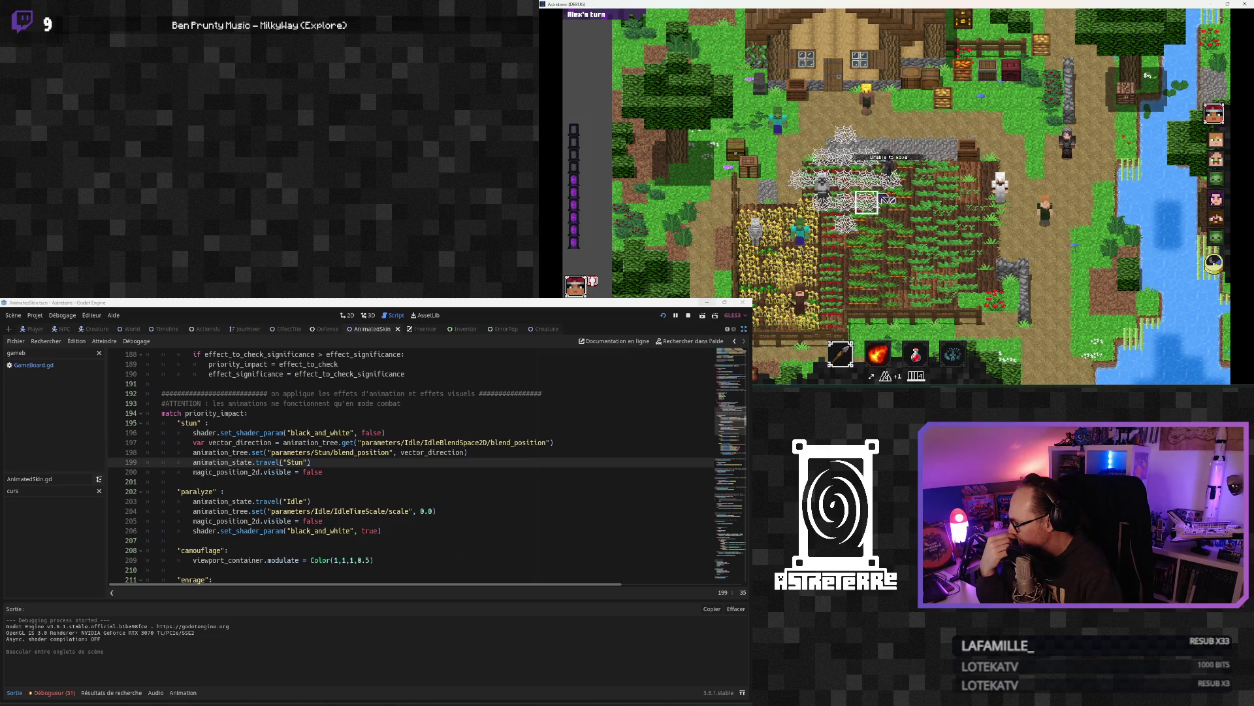
click(911, 247)
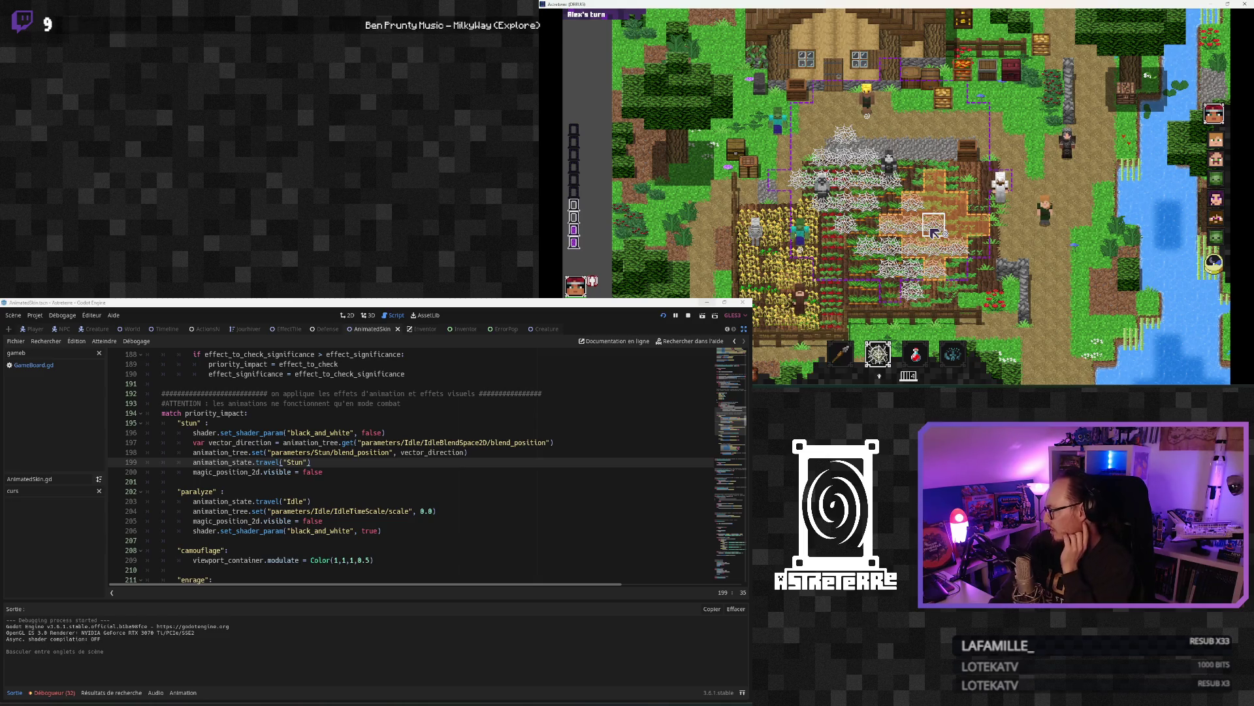
click(933, 230)
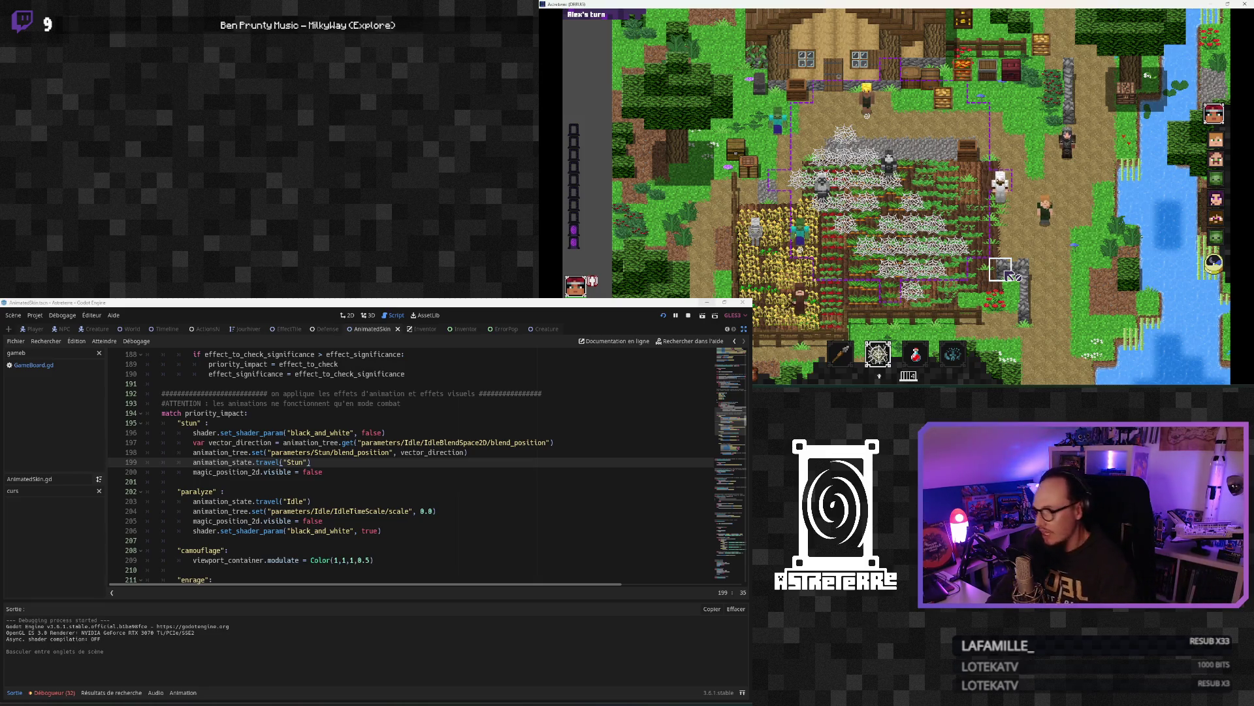
click(1245, 4)
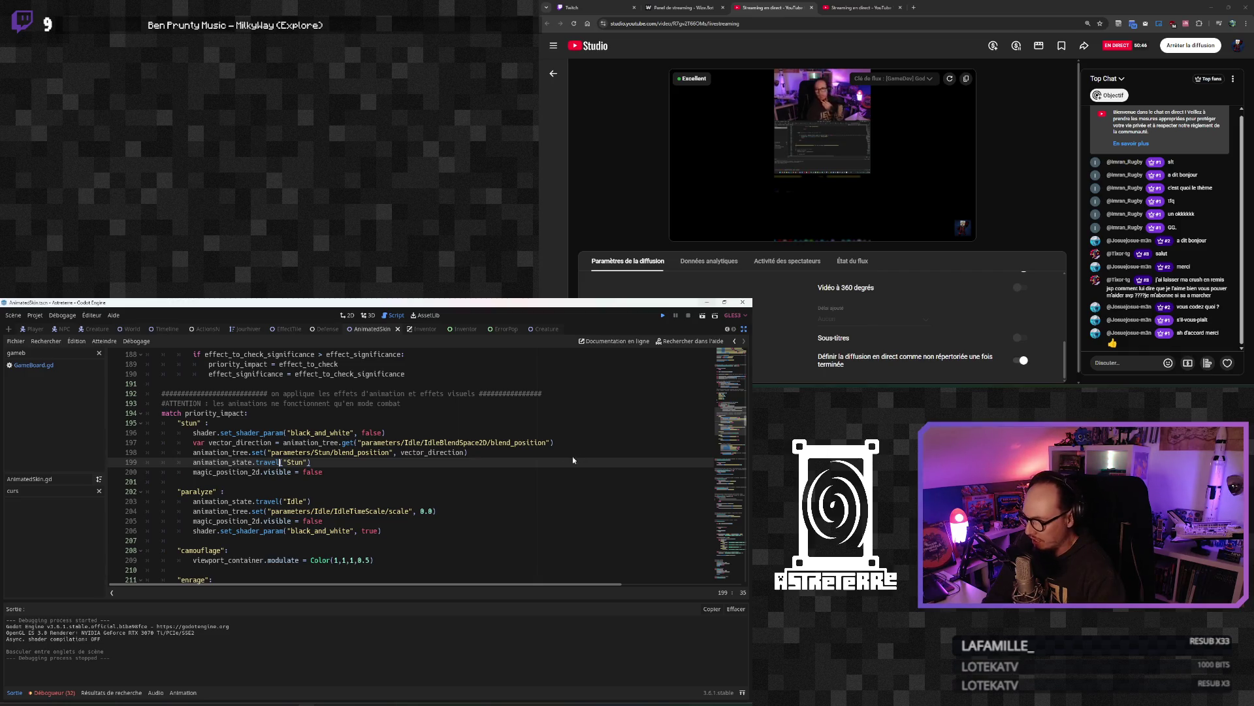
Step: Save the scene and relaunch the Astreterre game with Ctrl+S
key(ctrl+s)
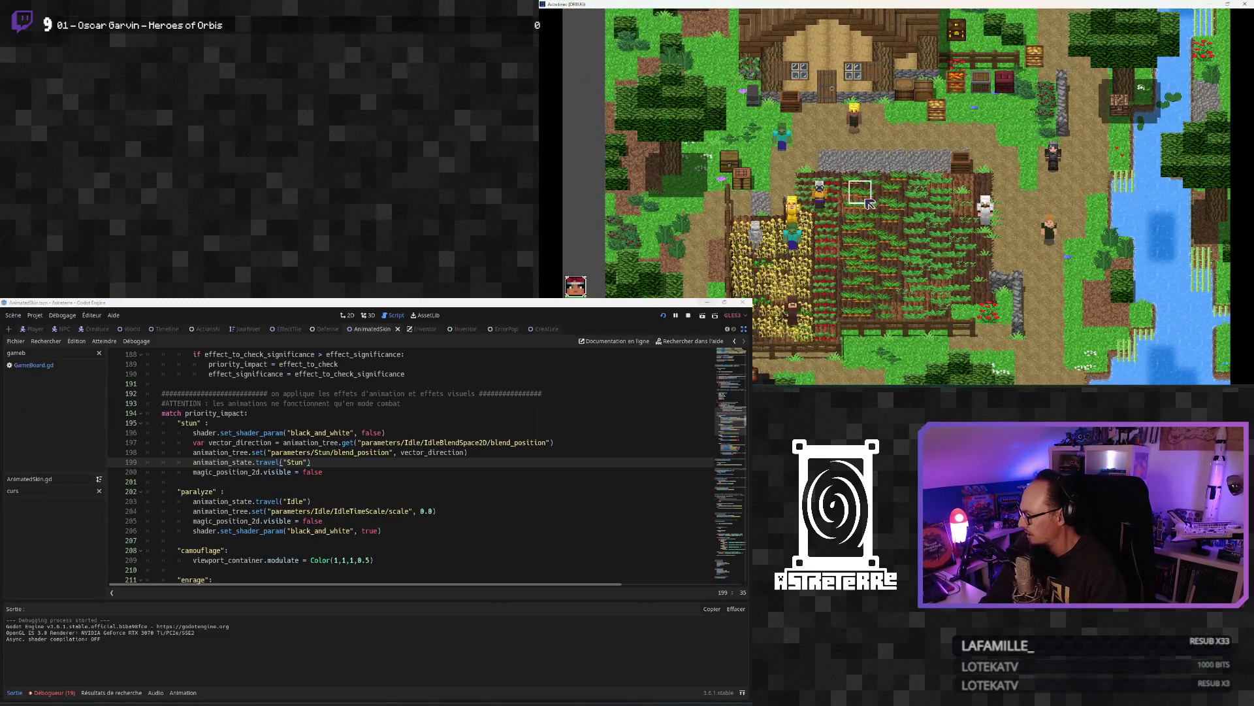
Step: Unequip the gold helmet, chestplate and leggings into the inventory
key(i)
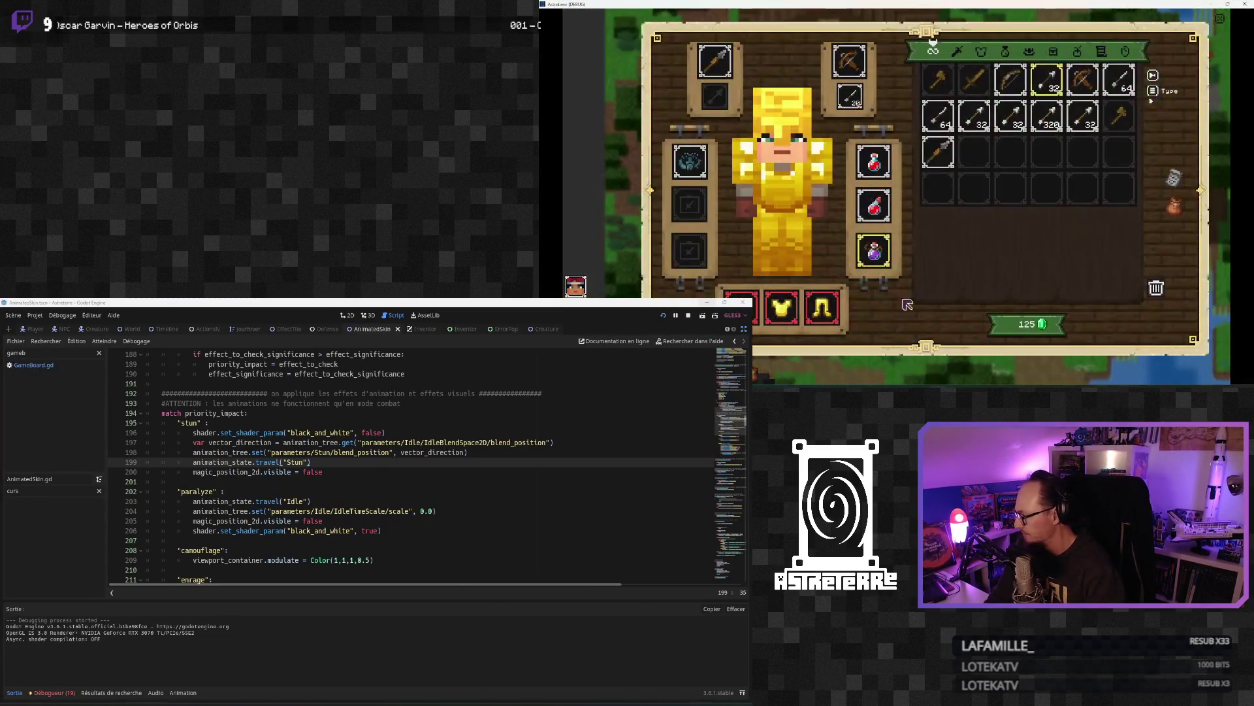
click(777, 313)
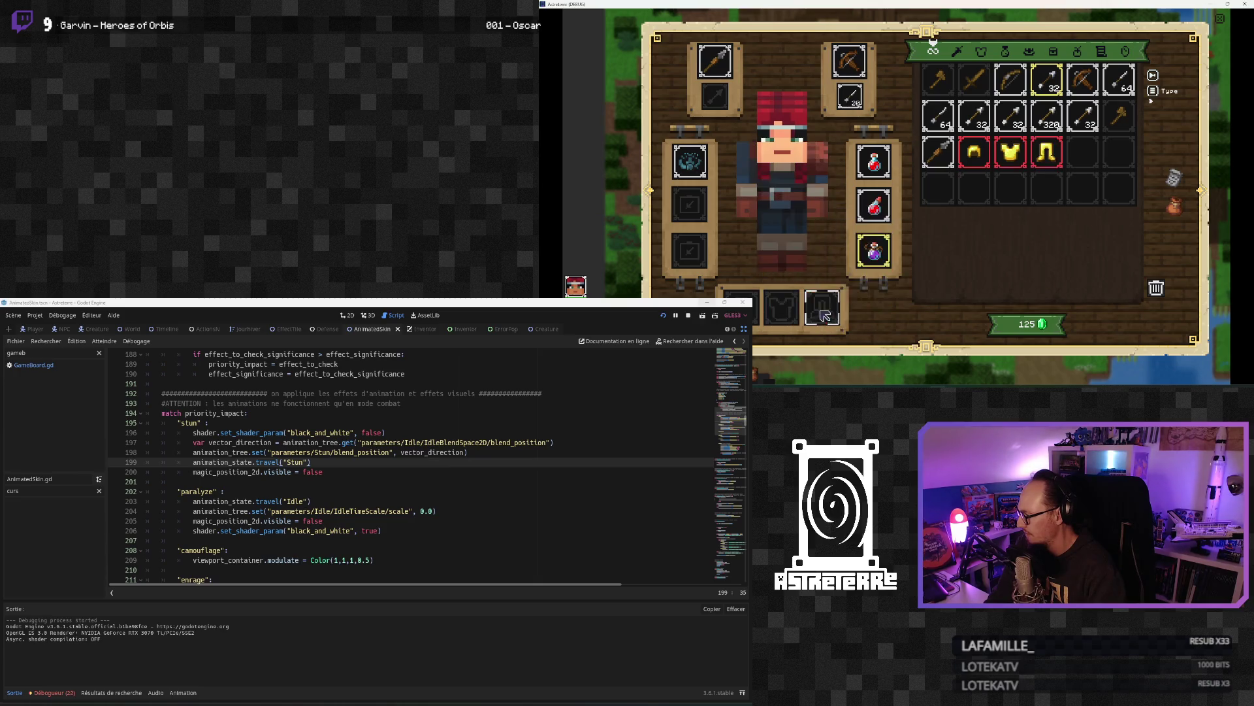
key(i)
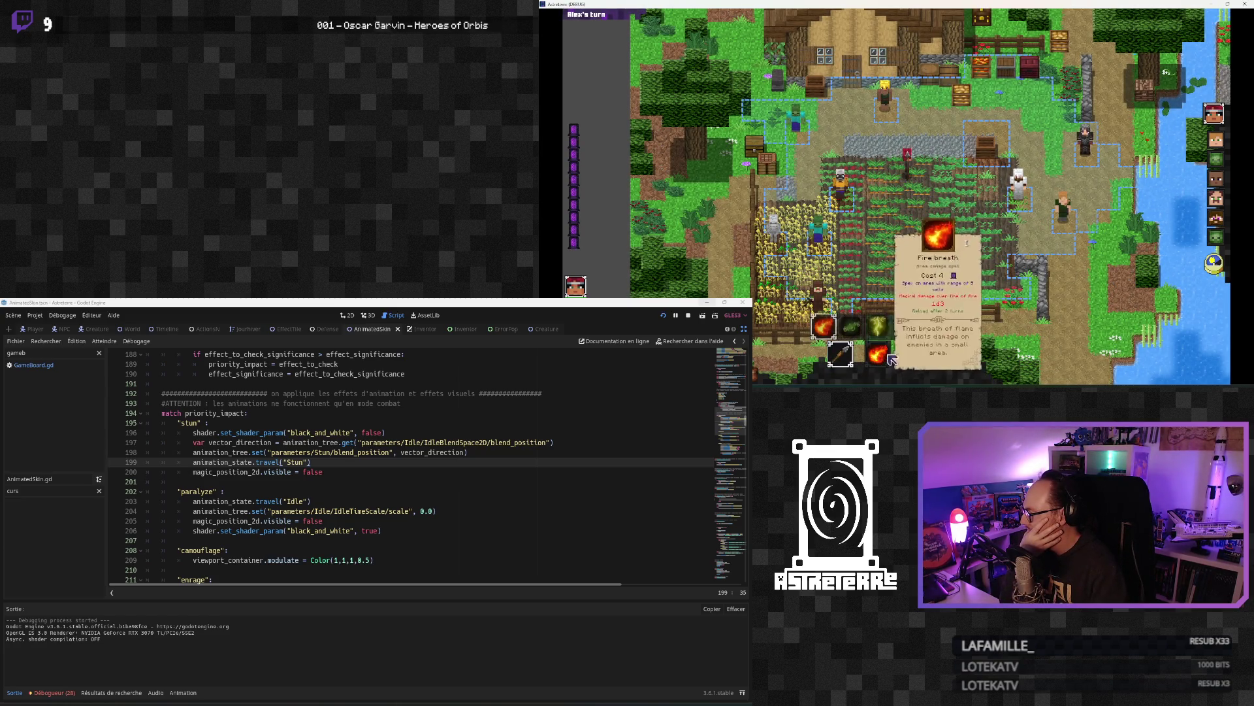
Step: Cast a diamond of spider webs on the field, then ready the fire spell
click(879, 353)
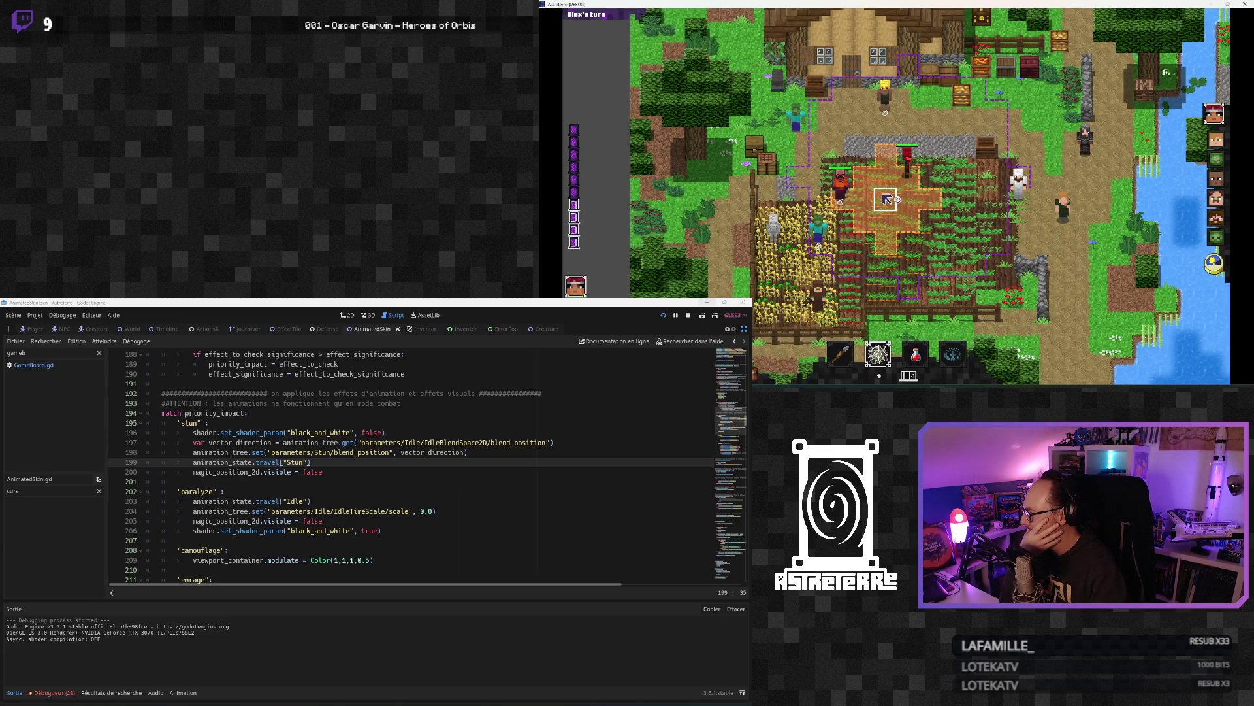
click(932, 249)
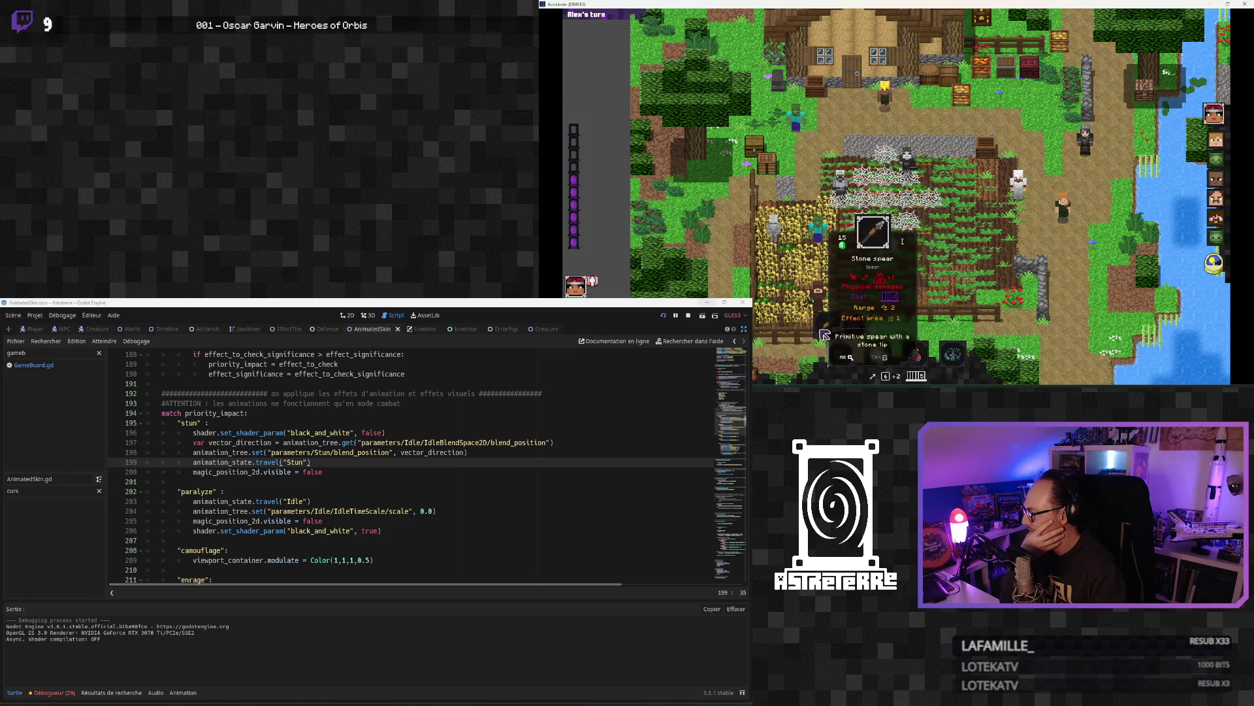
click(879, 356)
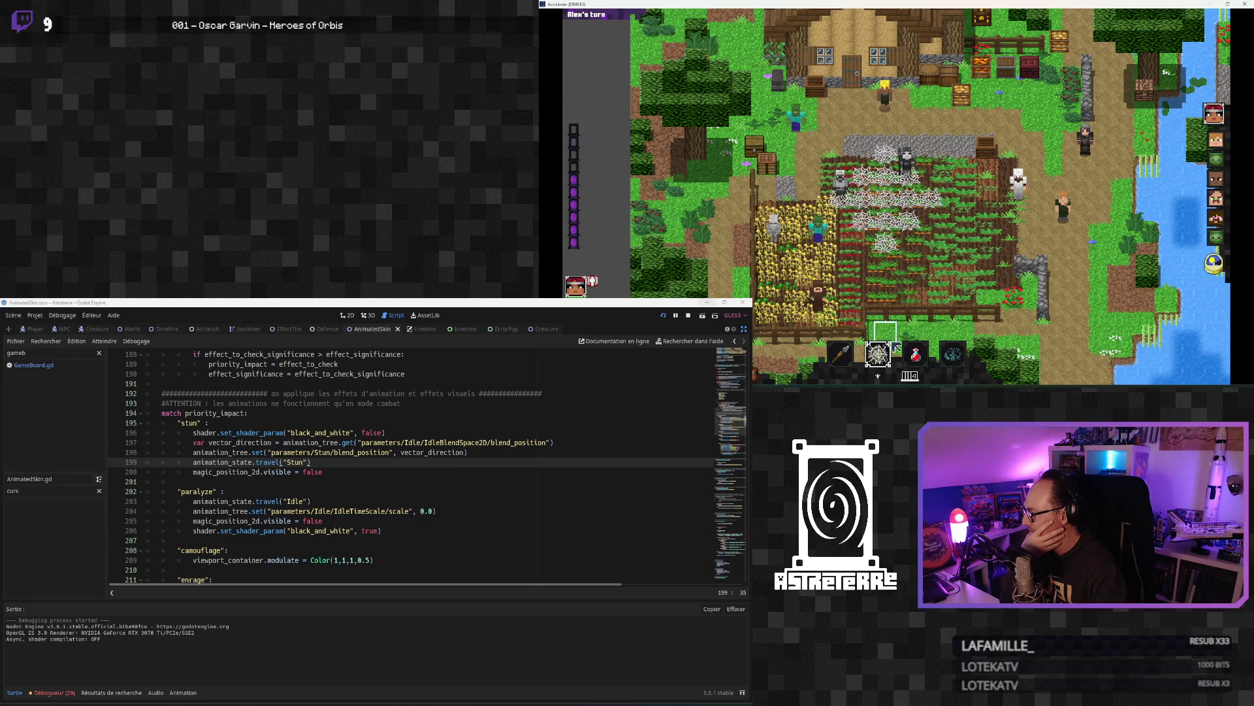
click(885, 330)
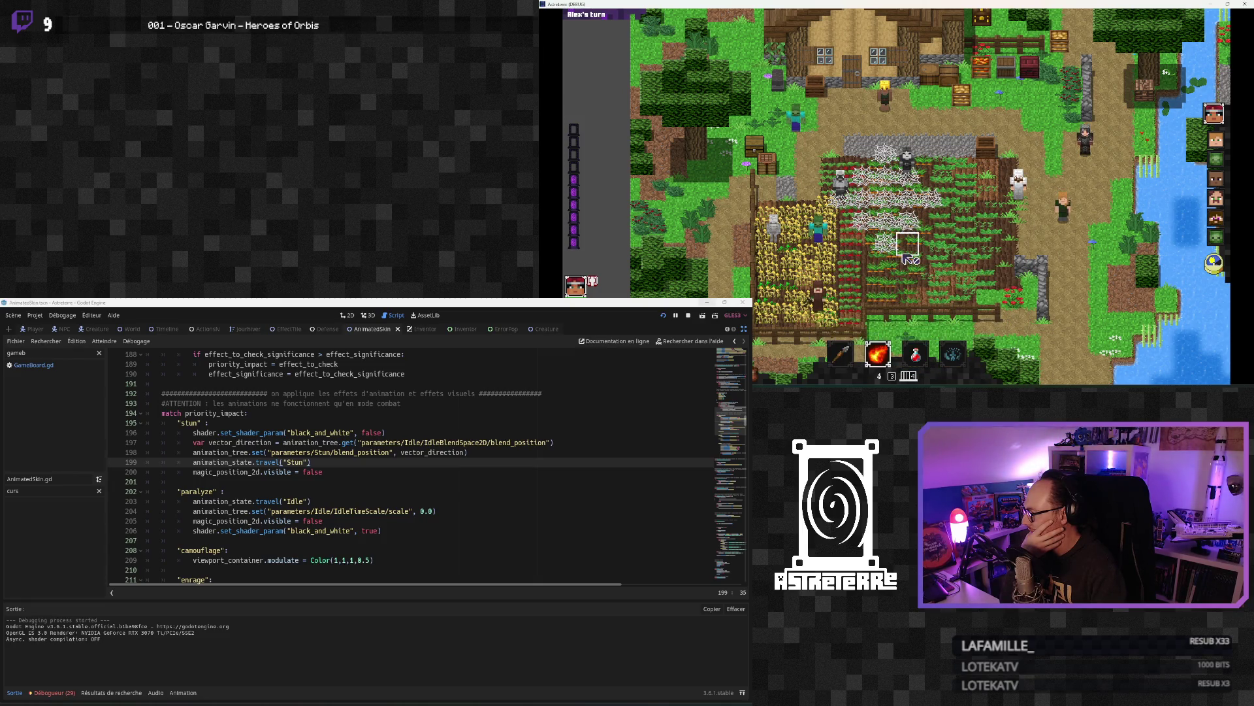
click(879, 354)
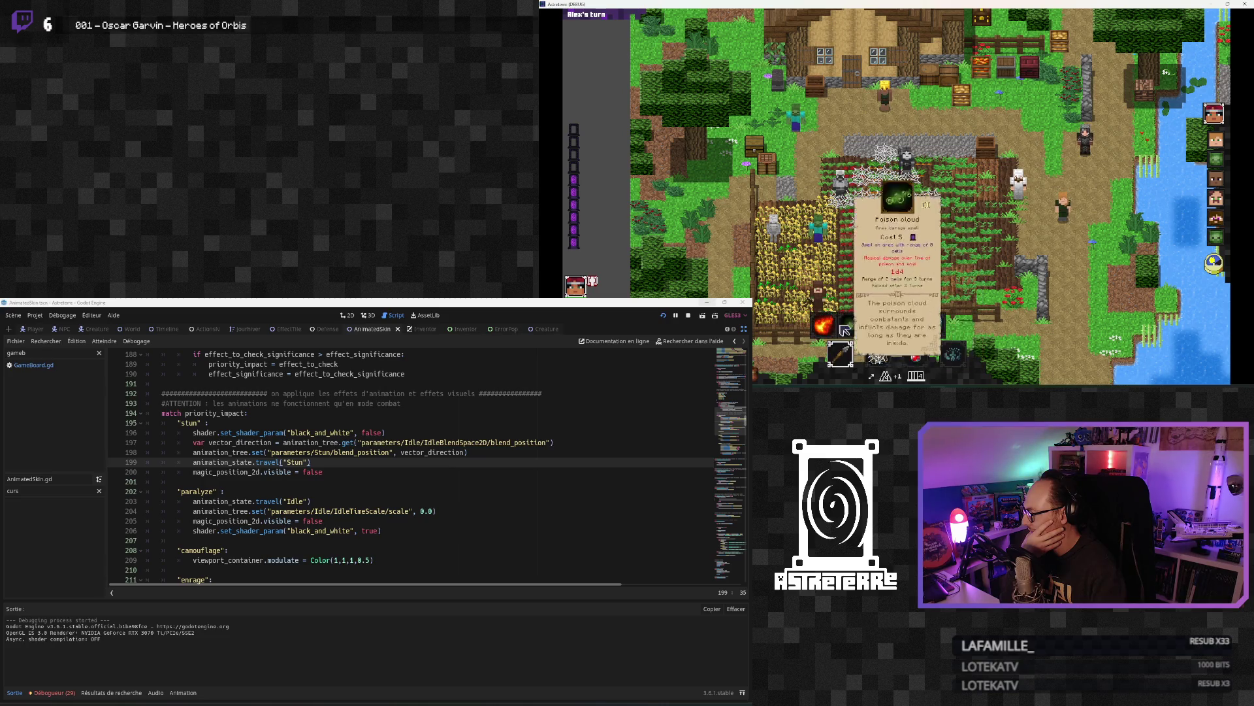
click(822, 331)
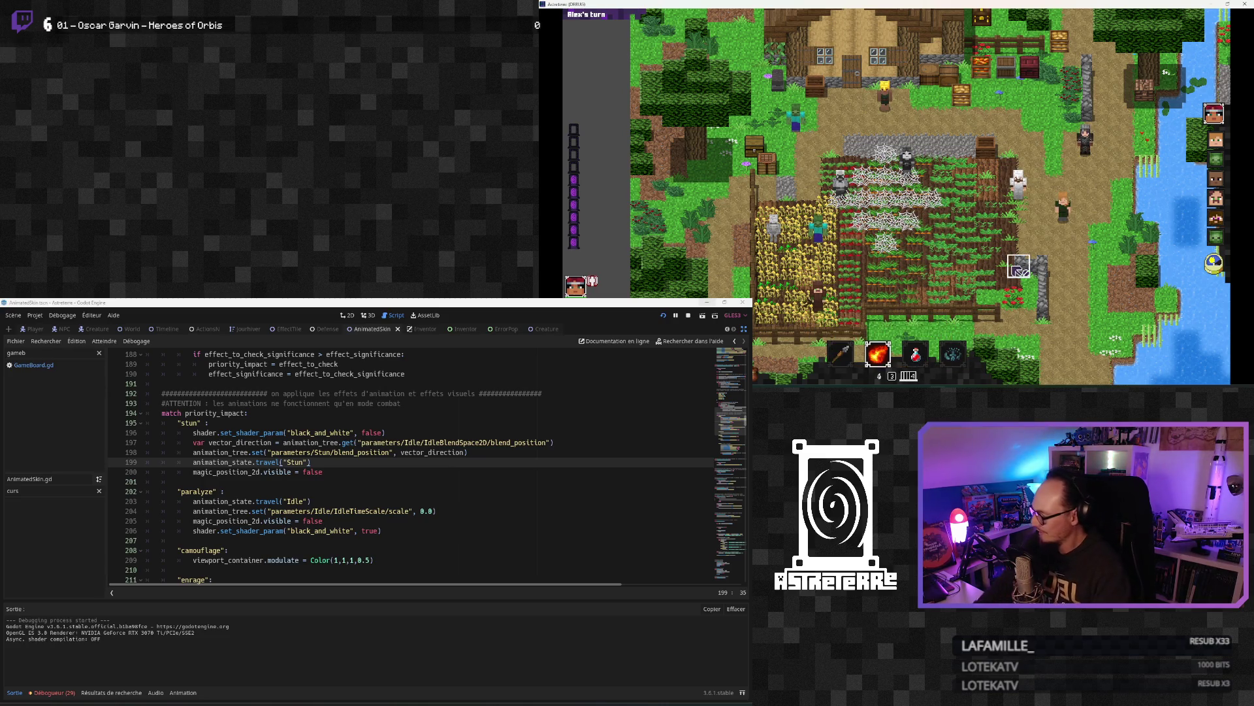
Step: Stun the player by running 'addaffect stun' in the debug console
key(quoteleft)
text(adf)
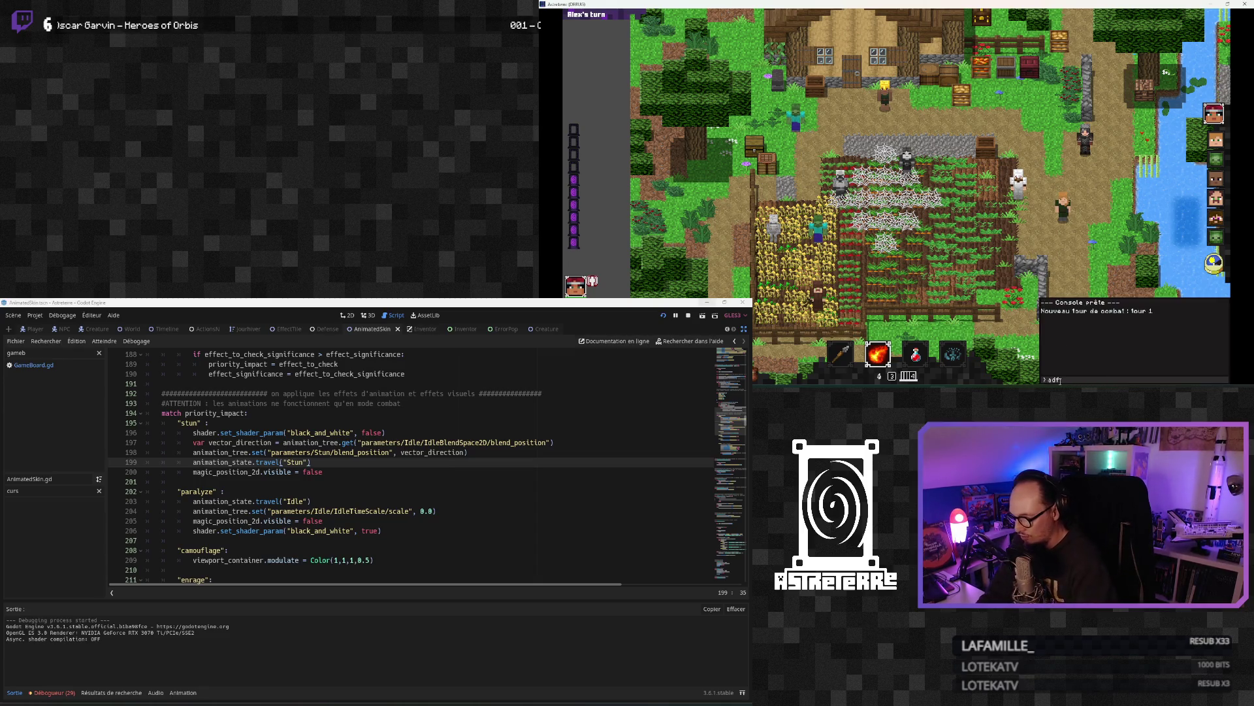
key(BackSpace)
text(deffect stun)
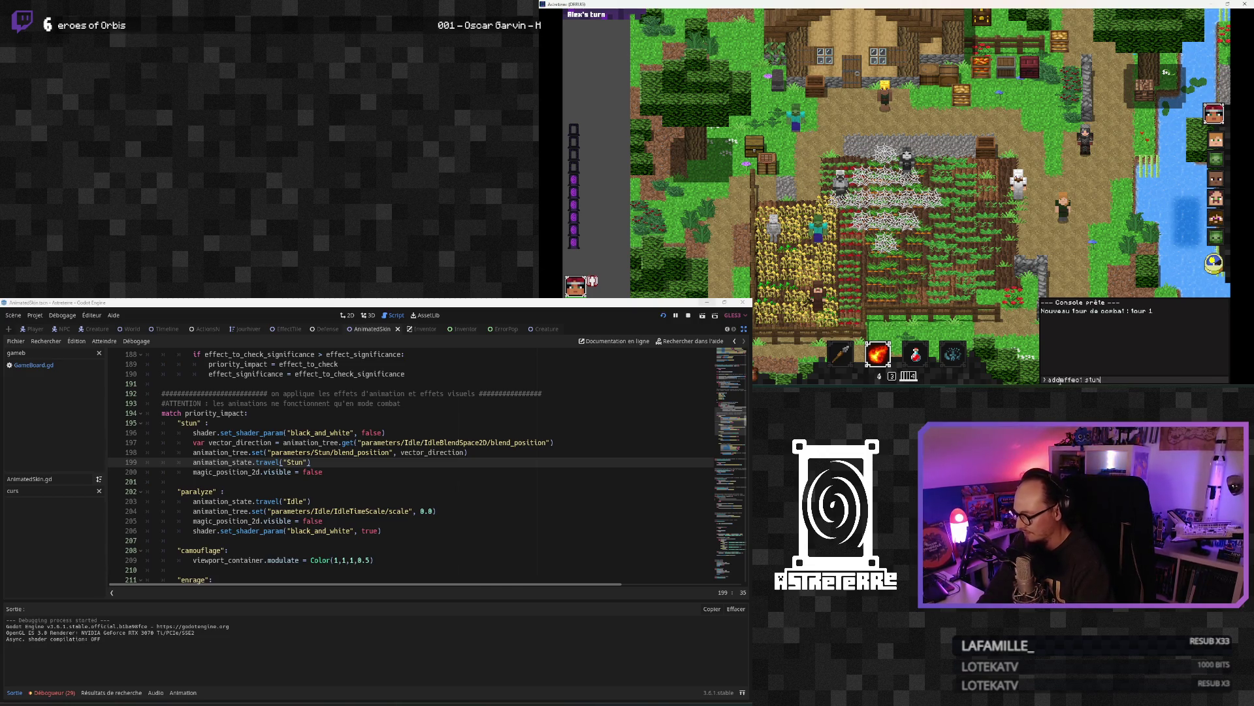
key(Return)
key(Escape)
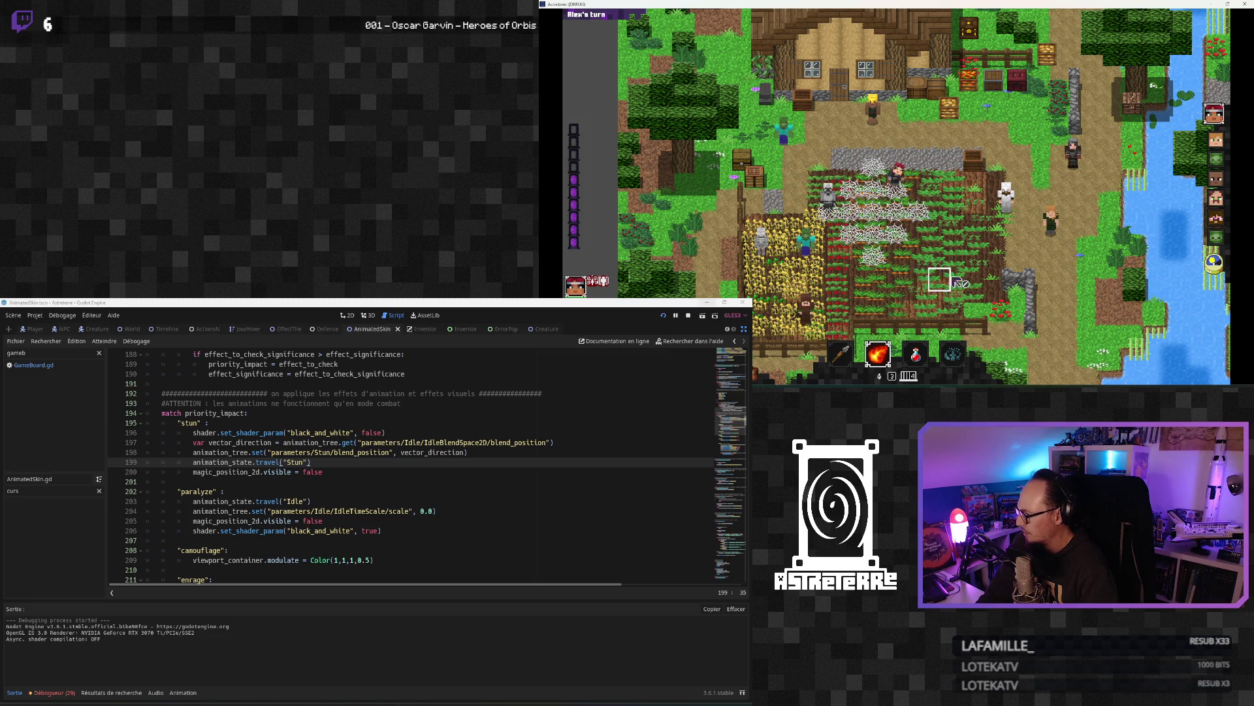
Step: Remove the stun with 'removeeffect stun' after a misspelled attempt fails
key(quoteleft)
key(quoteleft)
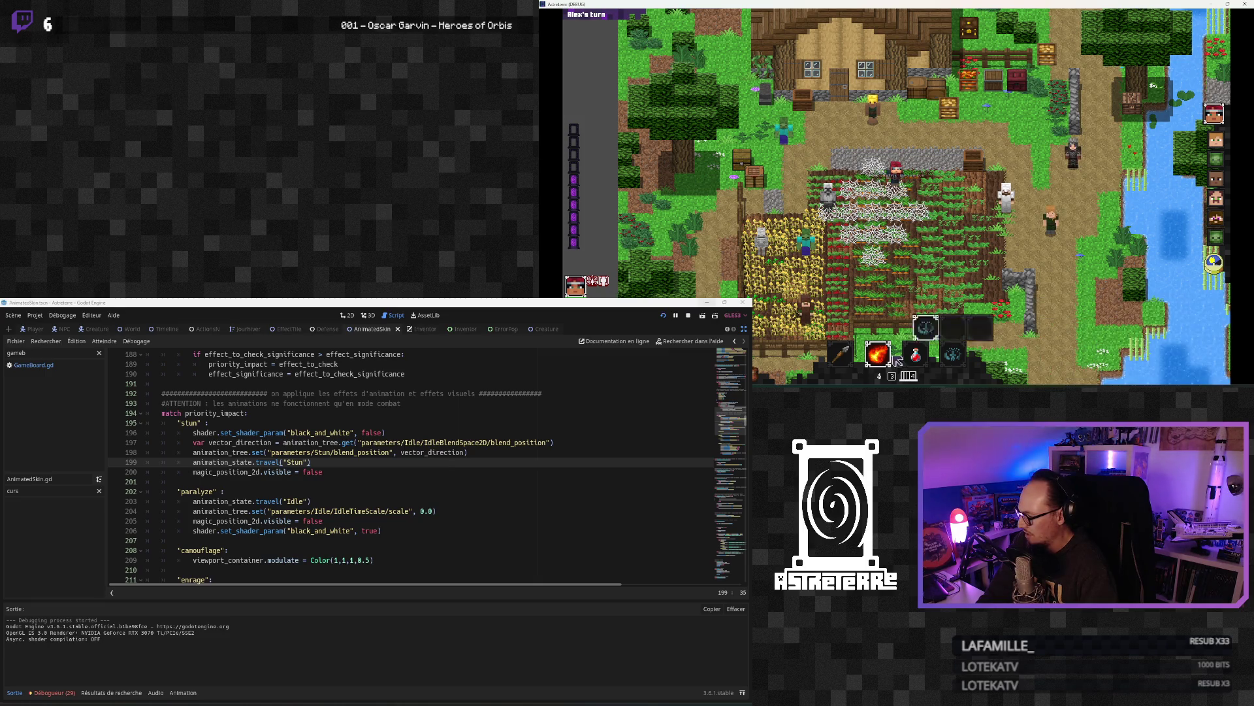
mouse_move(852, 331)
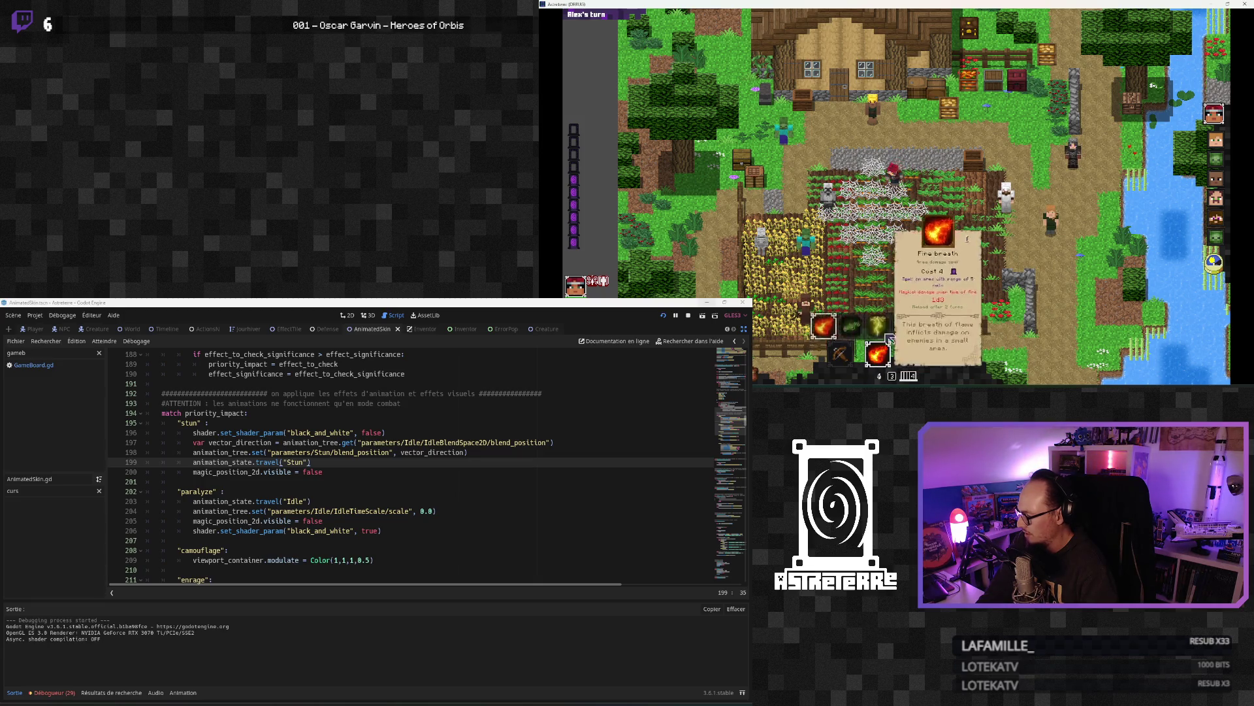
key(quoteleft)
text(removeffe)
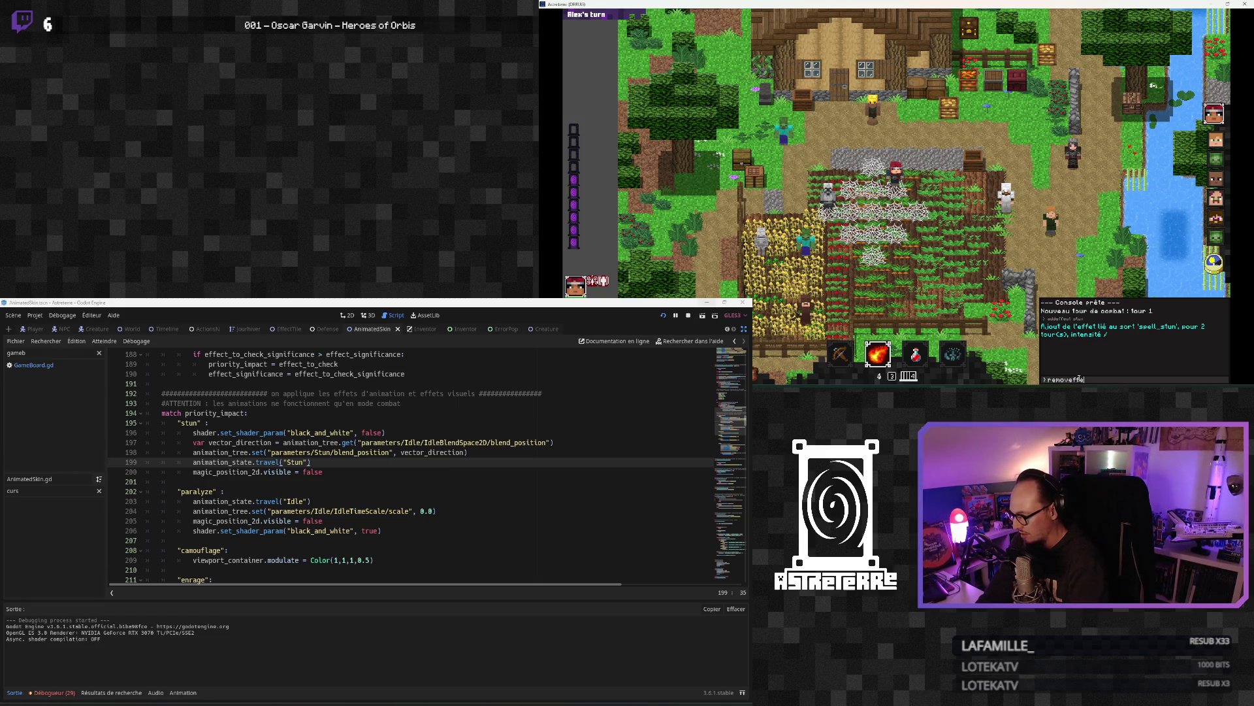
text(tun)
key(Return)
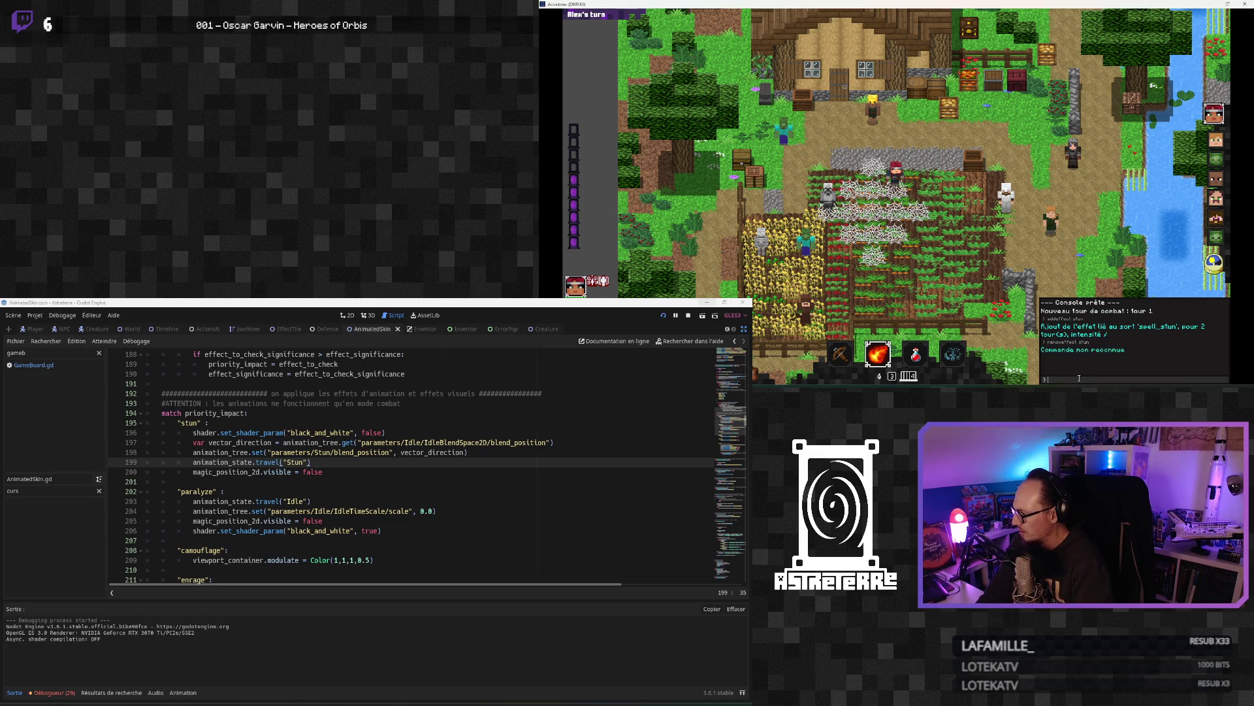
key(quoteleft)
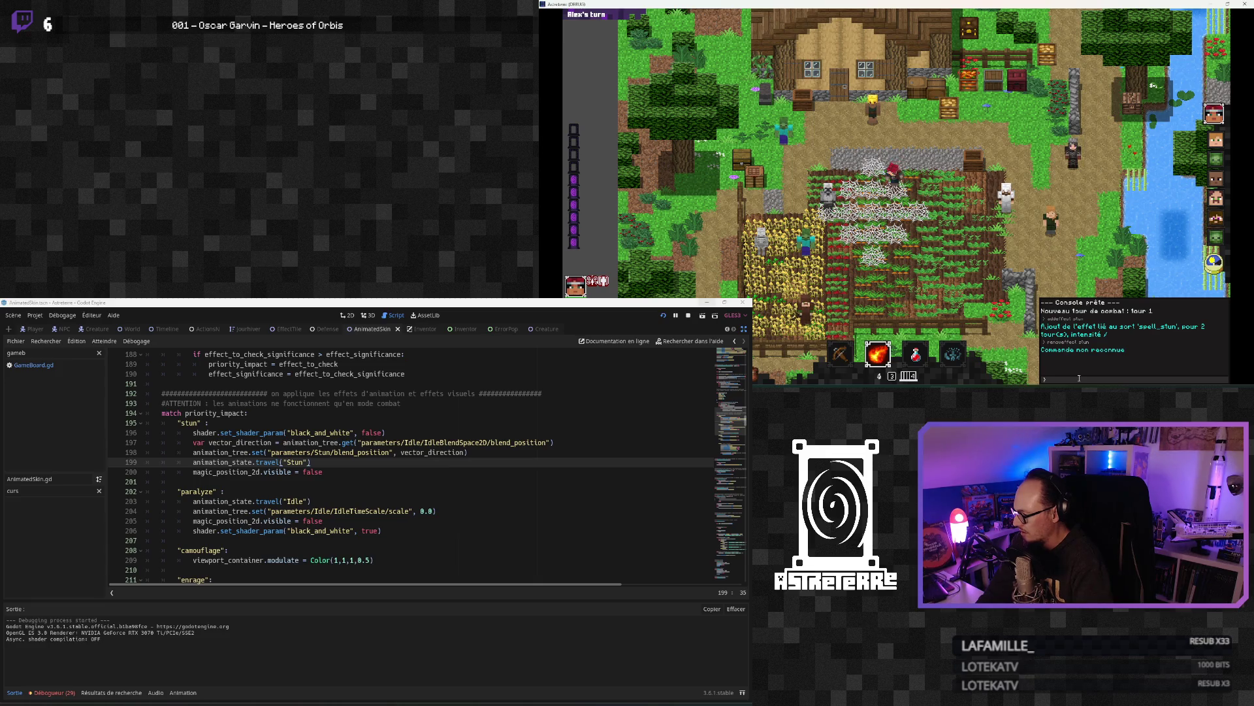
text(remo)
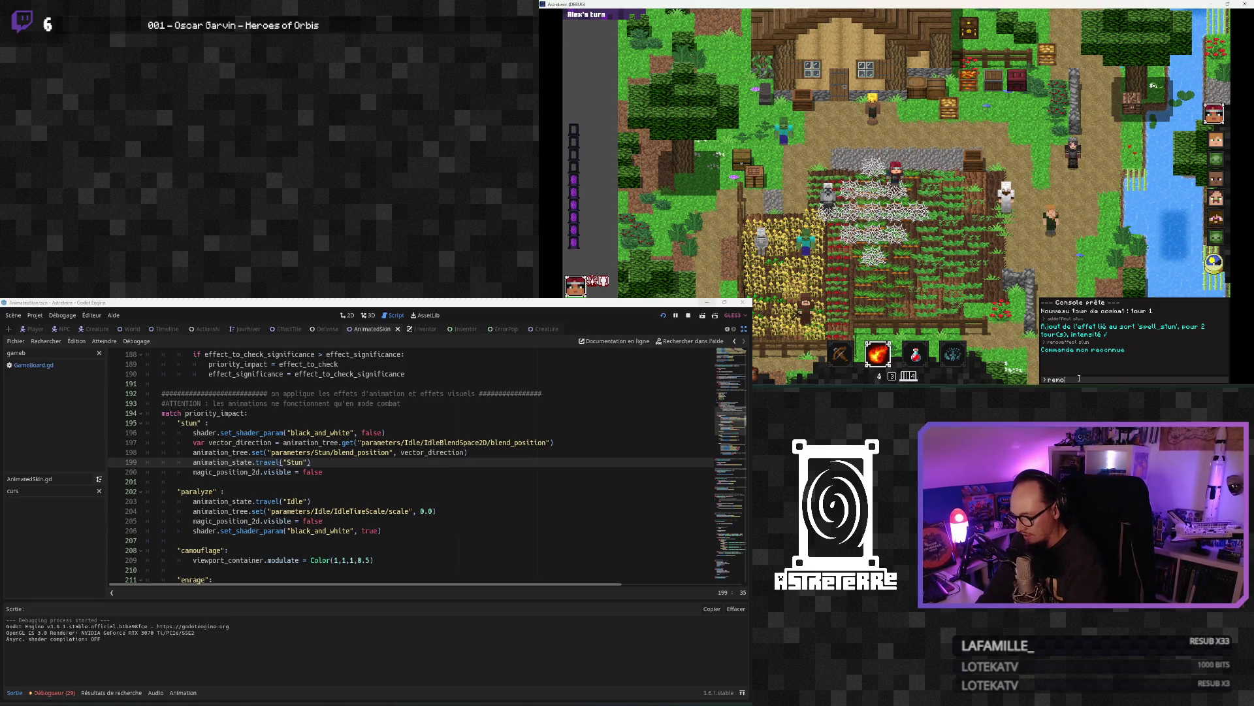
text(vee)
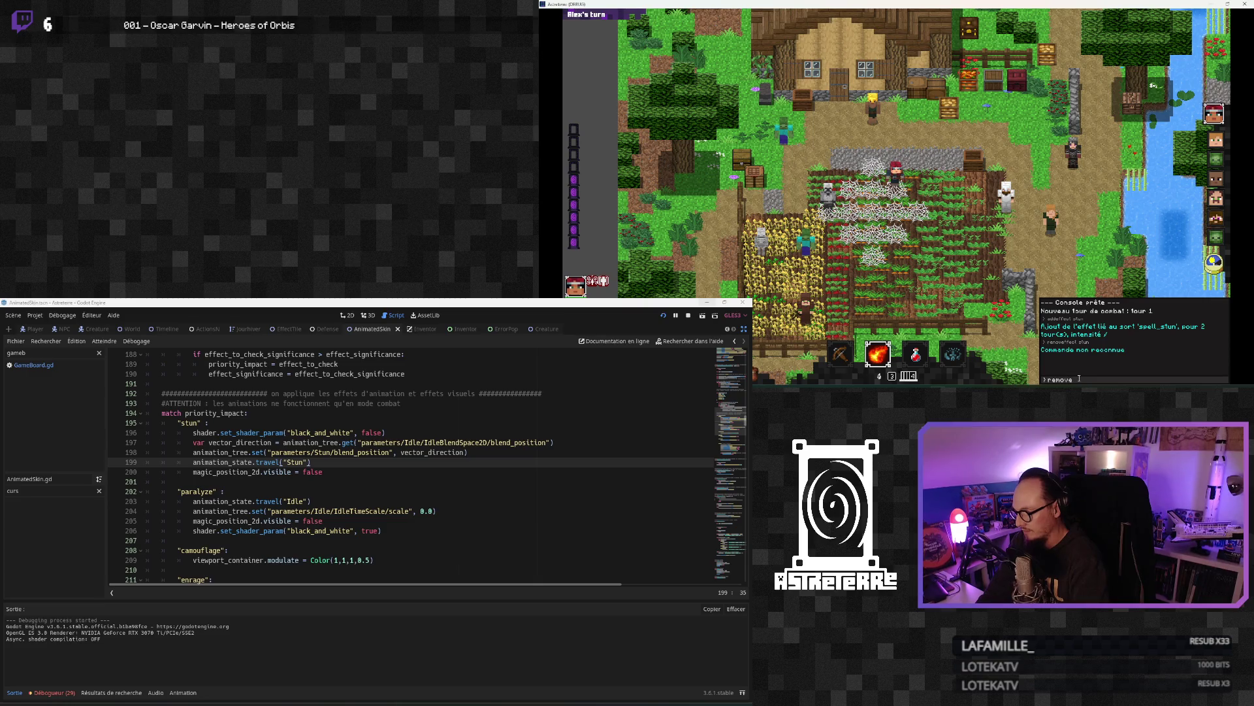
text(ffe)
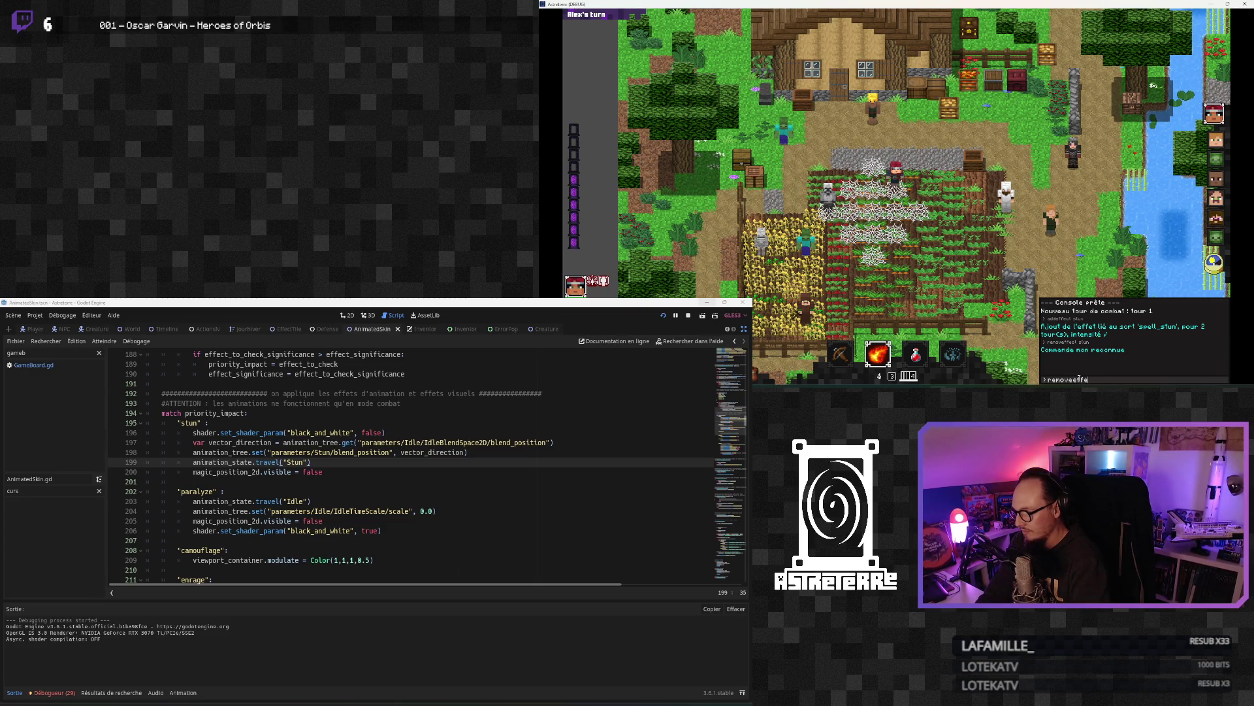
text(ct stun)
key(Return)
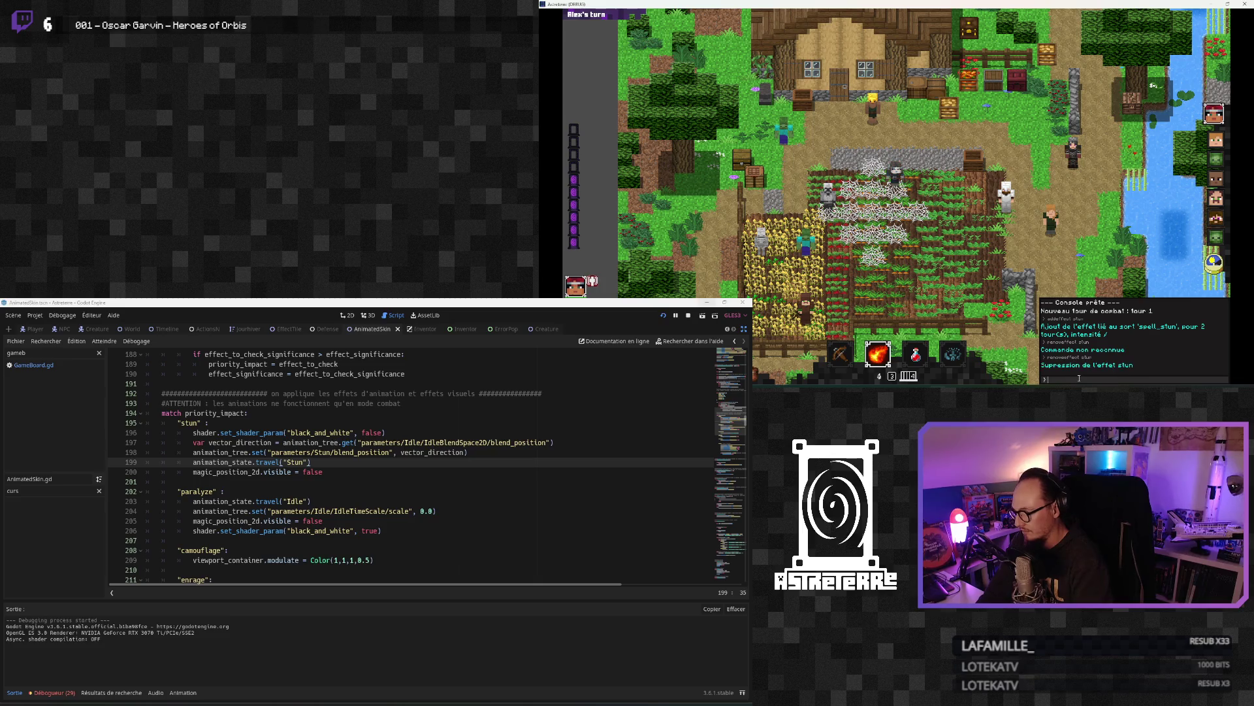
key(Escape)
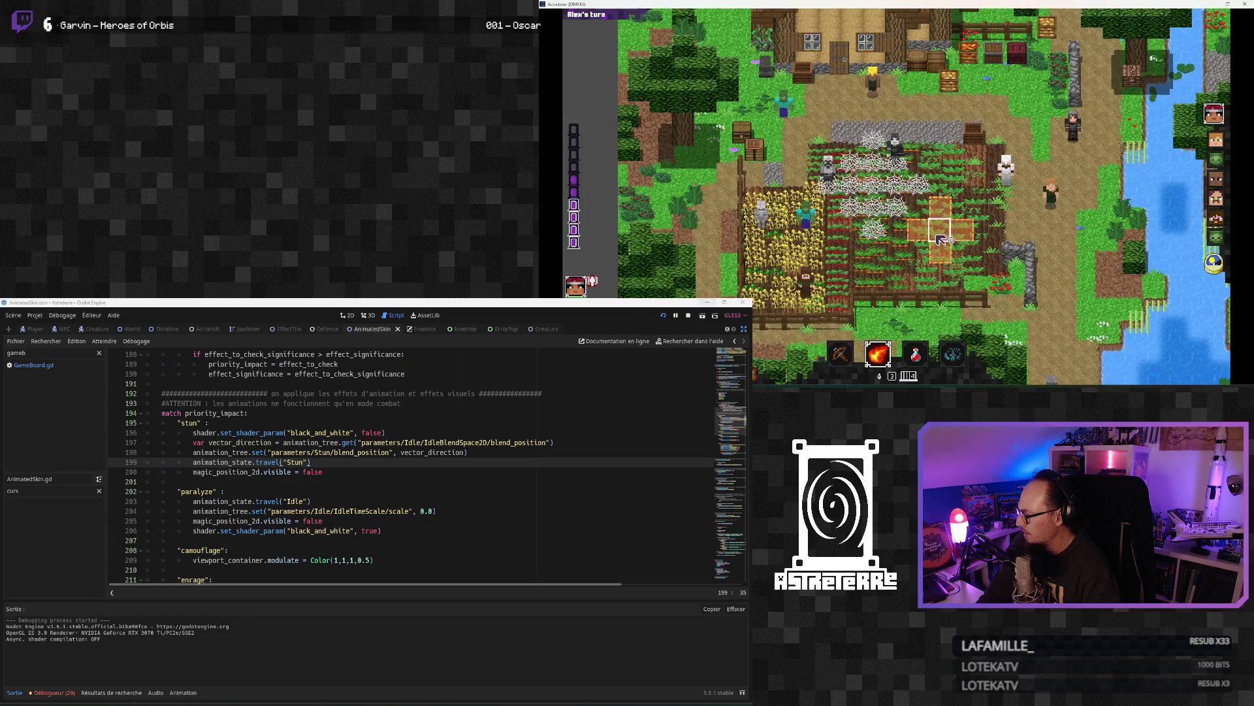
Step: Cast spider webs on a cross-shaped patch of the field, then switch to Notion
click(881, 357)
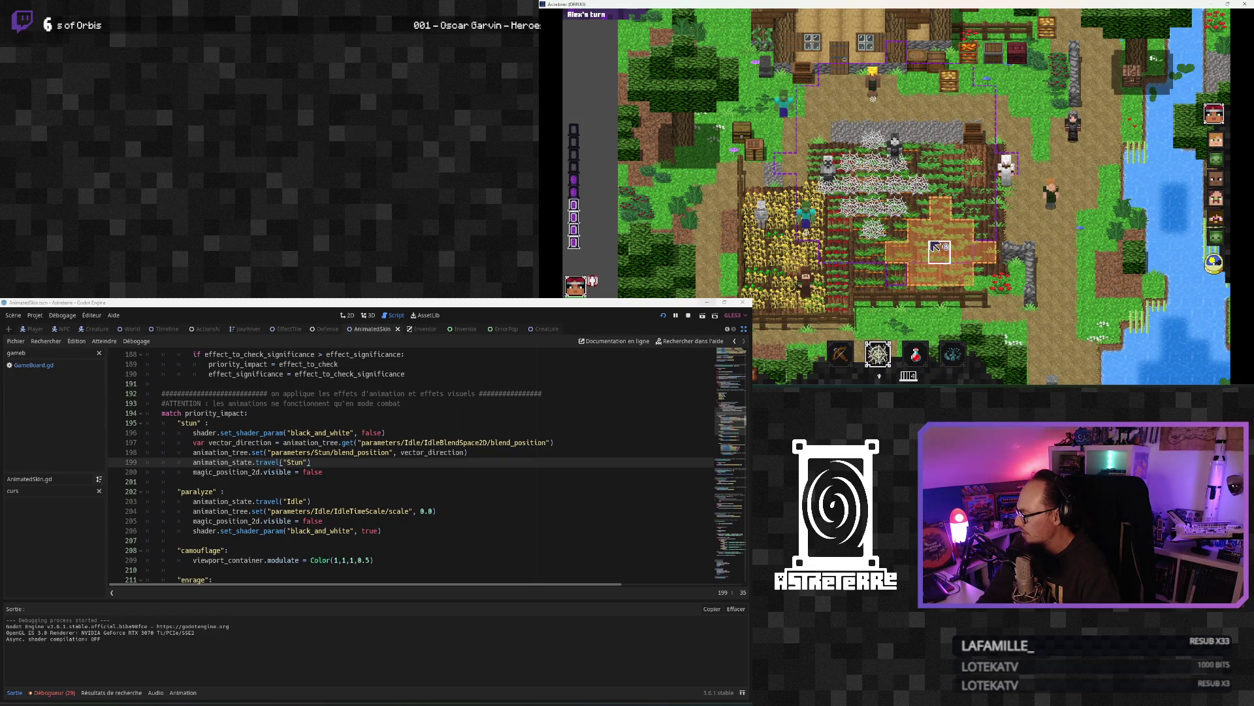
click(880, 196)
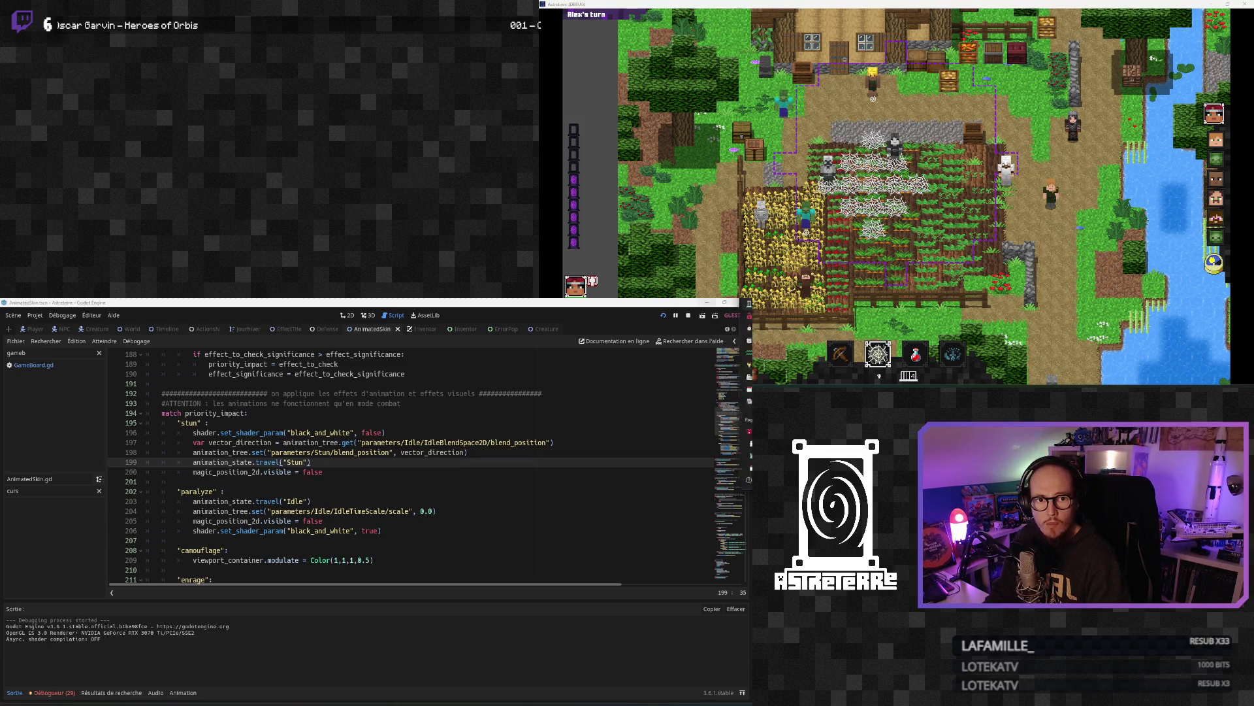
key(alt+Tab)
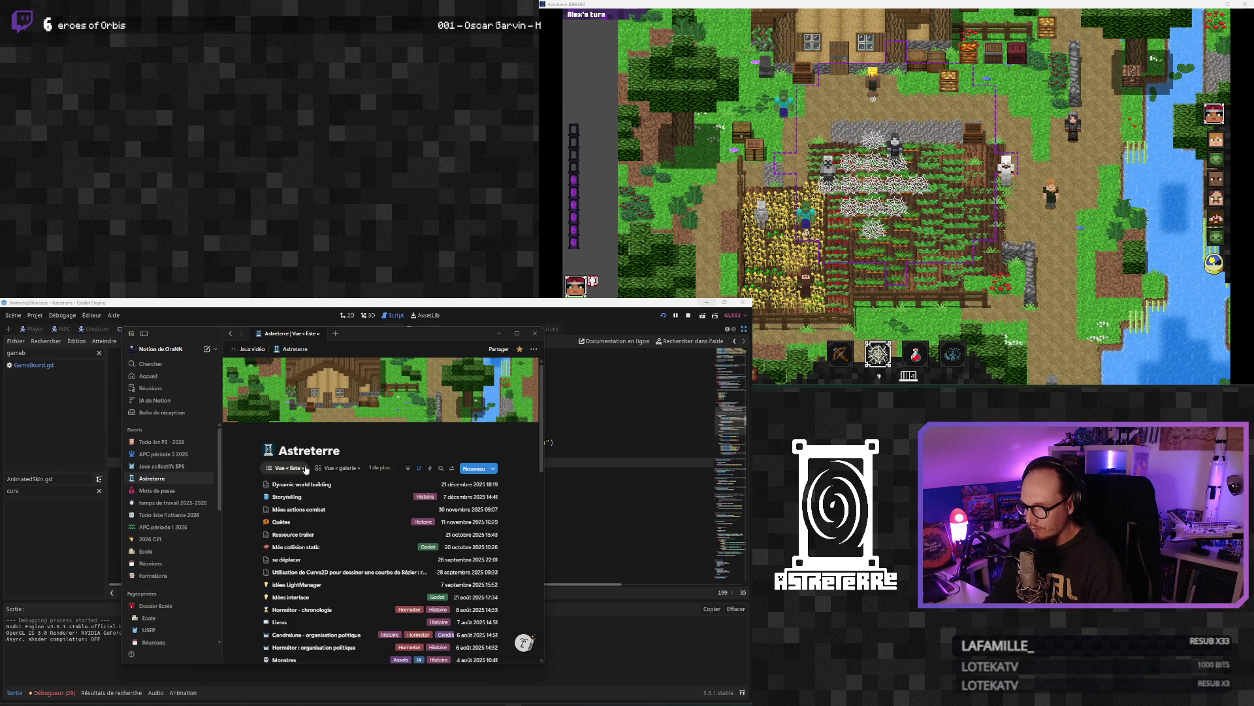
Step: Sort the maximized Astreterre list by last modified (Modifié)
key(super+Up)
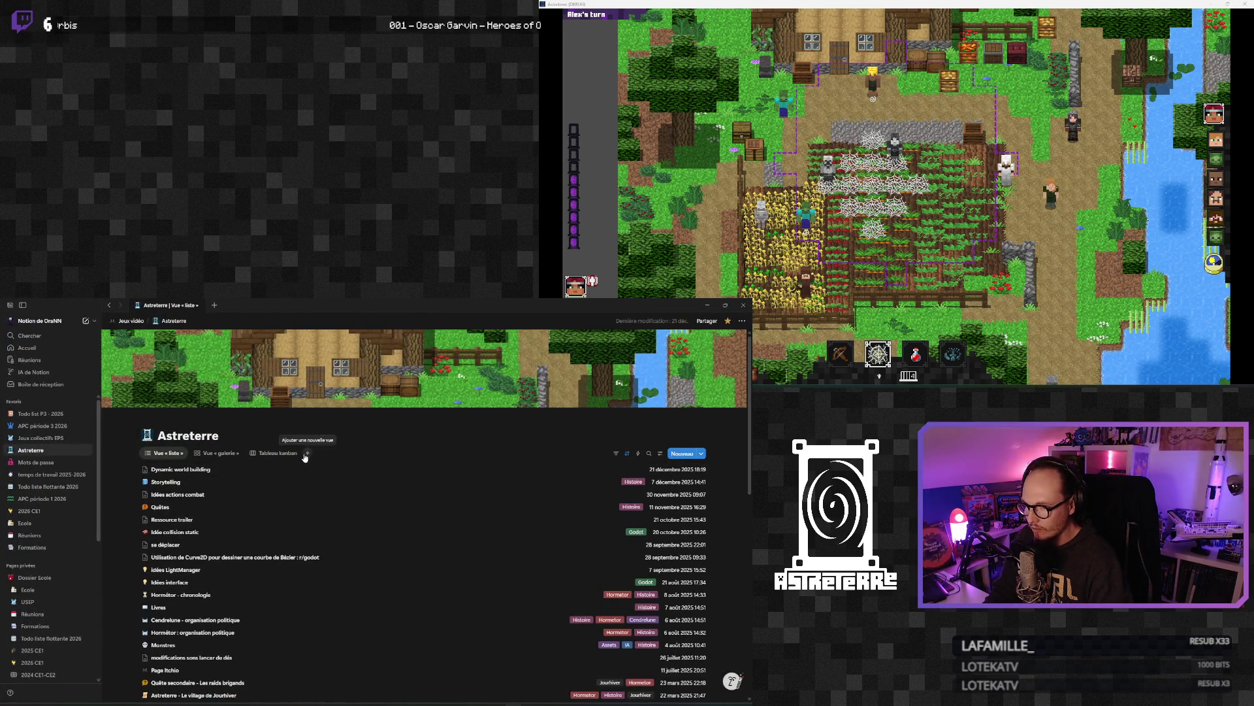
click(627, 453)
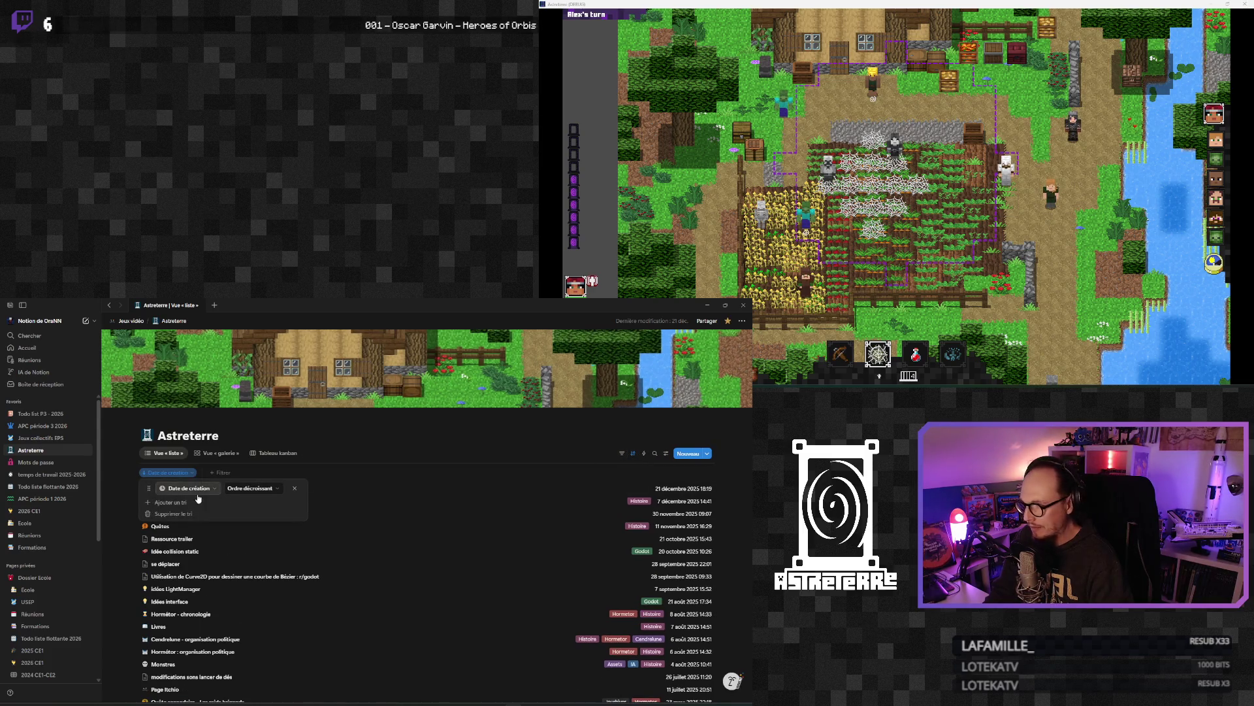
click(208, 491)
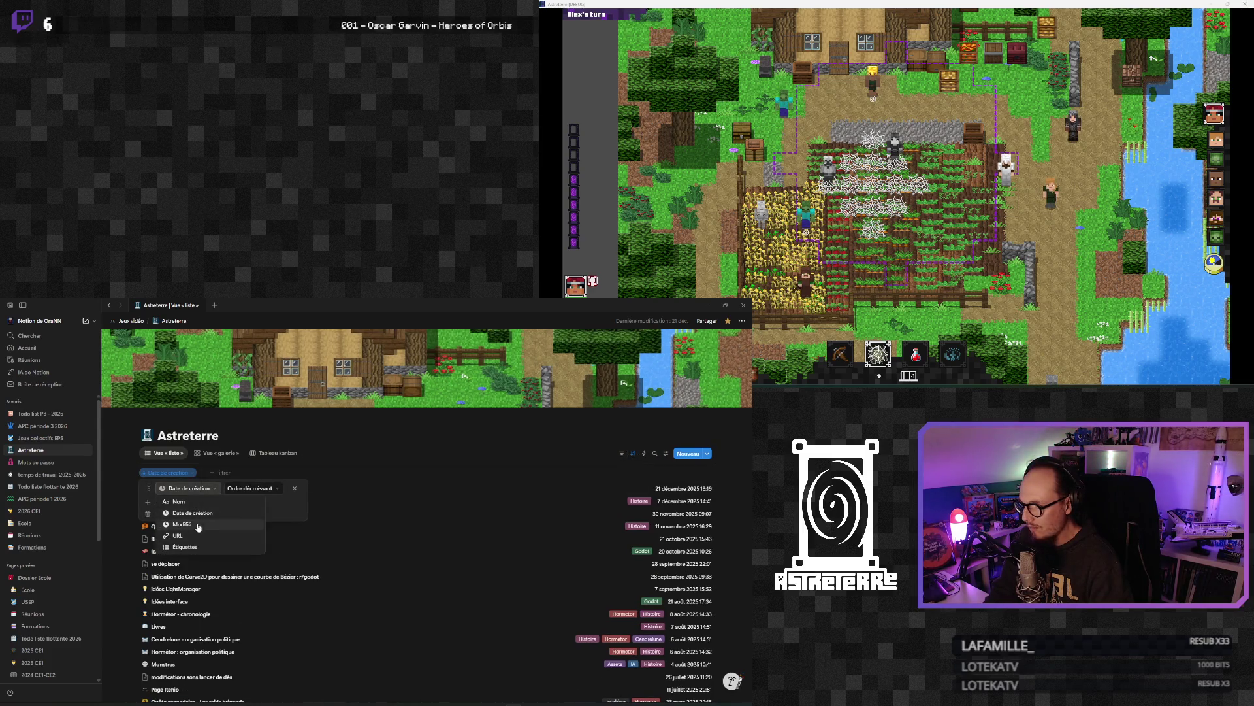
click(181, 524)
key(Escape)
Step: Open the Changelog en cours page in side peek and scroll through its entries
click(196, 501)
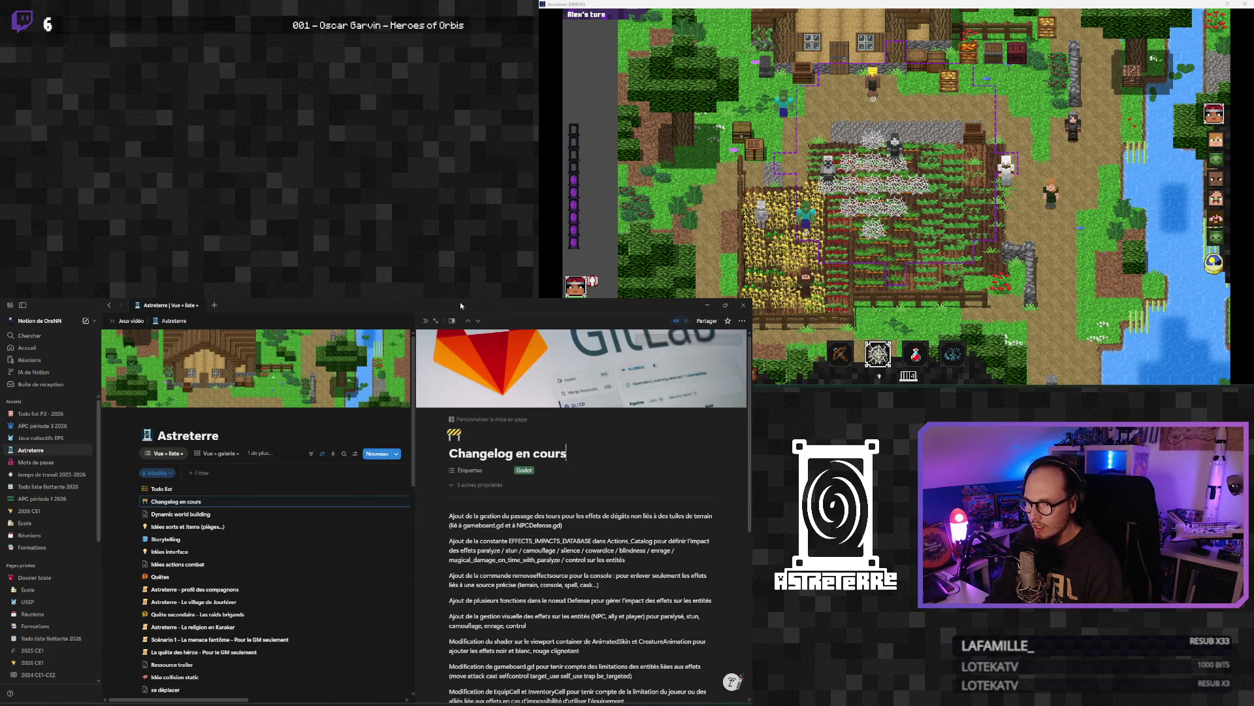
key(super+Down)
scroll(424, 579, down, 2)
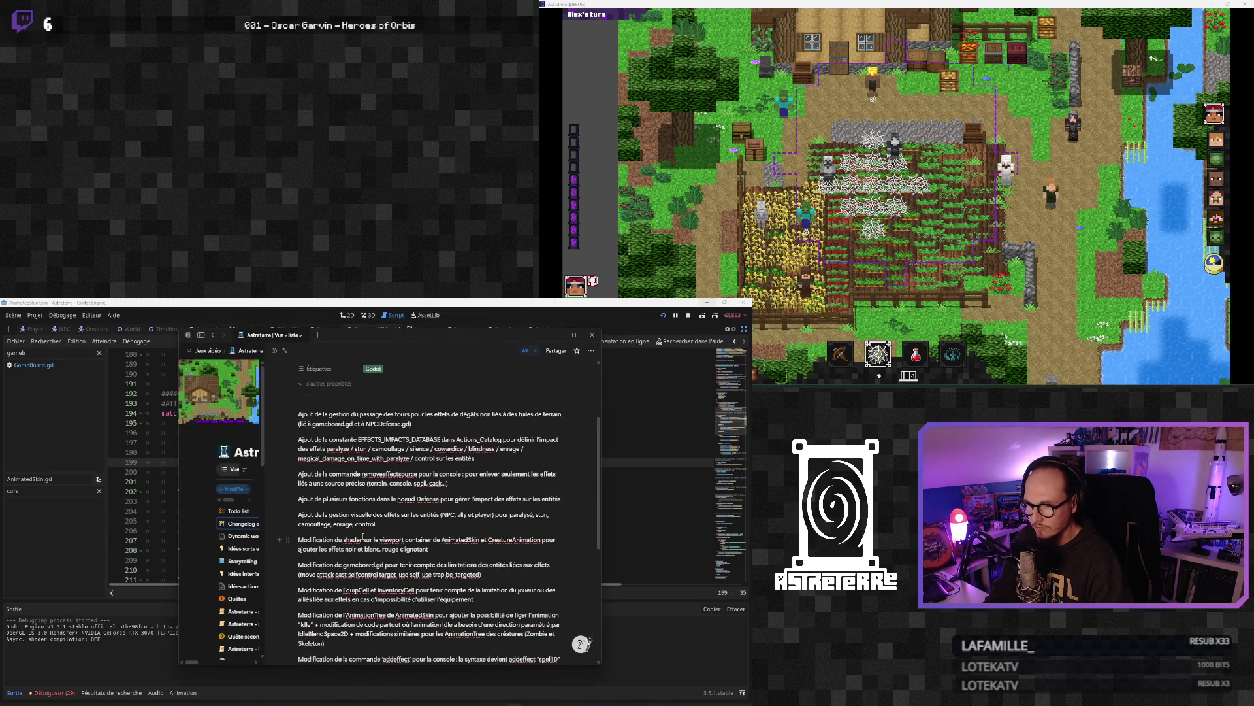
scroll(363, 536, down, 4)
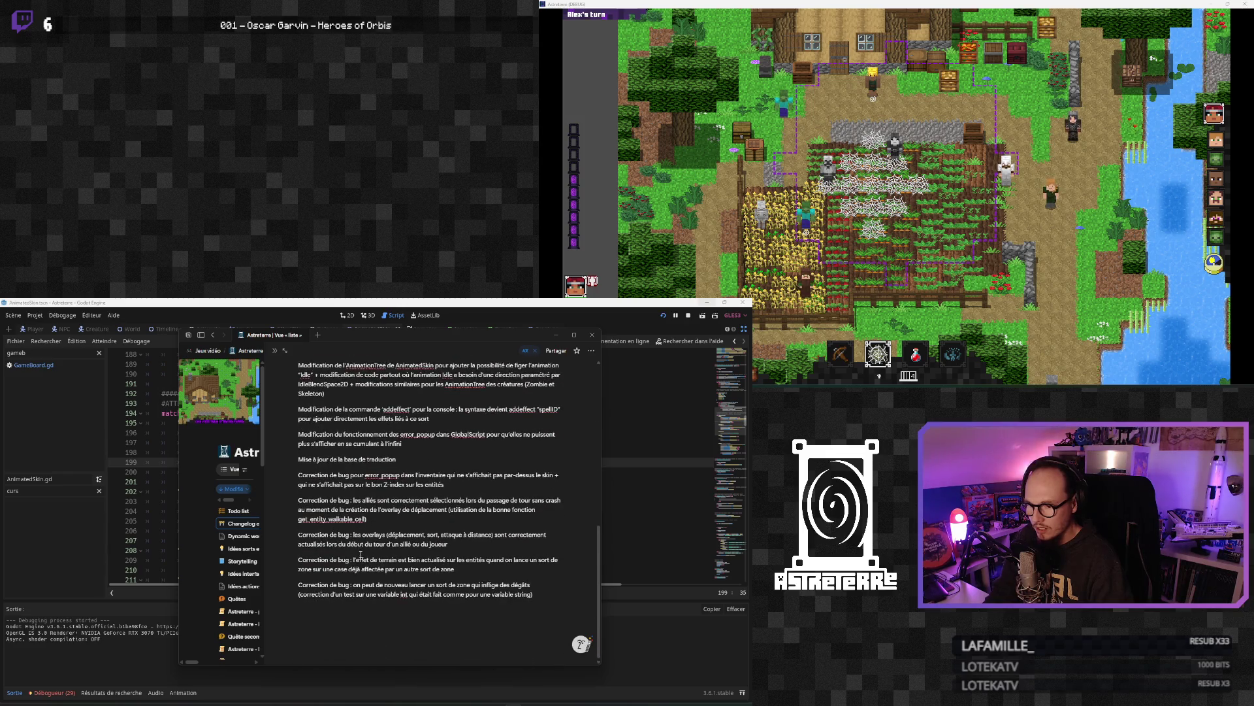
scroll(347, 584, up, 8)
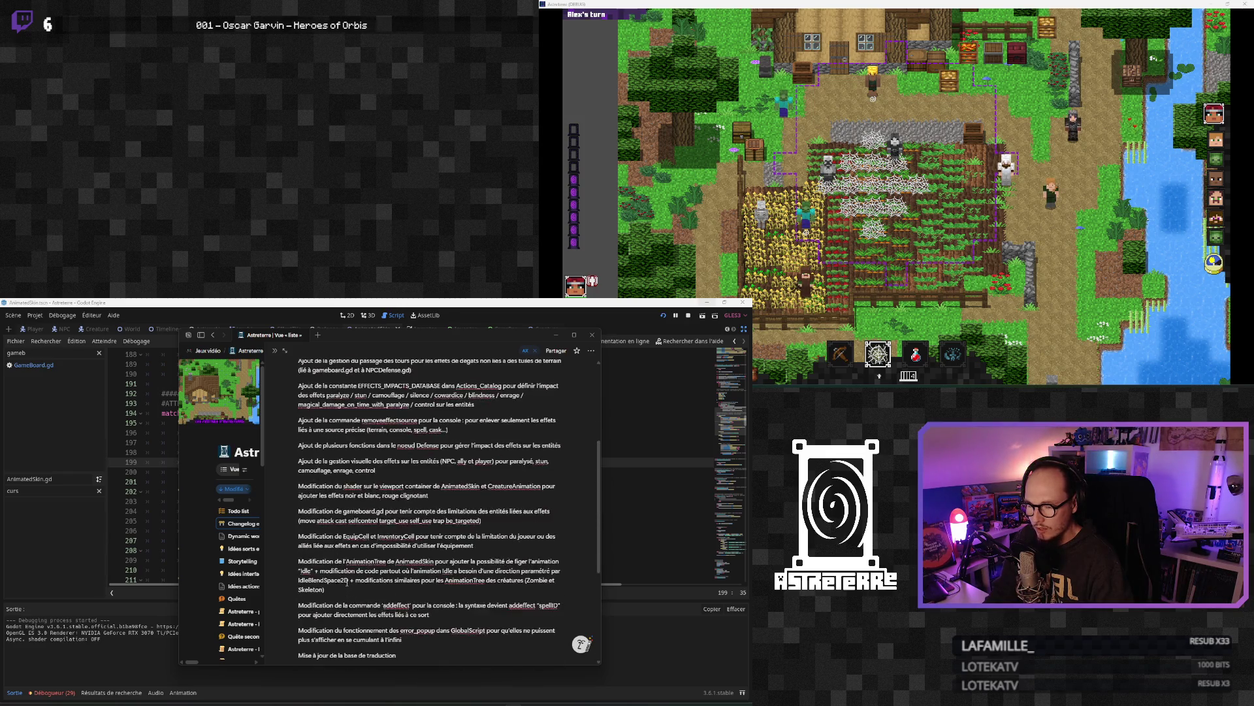
scroll(350, 580, down, 1)
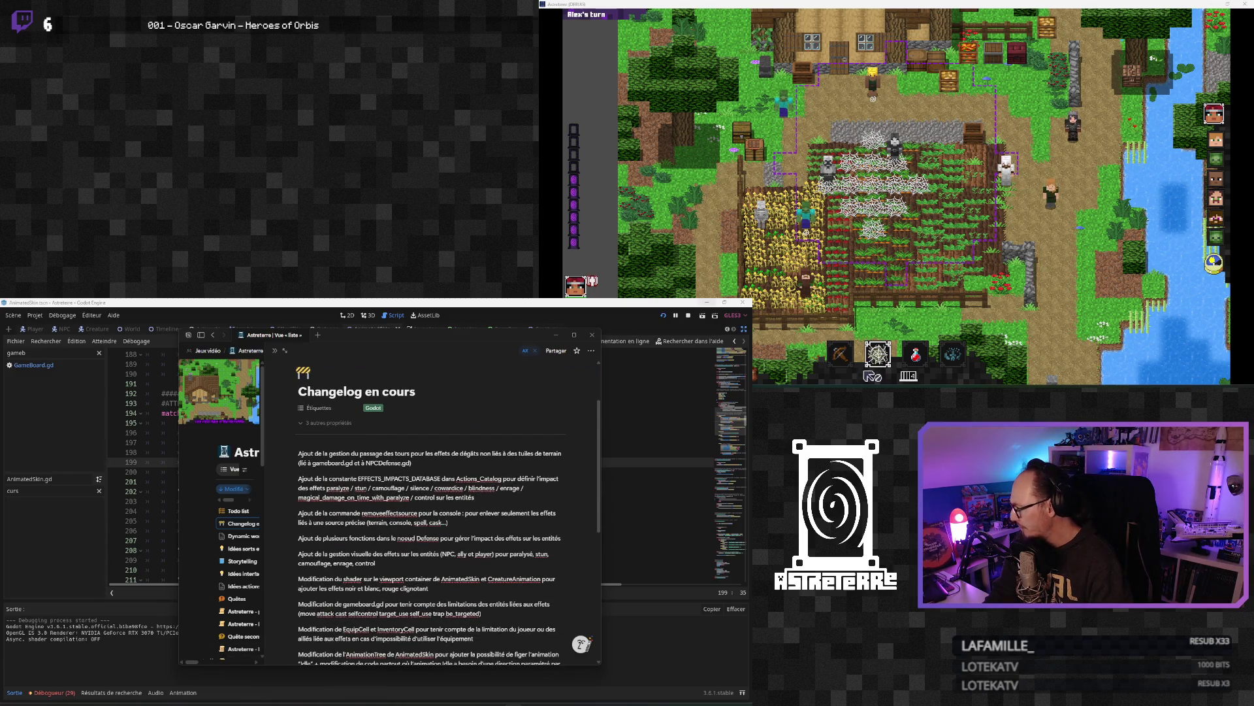
key(alt+Tab)
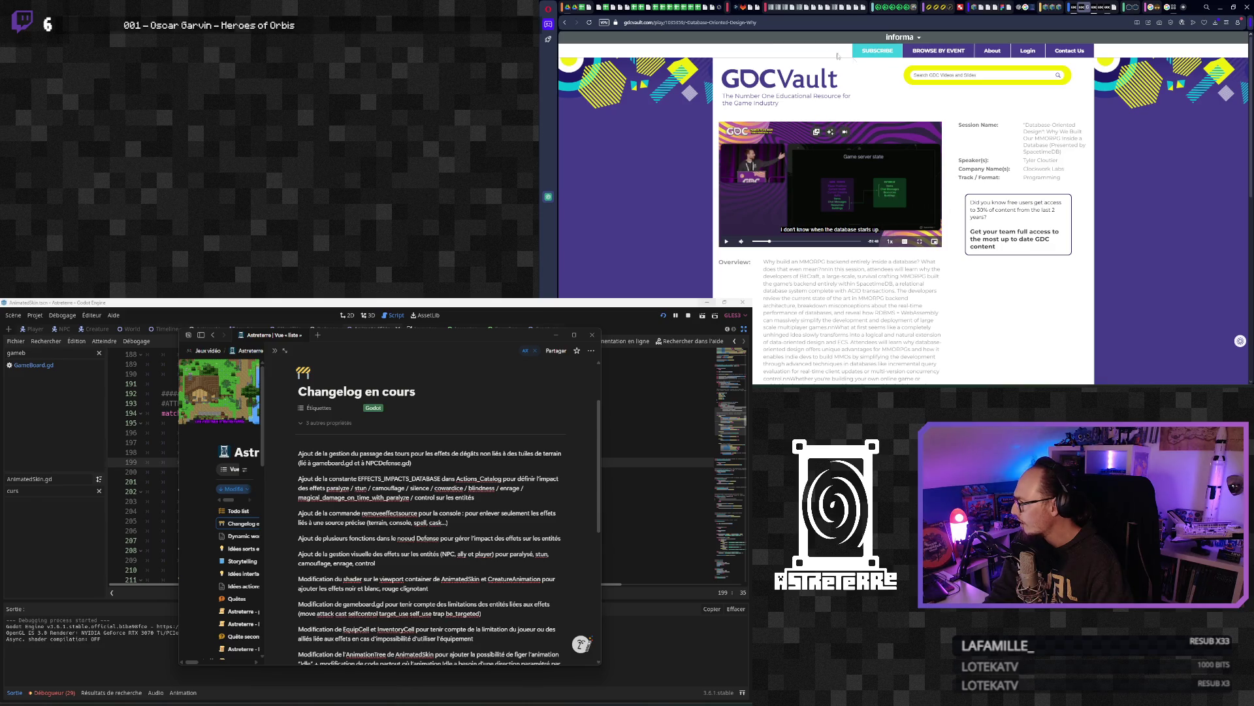
Step: Expand the latest Effect Impact Update commit's description in GitLab, then clear the Notion changelog entries
click(743, 8)
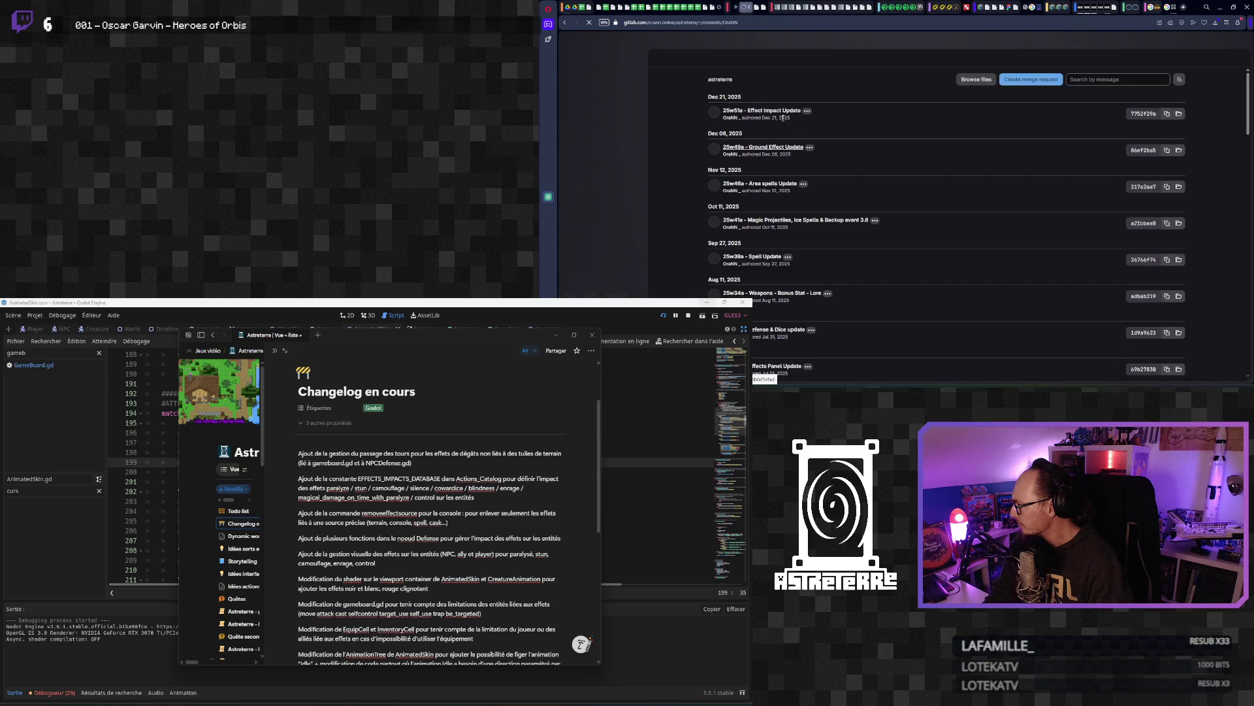
click(808, 111)
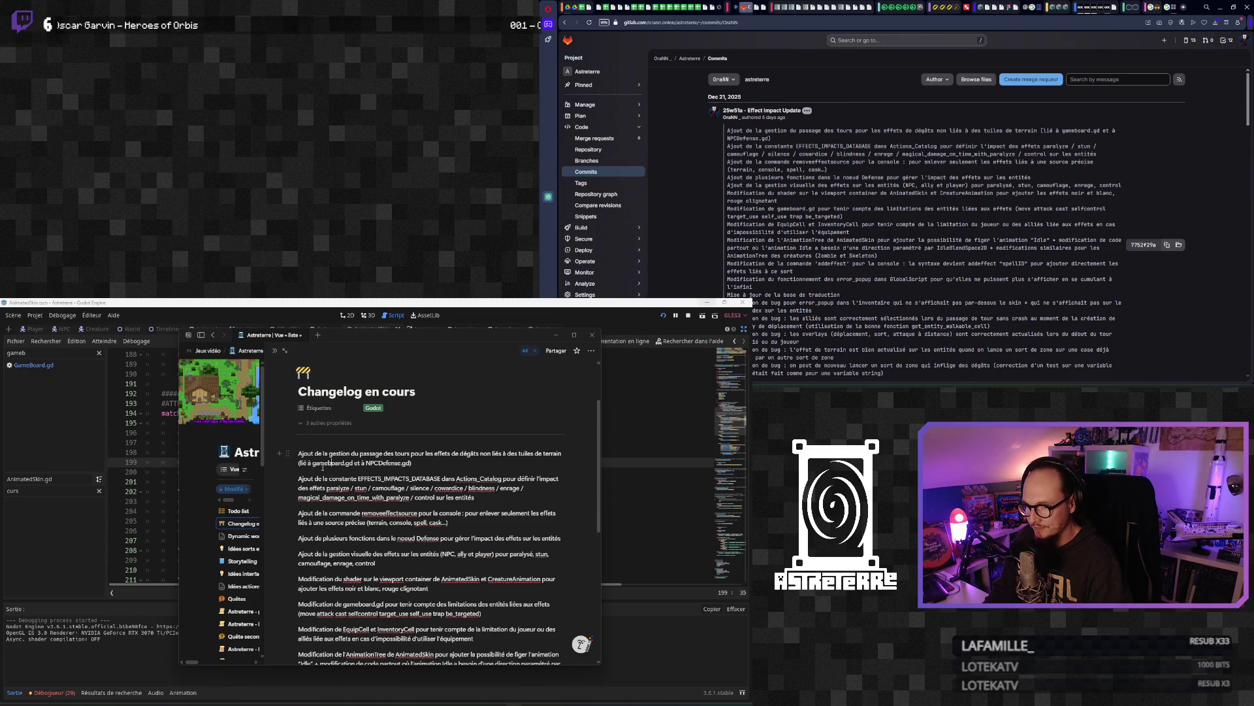
mouse_move(301, 452)
mouse_down()
mouse_move(458, 522)
mouse_move(530, 657)
mouse_move(535, 592)
mouse_up()
key(BackSpace)
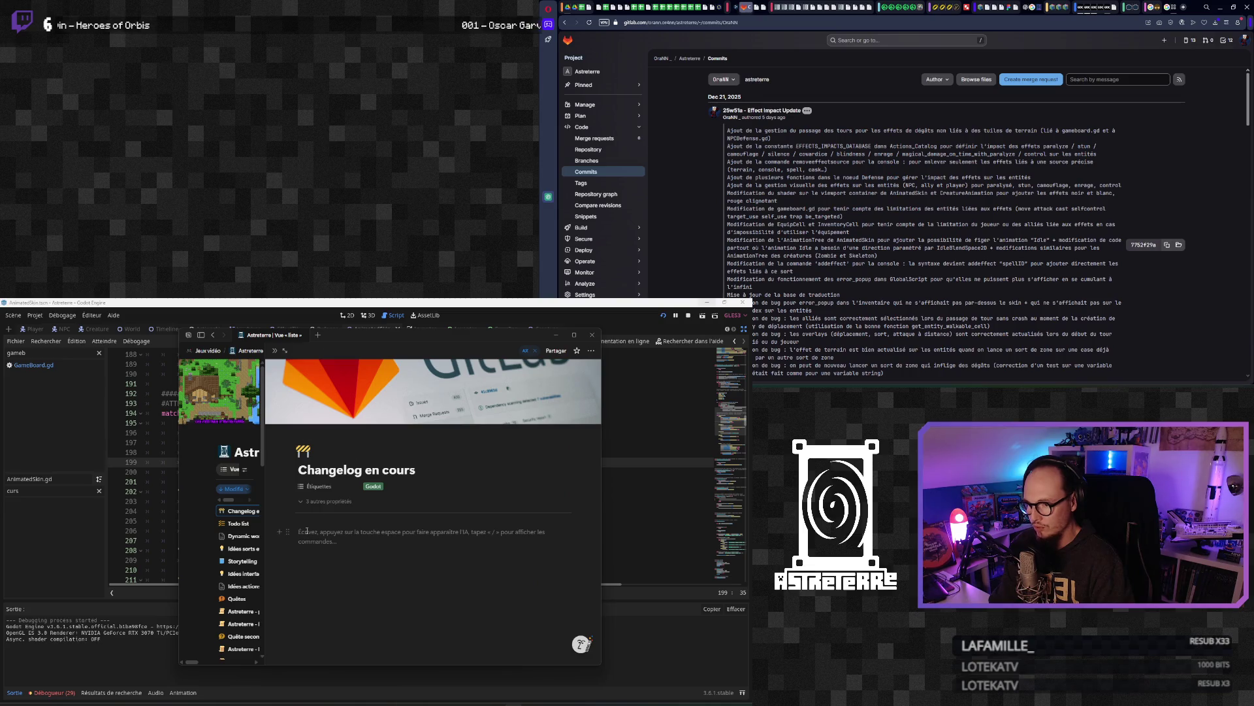
Step: Log a Notion changelog fix: idle animation restarts after stun ends during removeeffect
text(Correction de bug :)
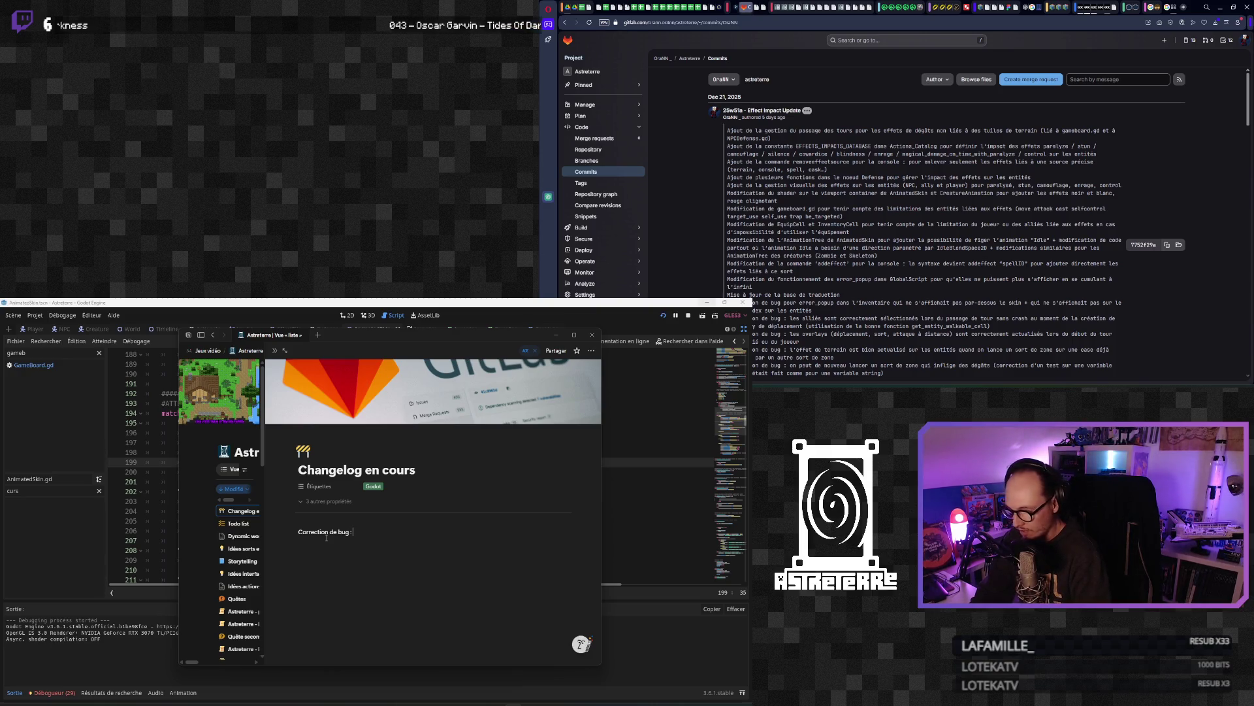
text(tion id)
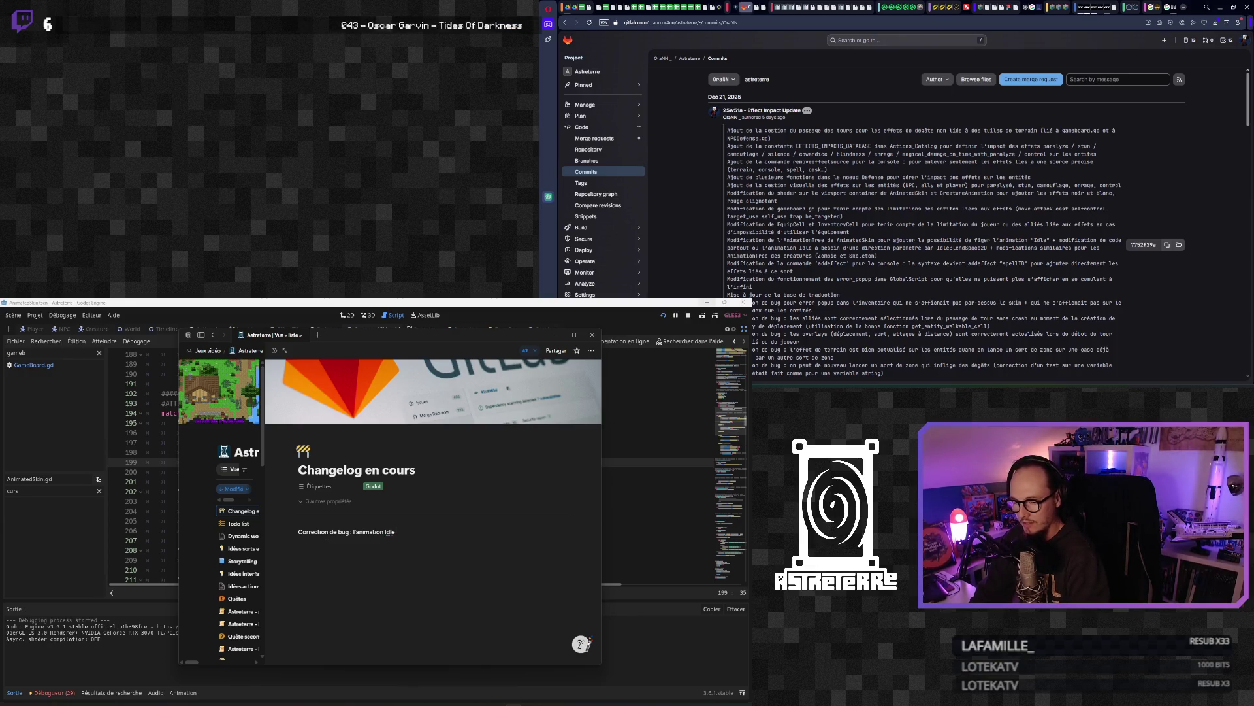
text(ancée apr_s)
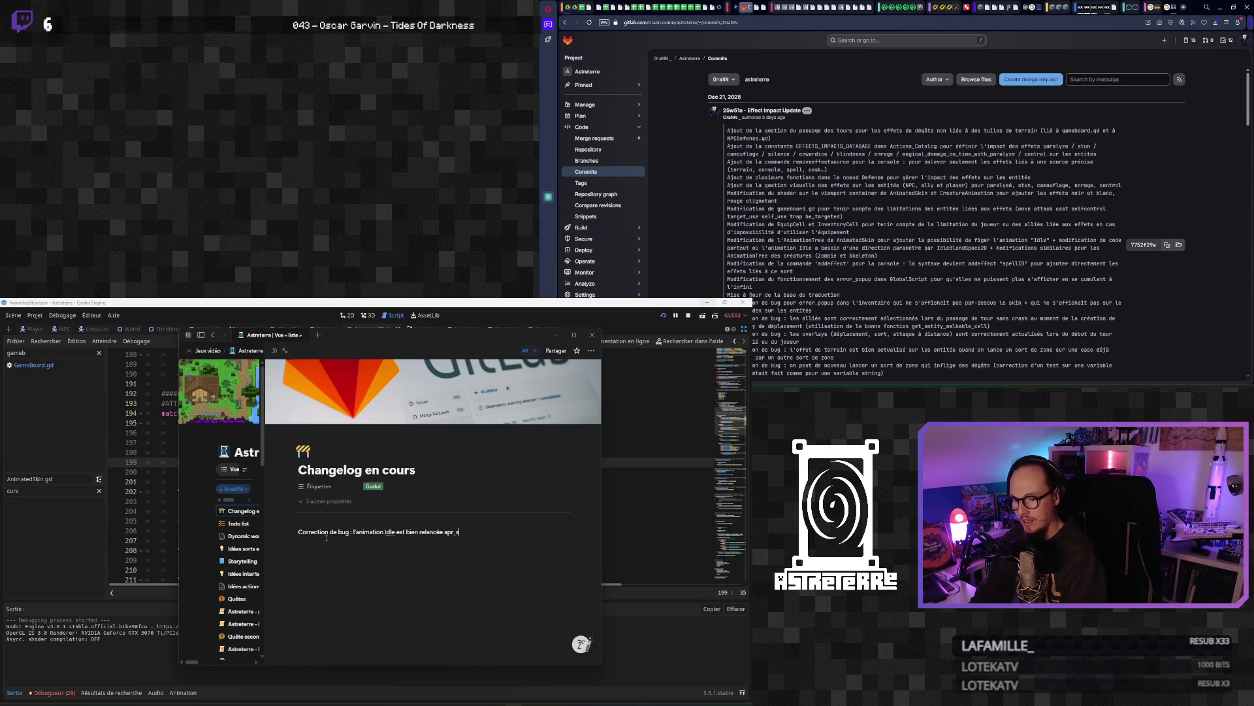
text( la fin)
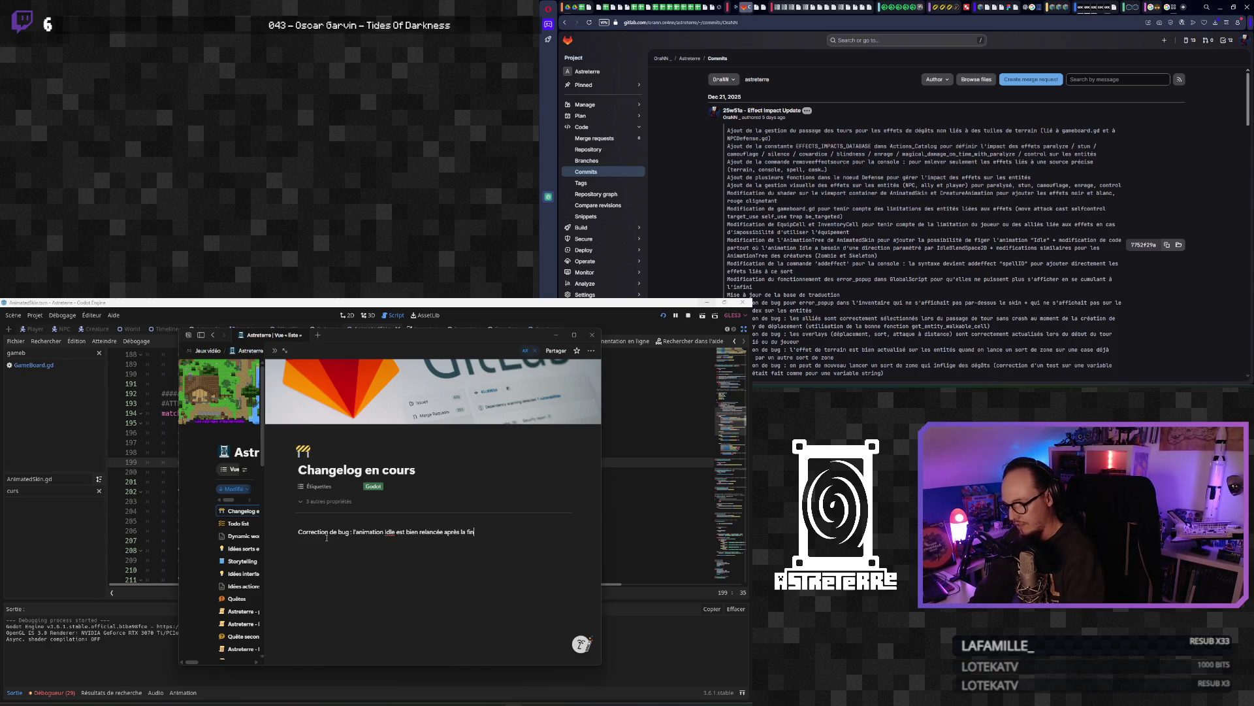
text( de l'anima)
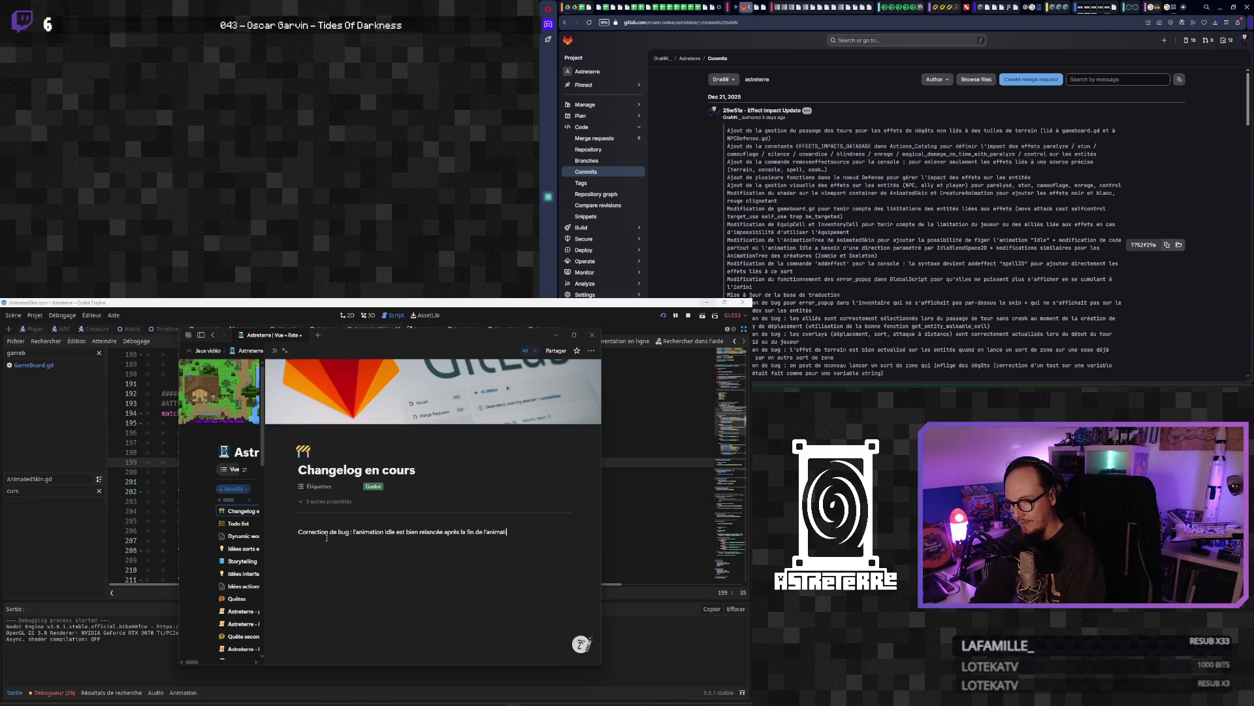
text(t)
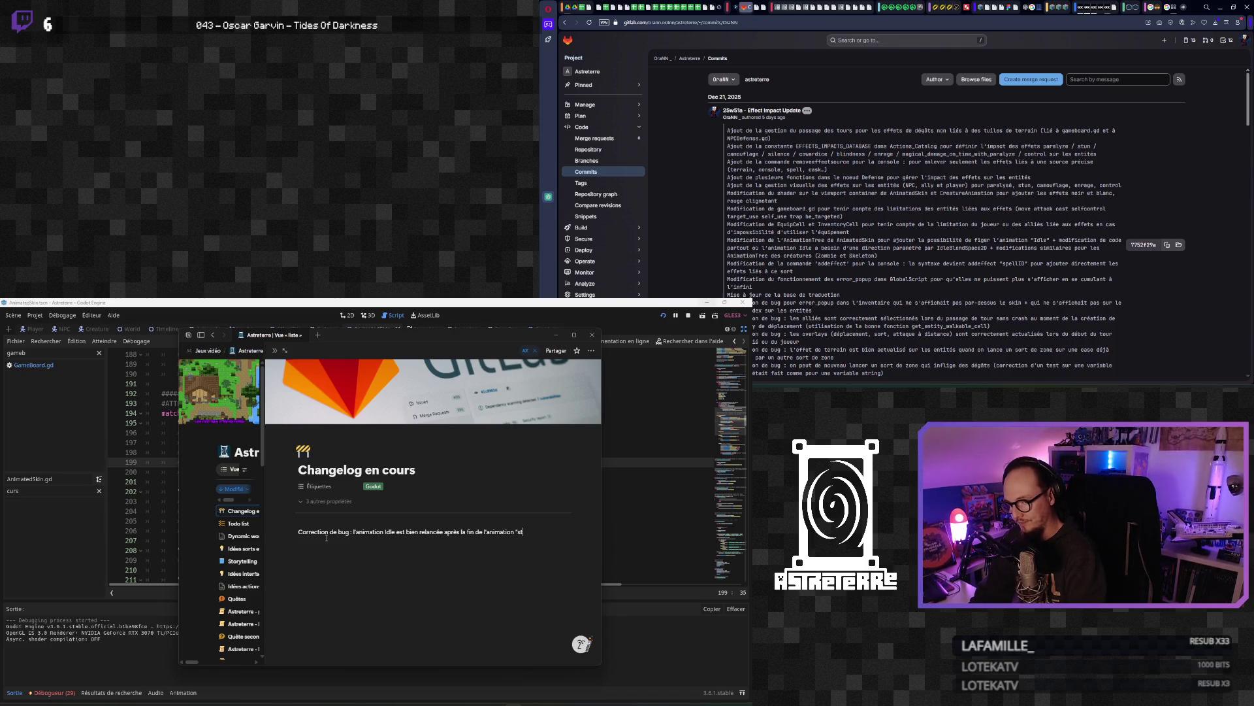
text(un" lors d'un)
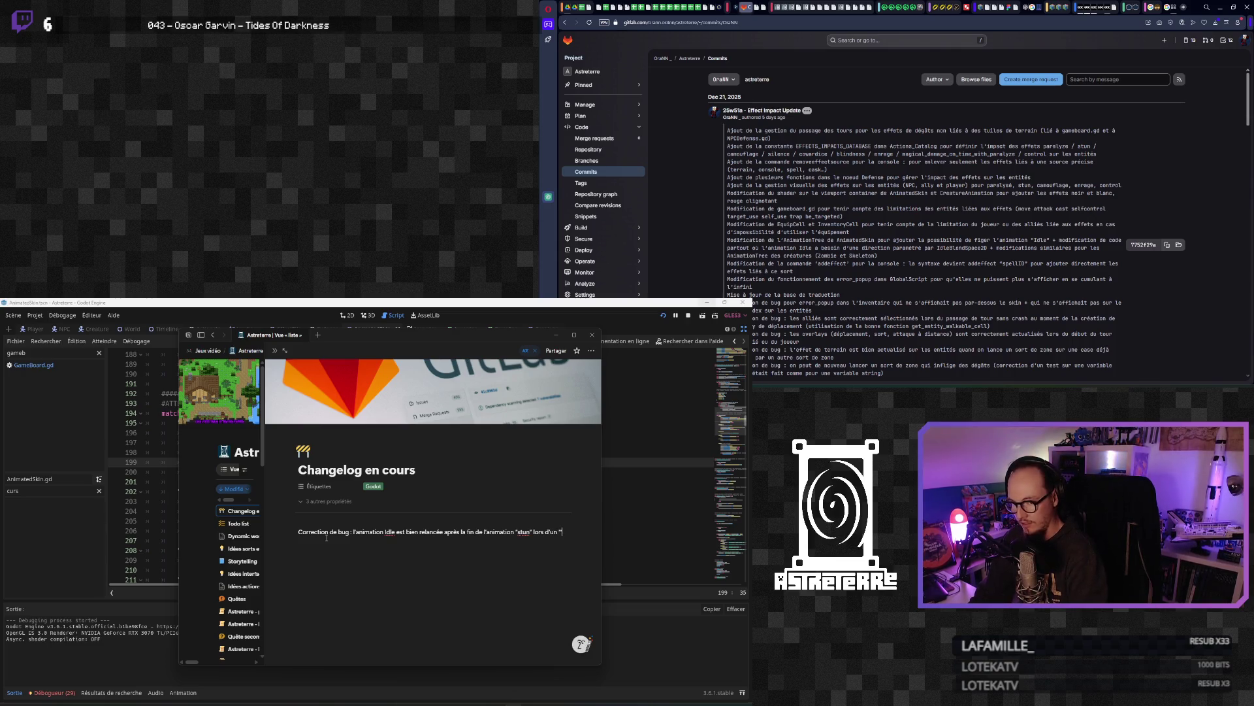
text(emov)
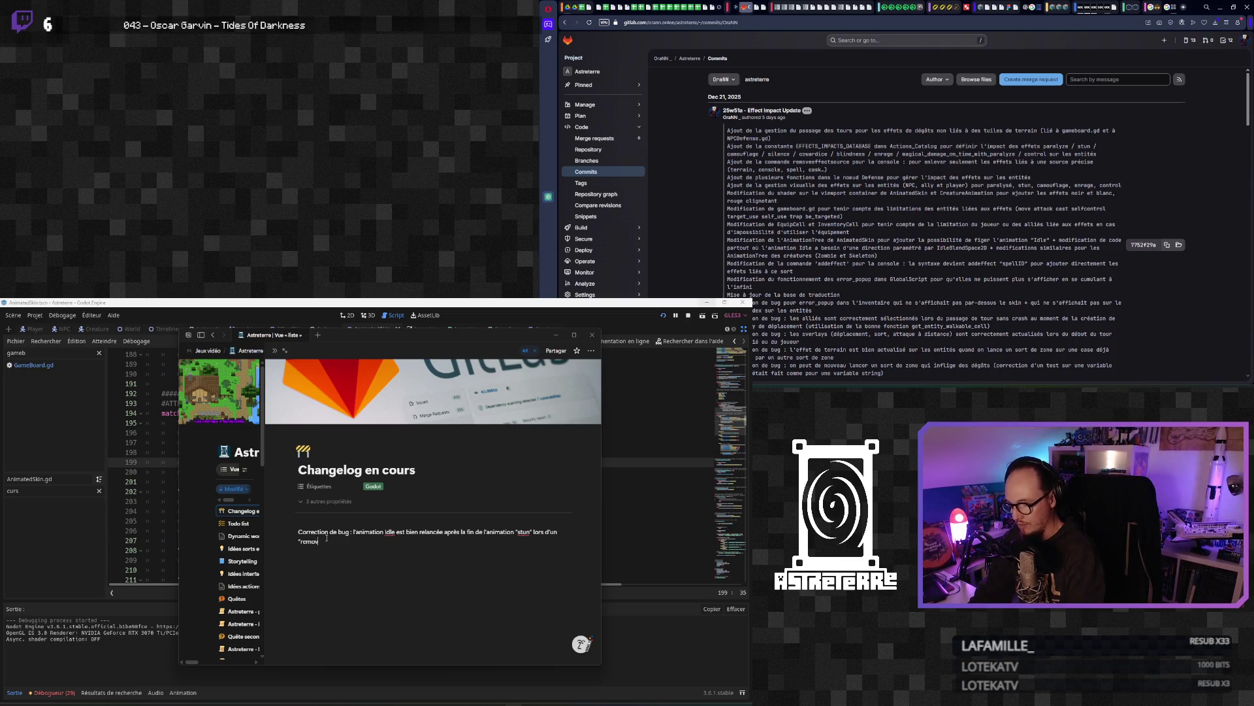
text(")
key(Escape)
key(Escape)
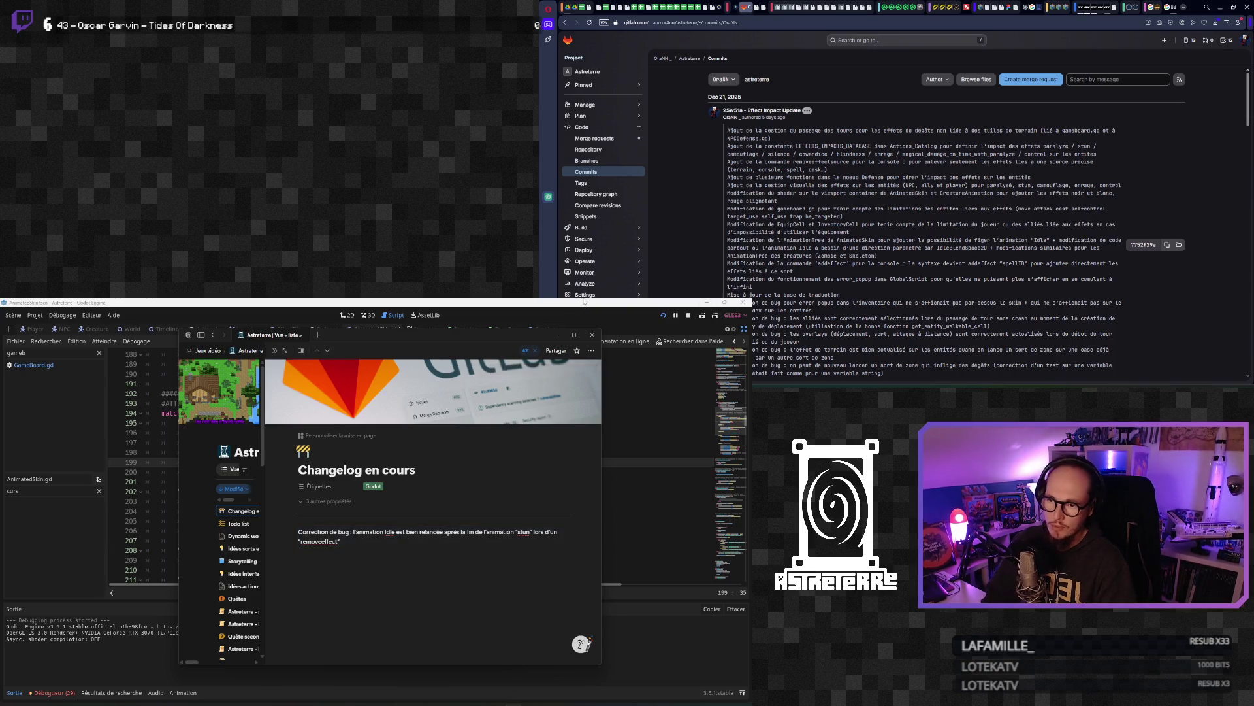
click(585, 302)
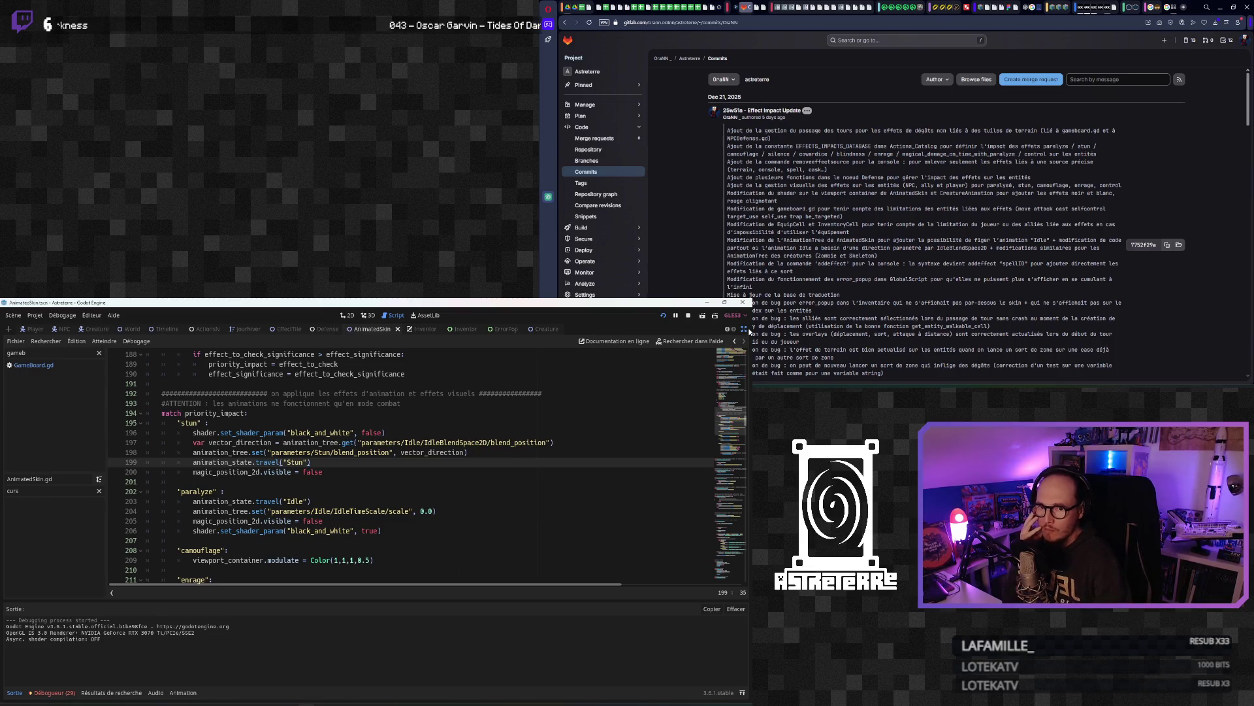
Step: Inspect the running game's remote Player > Defense node and expand Effects Impact on Entity
click(745, 329)
click(49, 355)
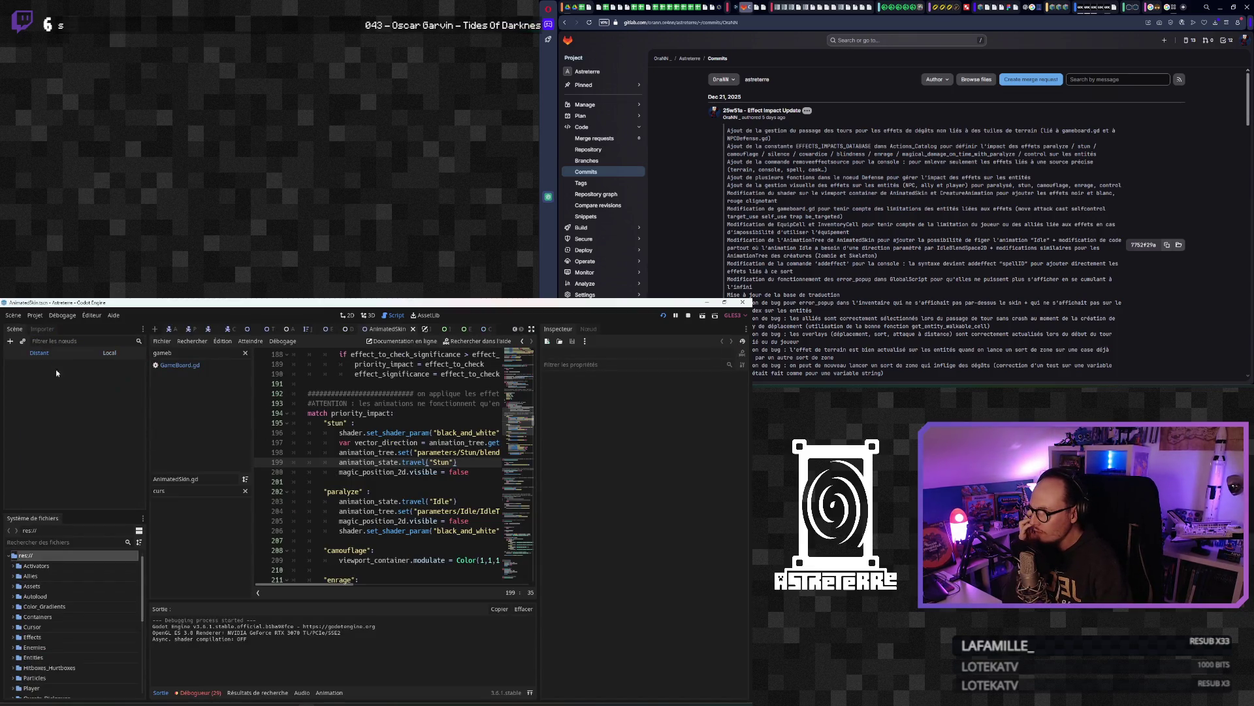
click(55, 432)
scroll(68, 473, down, 4)
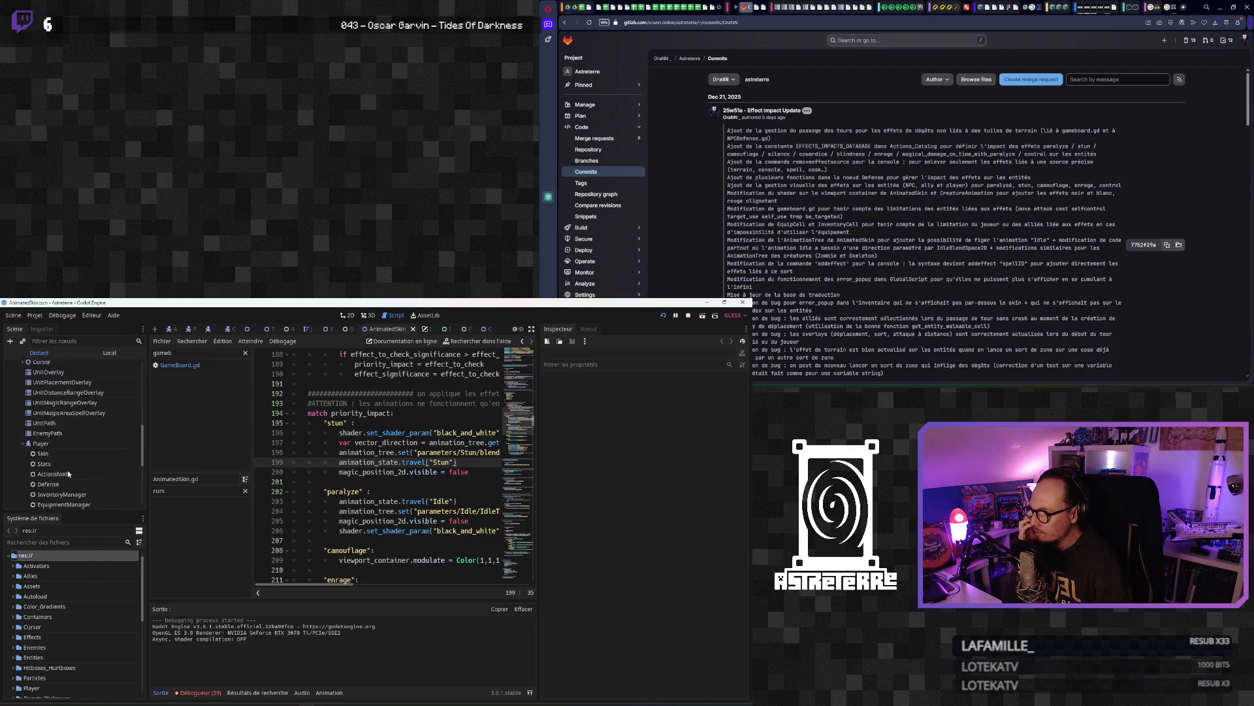
scroll(67, 473, down, 1)
click(56, 413)
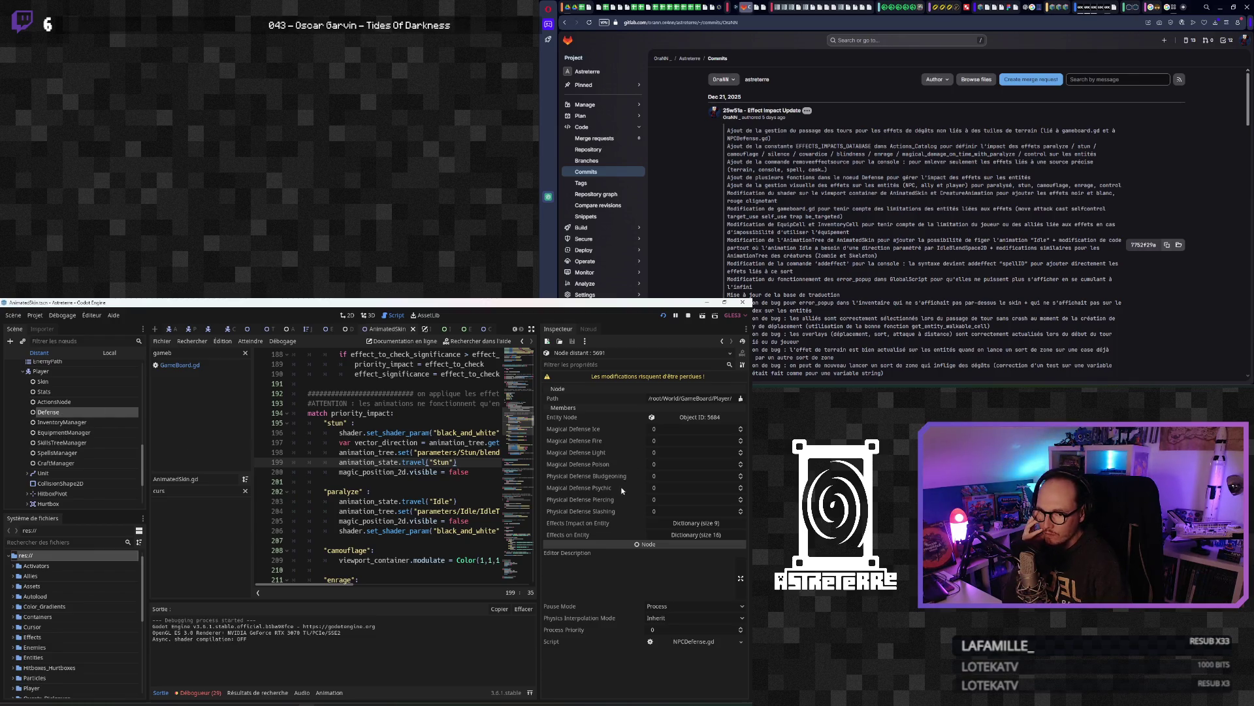
click(697, 524)
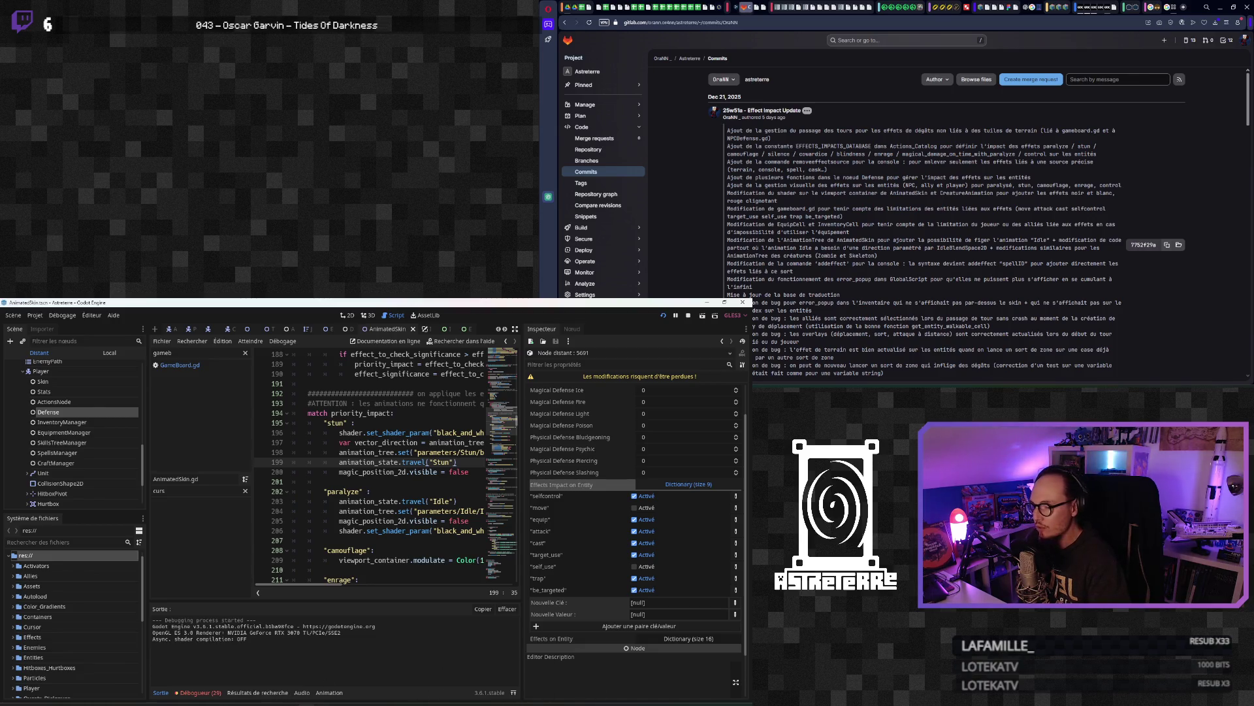
key(alt+Tab)
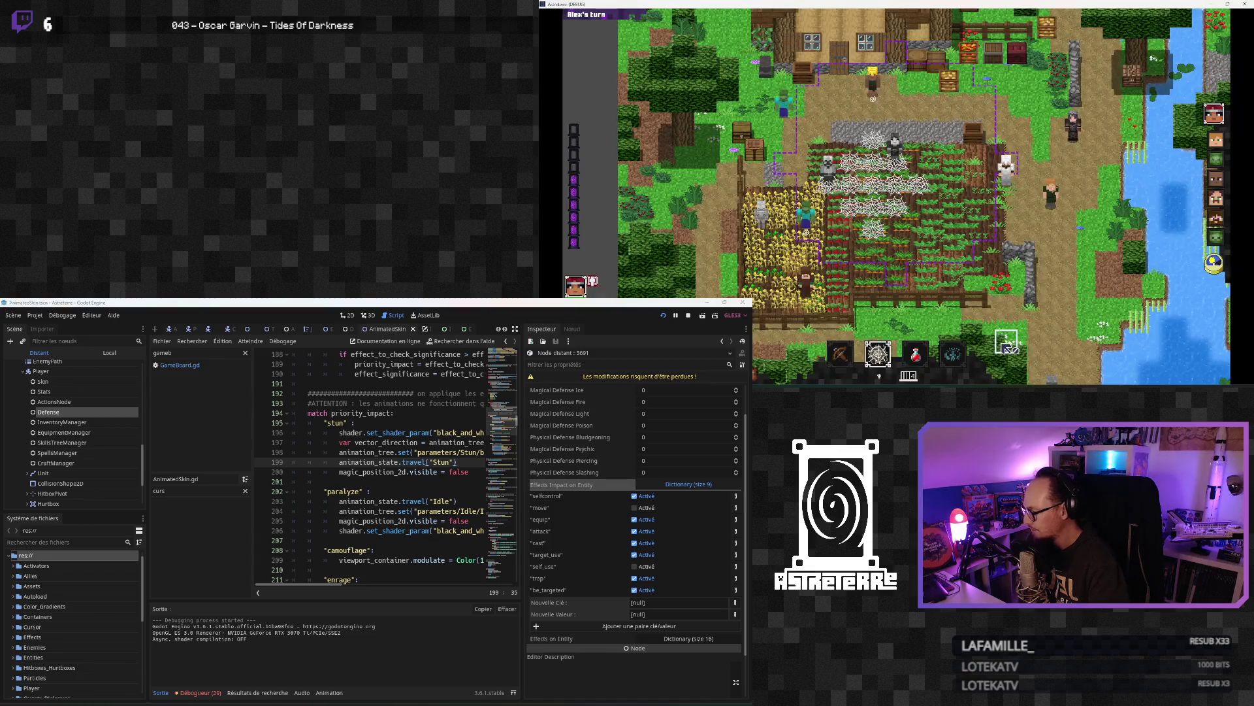
Step: In the running game, try moving the unit and cast Spider web onto the crop field
mouse_move(882, 353)
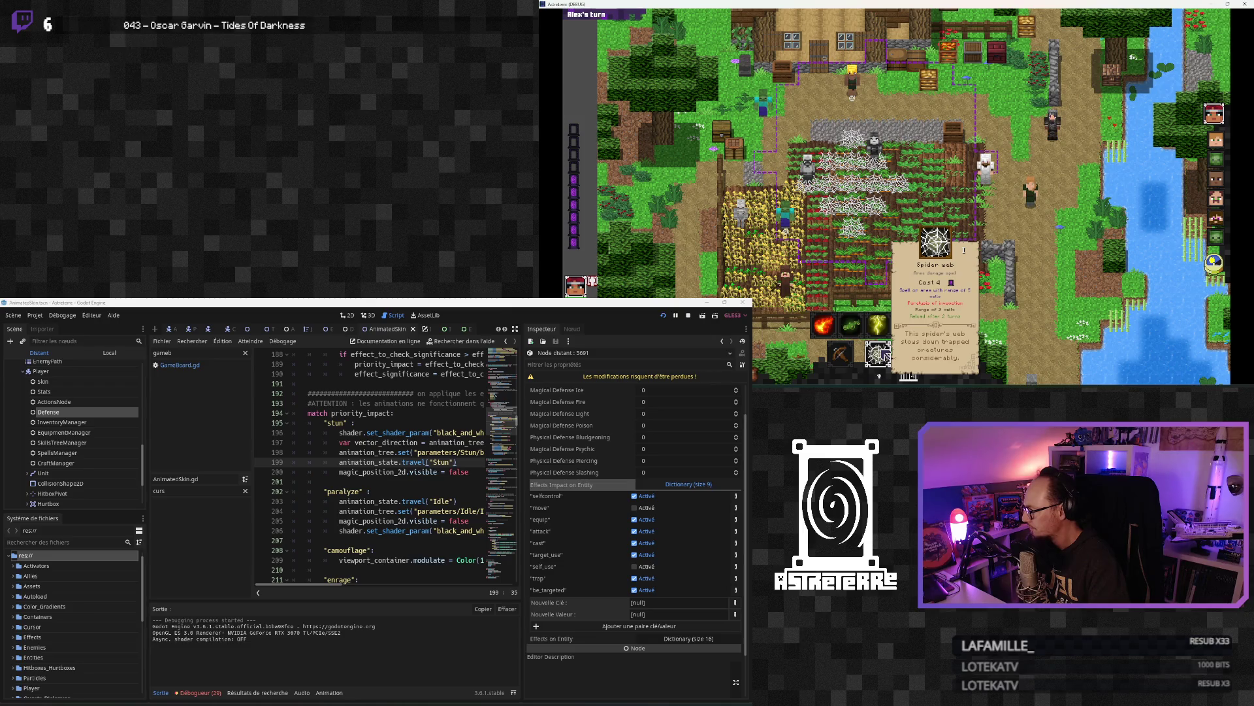
click(828, 251)
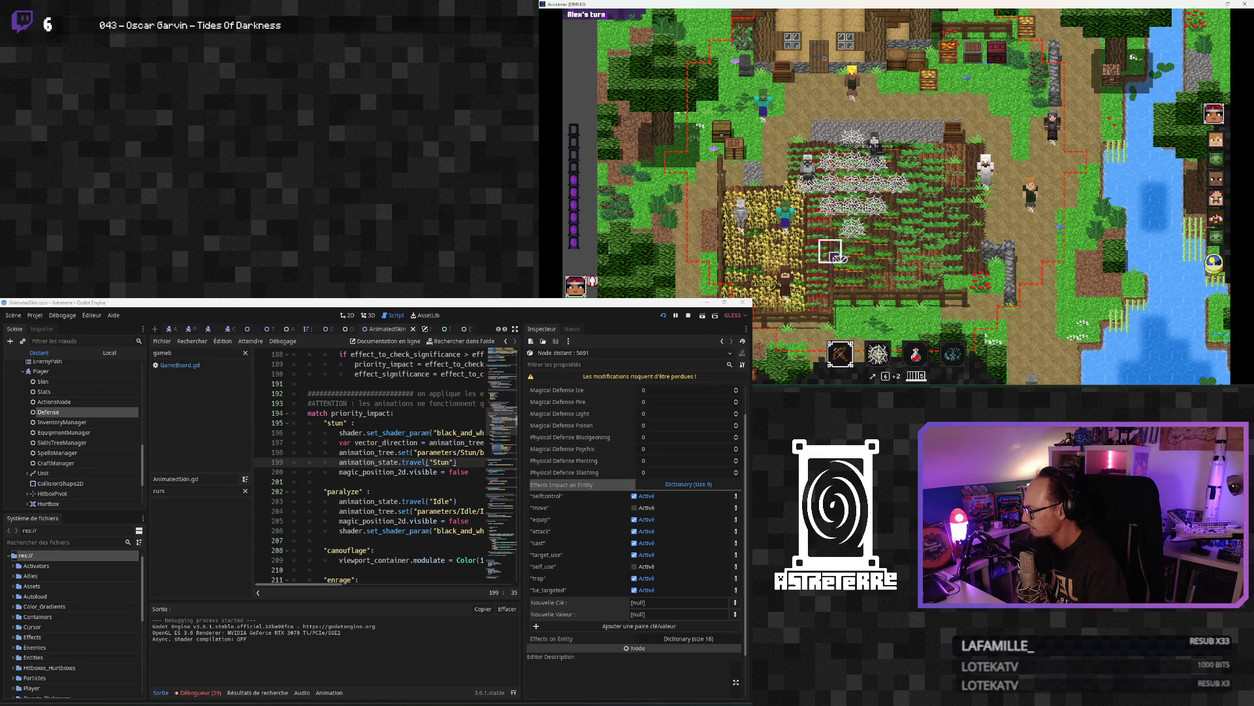
mouse_move(841, 358)
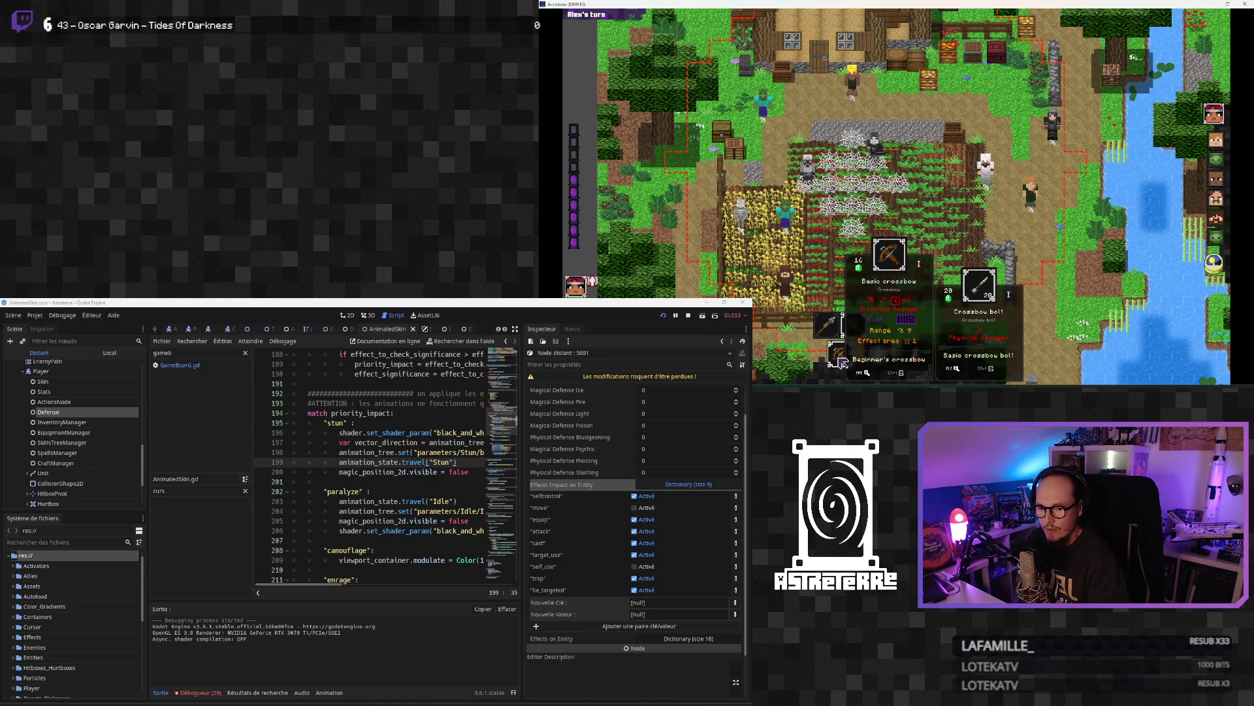
mouse_move(877, 352)
mouse_move(894, 324)
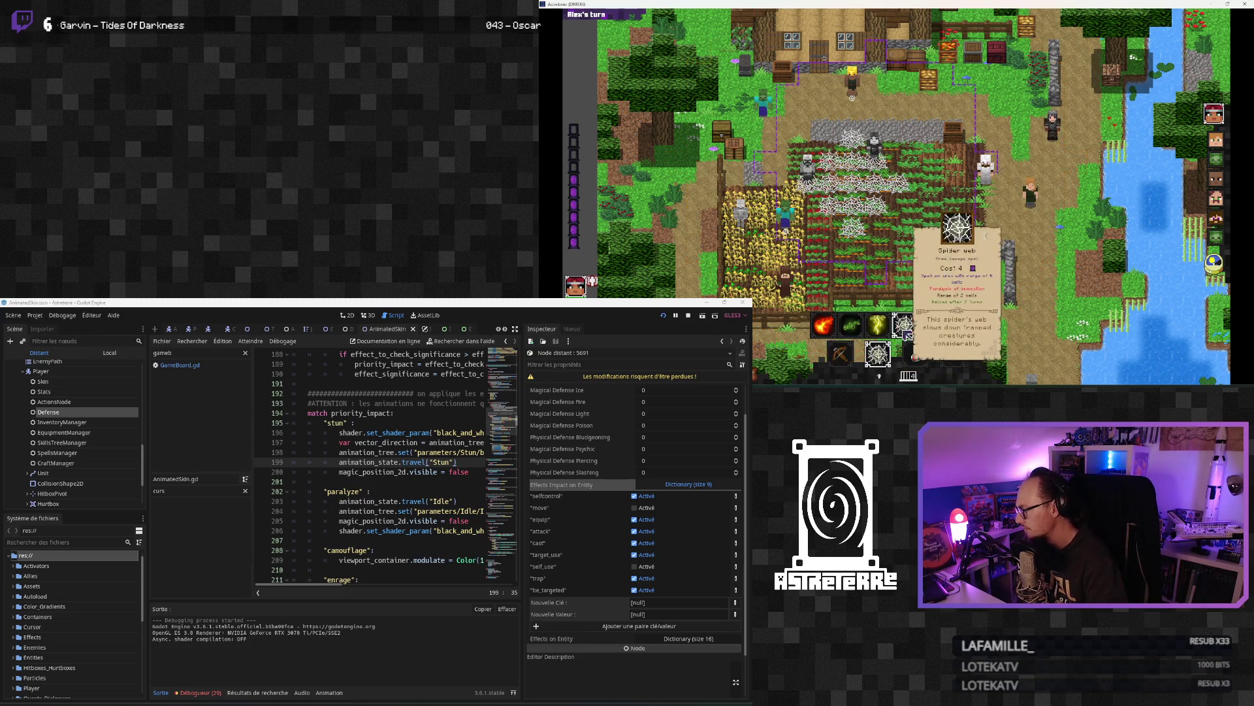
click(905, 333)
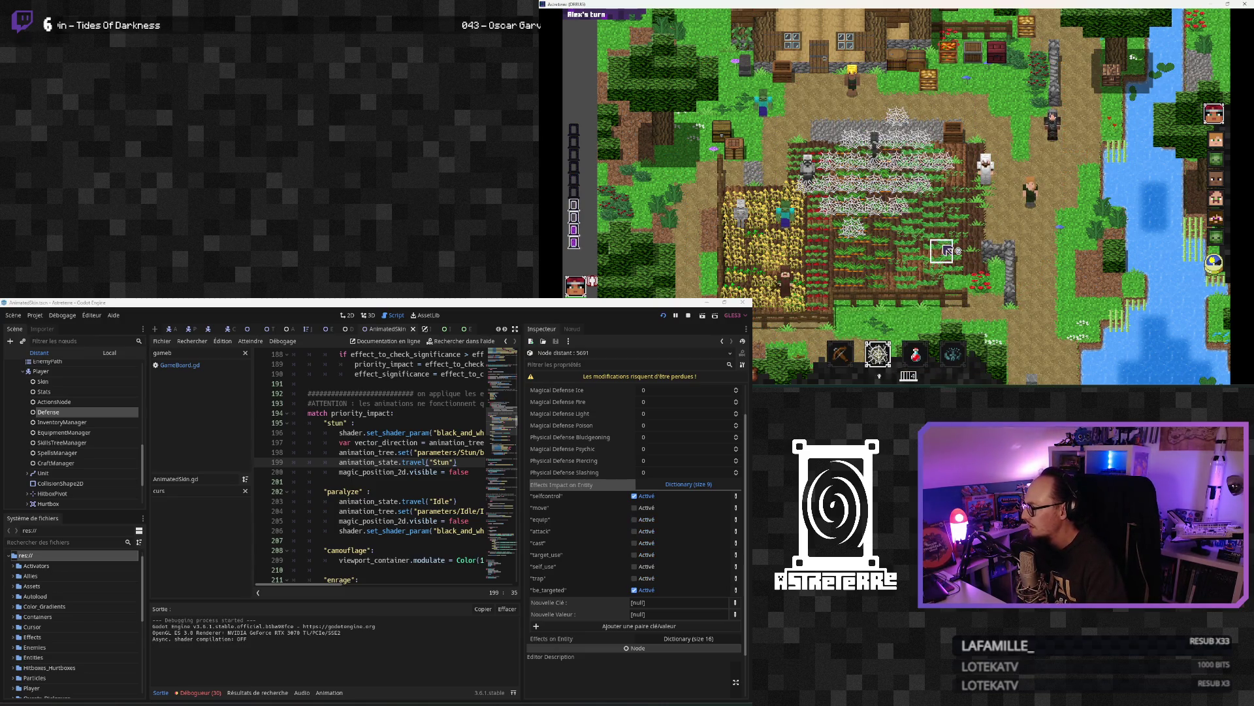
mouse_move(876, 351)
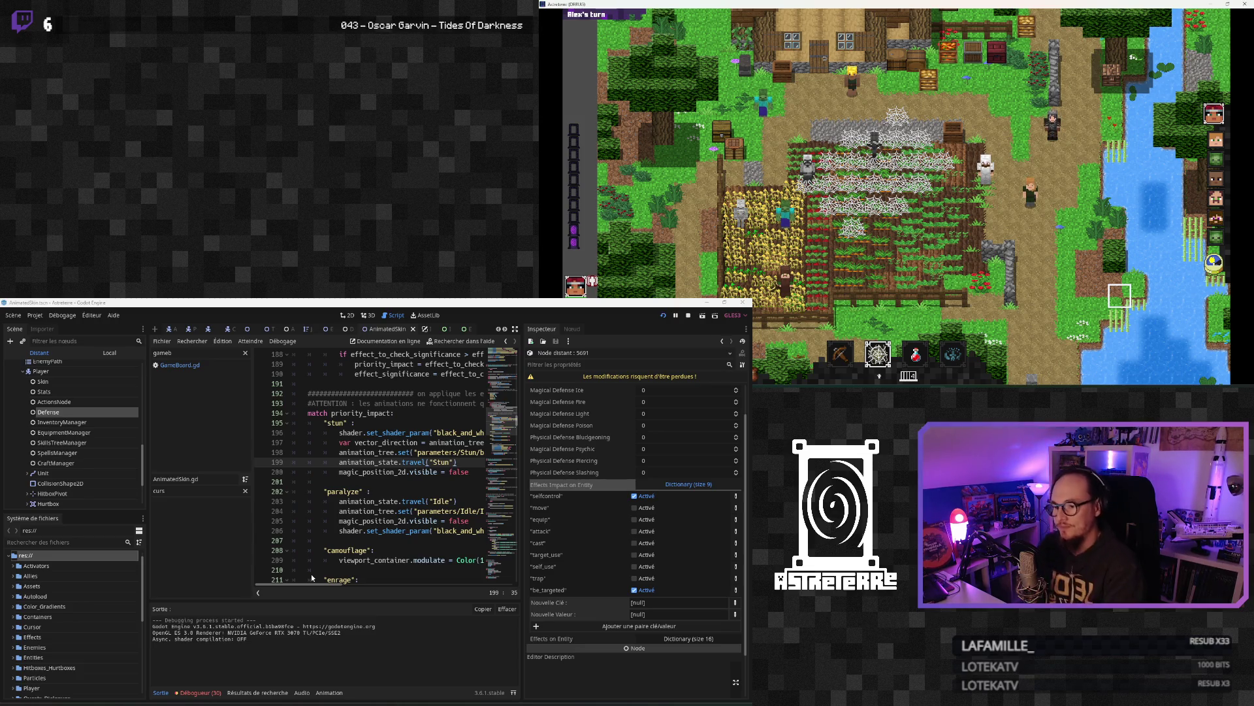
click(358, 462)
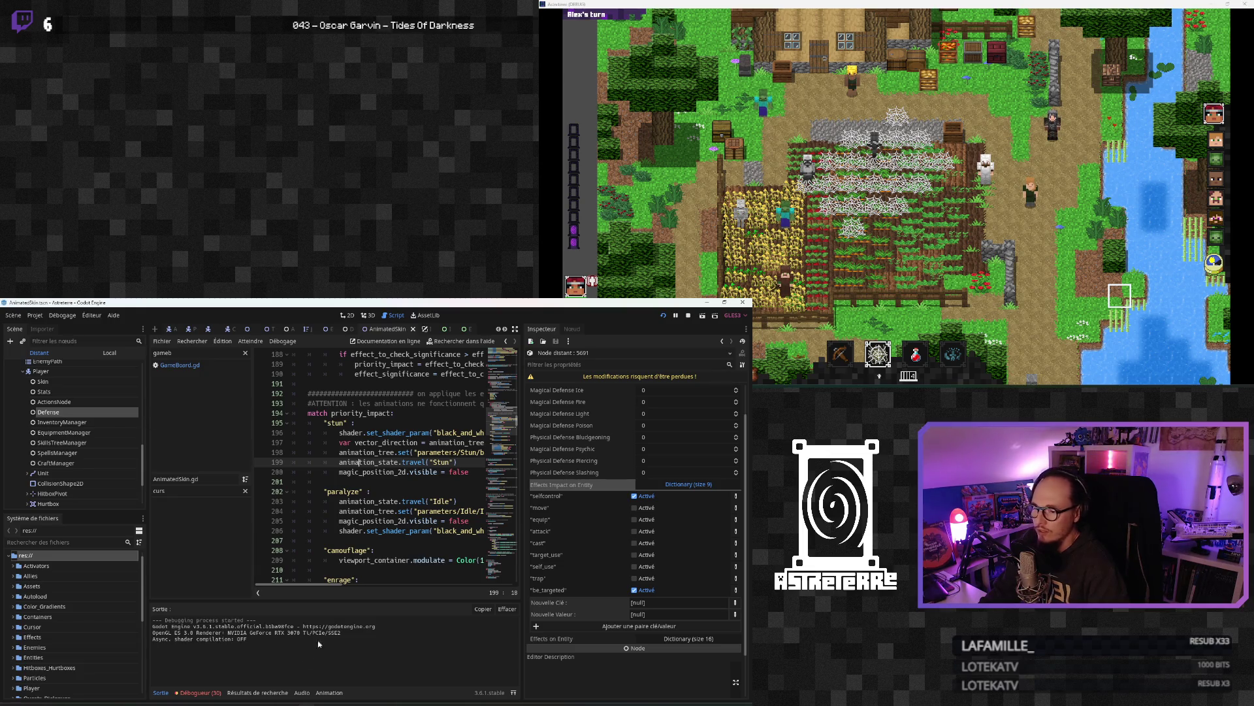
Step: Open the NPCDefense emit site from the ImpactFromEffectsOnAnimations search results and inspect its removal check
click(252, 692)
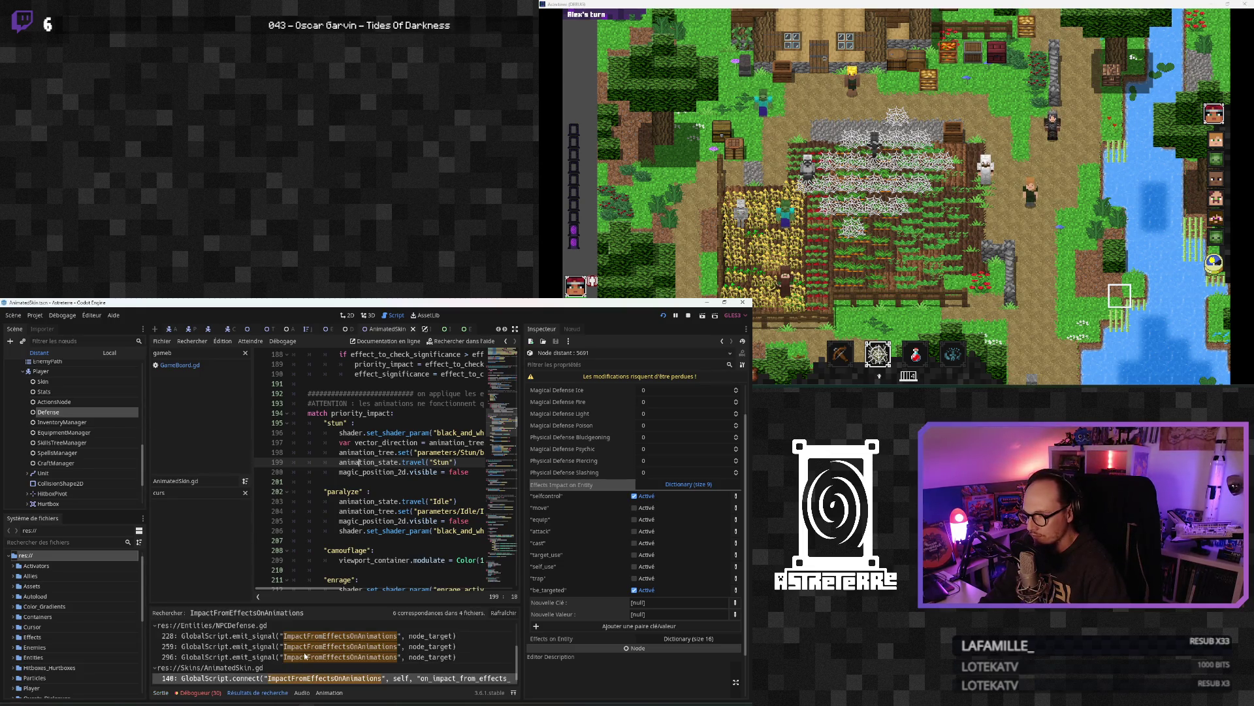
scroll(299, 669, down, 1)
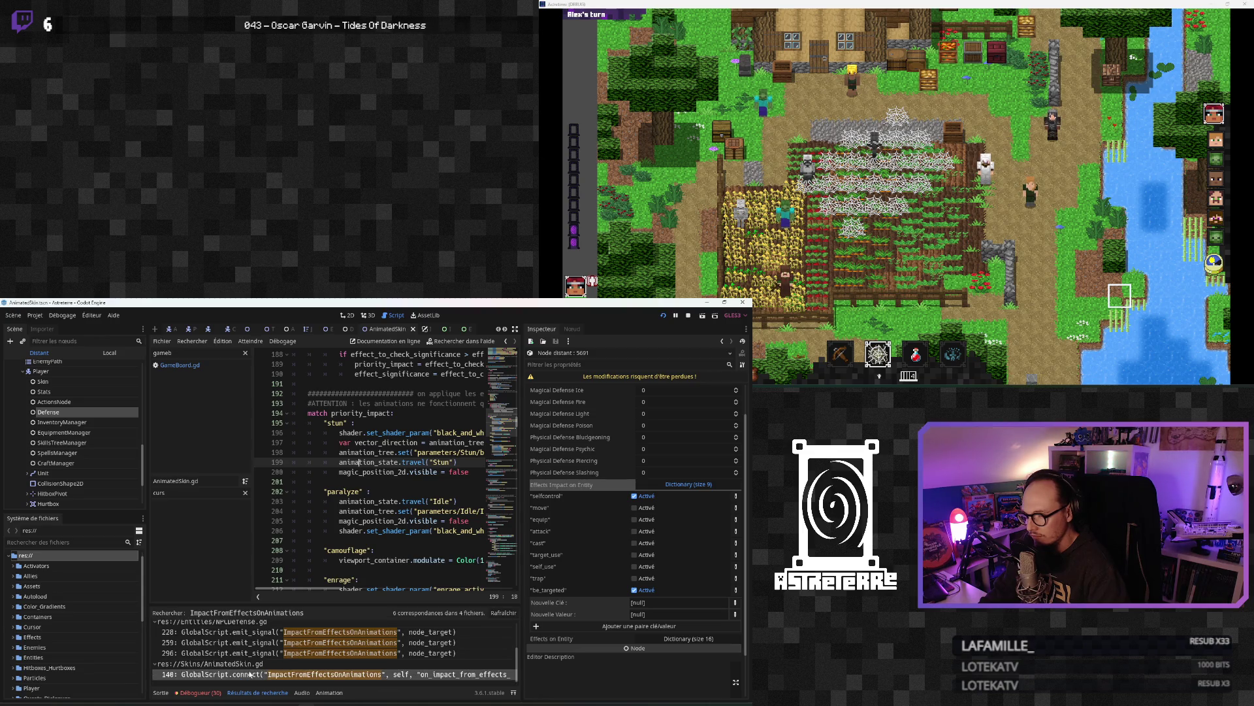
scroll(250, 674, up, 3)
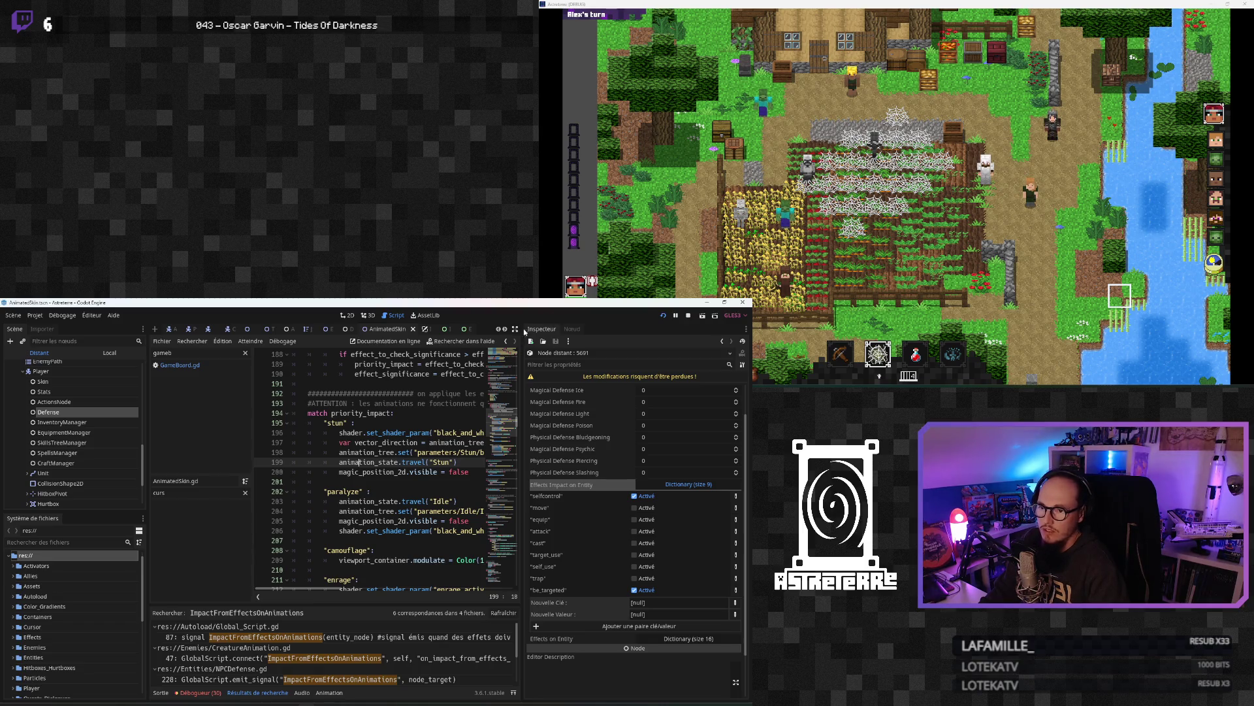
click(515, 329)
click(424, 328)
click(299, 490)
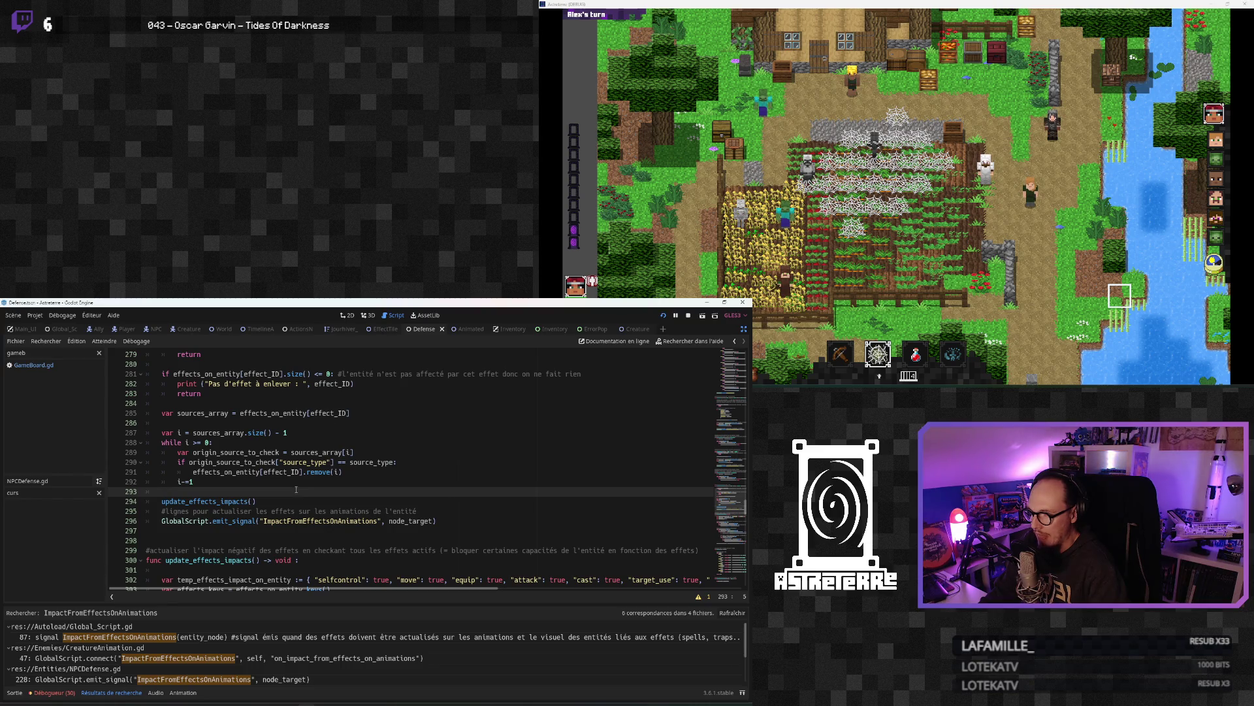
scroll(276, 492, up, 2)
click(241, 442)
click(295, 471)
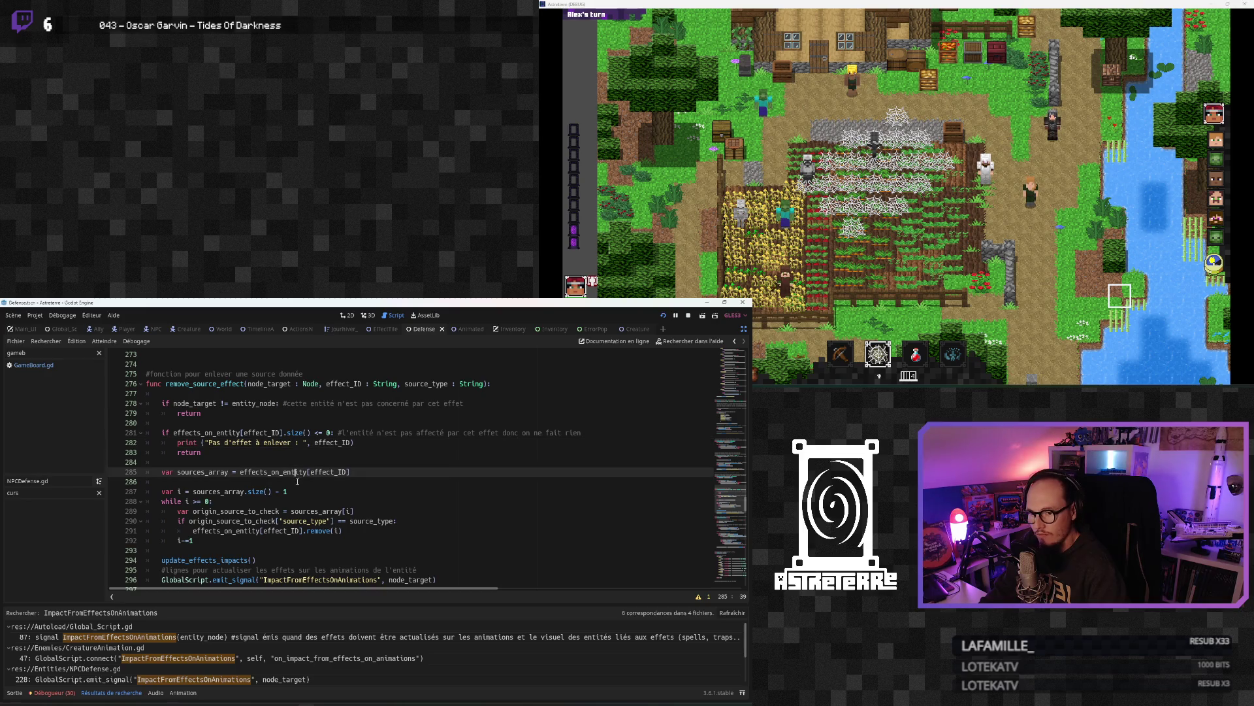
scroll(297, 482, down, 1)
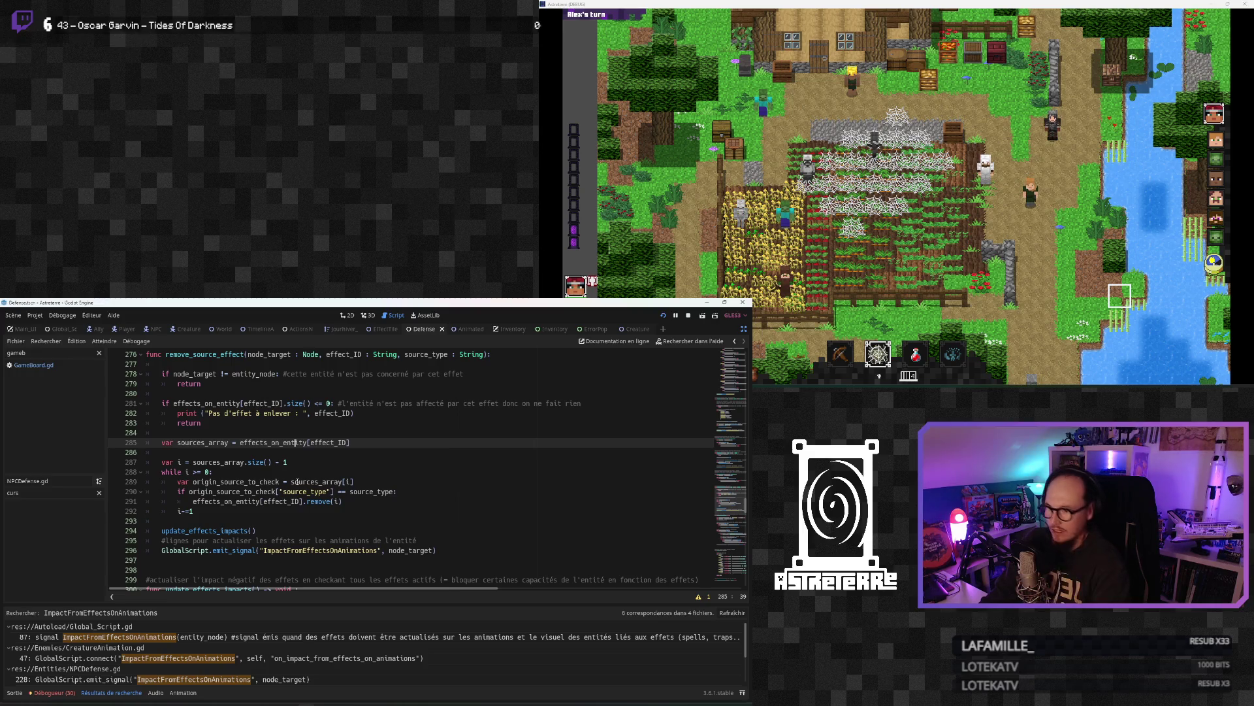
scroll(298, 482, down, 2)
Step: Jump to the update_effects_impacts definition and read through the function
ctrl+click(208, 477)
click(239, 530)
scroll(238, 531, down, 2)
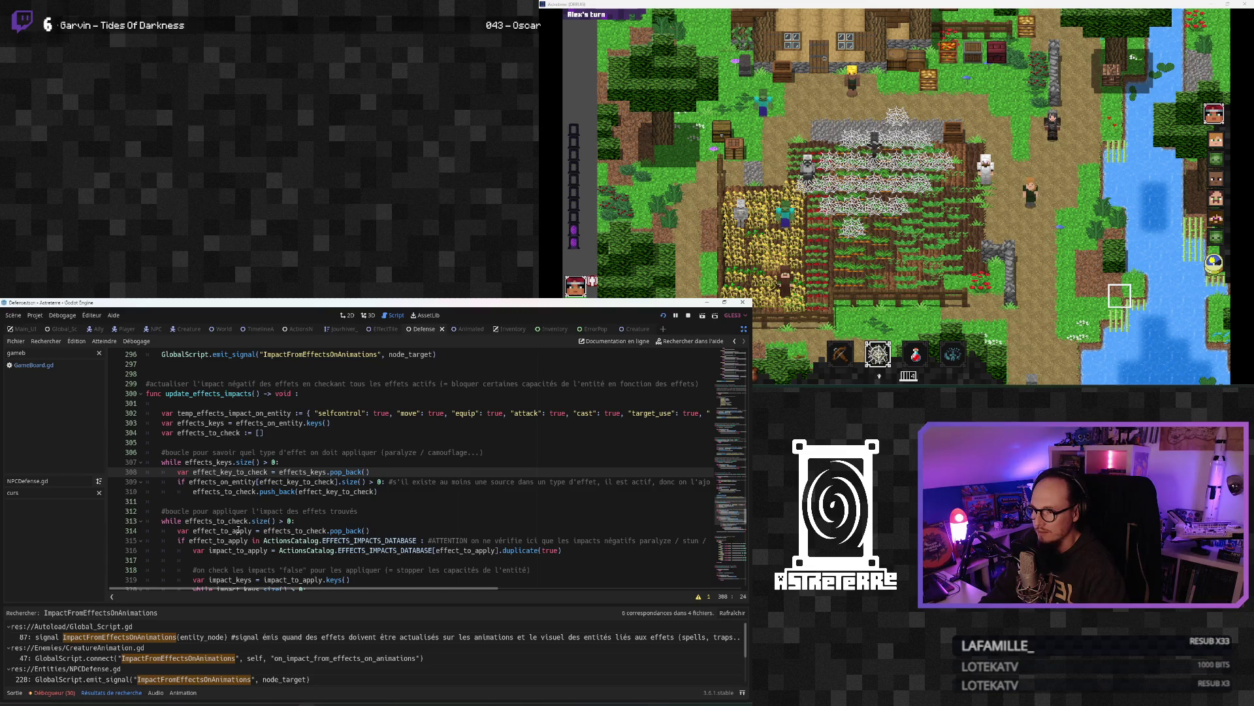
mouse_move(251, 588)
mouse_down()
mouse_move(503, 582)
mouse_move(261, 585)
mouse_up()
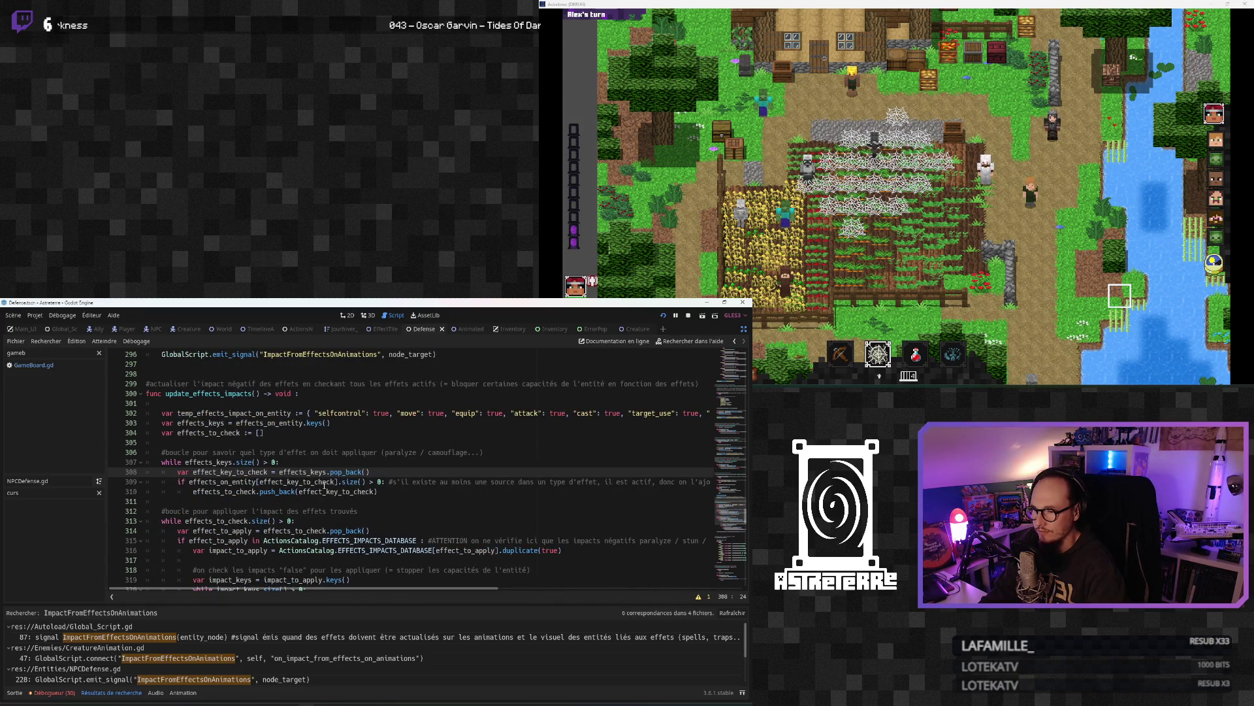
scroll(325, 504, down, 1)
scroll(325, 504, down, 1)
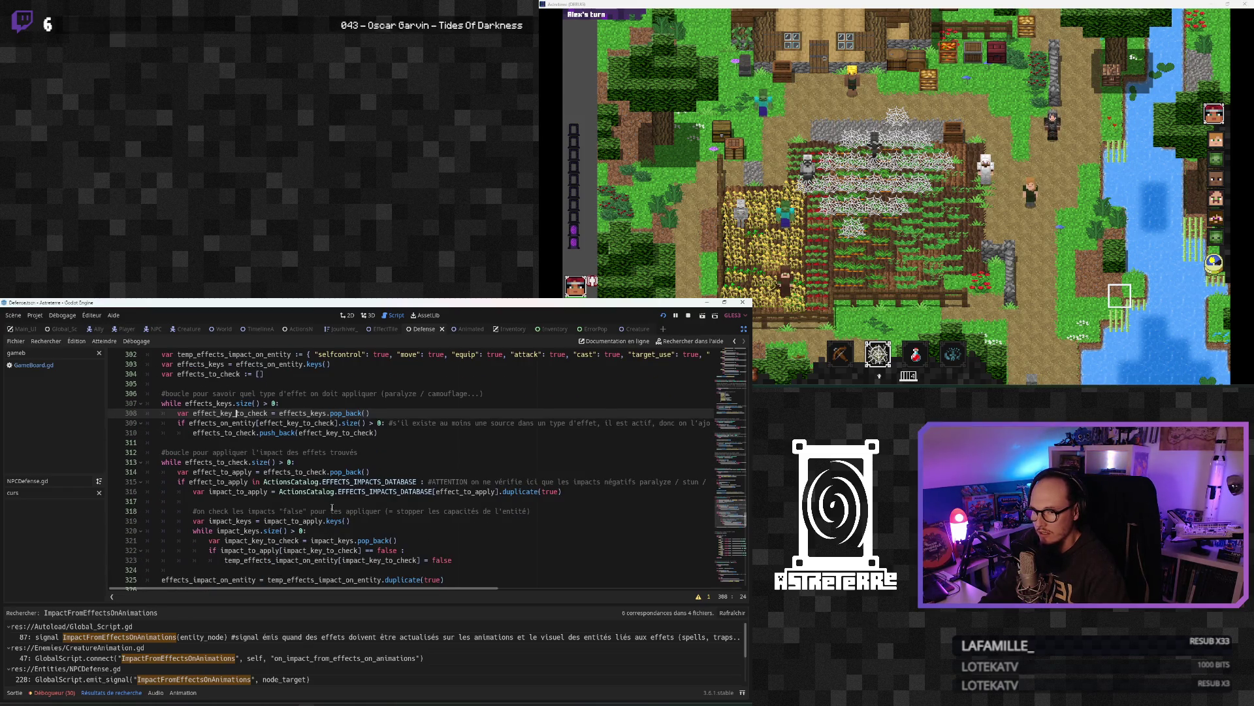
scroll(333, 508, down, 5)
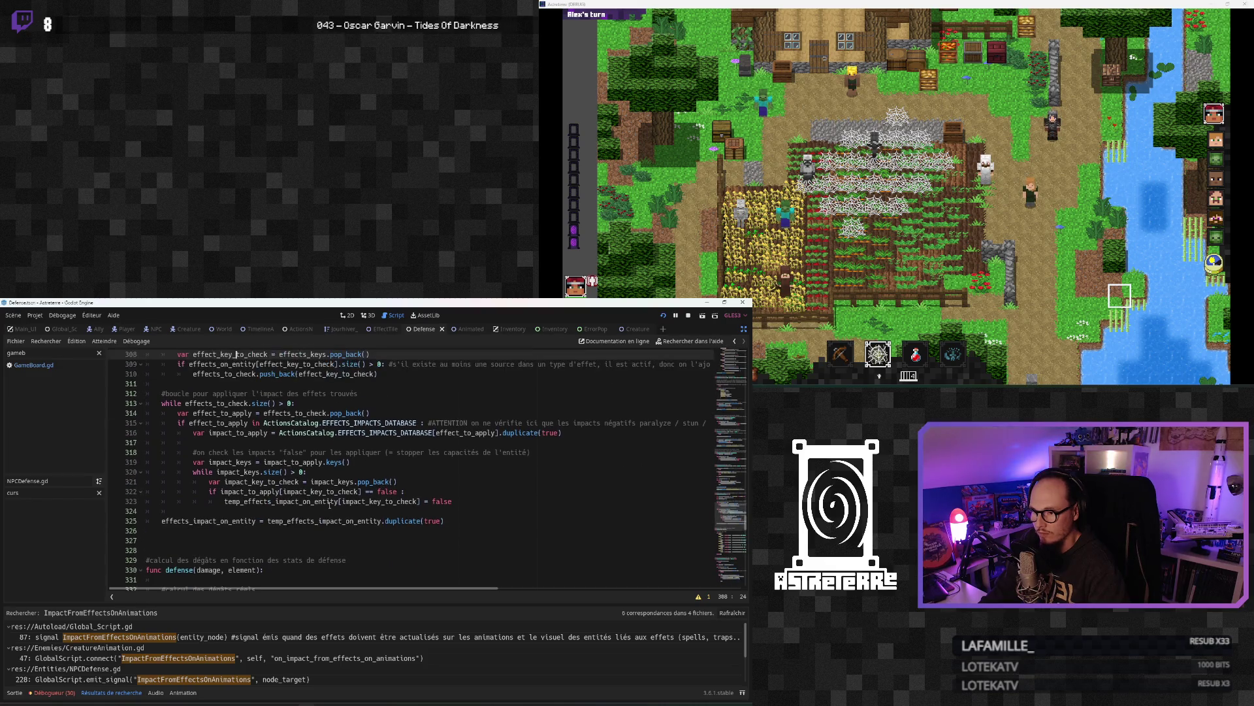
scroll(329, 505, up, 3)
scroll(329, 505, up, 2)
scroll(329, 505, up, 2)
scroll(330, 505, up, 1)
Step: Add blank lines after the effects_to_check declaration, just above the effect-type loop
click(285, 460)
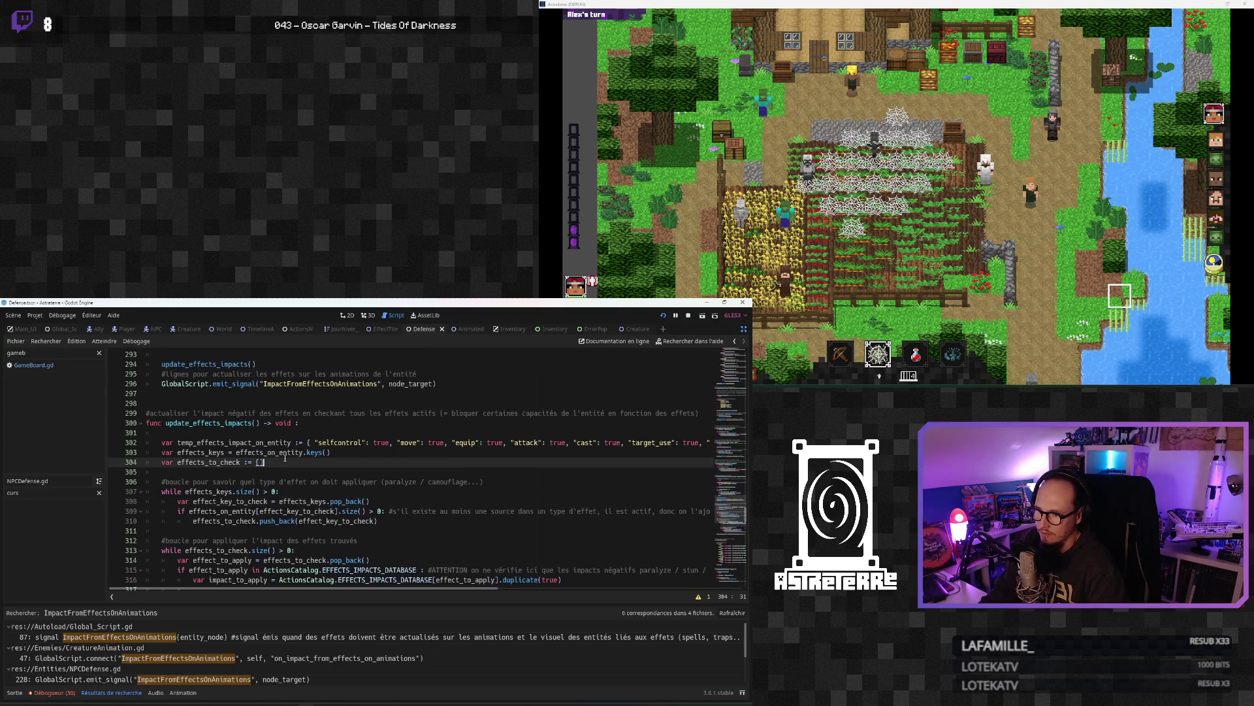
scroll(301, 474, down, 1)
click(295, 481)
click(330, 492)
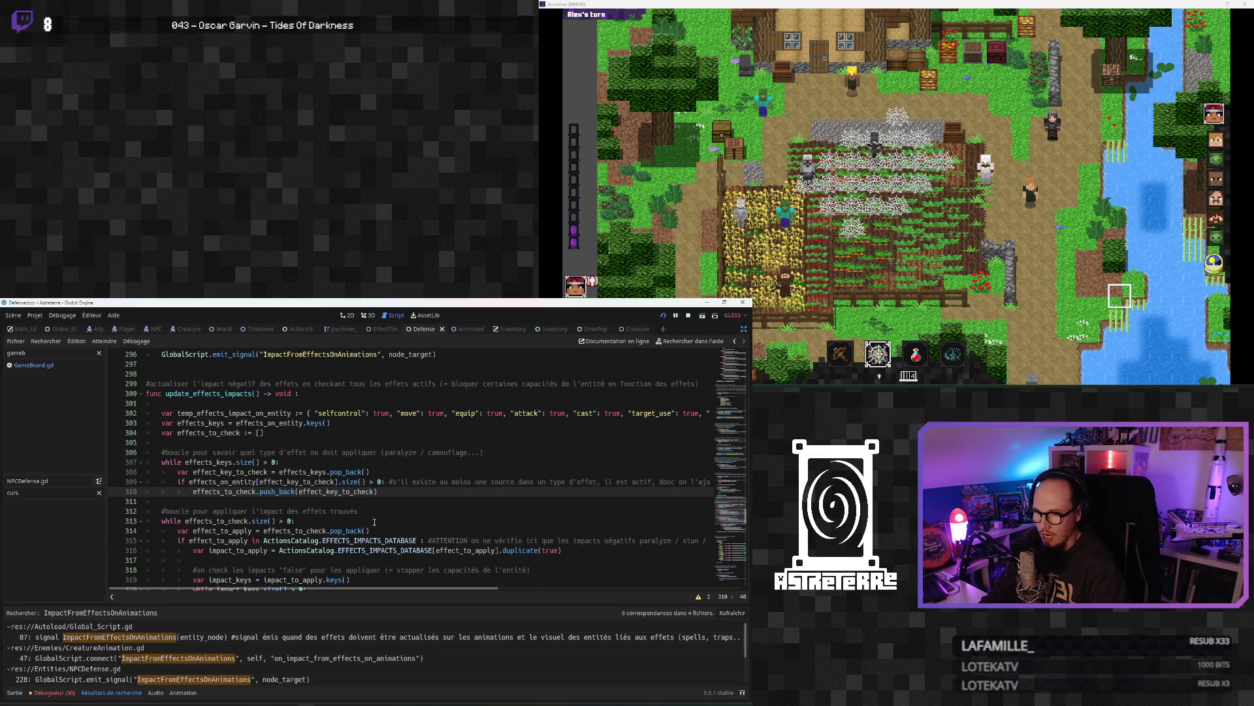
drag(405, 595, 598, 598)
scroll(273, 541, left, 5)
click(258, 503)
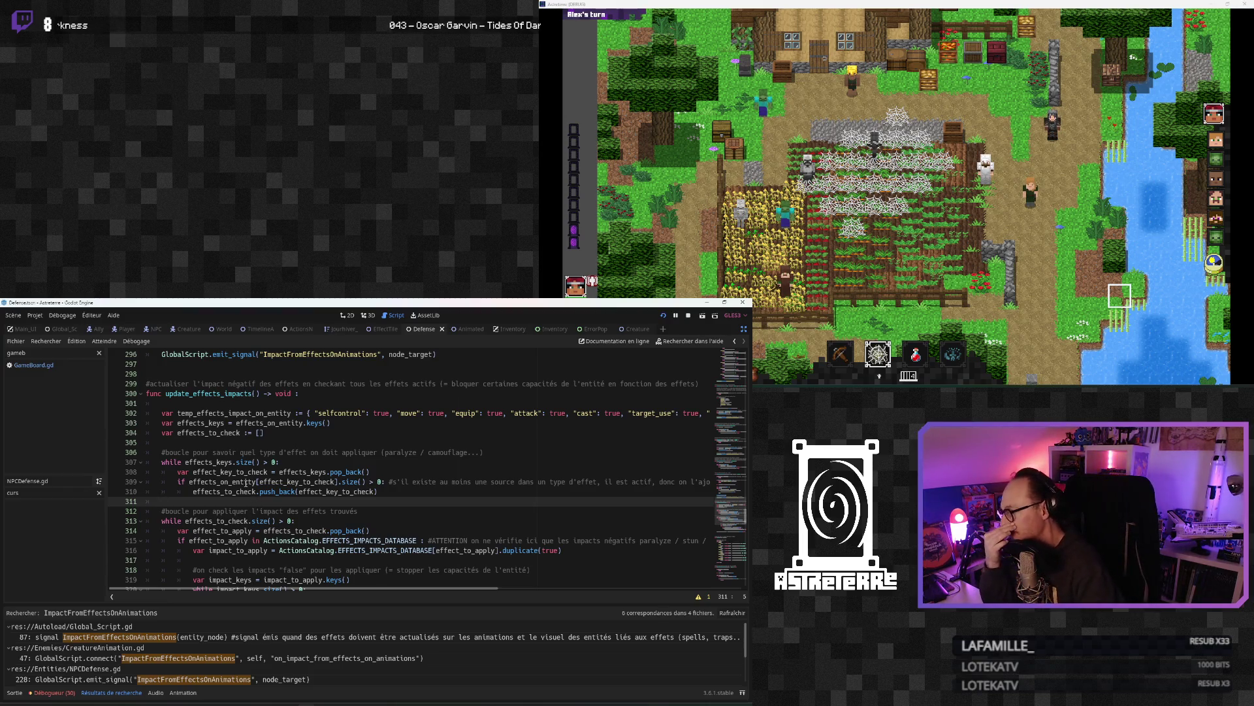
click(240, 472)
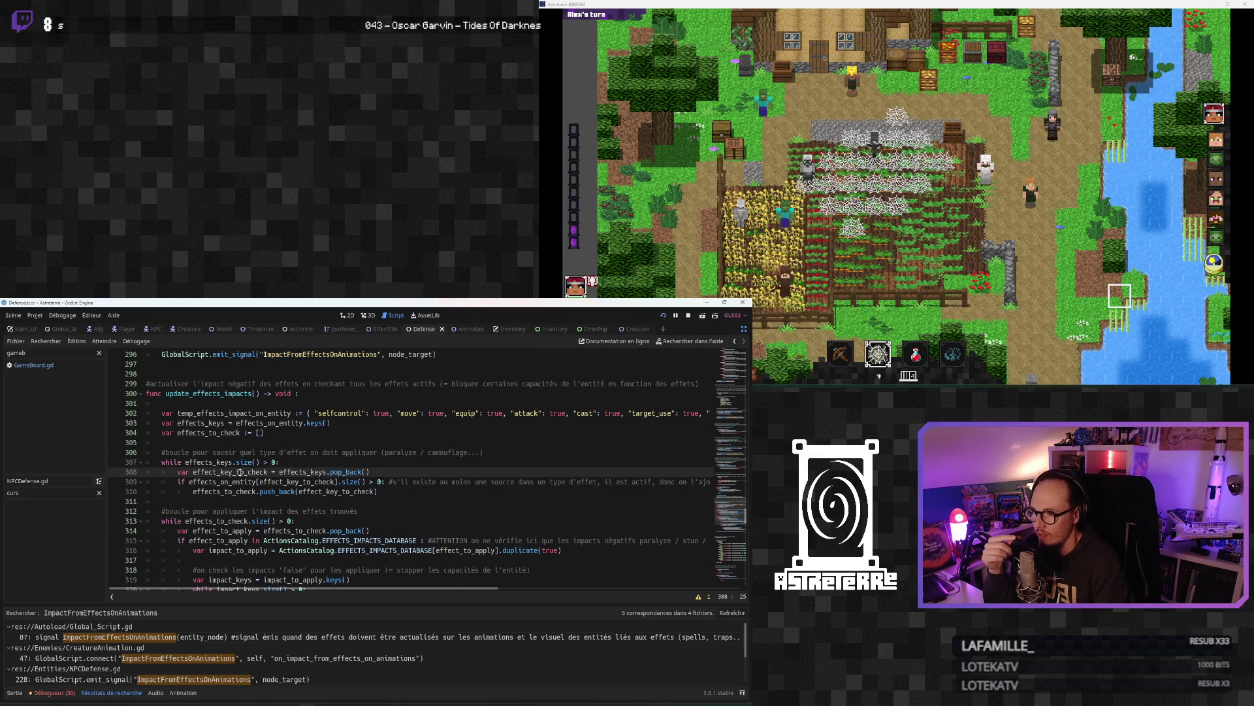
scroll(240, 472, up, 1)
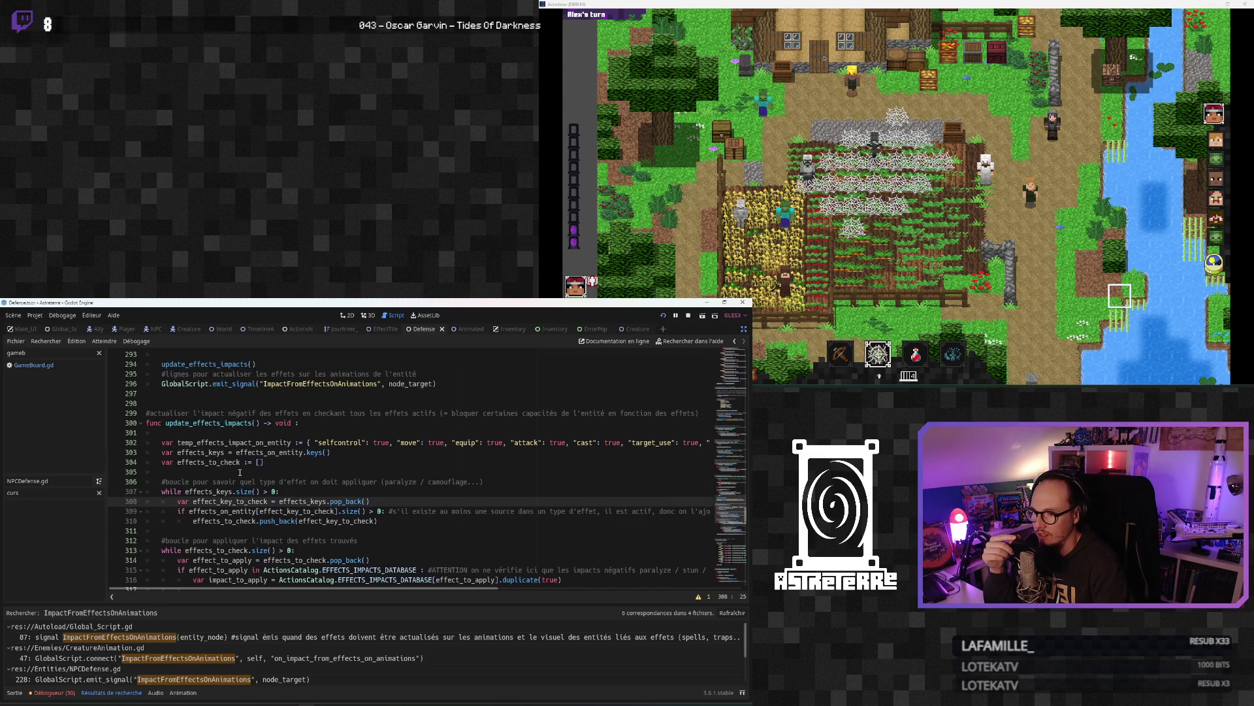
click(198, 471)
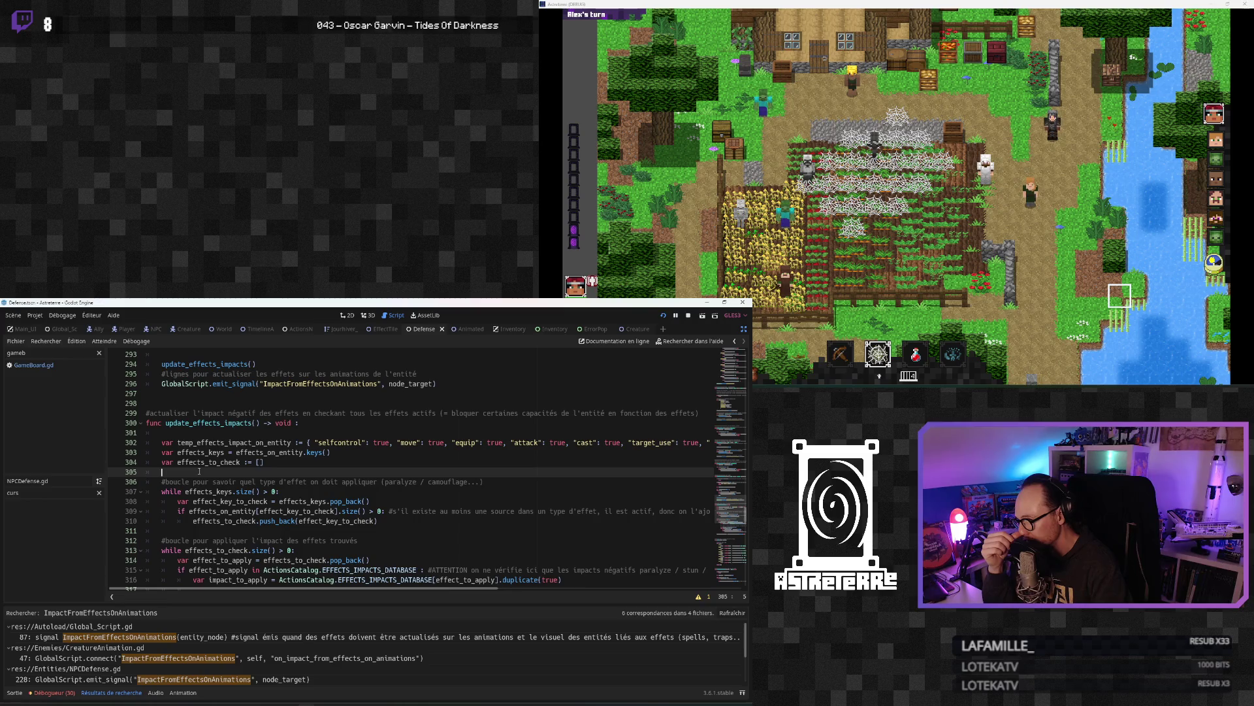
key(Return)
key(Return)
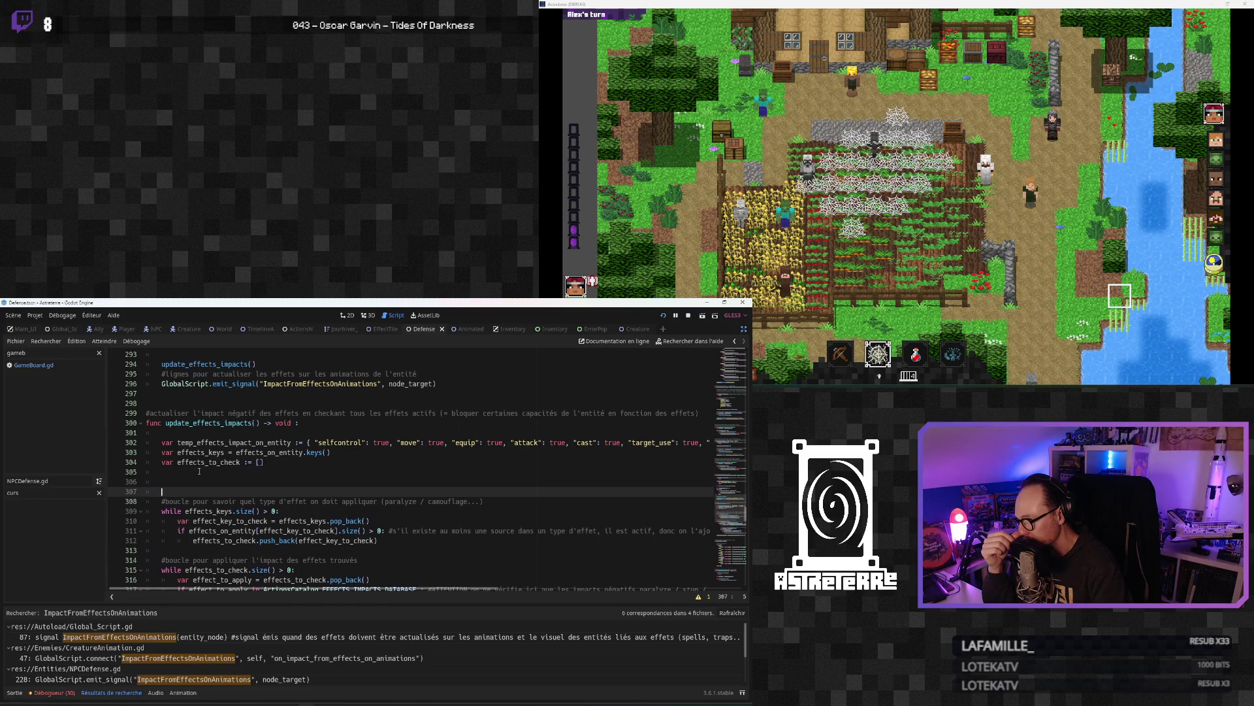
Step: Write print("effects_keys : ", effects_keys) on line 306, copying the name from line 303
click(215, 477)
click(206, 485)
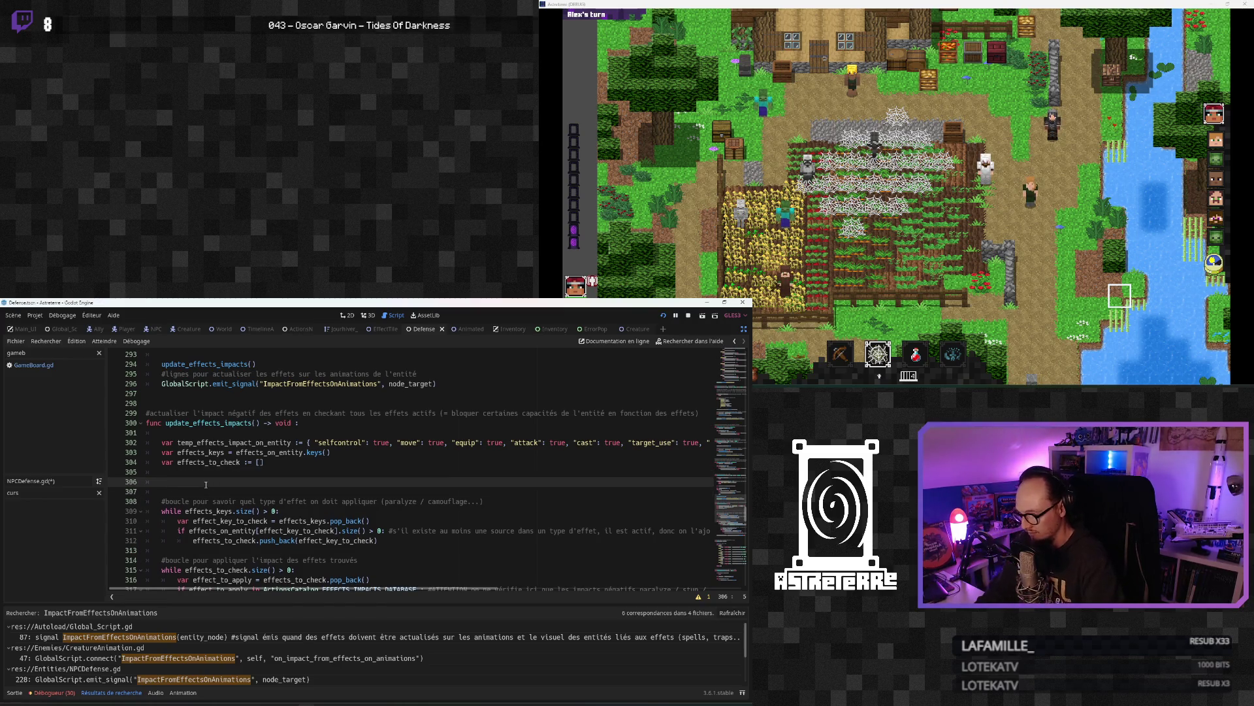
text(print (""))
click(177, 482)
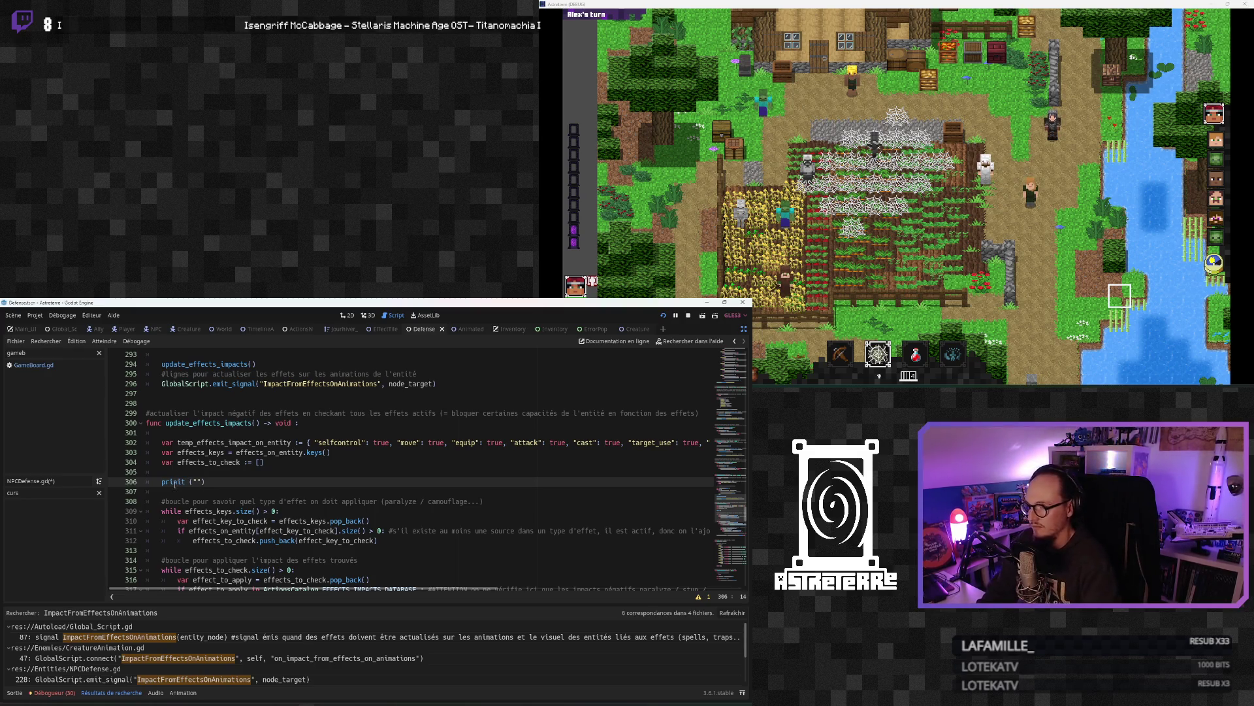
double_click(198, 452)
key(ctrl+c)
click(192, 482)
key(ctrl+v)
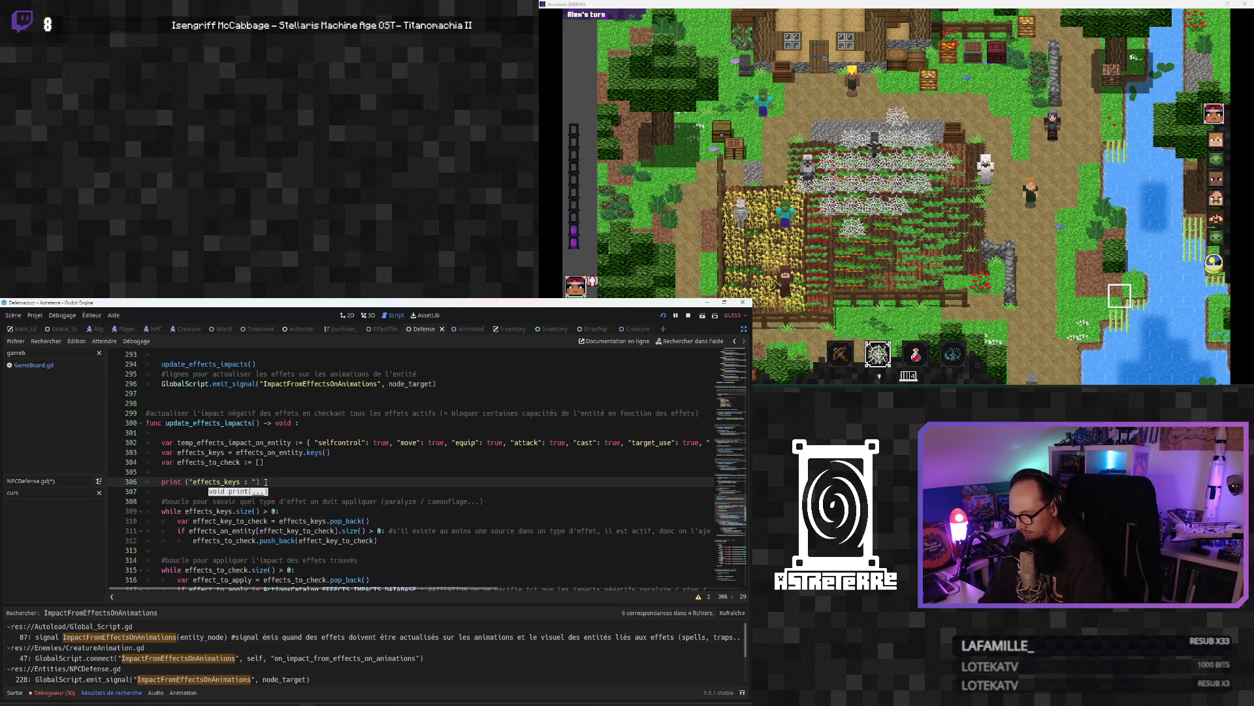
text(, effects_keys)
Step: Review the while and impact loops below the new print line
click(279, 511)
scroll(273, 540, down, 2)
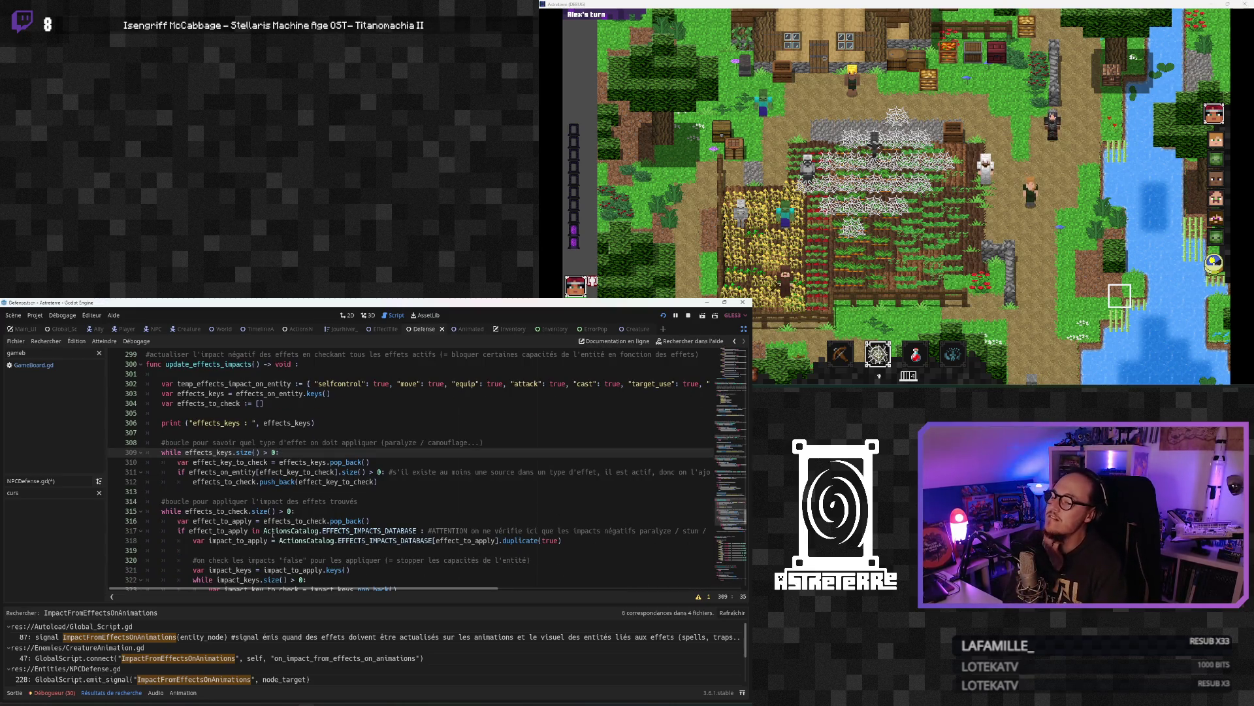
mouse_move(494, 589)
mouse_down()
mouse_move(697, 589)
mouse_move(301, 572)
mouse_up()
click(286, 552)
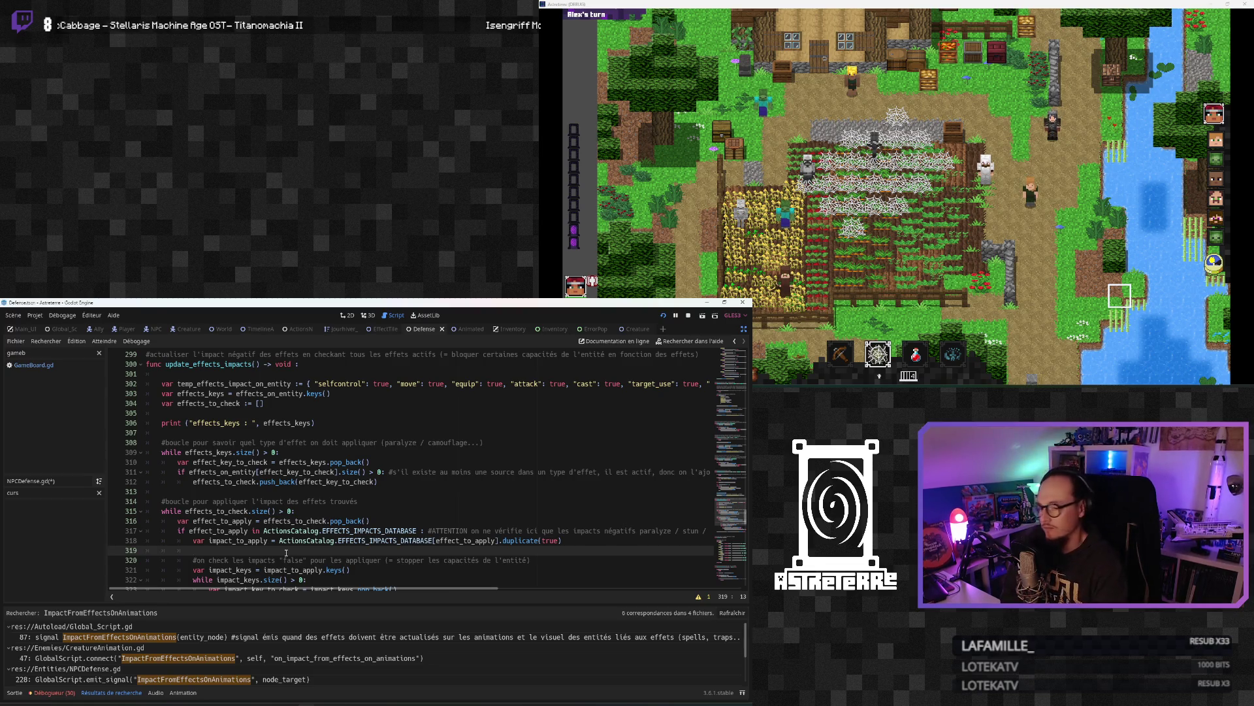
scroll(286, 552, down, 2)
click(286, 549)
scroll(287, 550, down, 1)
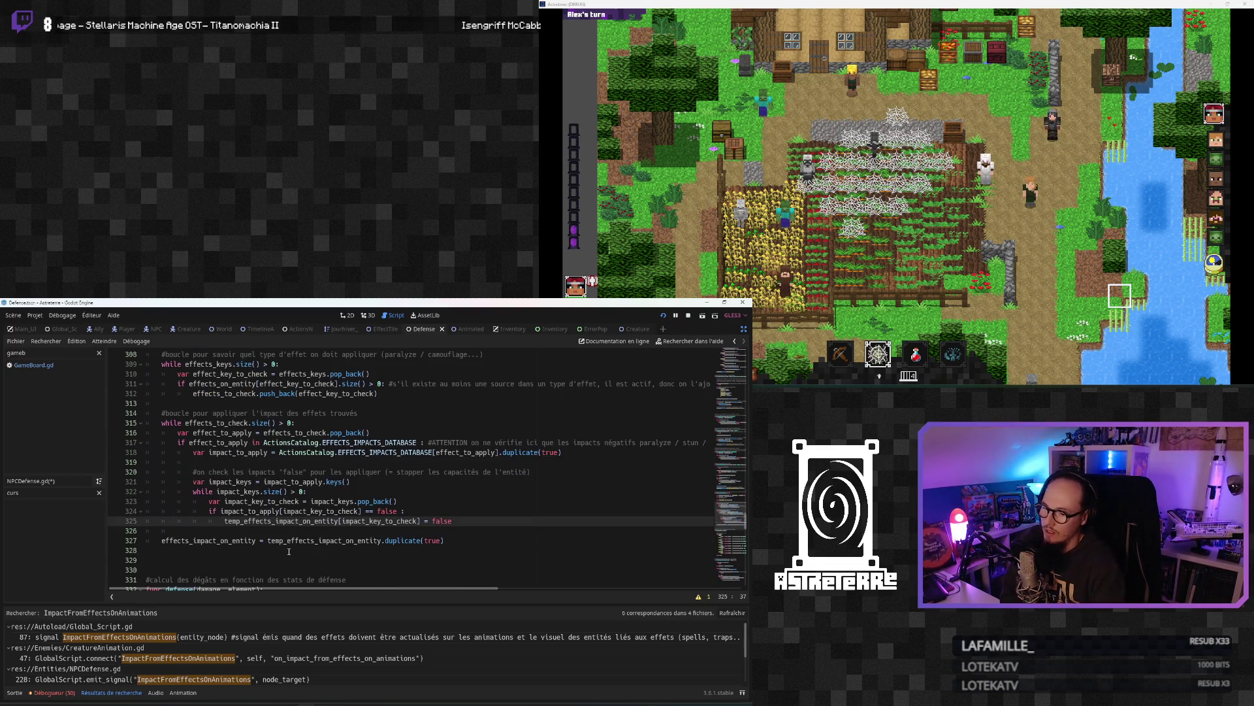
key(Down)
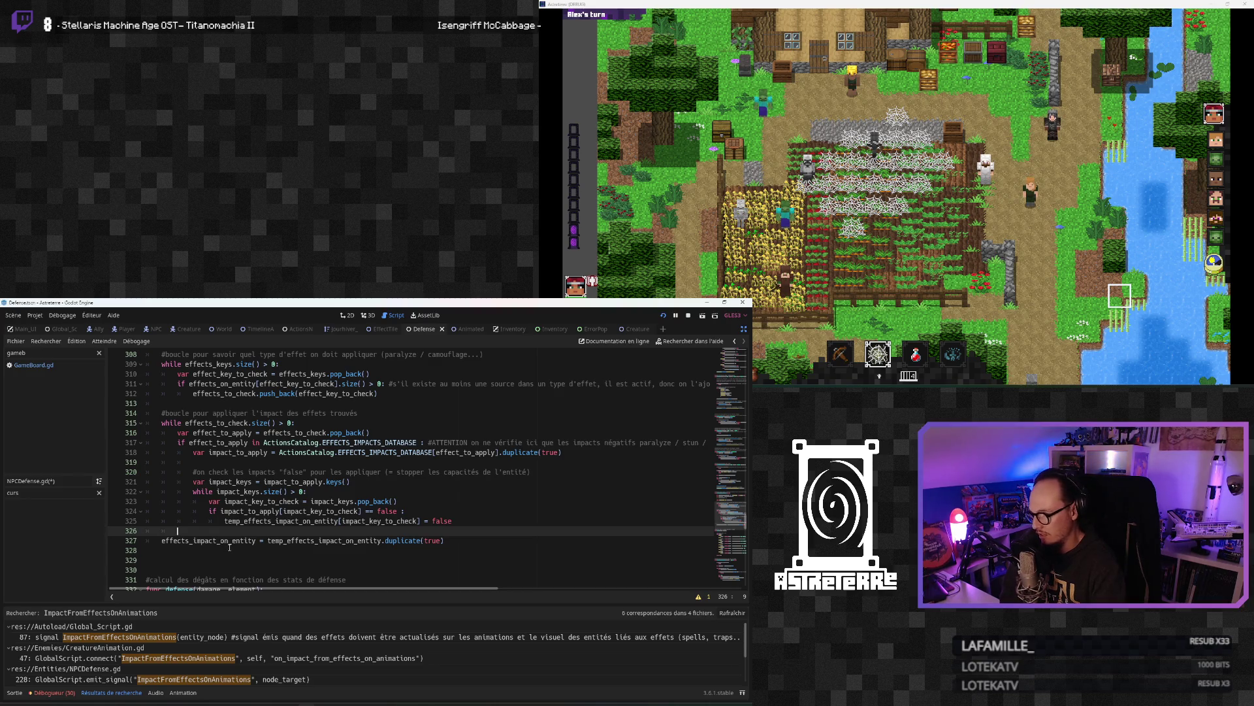
scroll(229, 547, down, 1)
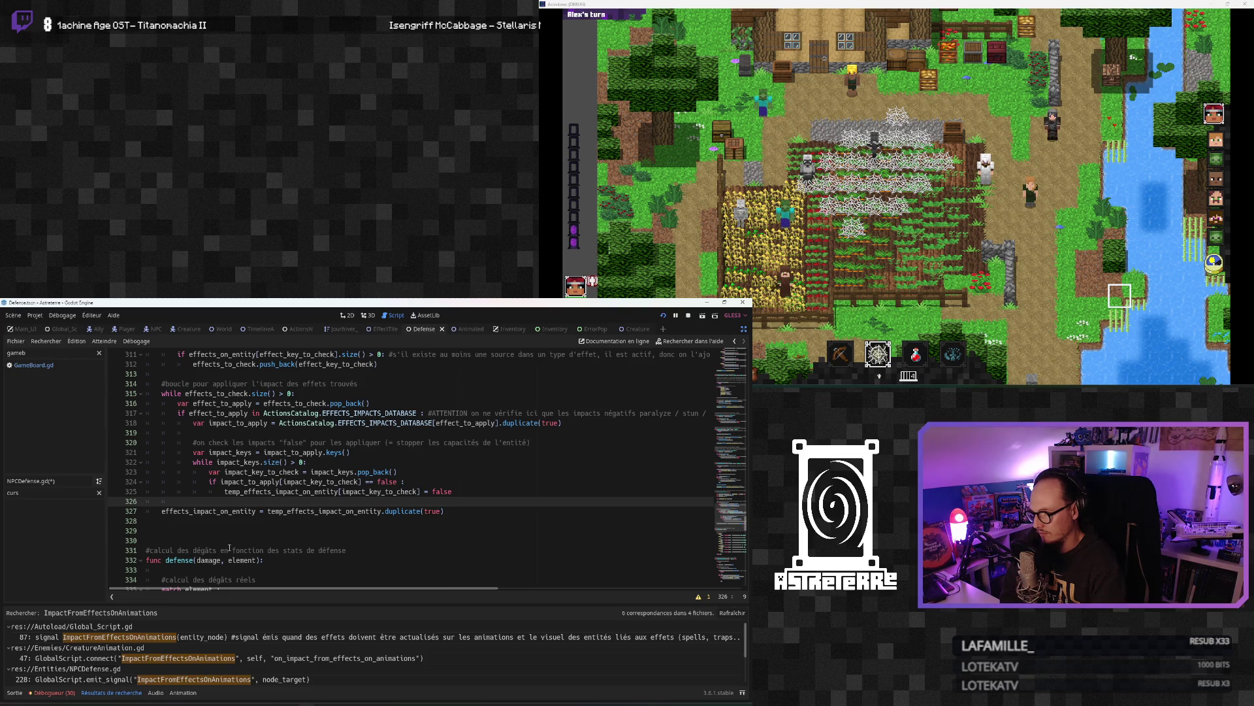
scroll(223, 548, up, 9)
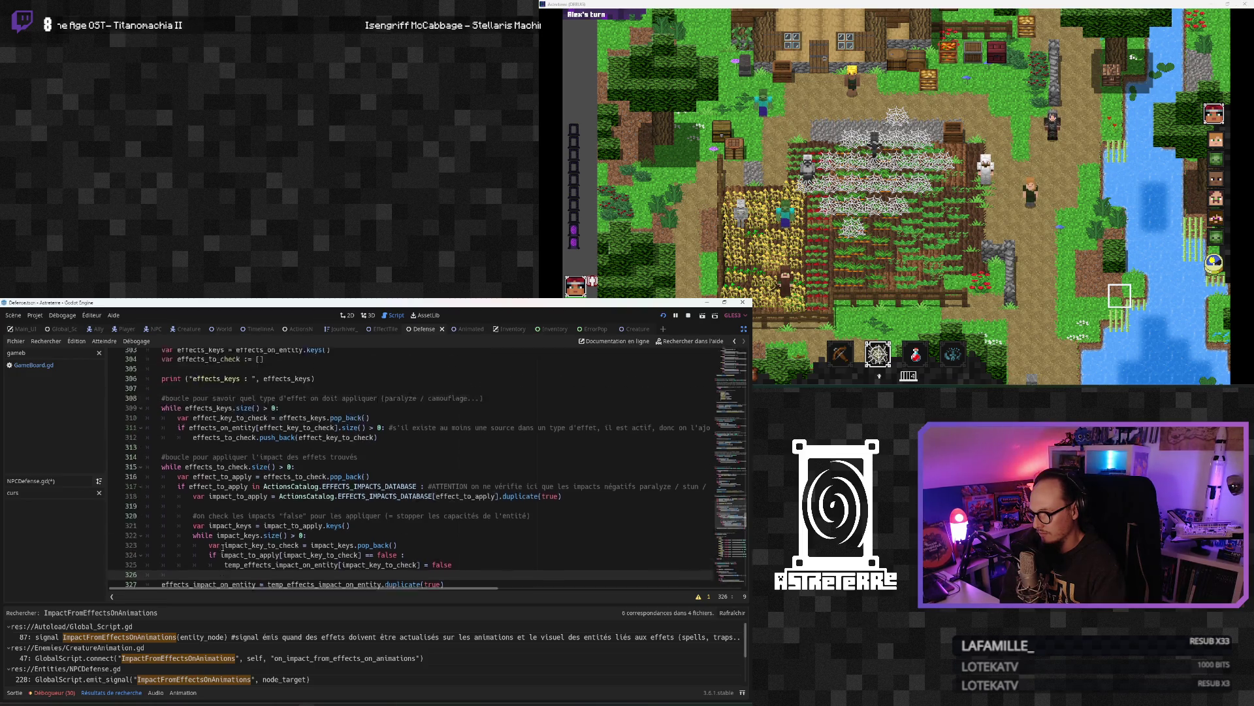
scroll(636, 367, down, 1)
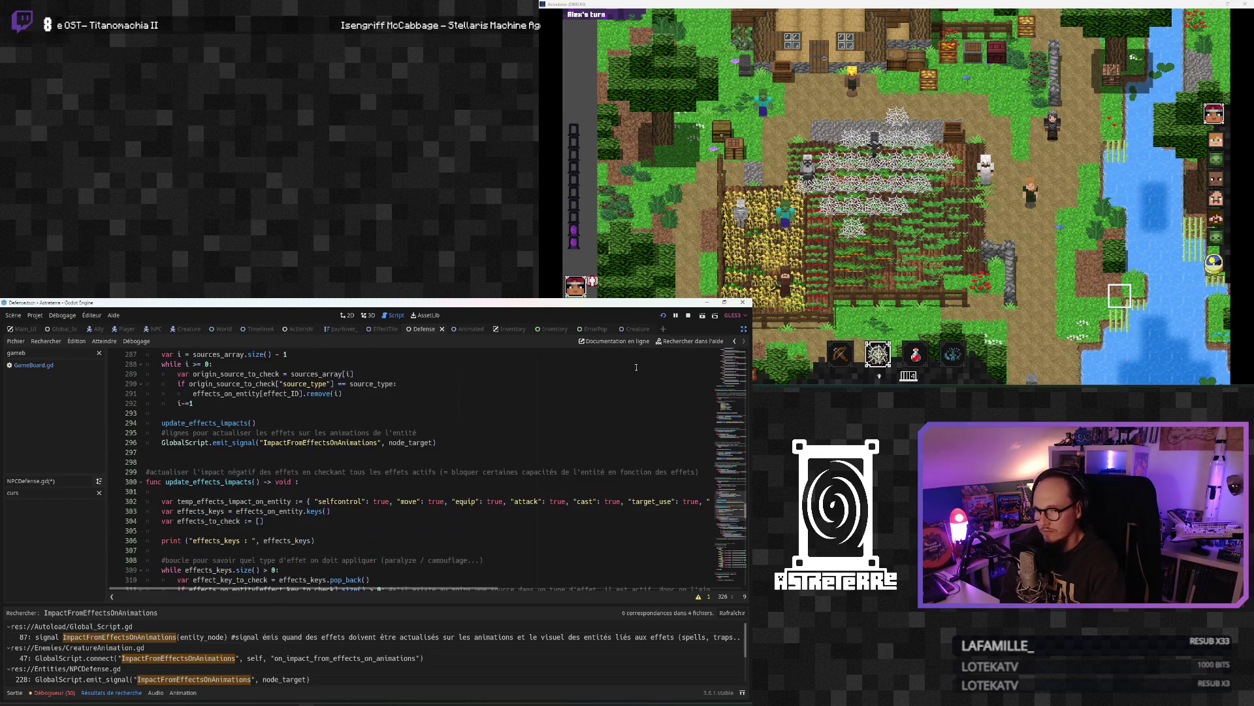
Step: Save NPCDefense.gd, relaunch the game and move its window aside
click(661, 314)
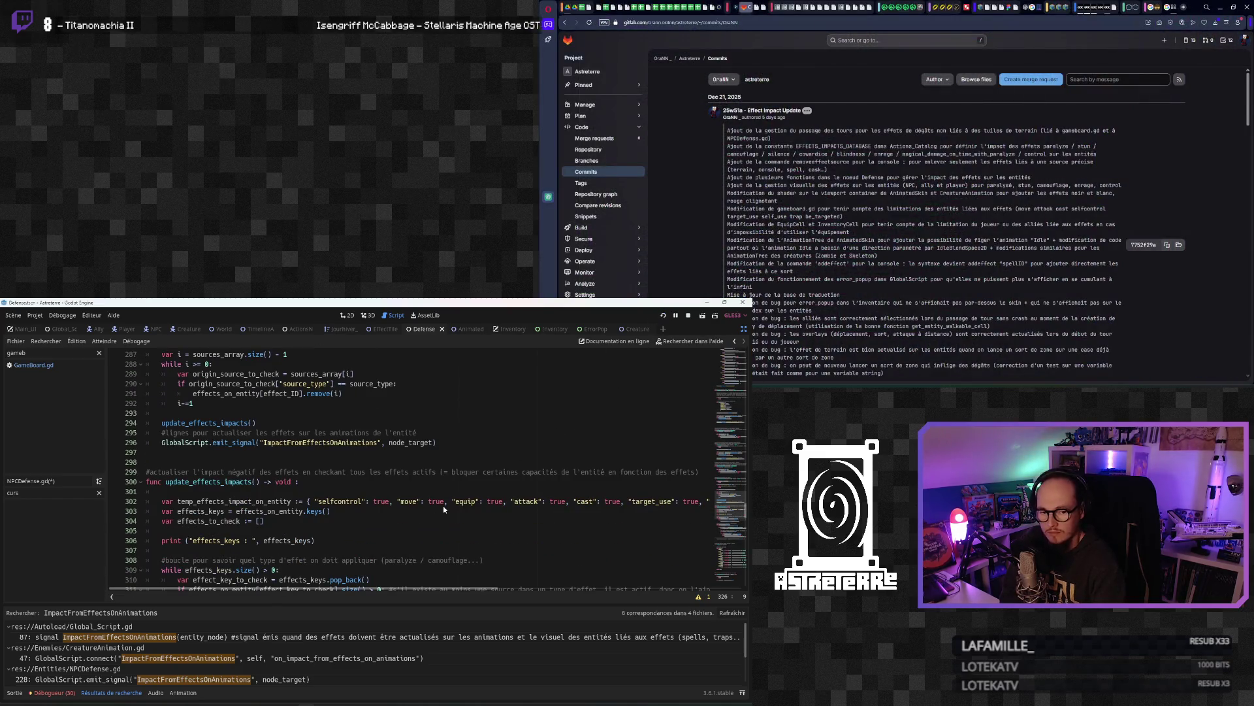
key(ctrl+s)
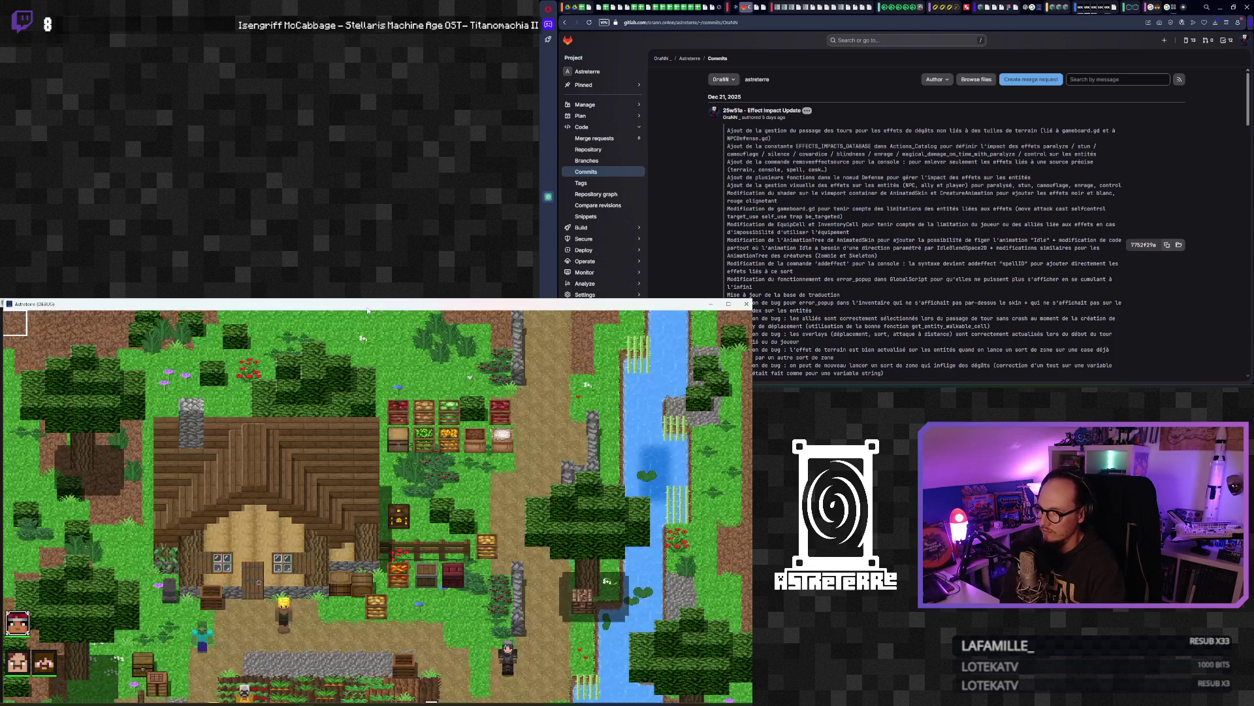
mouse_move(371, 309)
mouse_down()
mouse_move(1245, 52)
mouse_move(999, 84)
mouse_move(998, 2)
mouse_up()
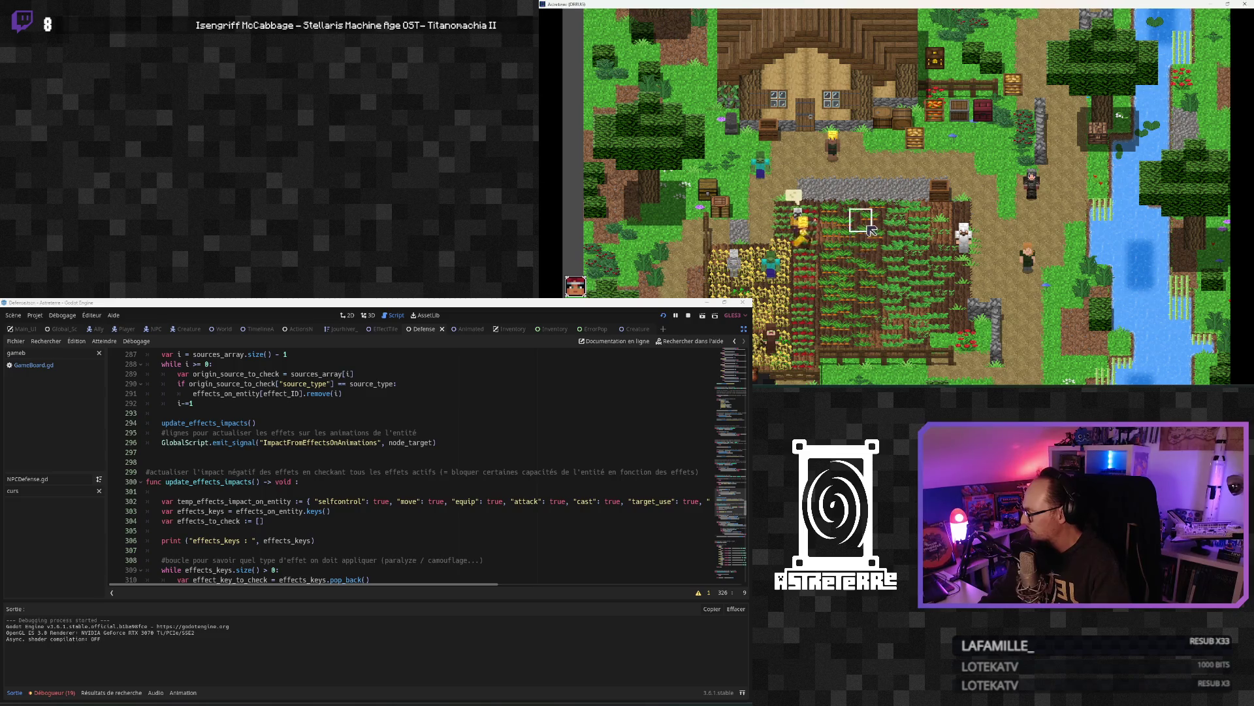
Step: In the game, unequip the gold helmet, chestplate and leggings, then end the placement phase
key(grave)
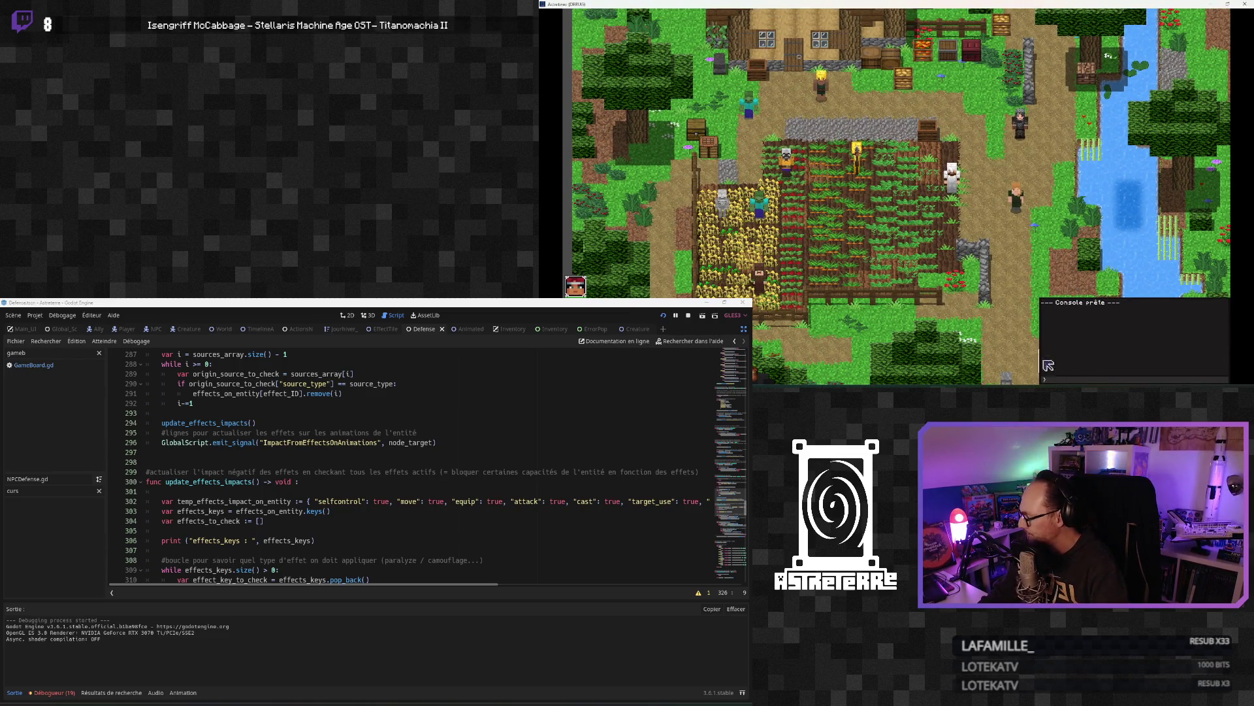
key(grave)
key(i)
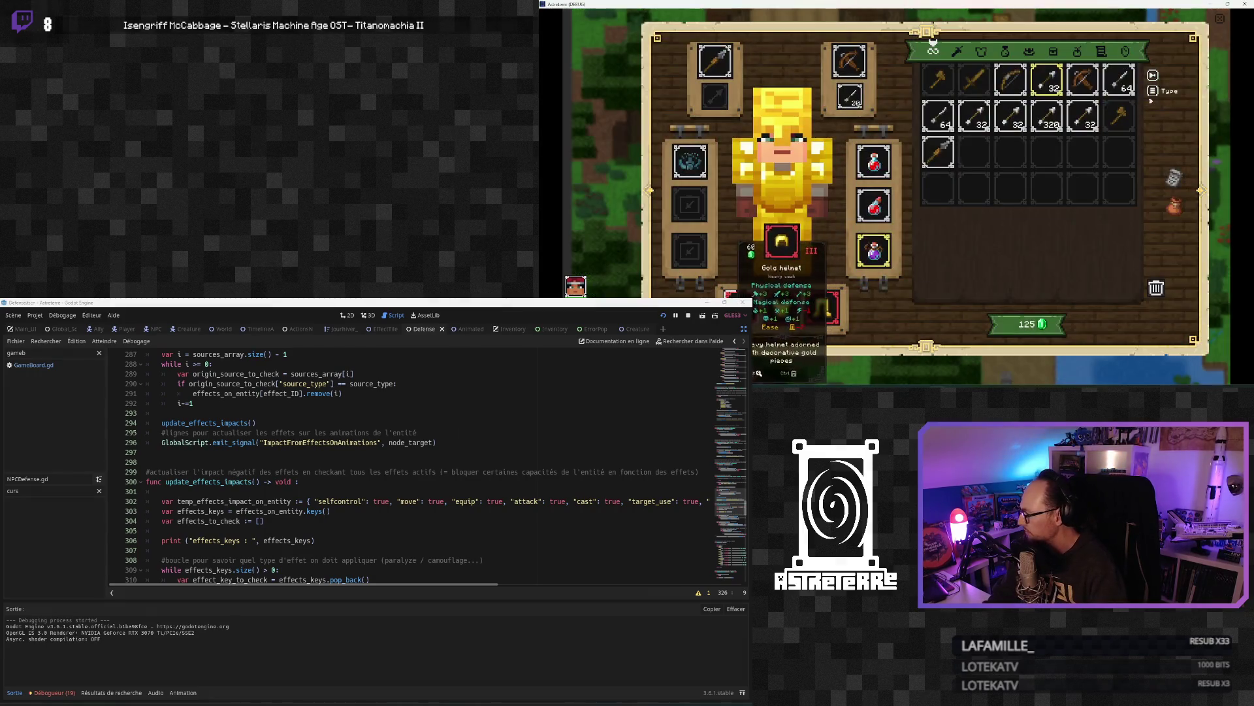
right_click(741, 294)
right_click(782, 307)
right_click(820, 307)
key(i)
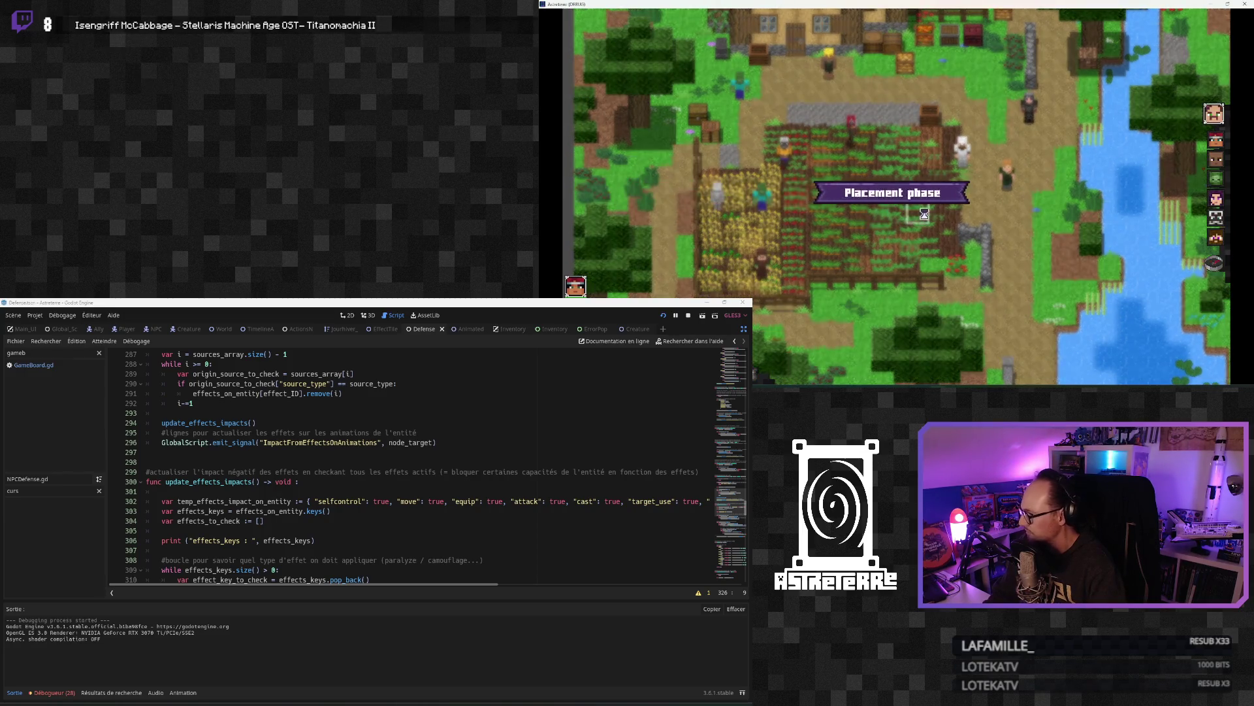
click(1216, 263)
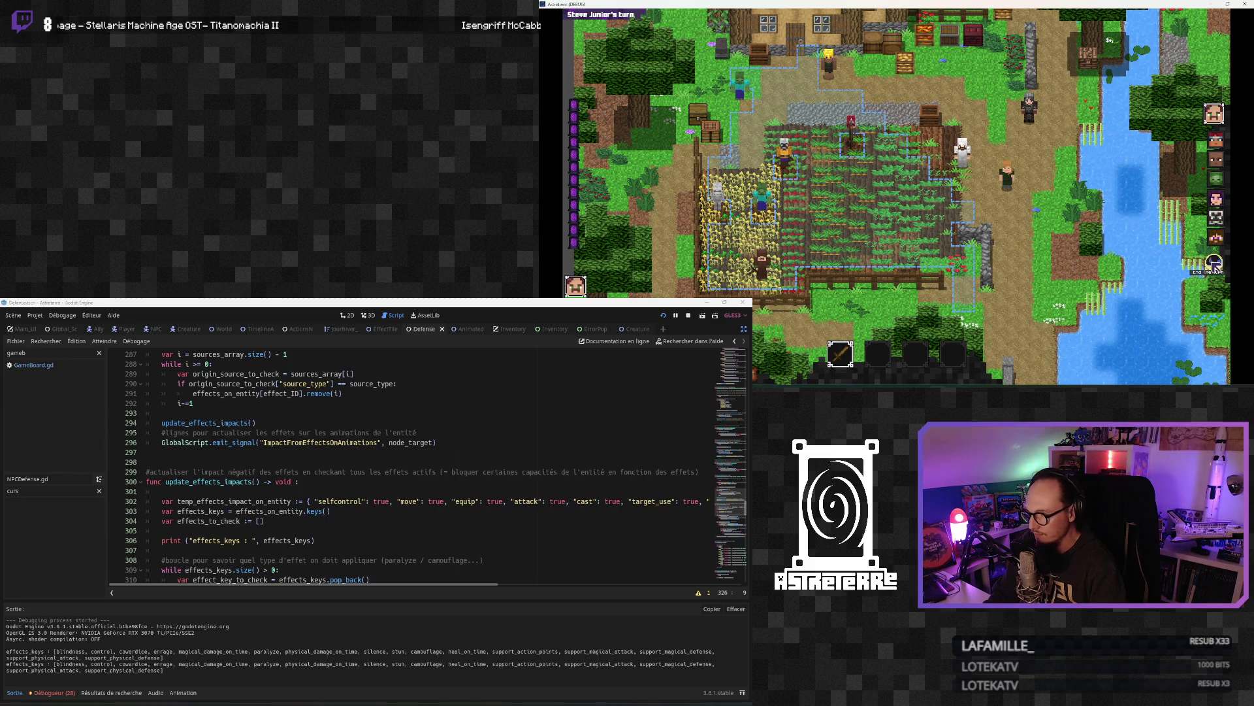
Step: Return to the script and select the effects_keys print line 306
click(218, 530)
scroll(218, 537, down, 3)
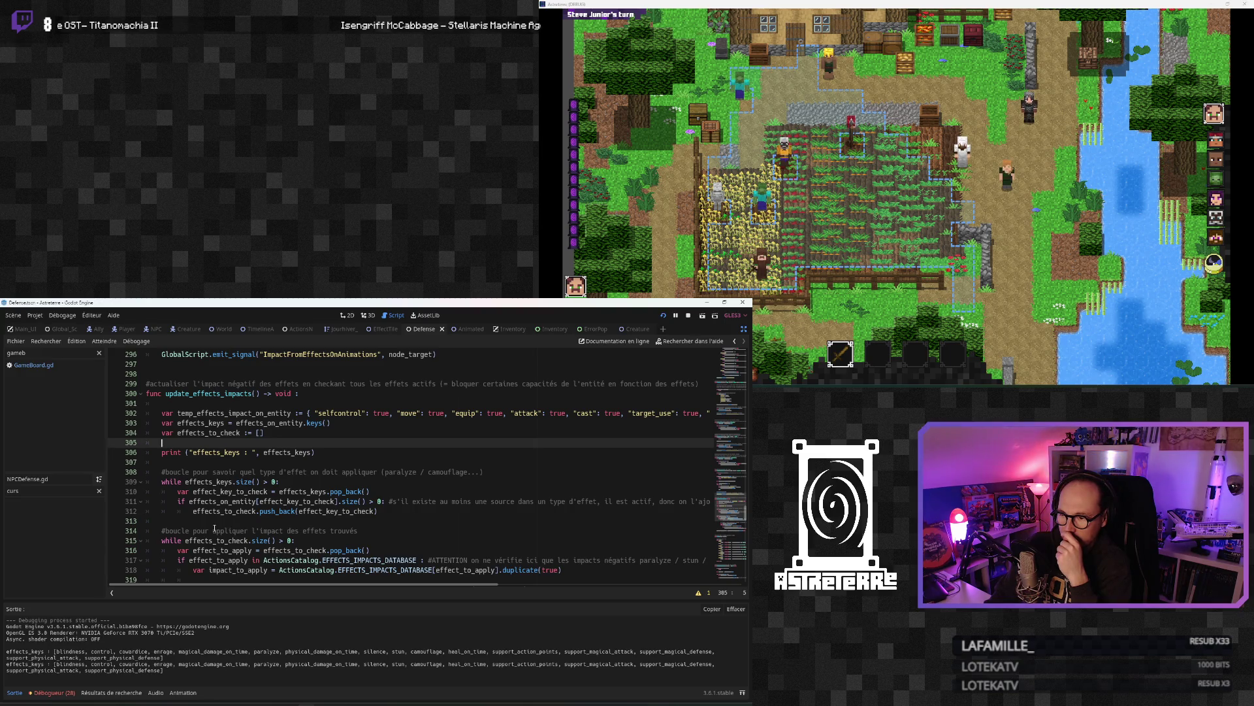
click(256, 452)
drag(328, 452, 156, 451)
scroll(219, 481, down, 2)
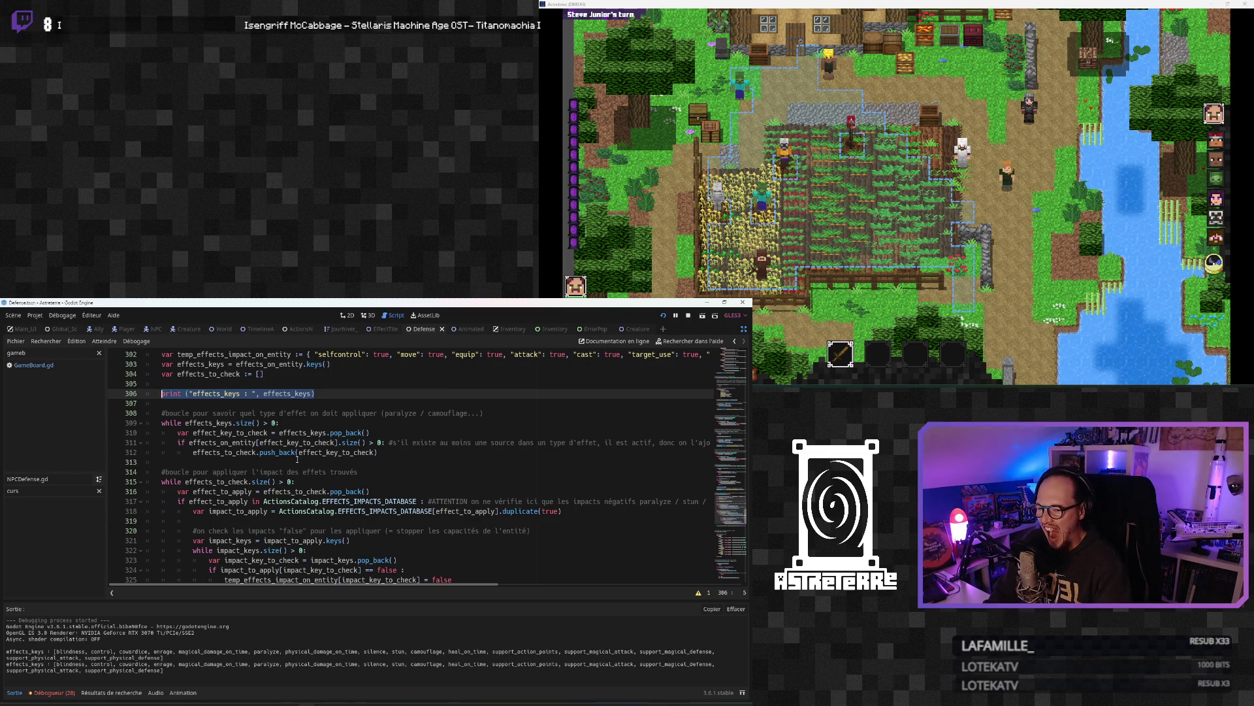
Step: Insert, then remove, a blank line above the if effects_on_entity check
click(194, 452)
key(Up)
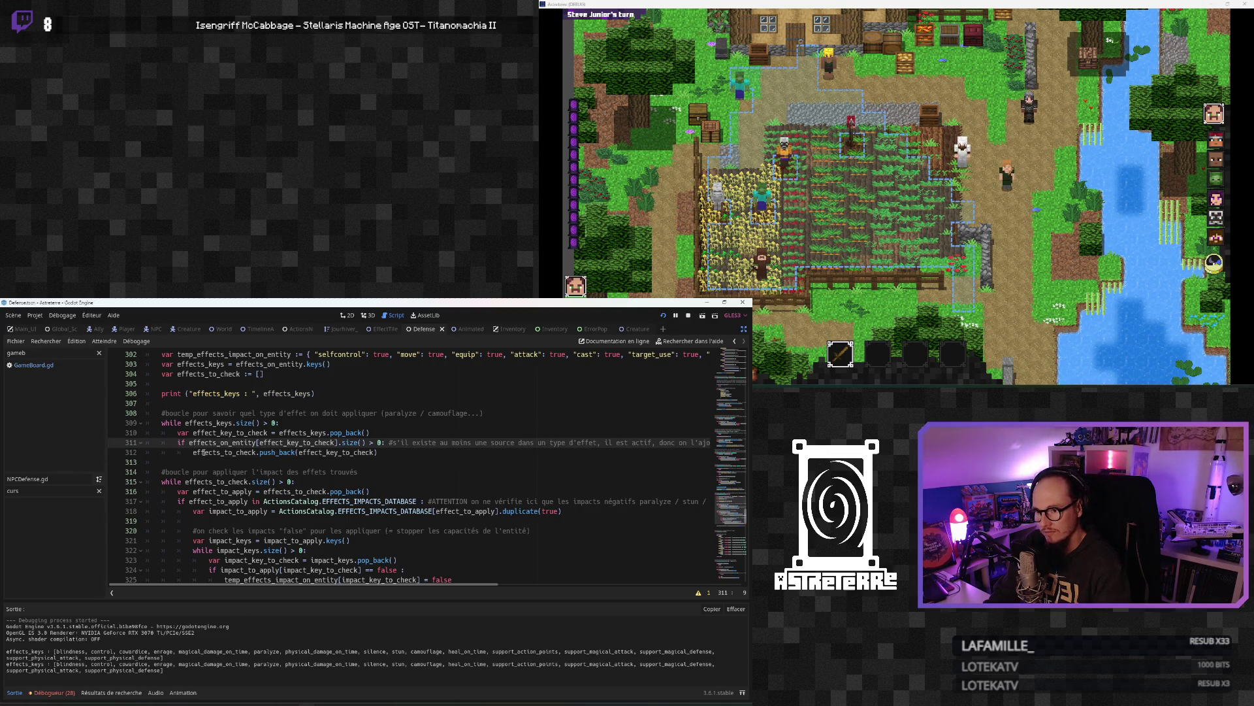
key(Return)
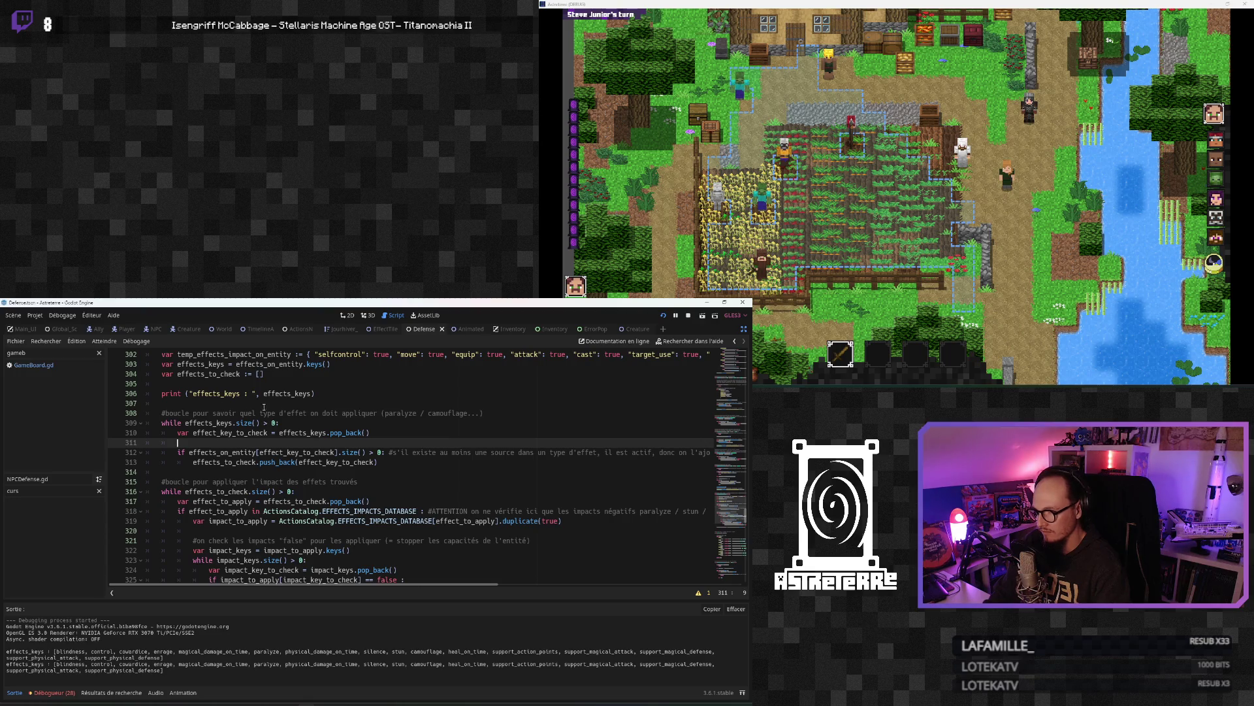
click(240, 394)
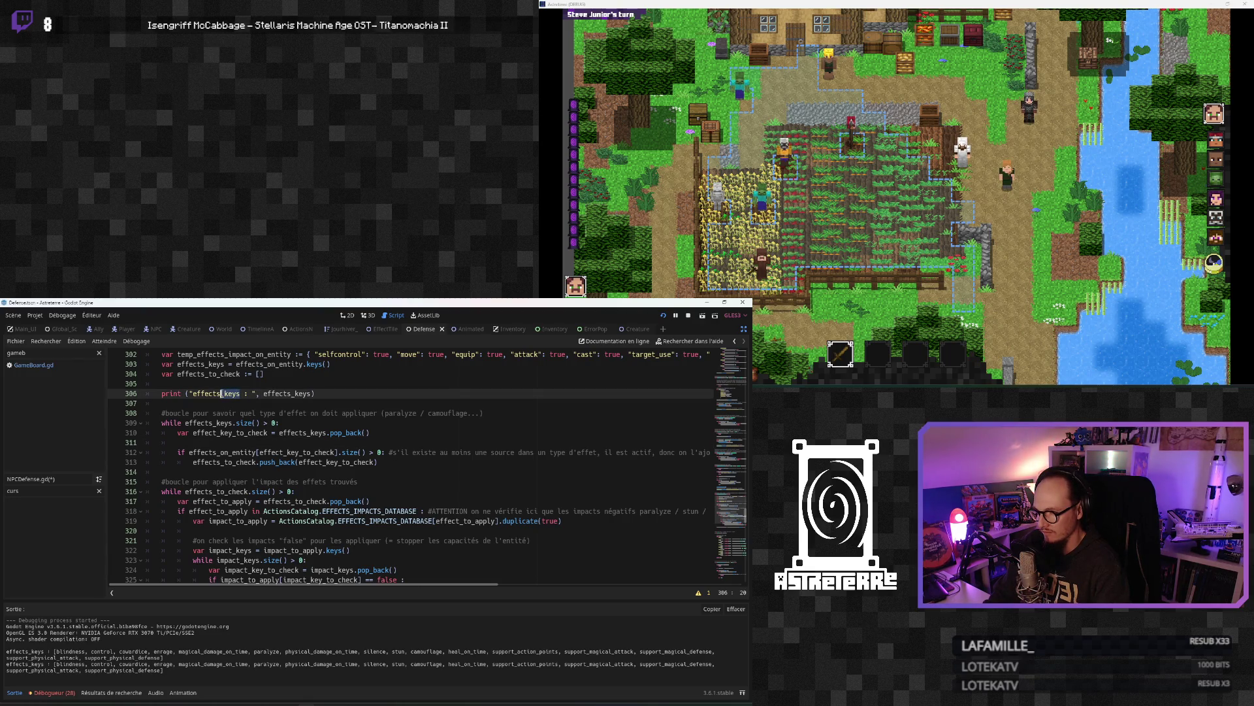
click(228, 442)
key(ctrl+shift+k)
click(226, 452)
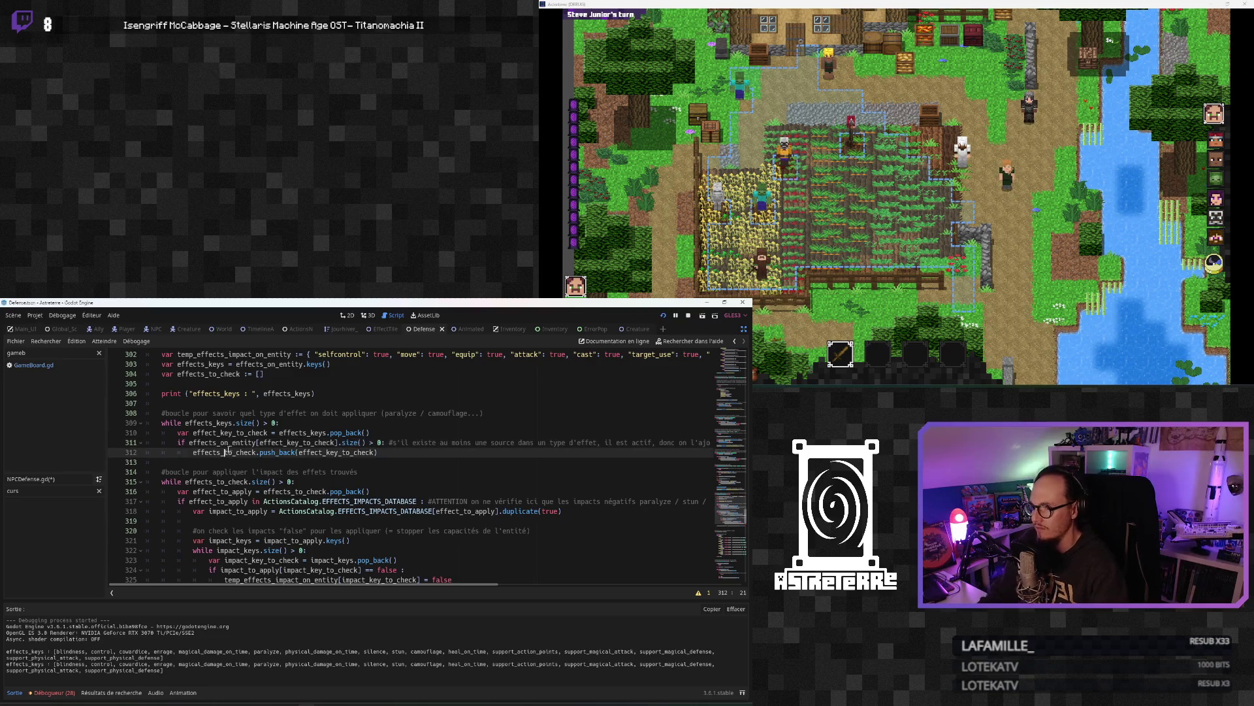
Step: Change the debug print to output "effects_on_entity : " with effects_on_entity, then stop the game
click(239, 394)
key(Delete)
key(Delete)
key(Delete)
text(oin)
key(BackSpace)
key(BackSpace)
text(n_entity)
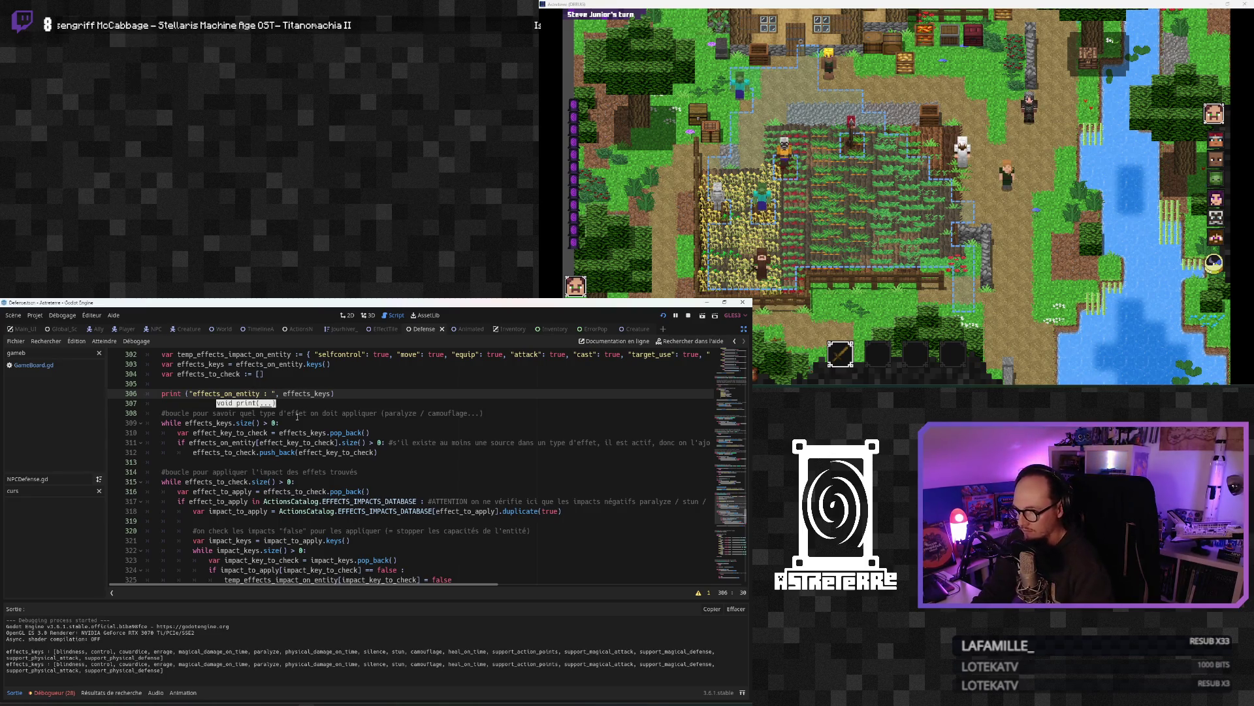
click(298, 451)
click(256, 442)
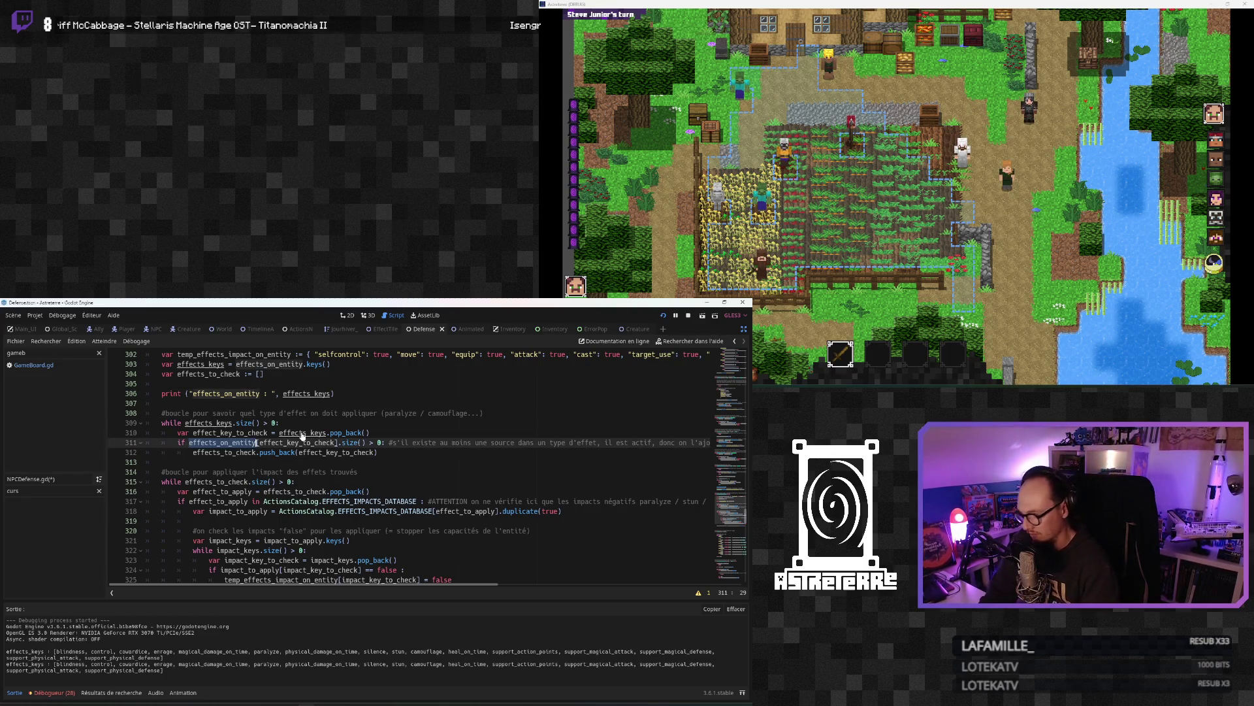
double_click(311, 393)
text(effects_on_entity)
click(292, 452)
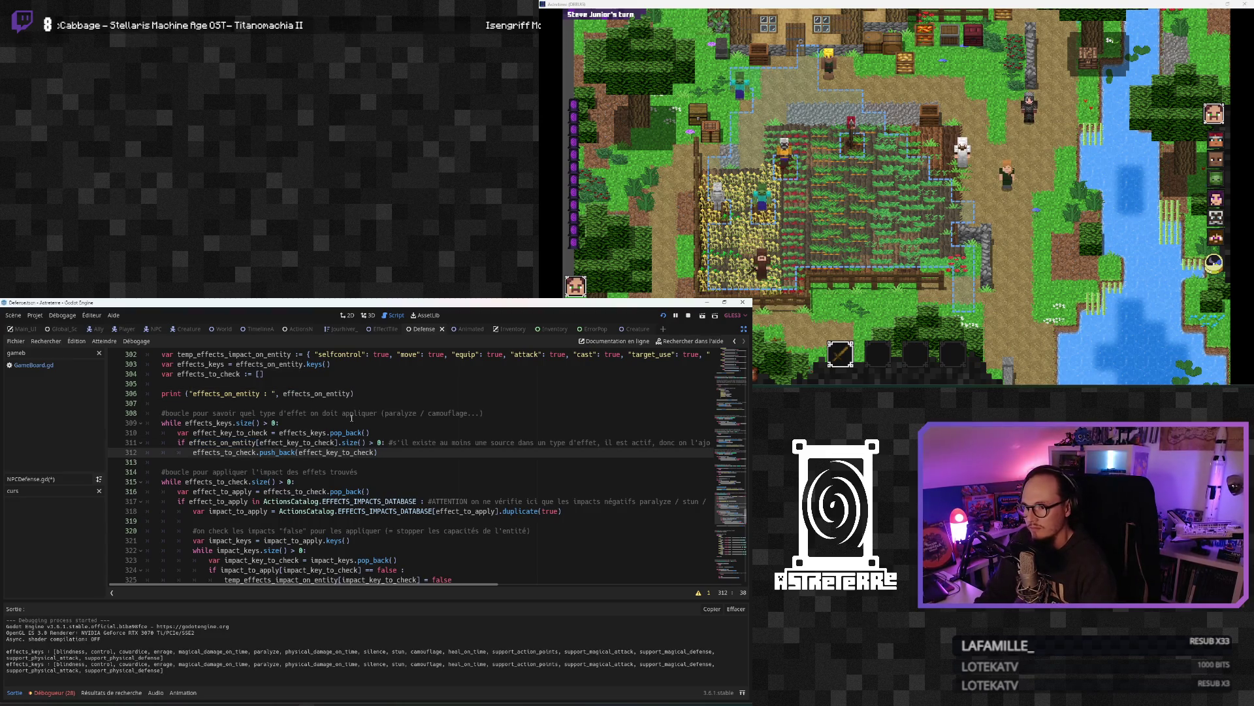
click(662, 316)
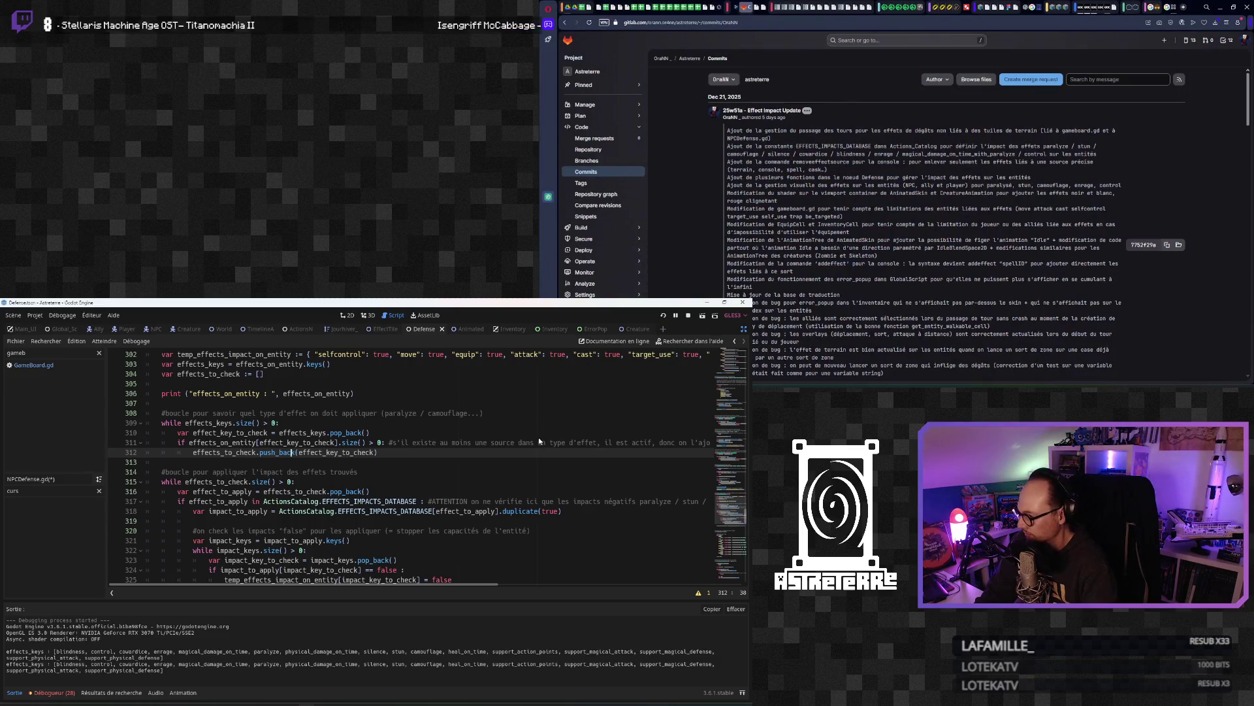
Step: Save and rerun the project with F5 to test the effects_on_entity print
key(F5)
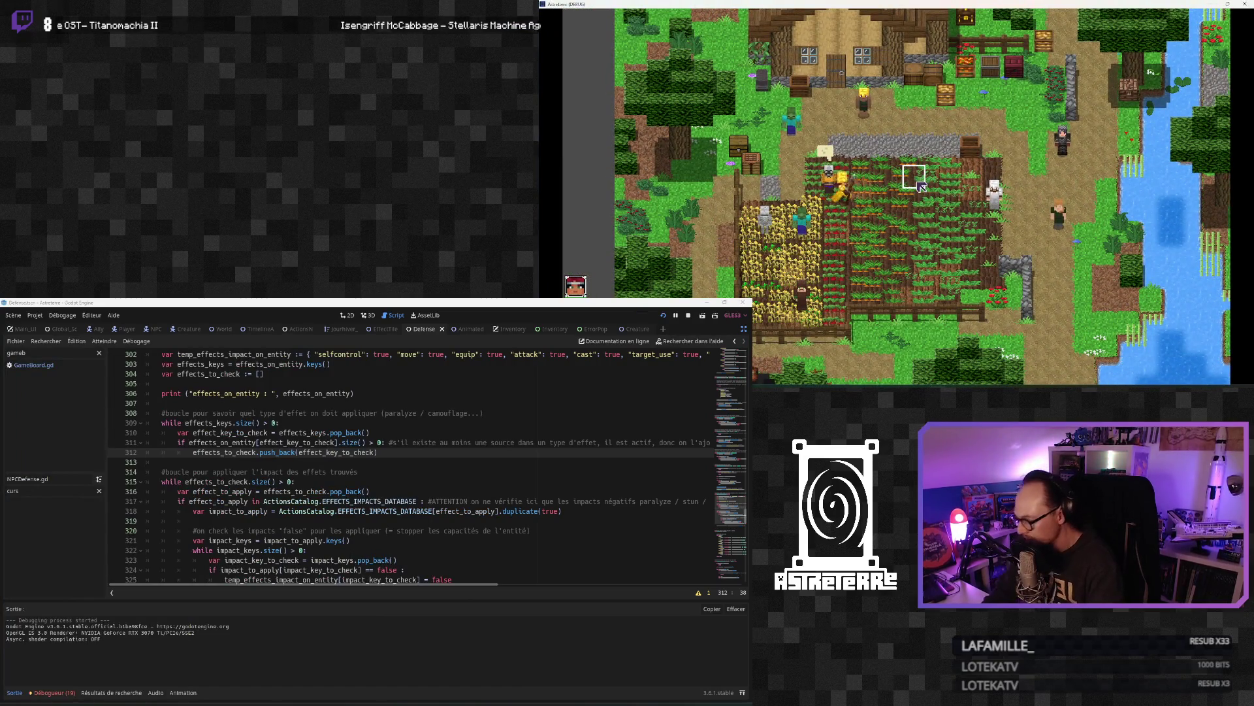
Step: Unequip the character's gold helmet, chestplate and boots from the inventory
key(i)
right_click(741, 307)
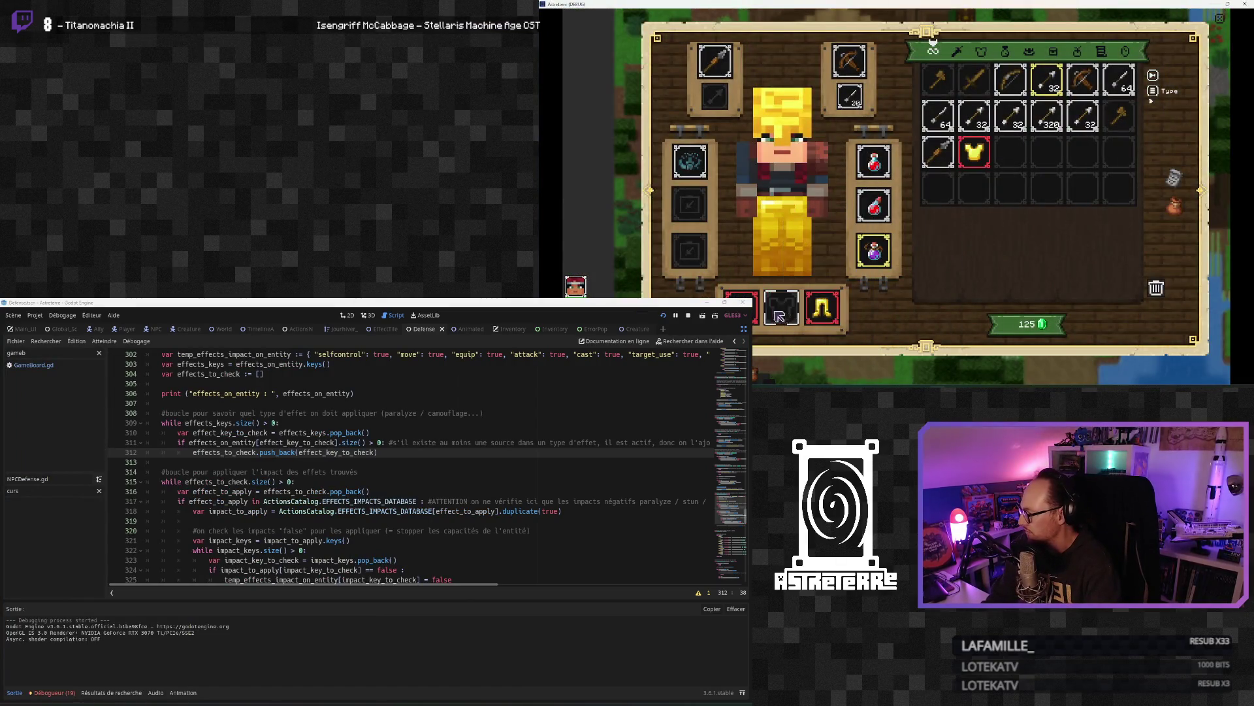
right_click(782, 307)
right_click(821, 307)
key(i)
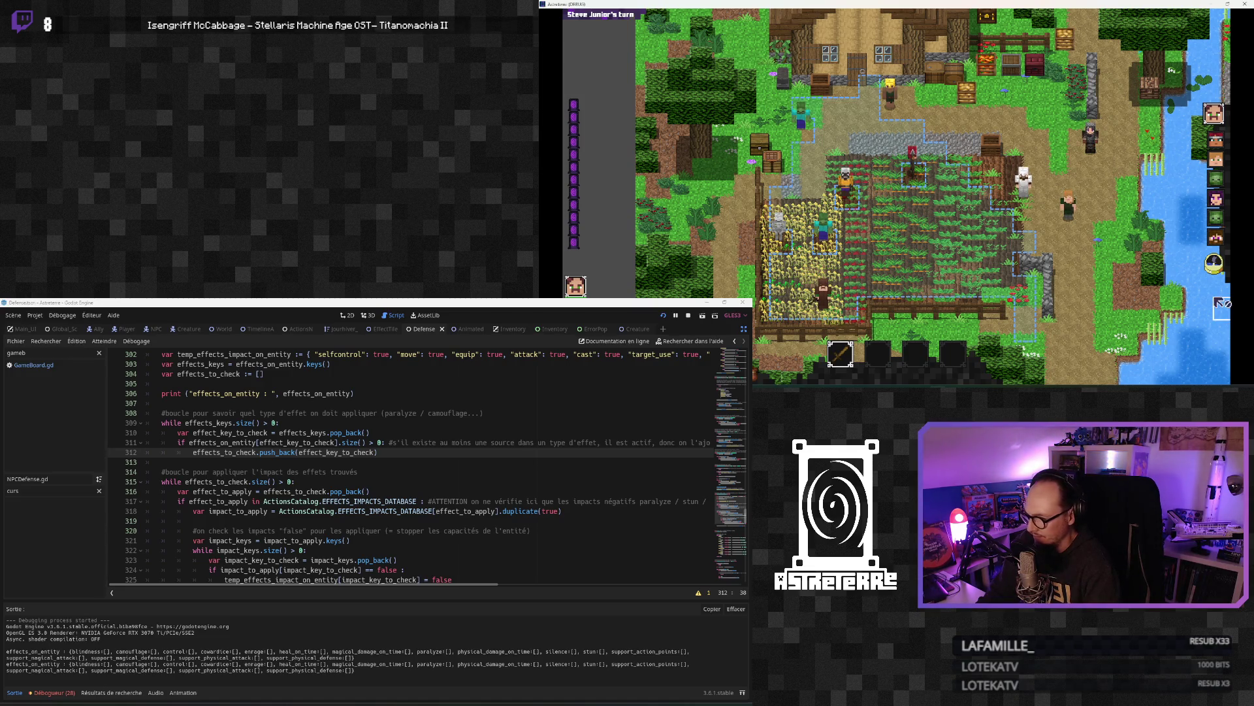
Step: End the current character's turn and cast the web spell on the crop field
click(1213, 265)
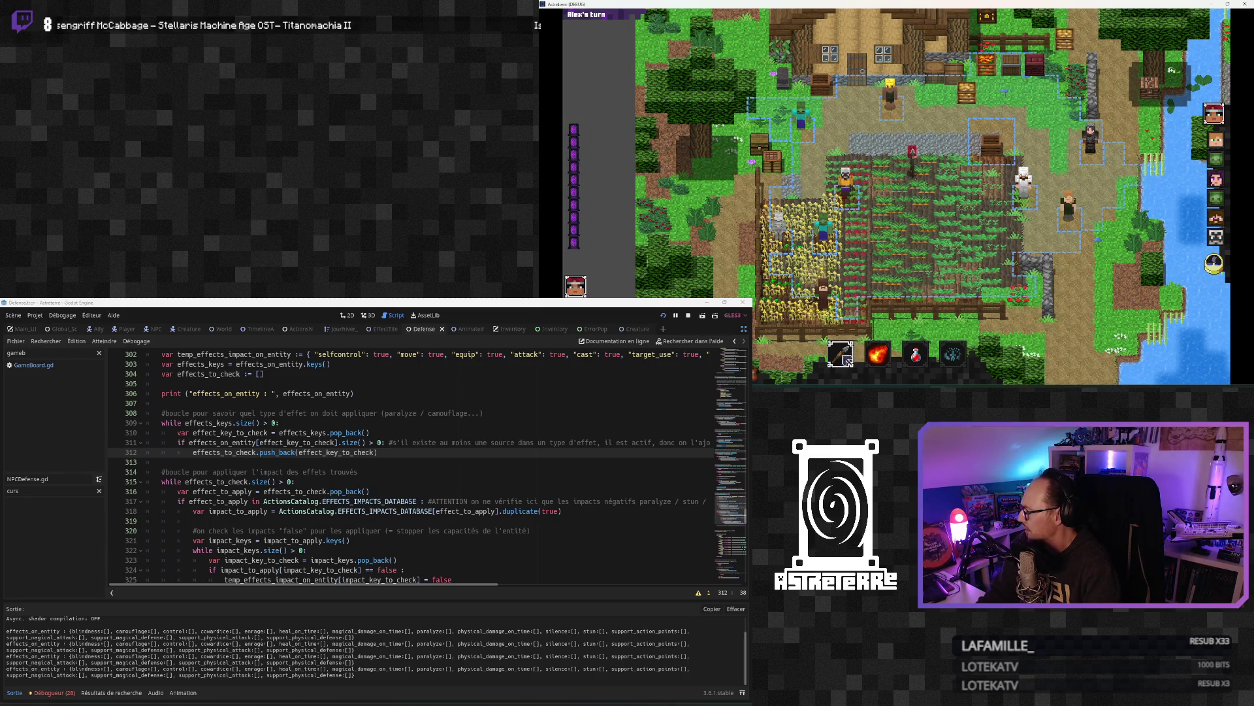
click(879, 354)
click(947, 198)
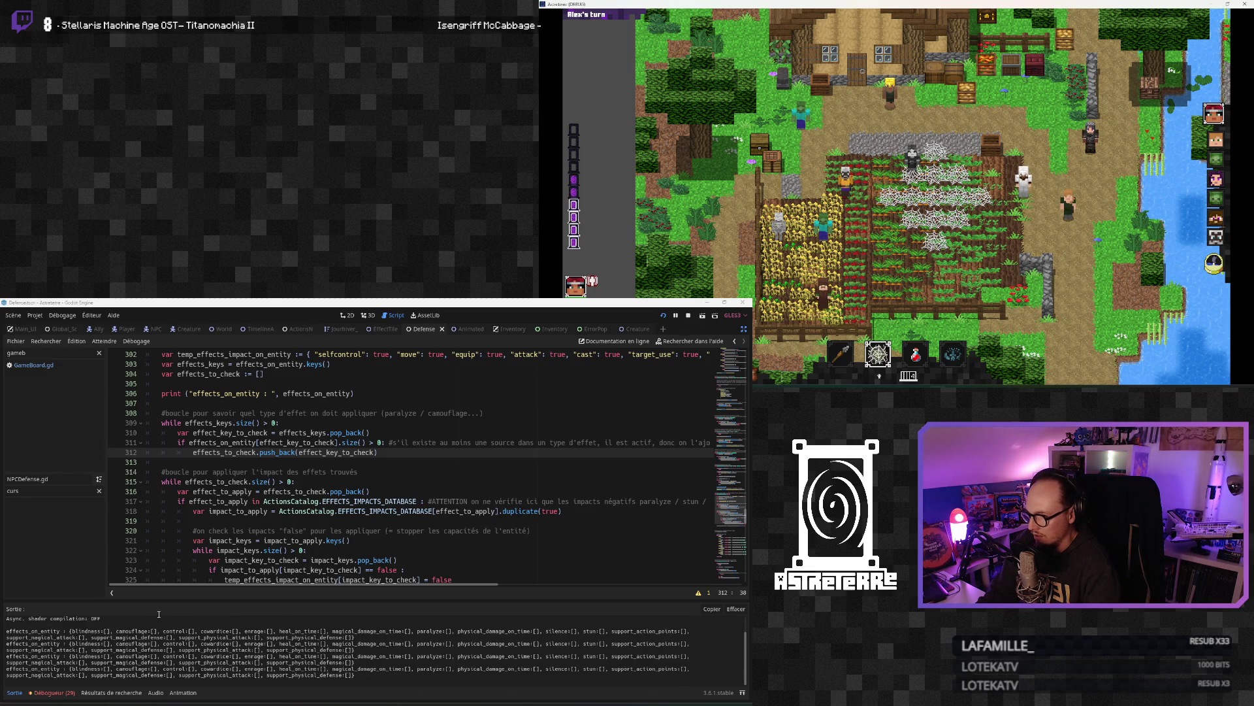
scroll(240, 475, up, 3)
scroll(239, 476, up, 4)
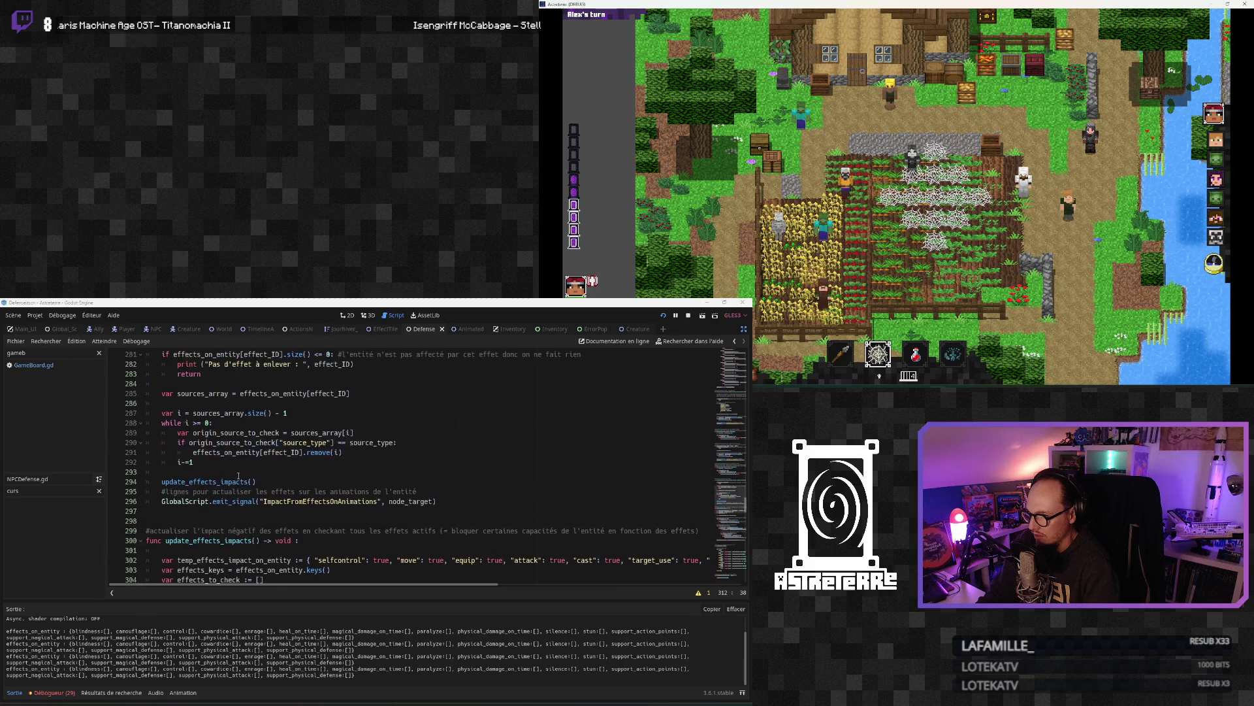
scroll(231, 486, up, 3)
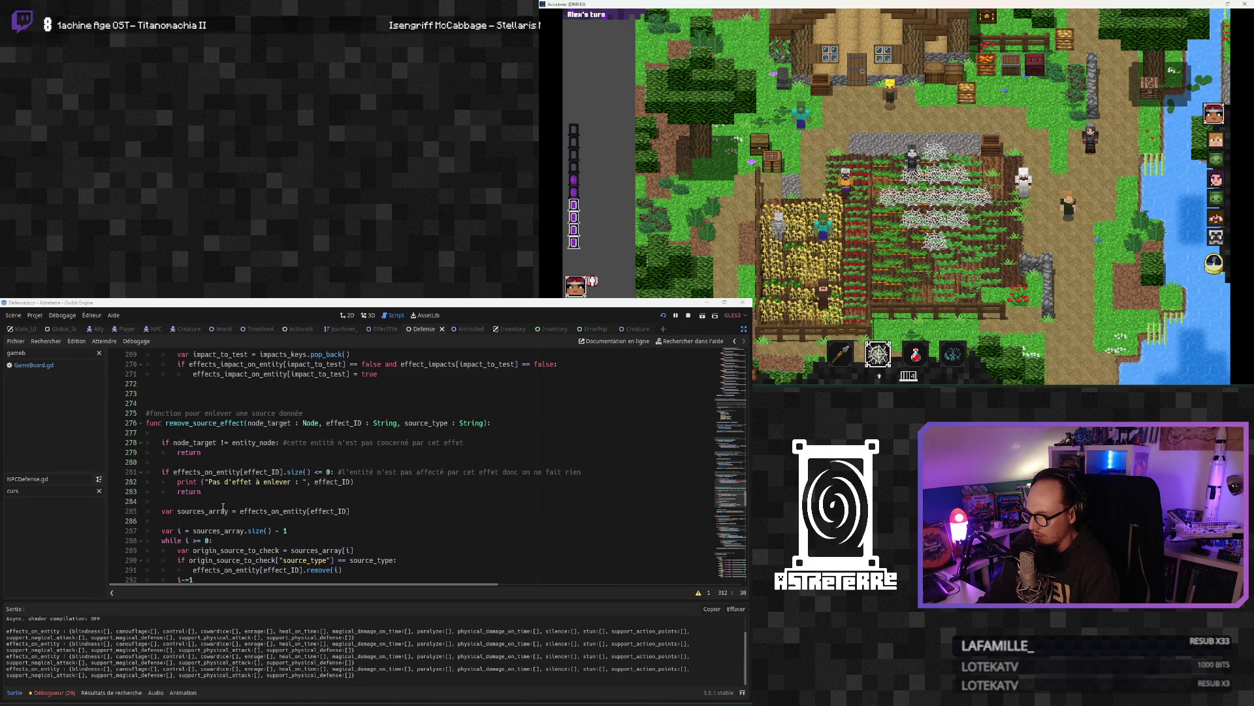
scroll(225, 499, down, 4)
scroll(223, 506, down, 6)
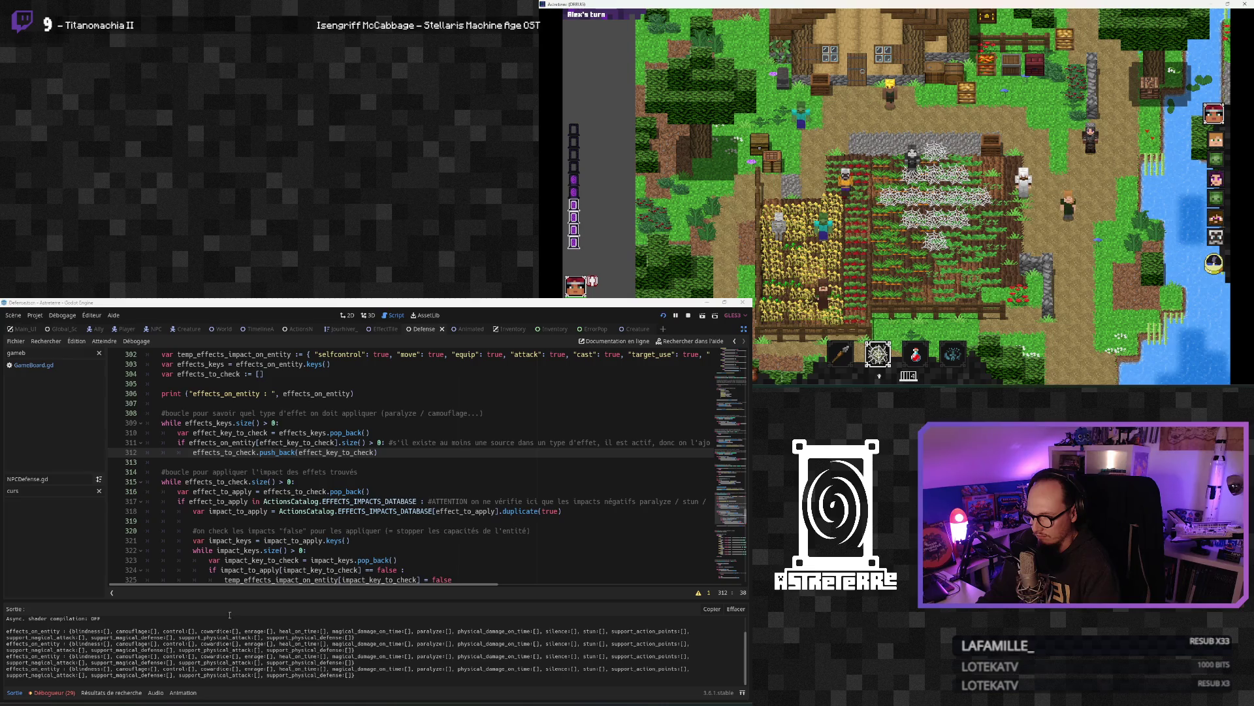
scroll(218, 526, up, 2)
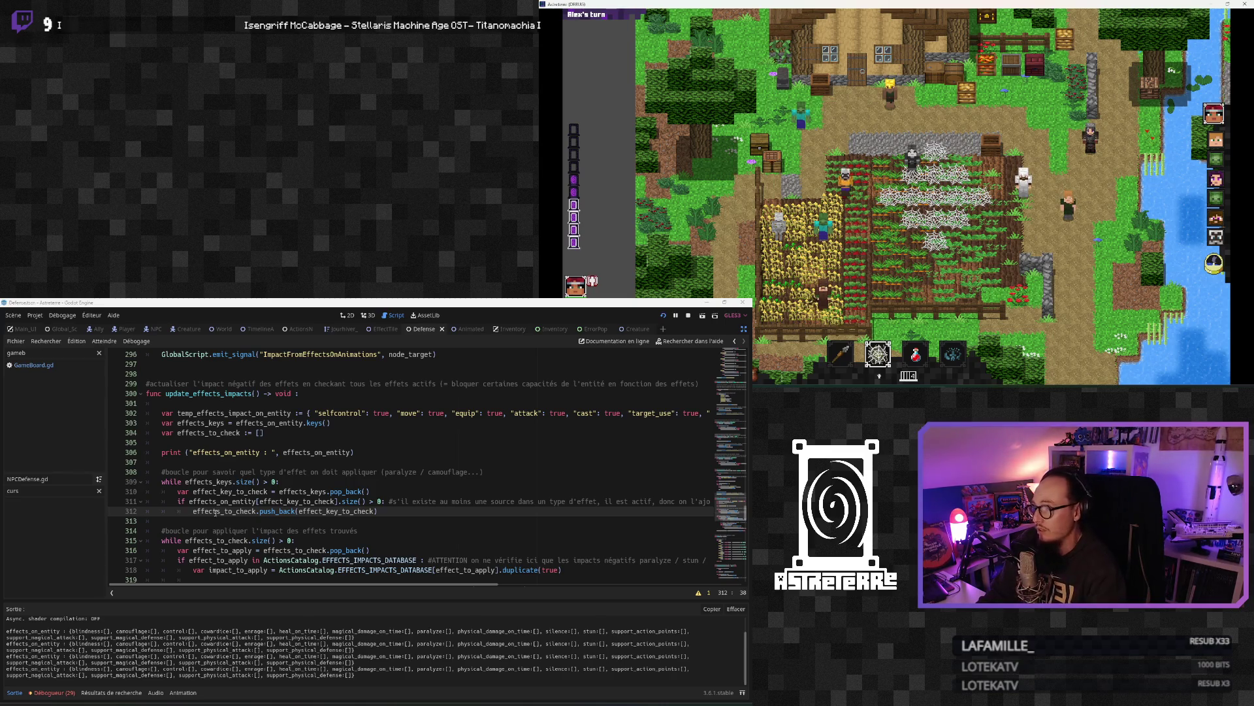
scroll(217, 519, down, 2)
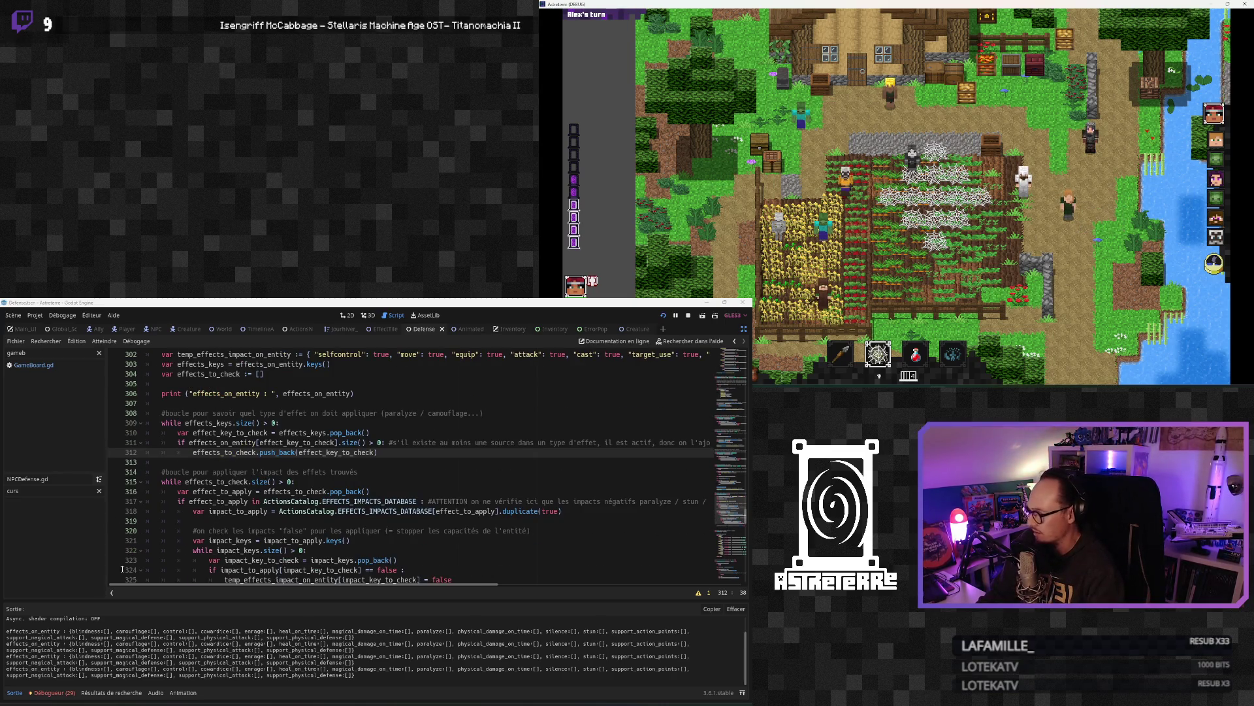
scroll(241, 529, down, 5)
scroll(268, 547, up, 4)
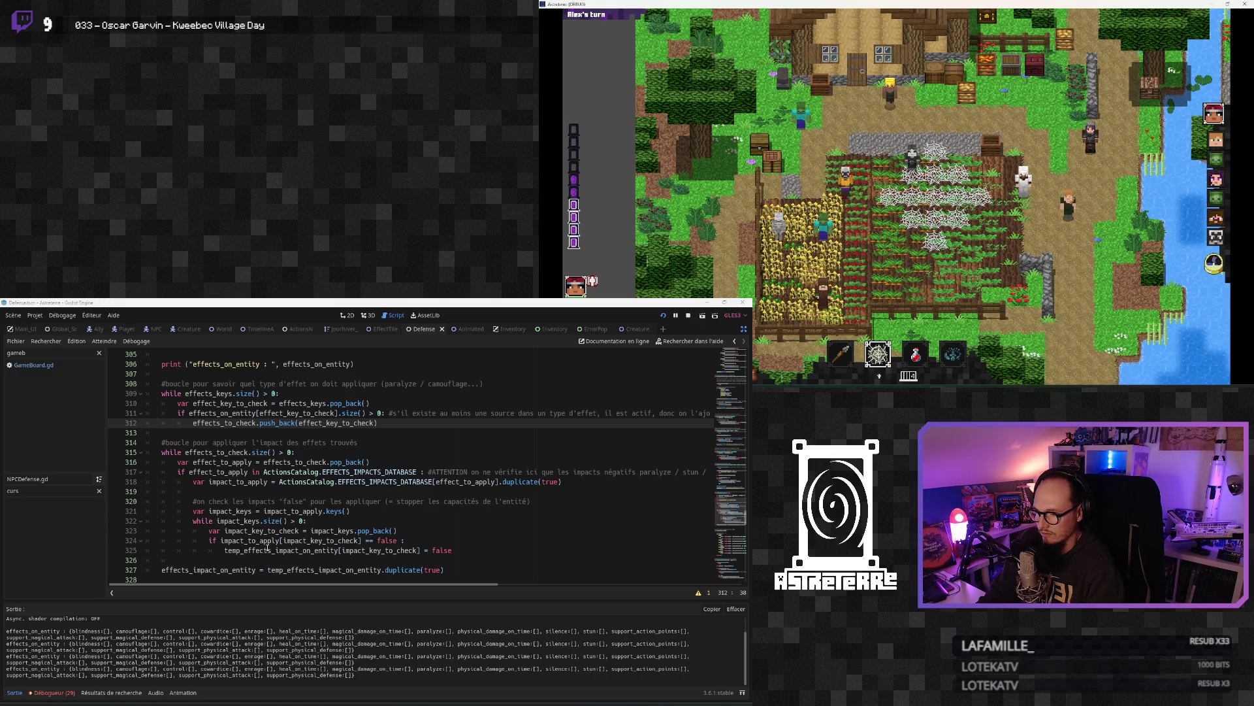
scroll(267, 547, down, 4)
scroll(266, 547, up, 4)
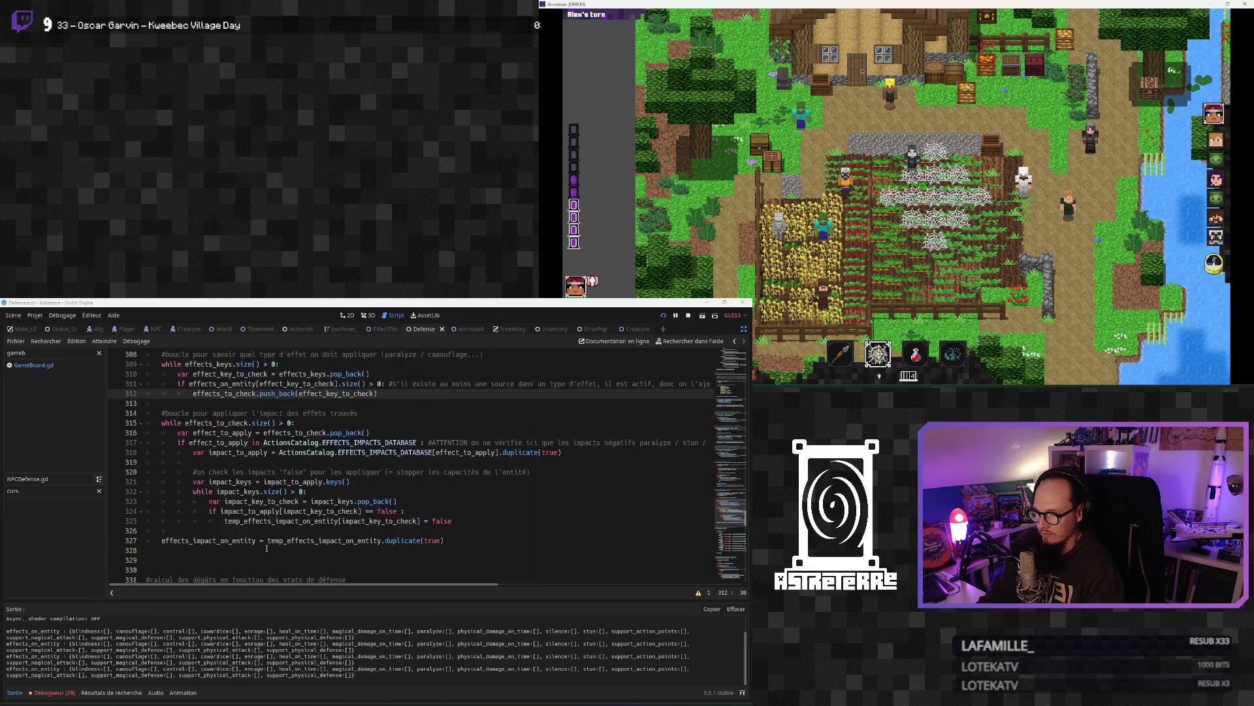
scroll(267, 548, down, 1)
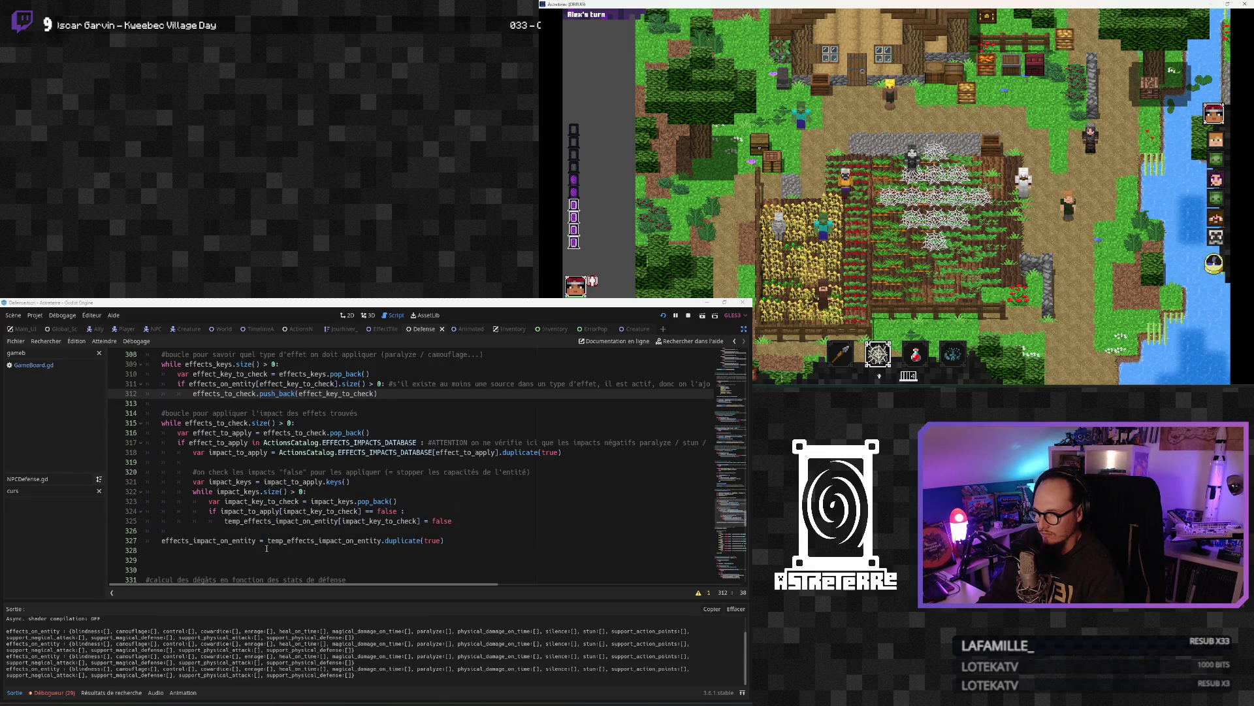
Step: Apply the stun effect to the current character for 2 turns using the console command 'addeffect stun'
scroll(267, 547, up, 1)
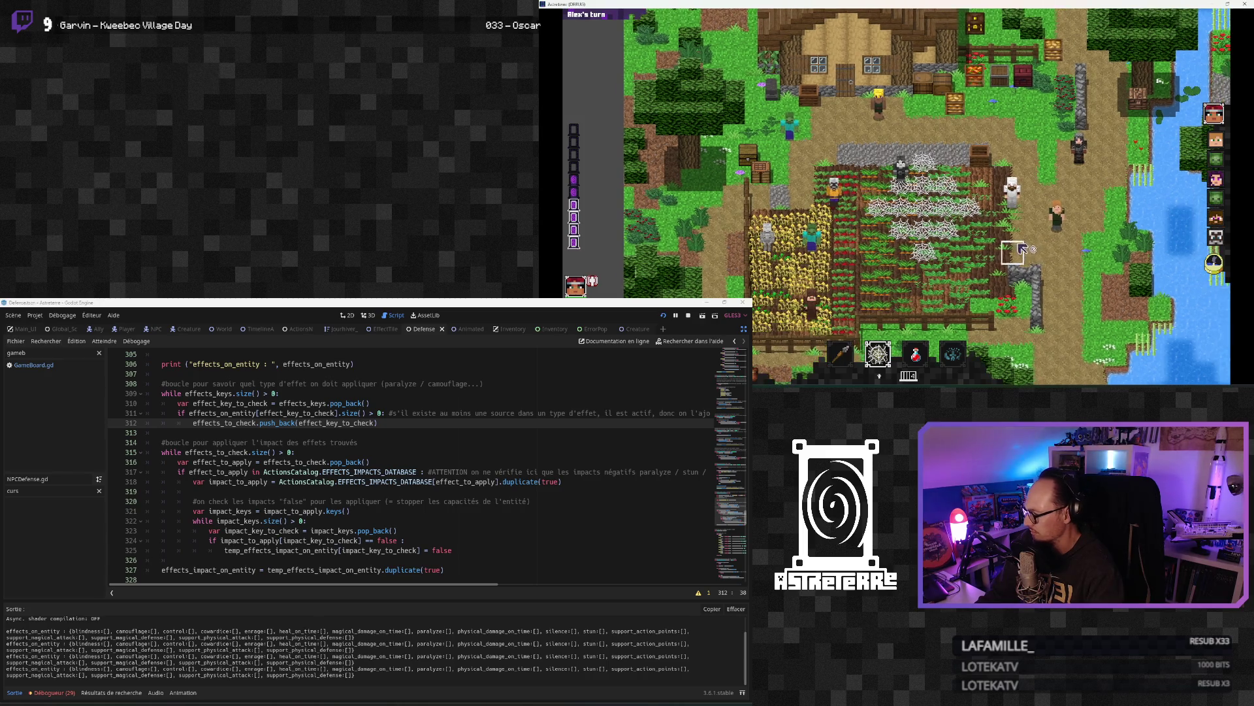
key(quoteleft)
text(addeffect st)
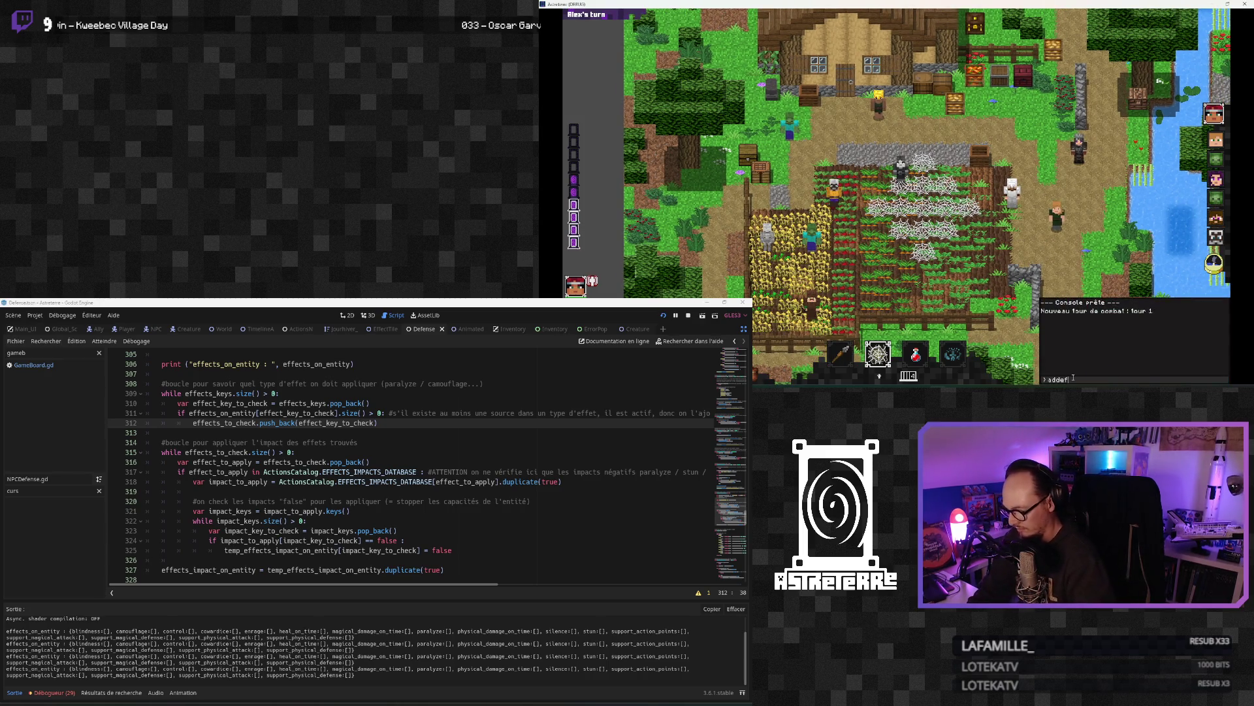
text(un)
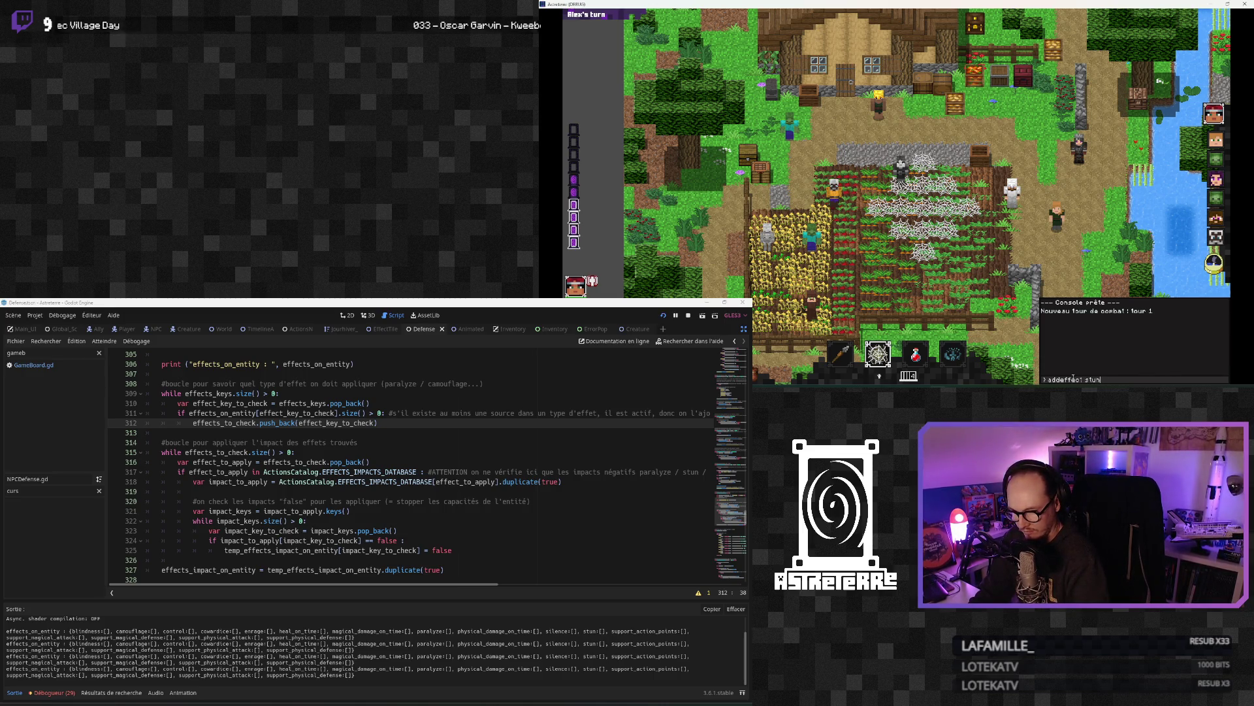
key(Return)
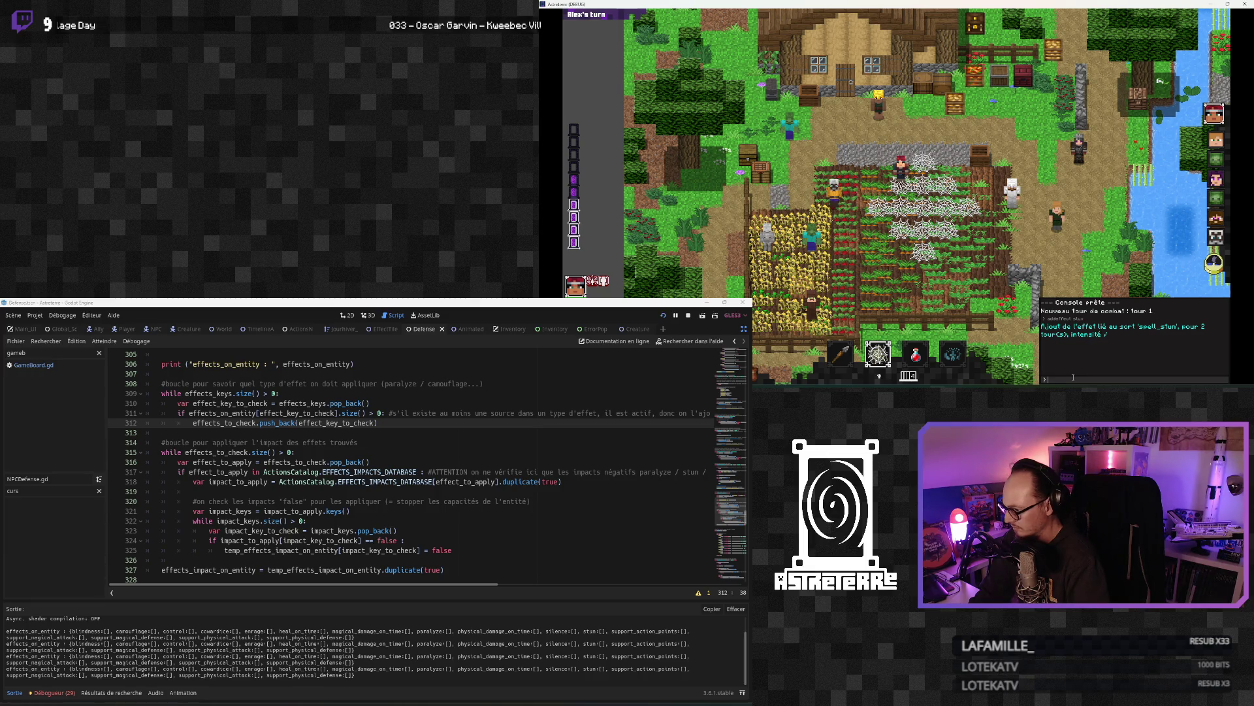
key(Escape)
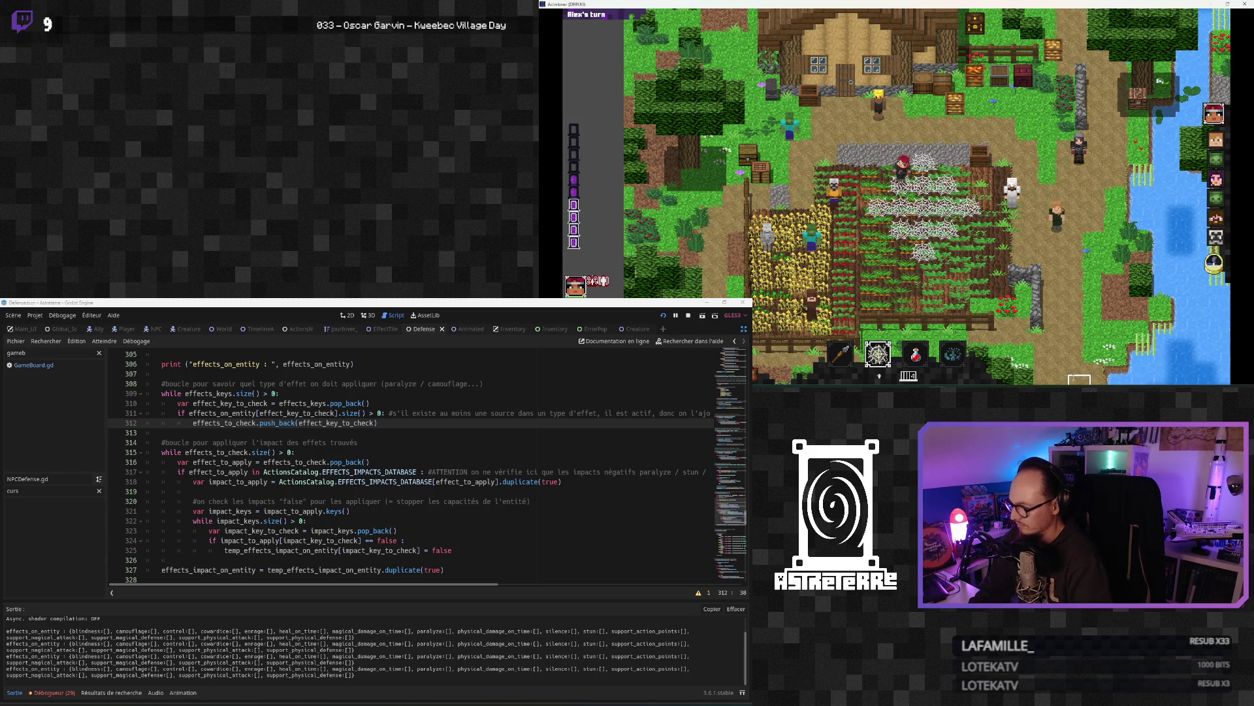
Step: Scroll through the bottom panel log to review the latest messages after applying stun
scroll(288, 514, up, 4)
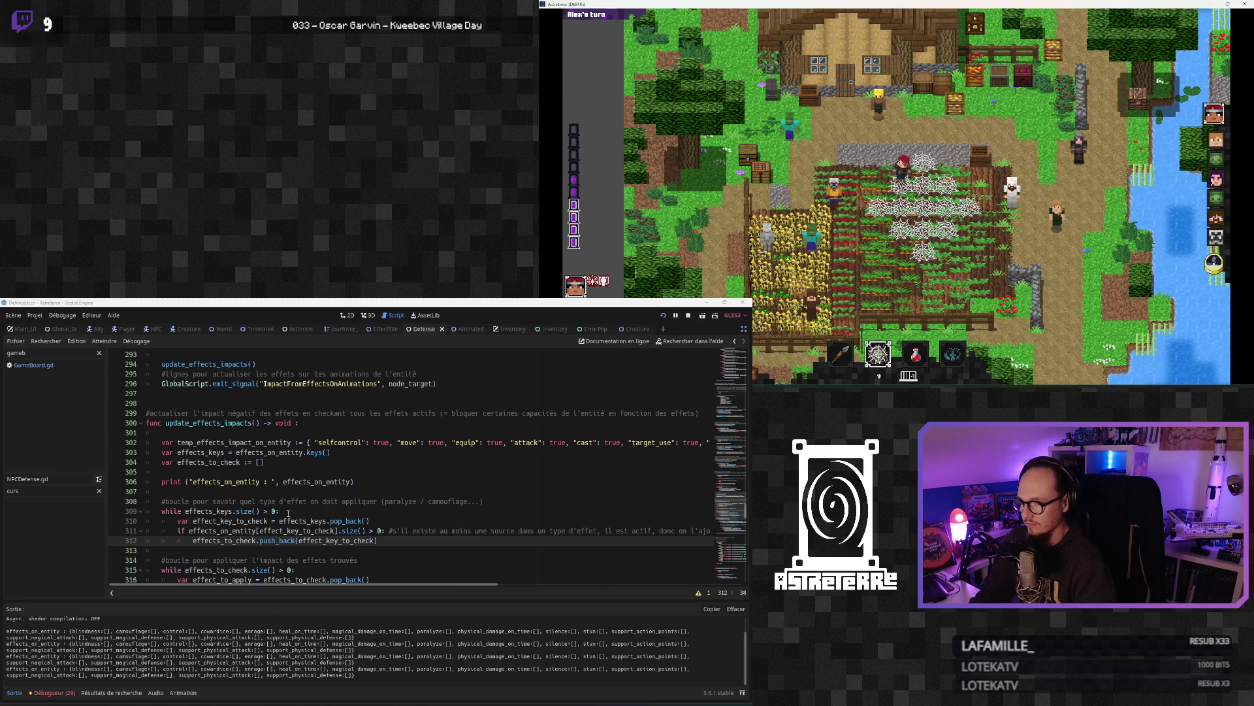
scroll(288, 514, up, 2)
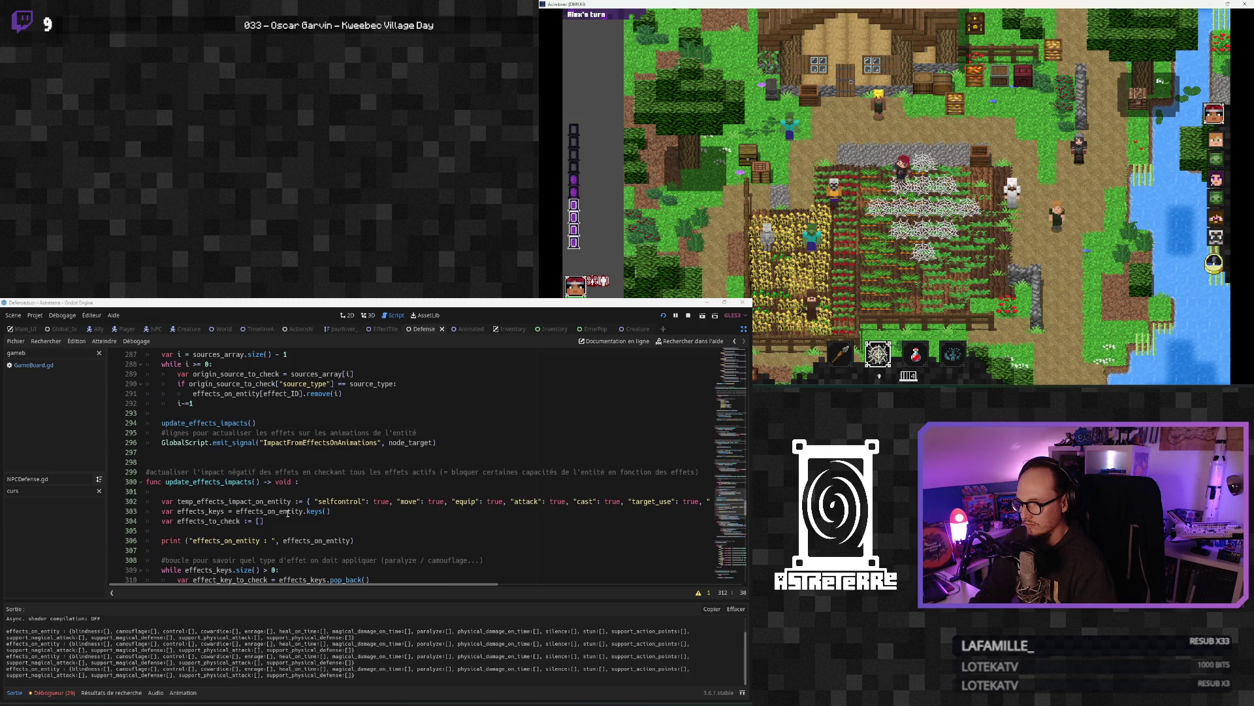
scroll(288, 514, down, 15)
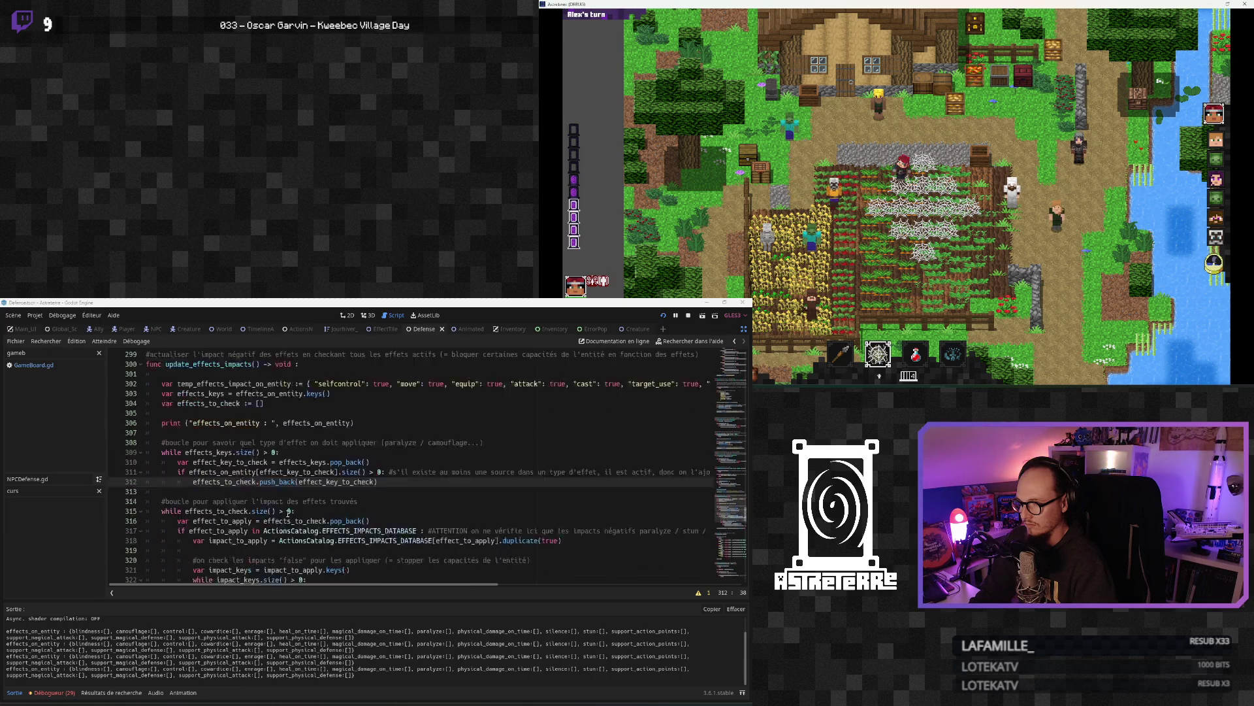
scroll(288, 513, up, 10)
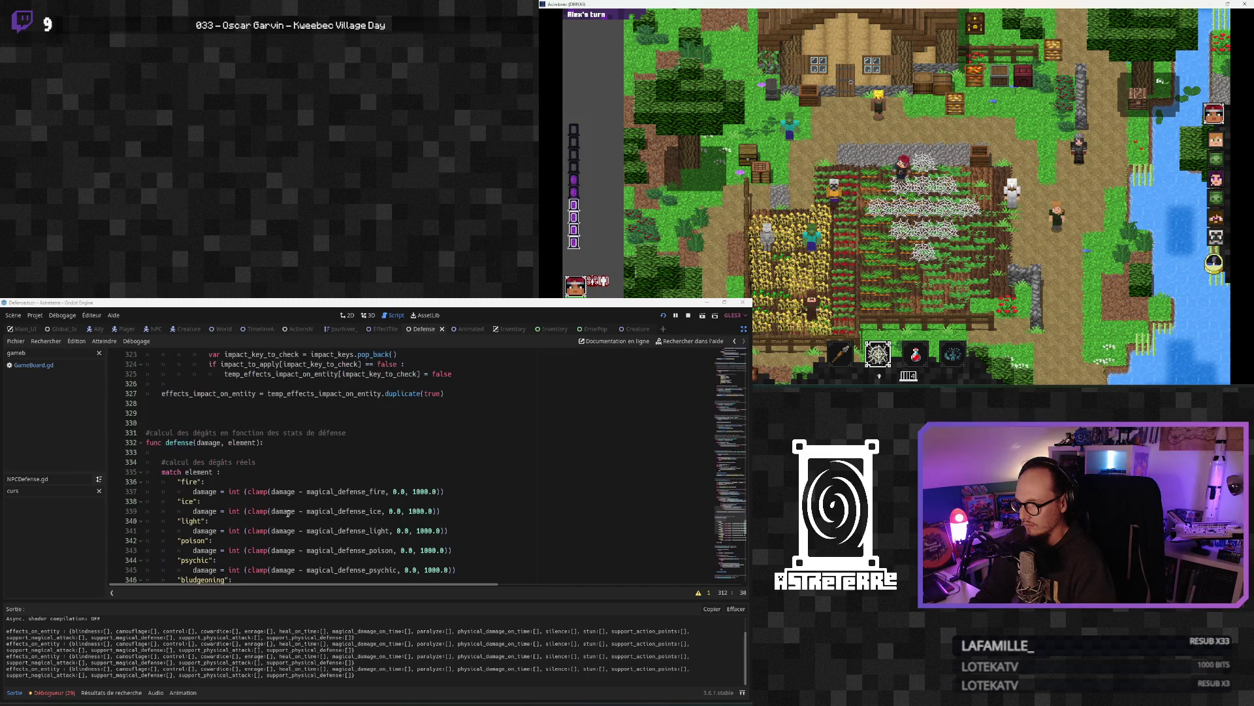
scroll(288, 513, down, 1)
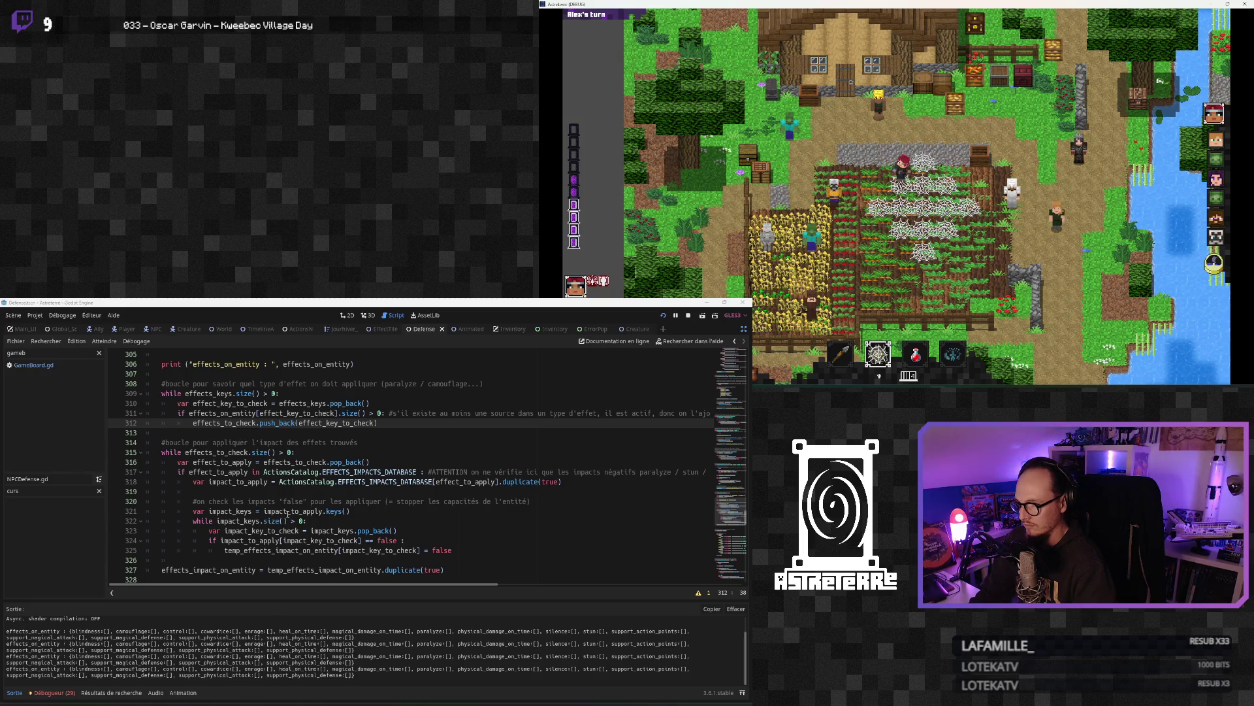
scroll(289, 513, up, 2)
scroll(288, 513, up, 6)
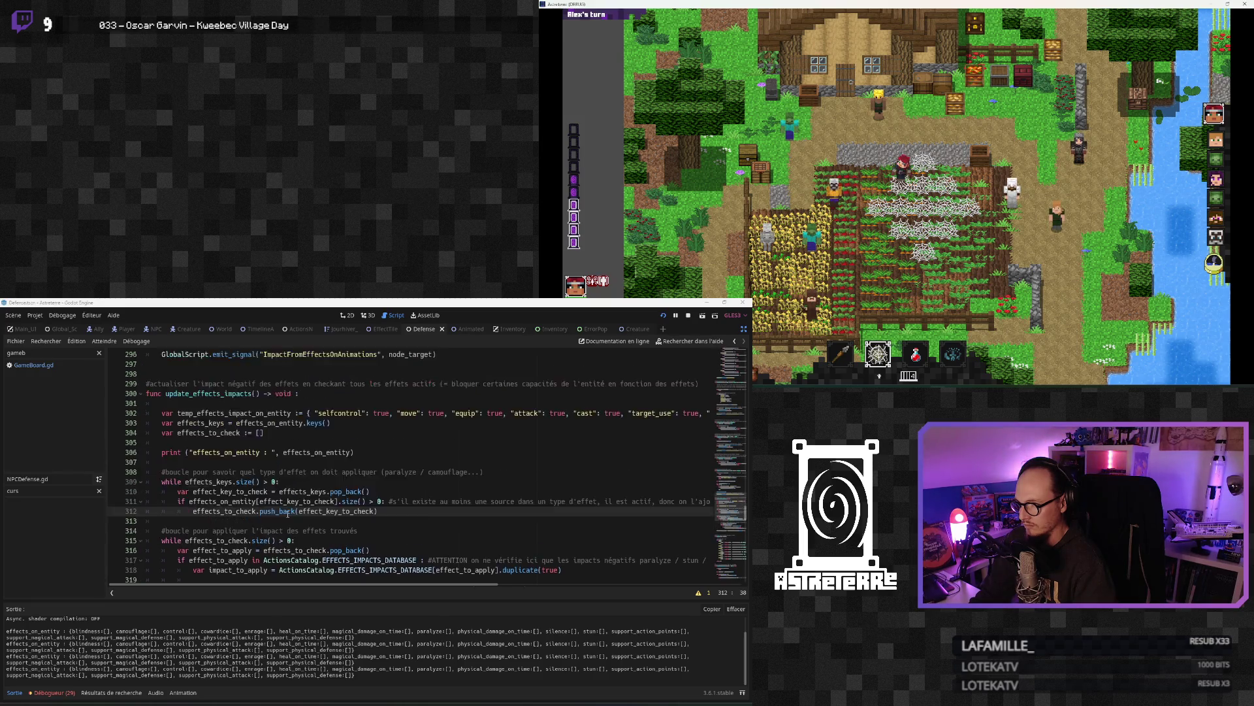
scroll(288, 514, up, 3)
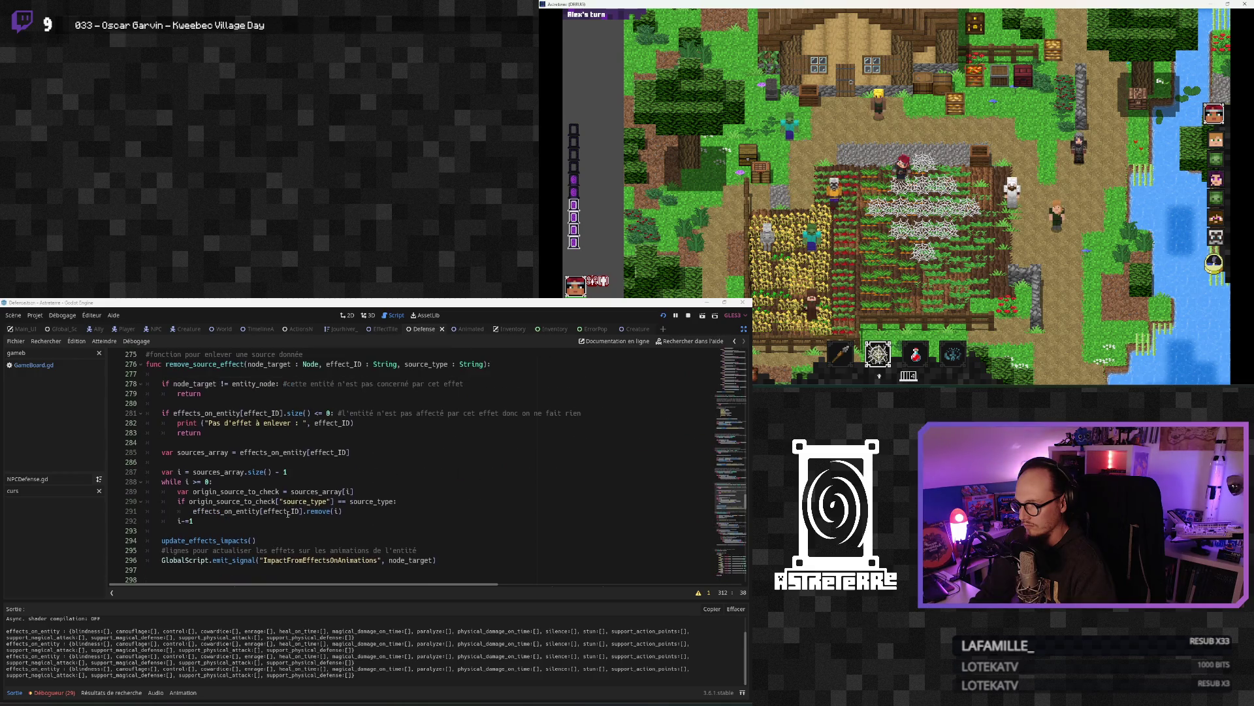
scroll(288, 514, down, 4)
scroll(288, 514, down, 3)
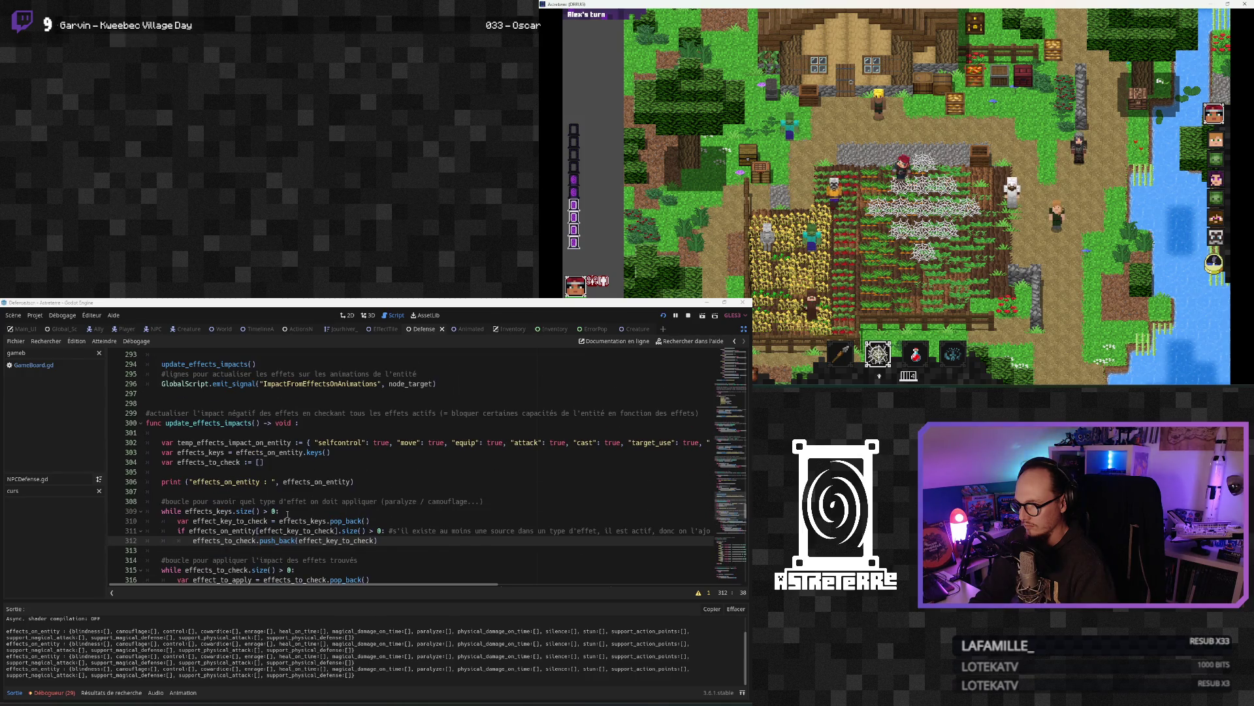
scroll(288, 514, down, 3)
scroll(288, 514, up, 3)
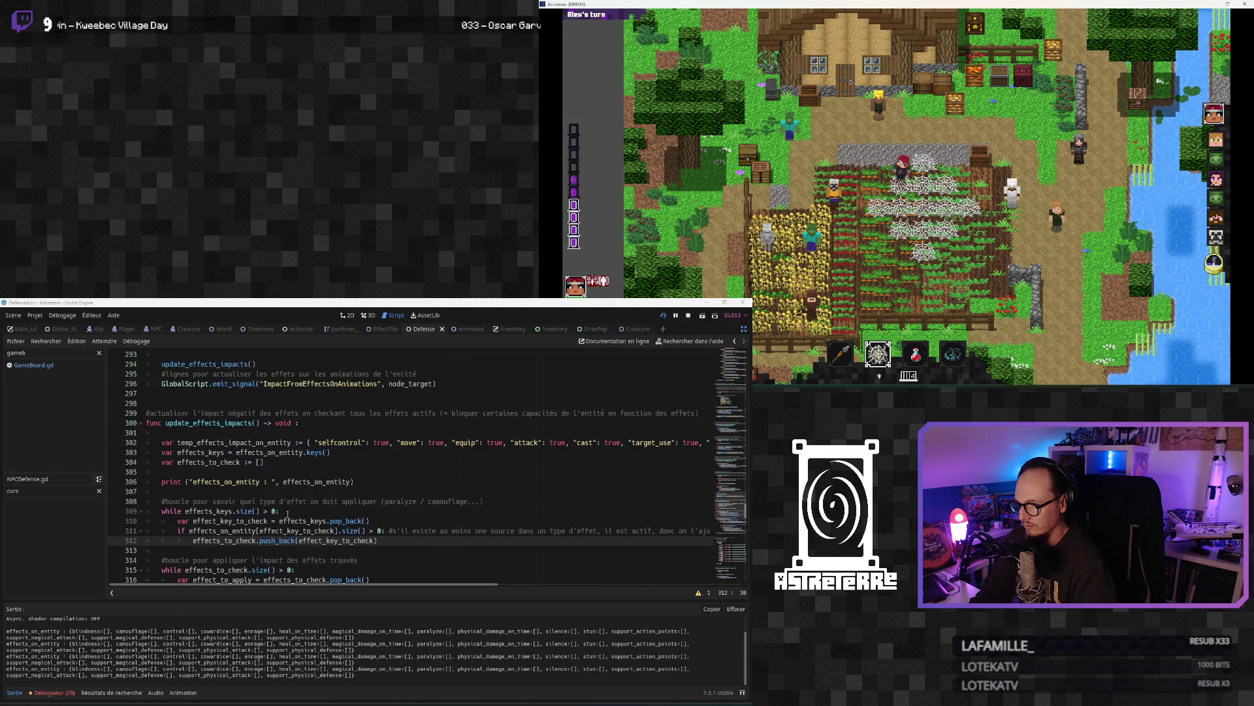
scroll(287, 513, up, 1)
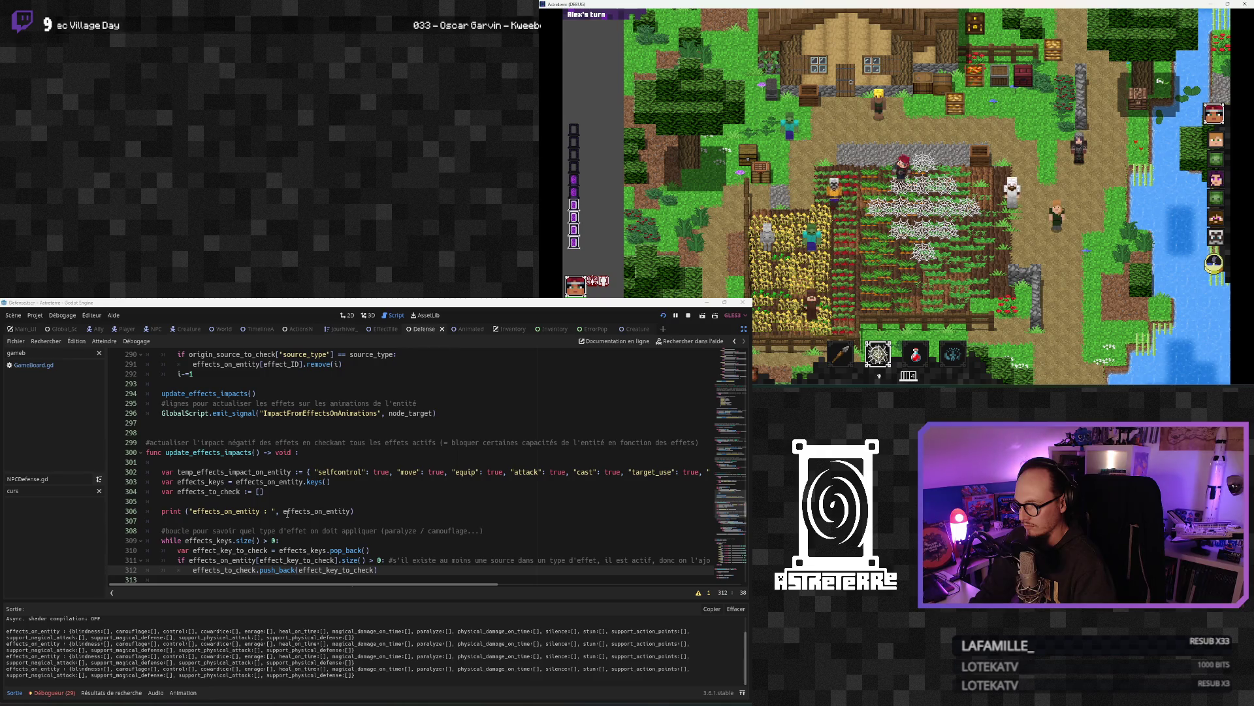
Step: Switch from the Débogueur error list to the Sortie output showing the effects_on_entity printouts
click(58, 695)
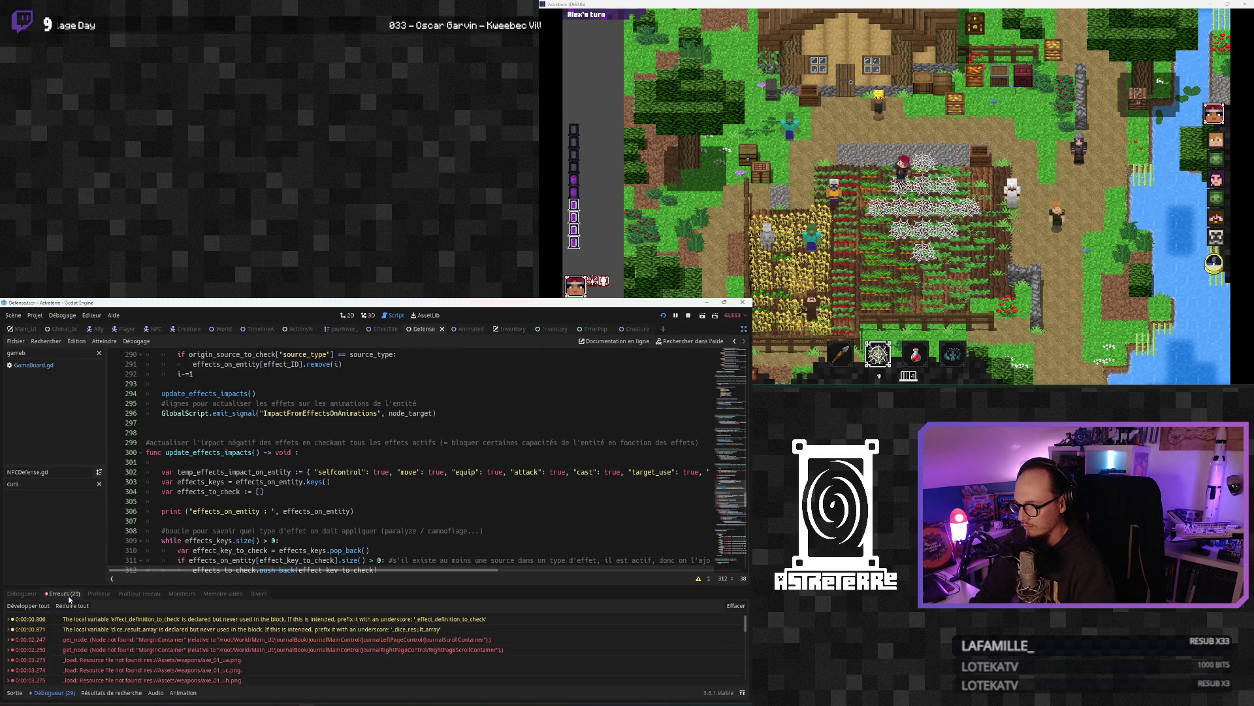
scroll(120, 659, down, 5)
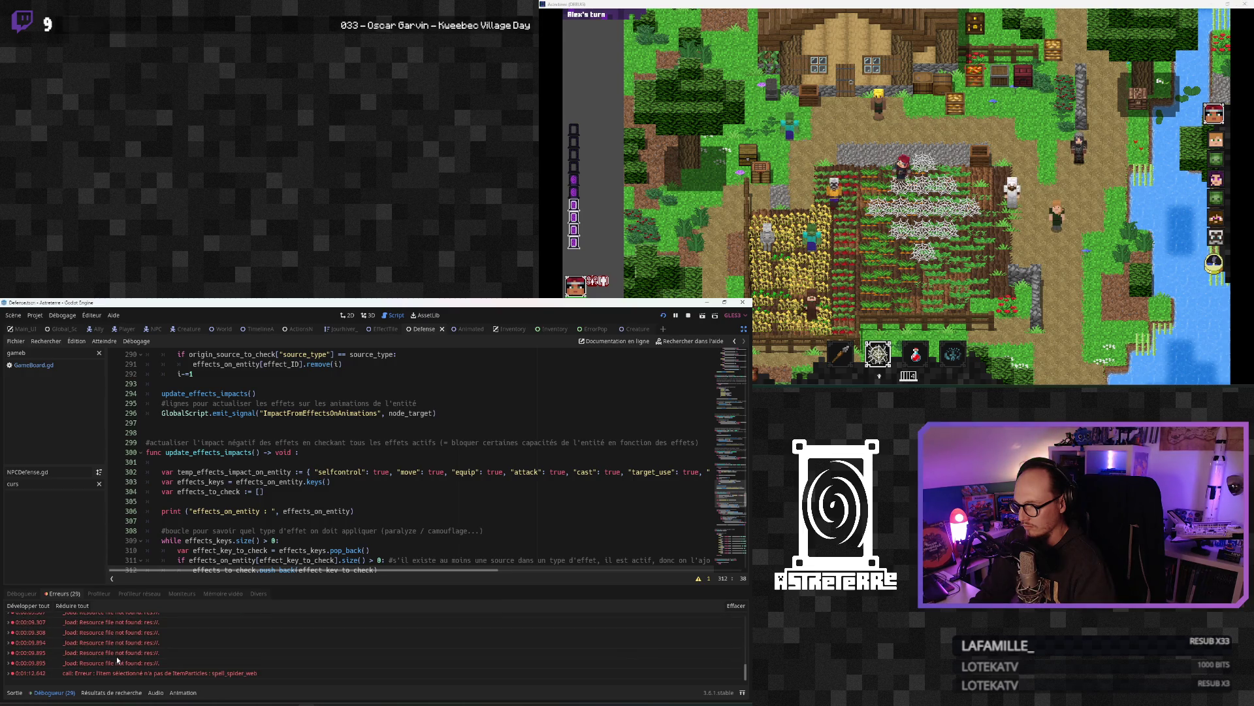
click(20, 693)
scroll(252, 477, down, 3)
scroll(252, 477, up, 2)
Step: Remove the stun effect from the player with the console command 'removeeffect stun'
click(252, 480)
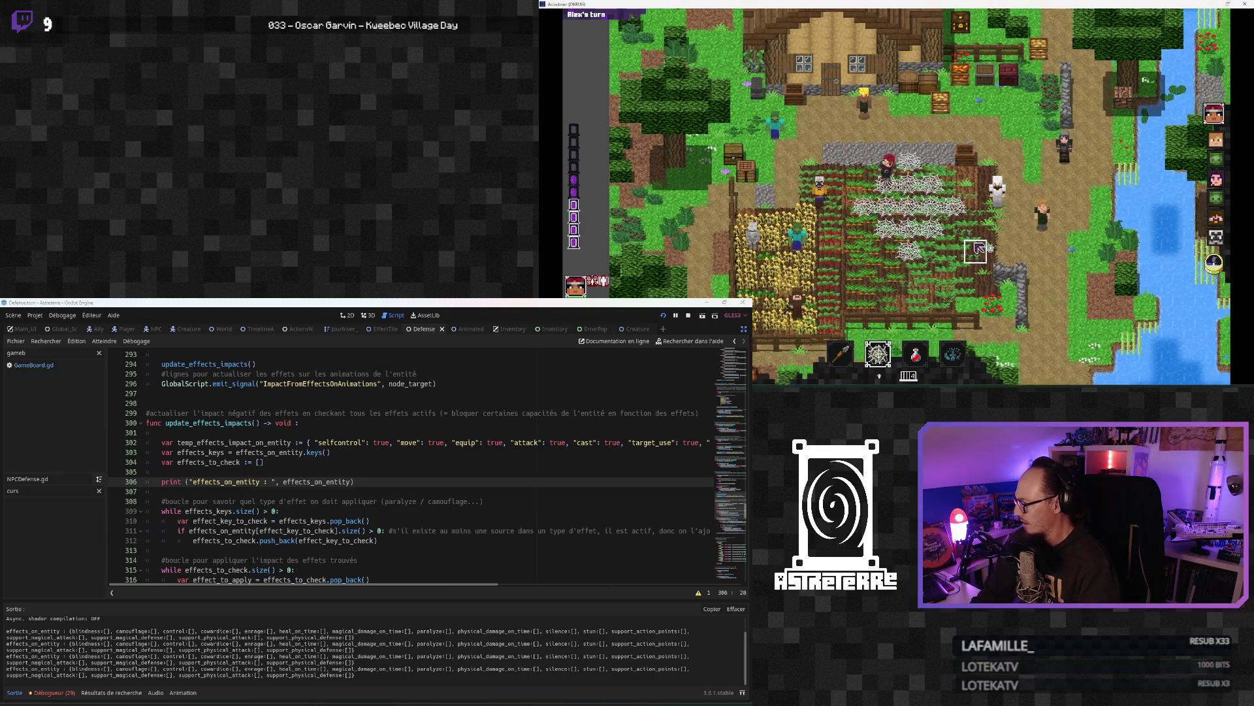
key(quoteleft)
text(remov)
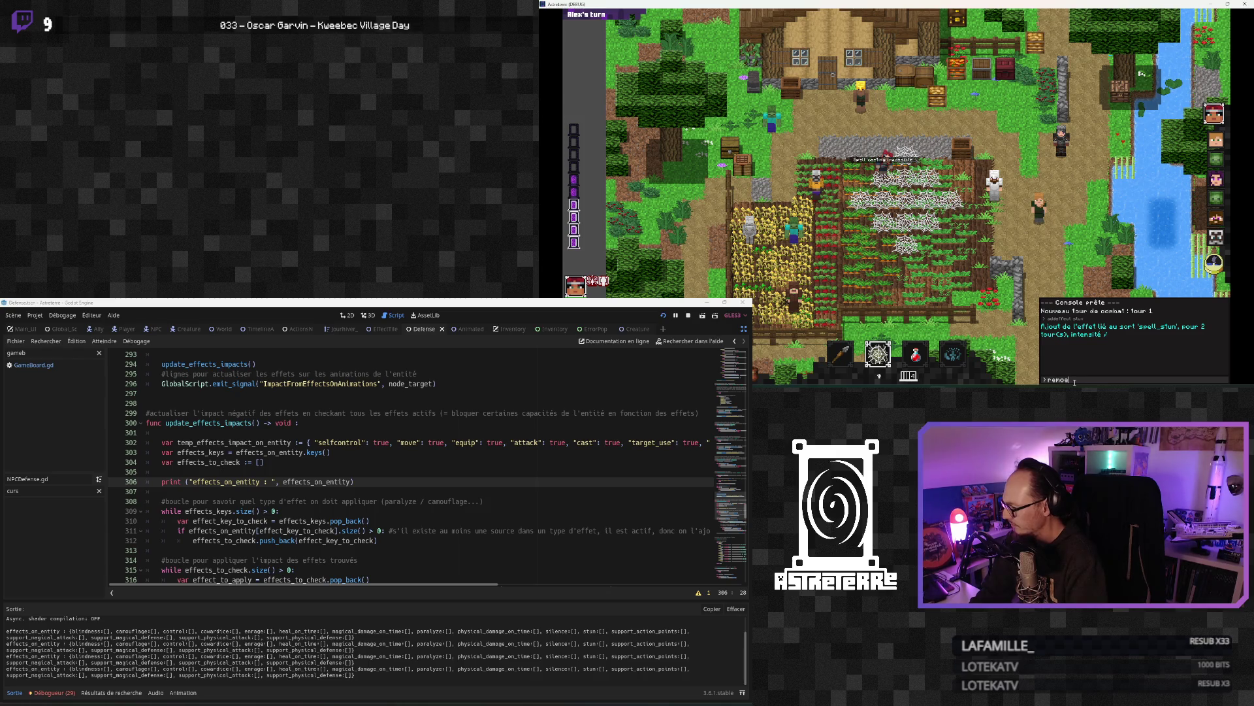
text(e)
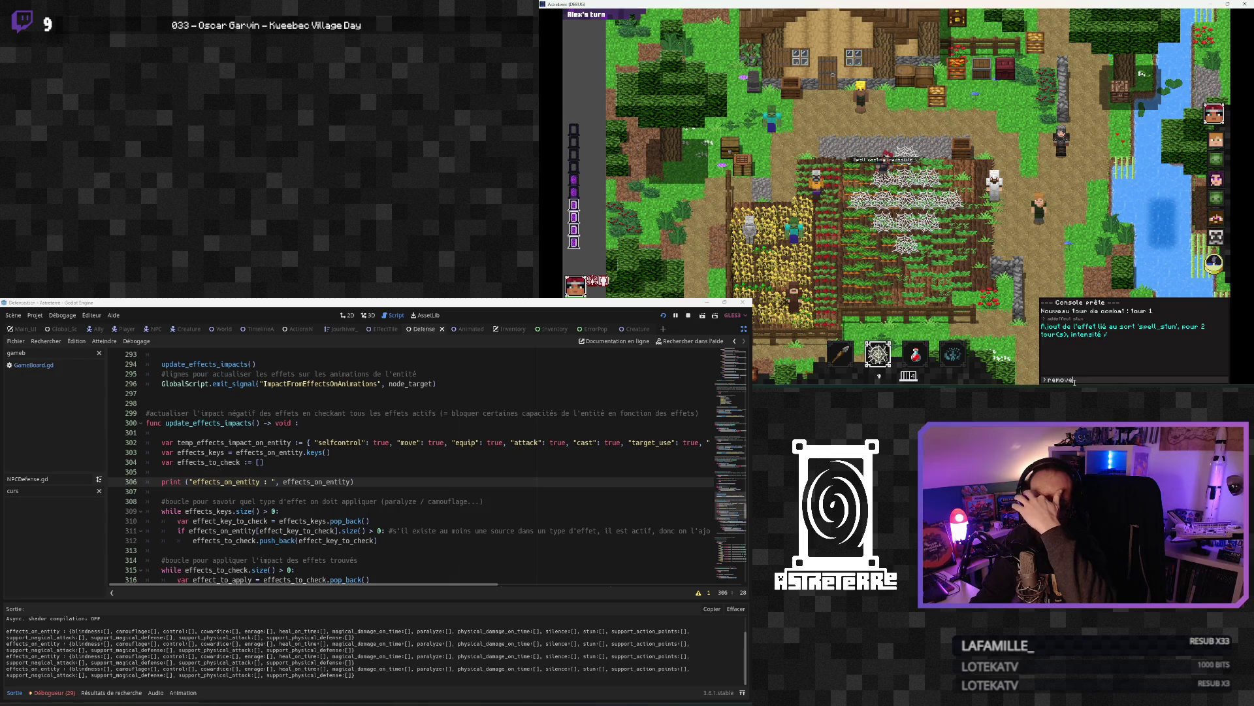
text(effect stun)
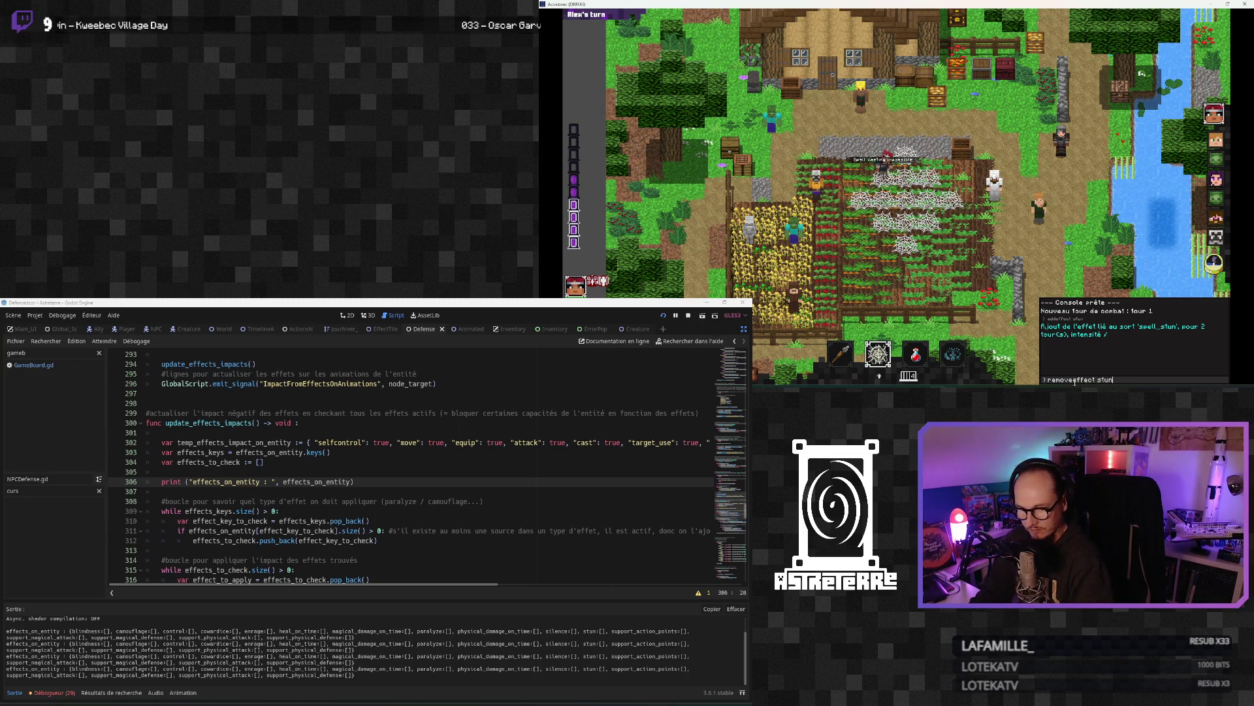
key(Return)
key(Escape)
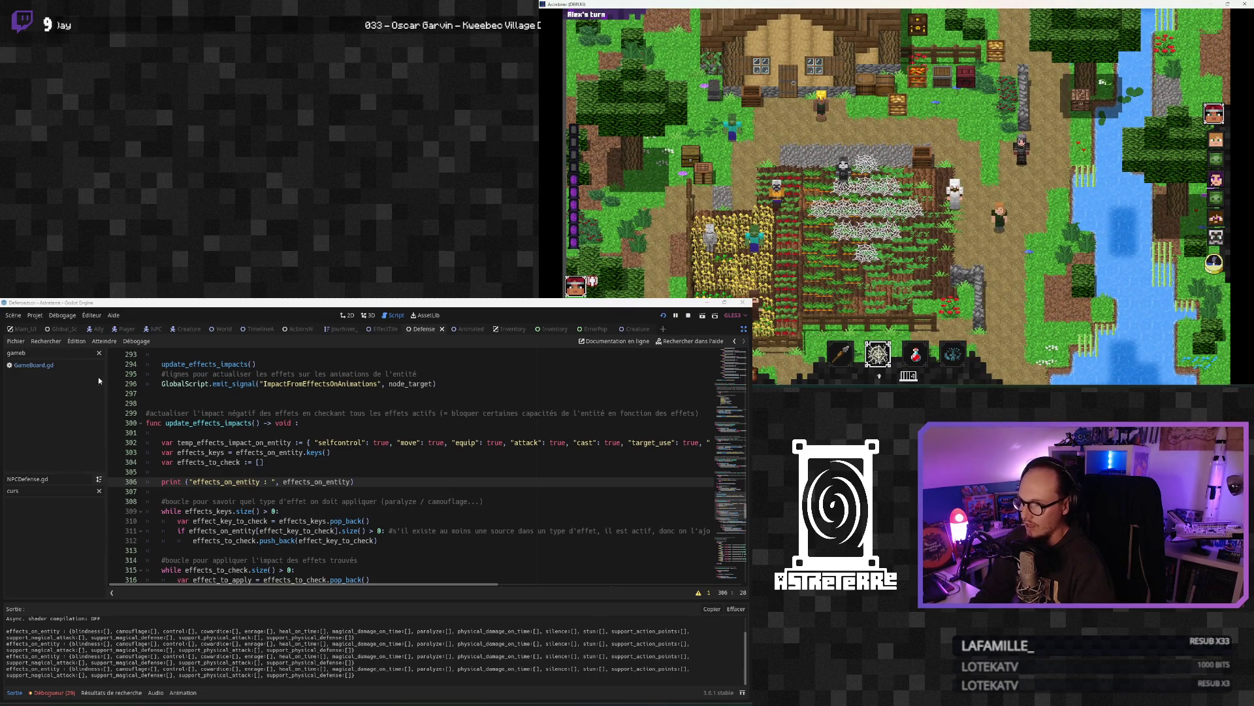
click(743, 329)
Step: Inspect the live Defense node's Effects on Entity and Effects Impact on Entity dictionaries
click(39, 353)
click(55, 414)
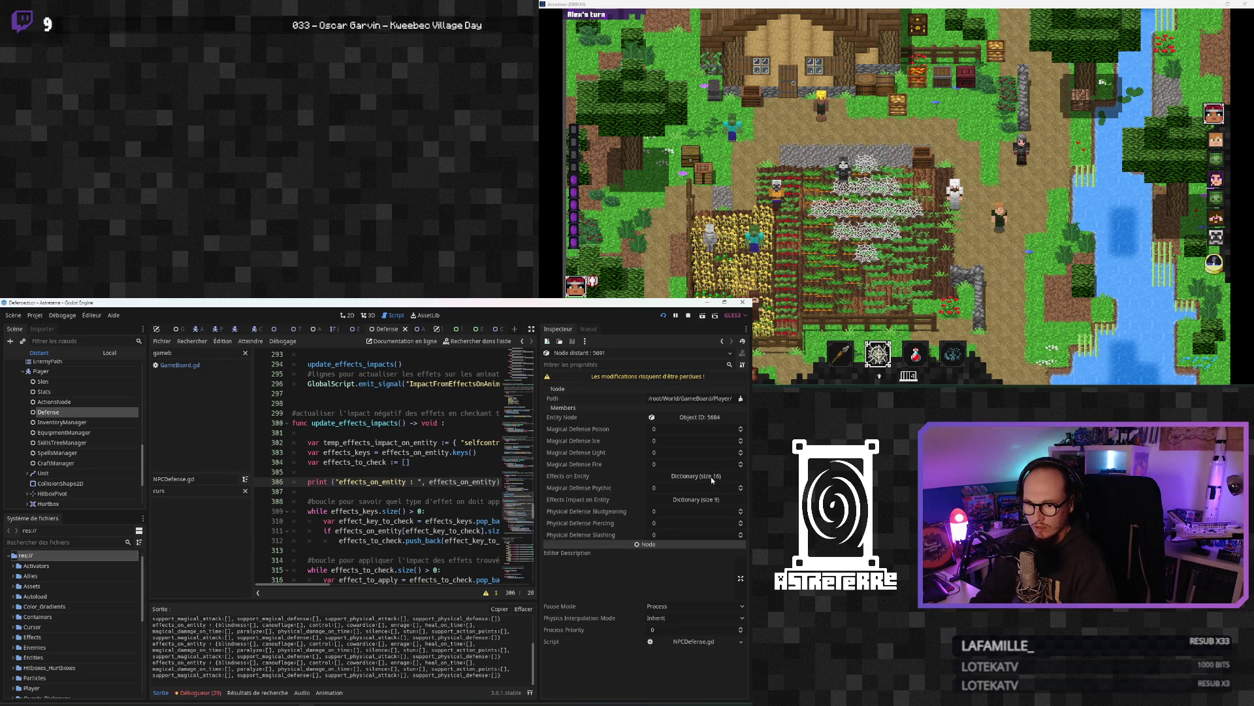
click(711, 477)
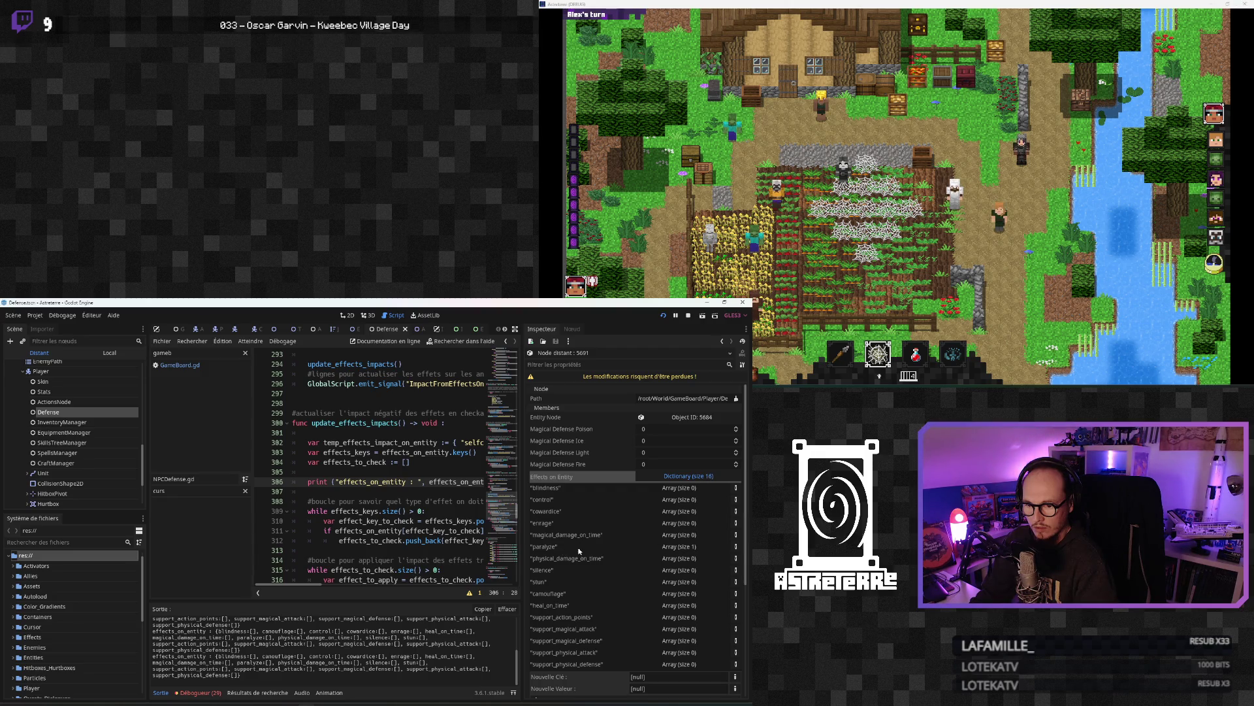
click(678, 547)
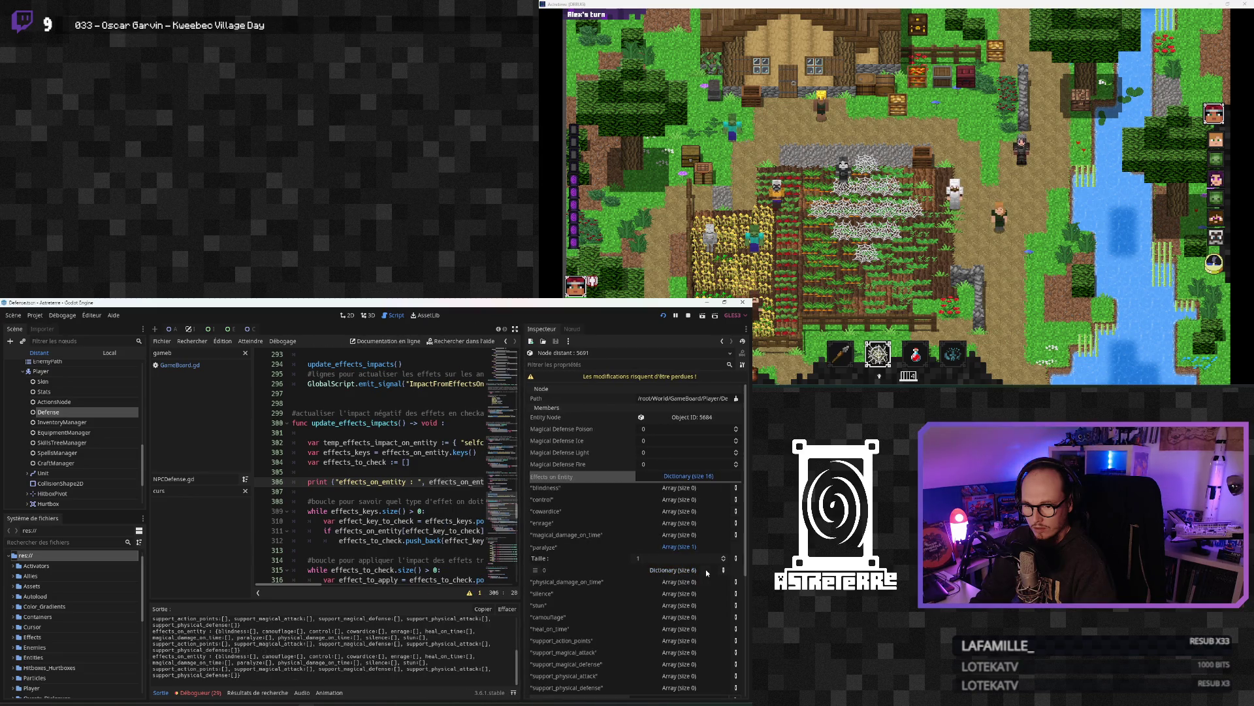
scroll(658, 536, down, 2)
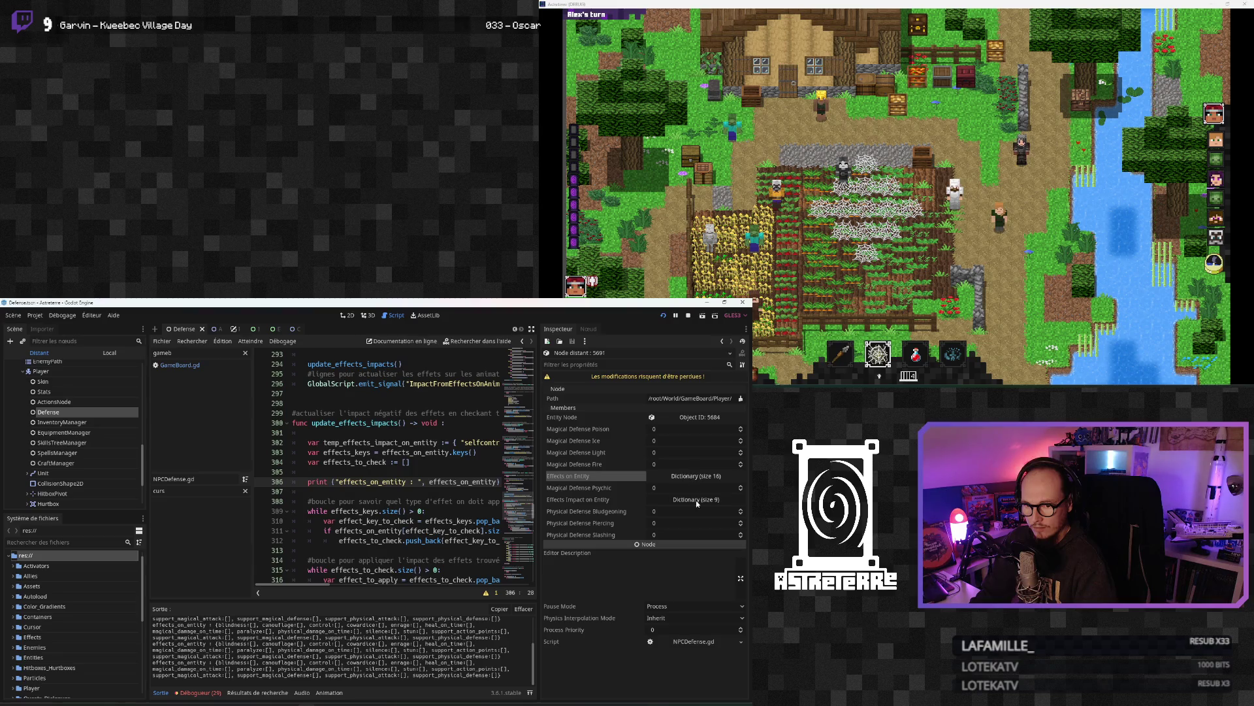
click(696, 499)
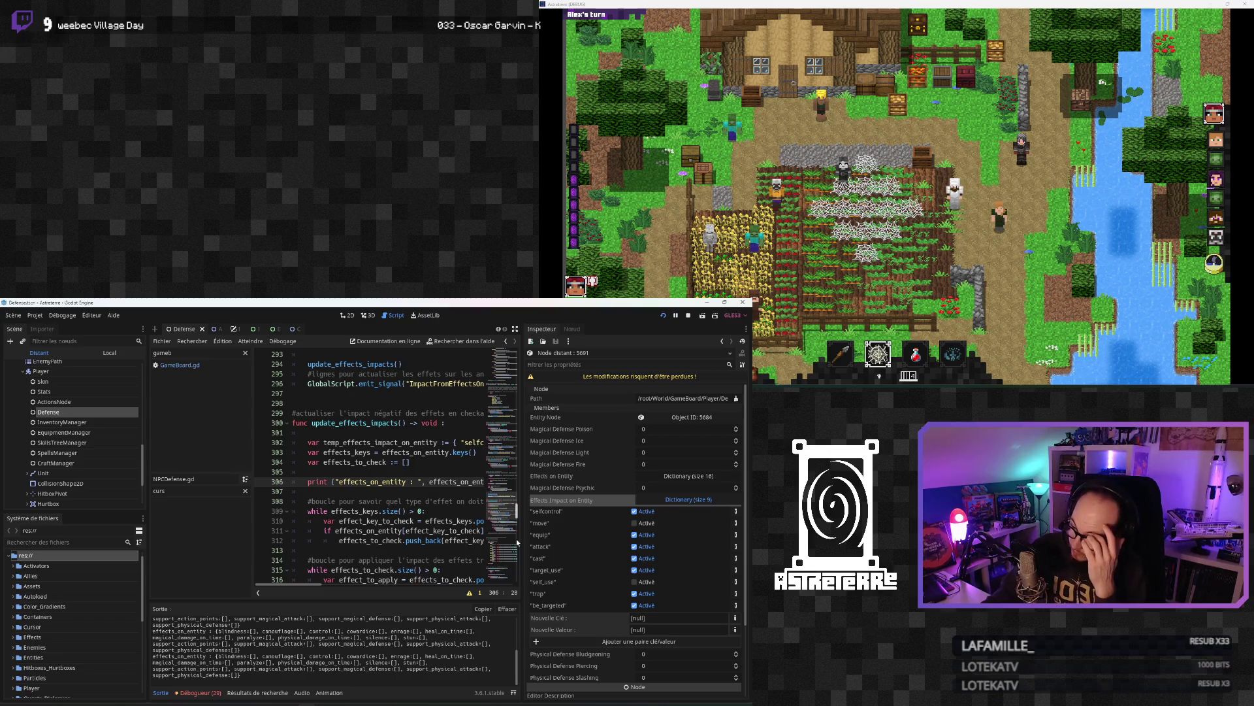
scroll(370, 649, up, 5)
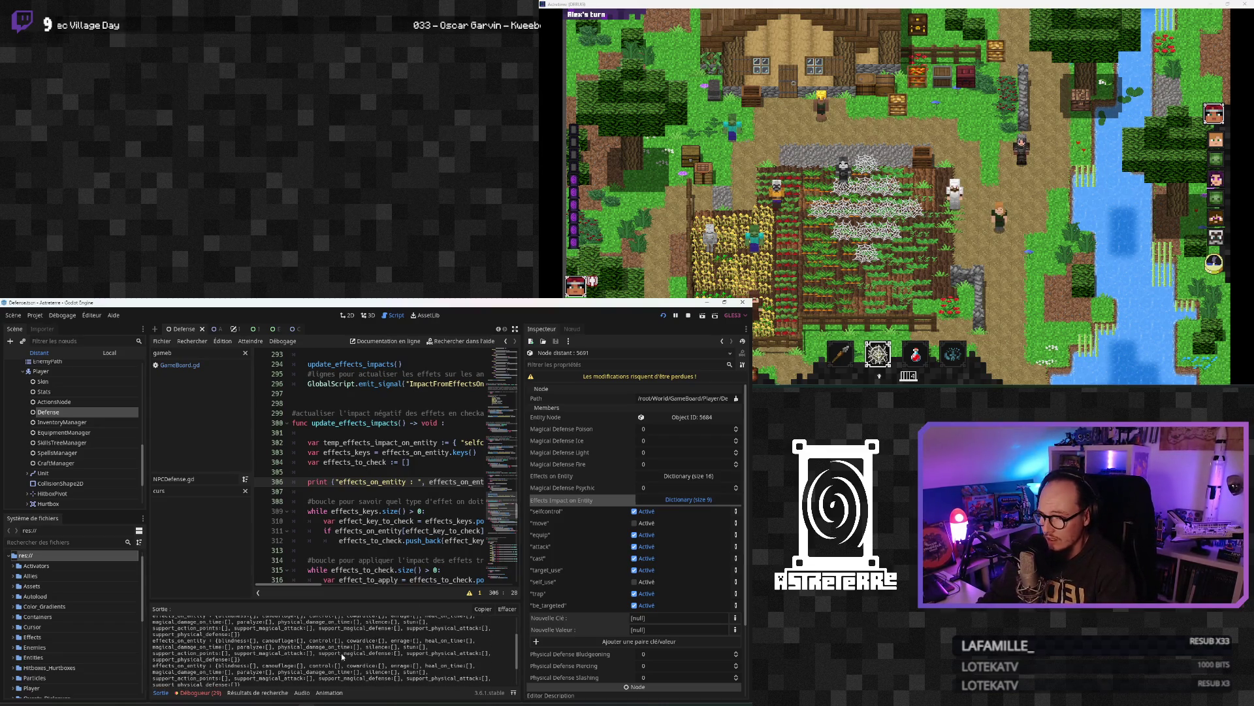
scroll(370, 648, down, 5)
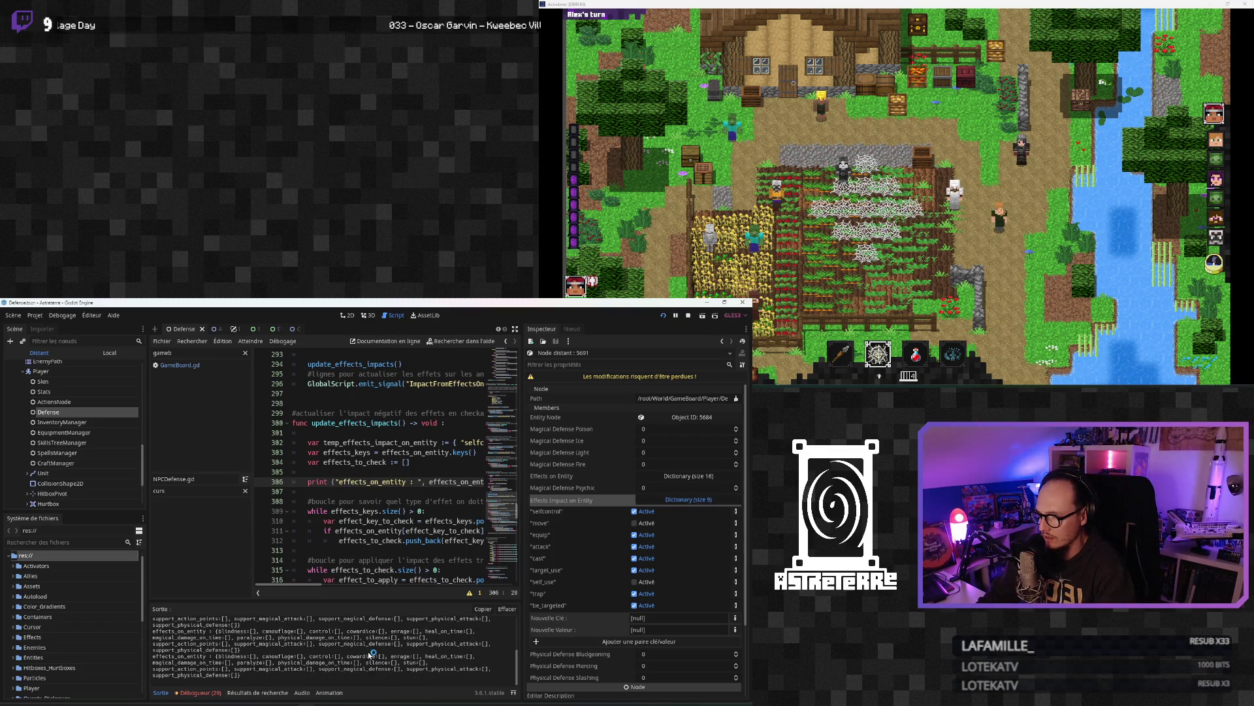
Step: Delete the effects_on_entity print statement on line 306 of the Defense script
click(397, 531)
click(514, 330)
triple_click(237, 481)
key(BackSpace)
key(BackSpace)
key(BackSpace)
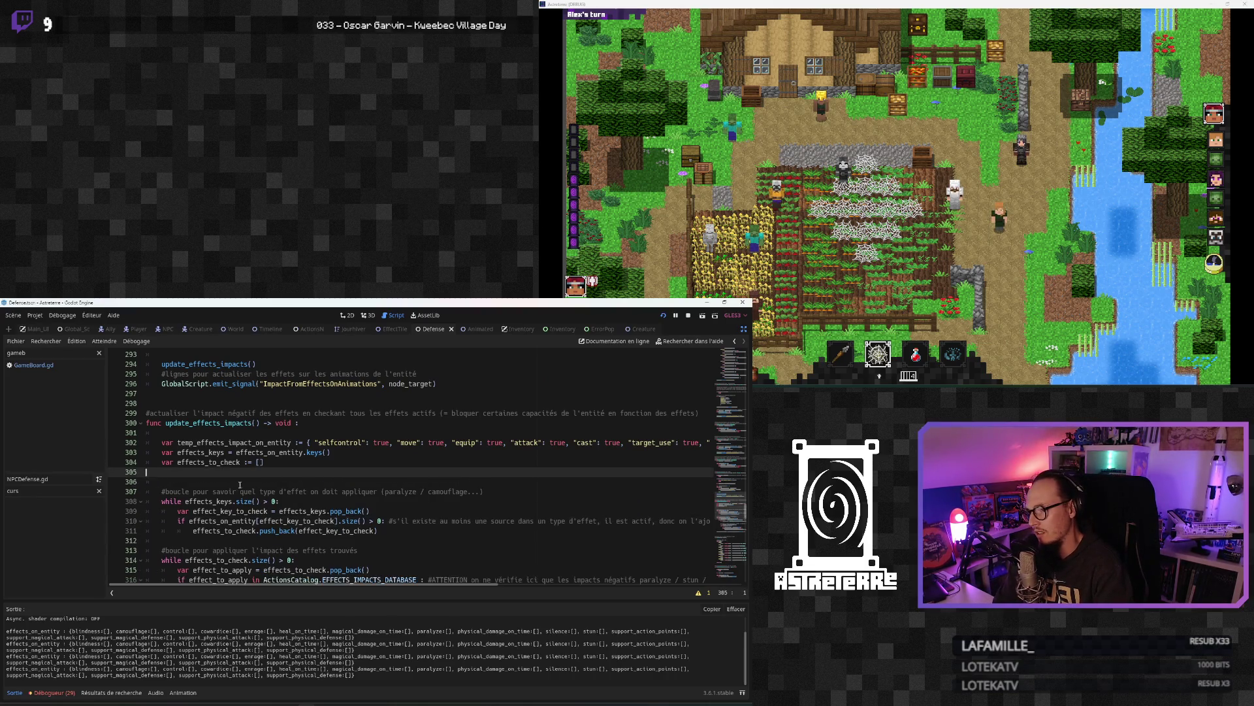
Step: Remove the extra blank line left above the effect-type loop by the deleted print
click(234, 501)
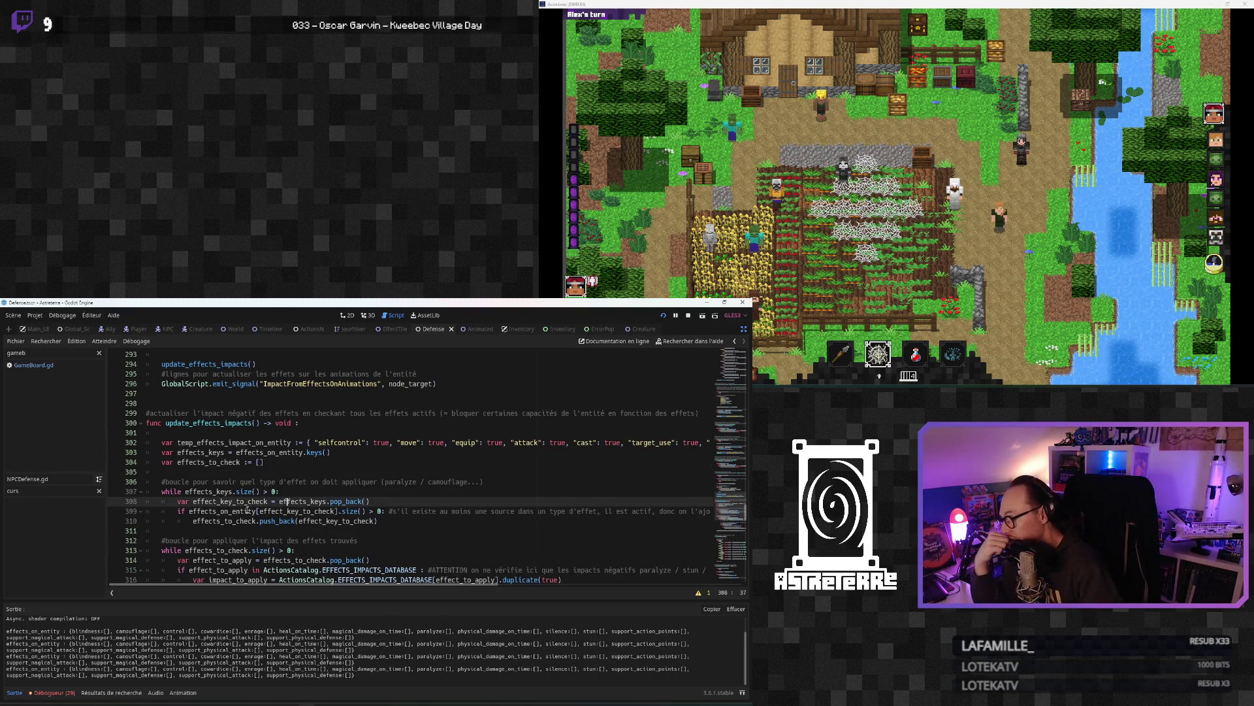
scroll(262, 470, up, 2)
click(263, 462)
scroll(258, 477, down, 10)
scroll(255, 491, down, 10)
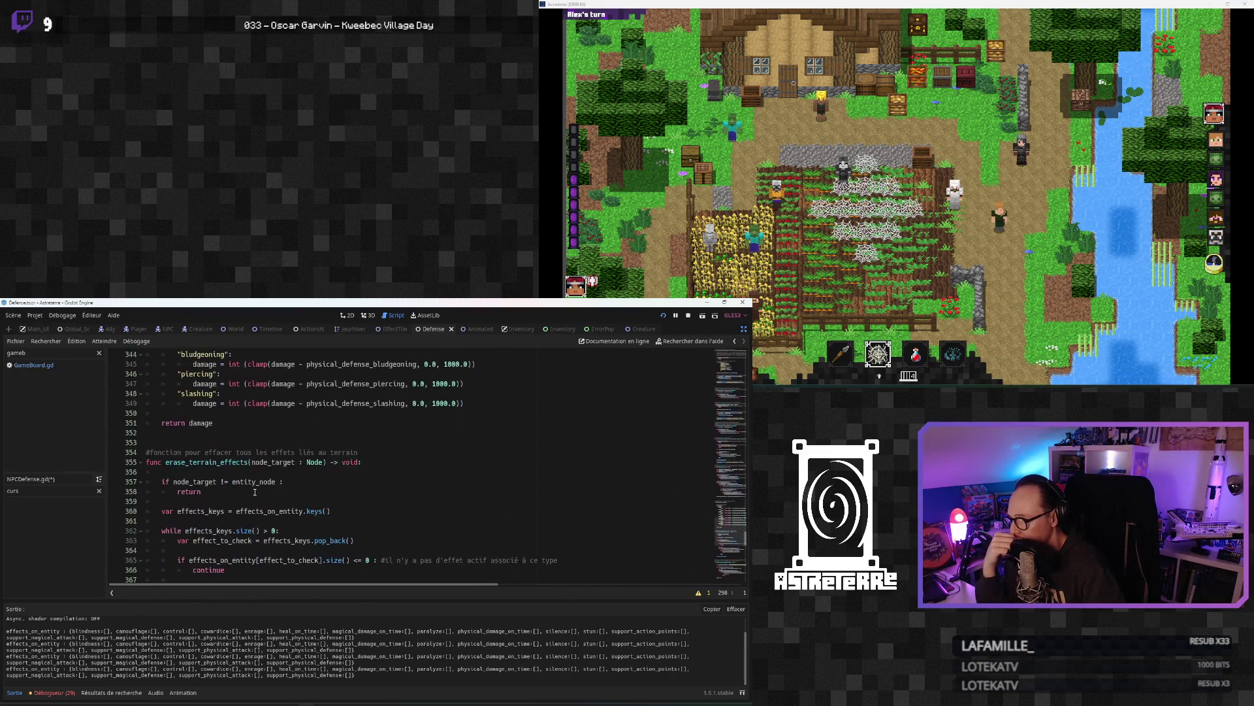
scroll(255, 492, down, 8)
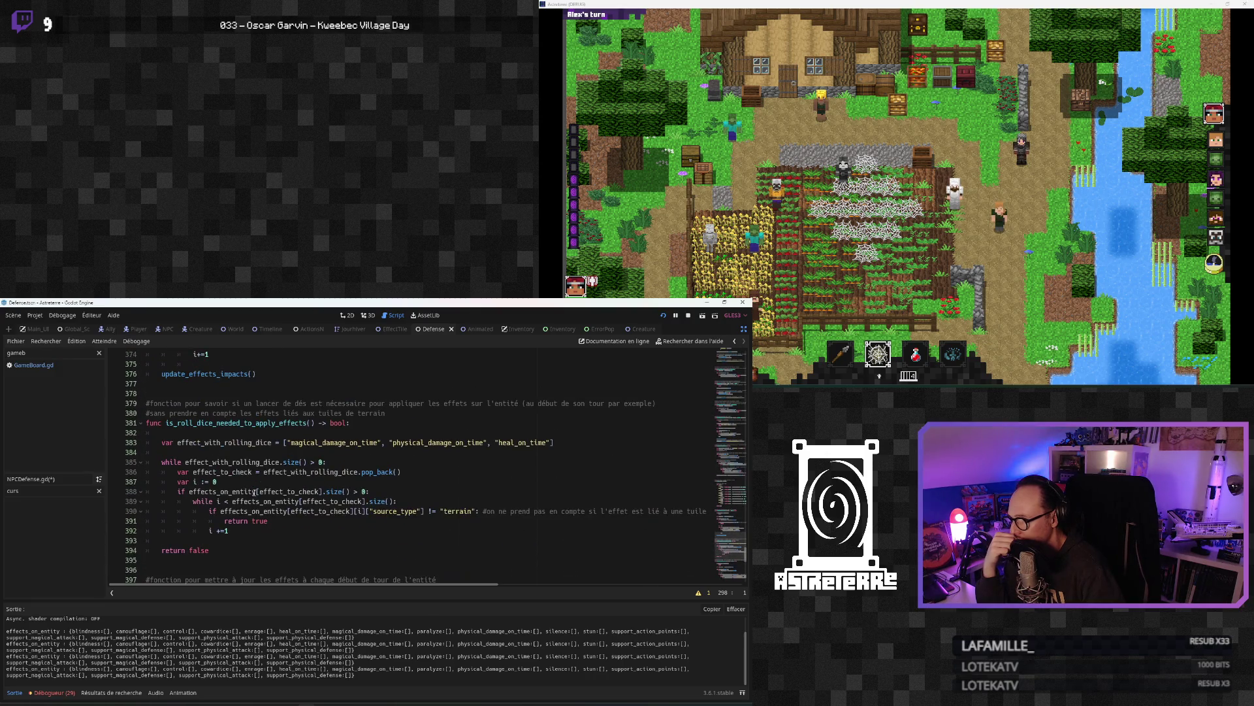
scroll(255, 491, up, 8)
scroll(254, 492, down, 2)
scroll(255, 491, down, 3)
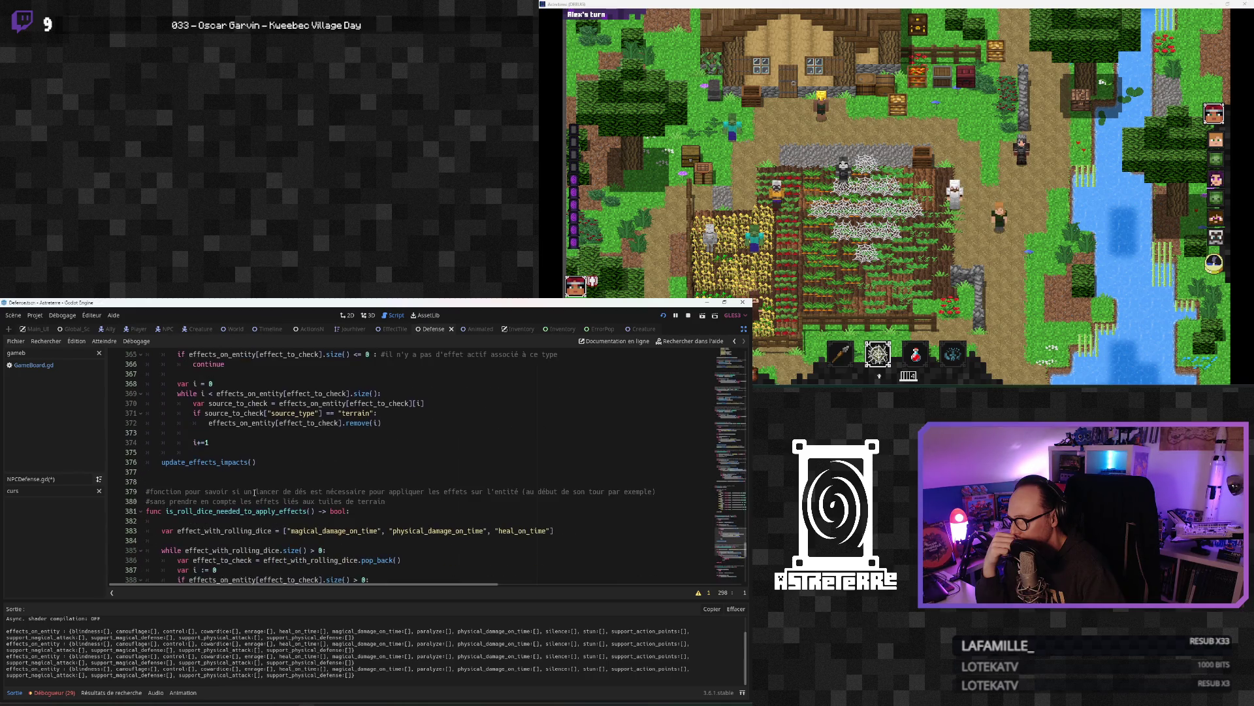
scroll(255, 492, down, 2)
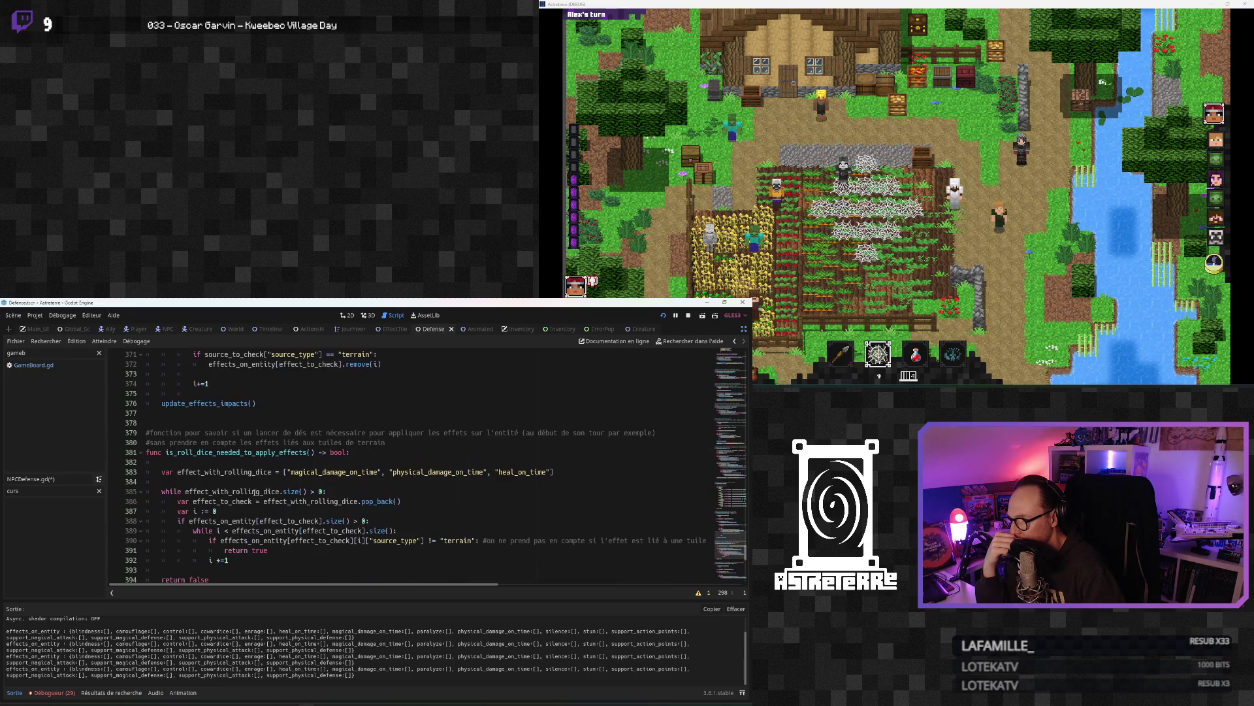
scroll(255, 492, up, 4)
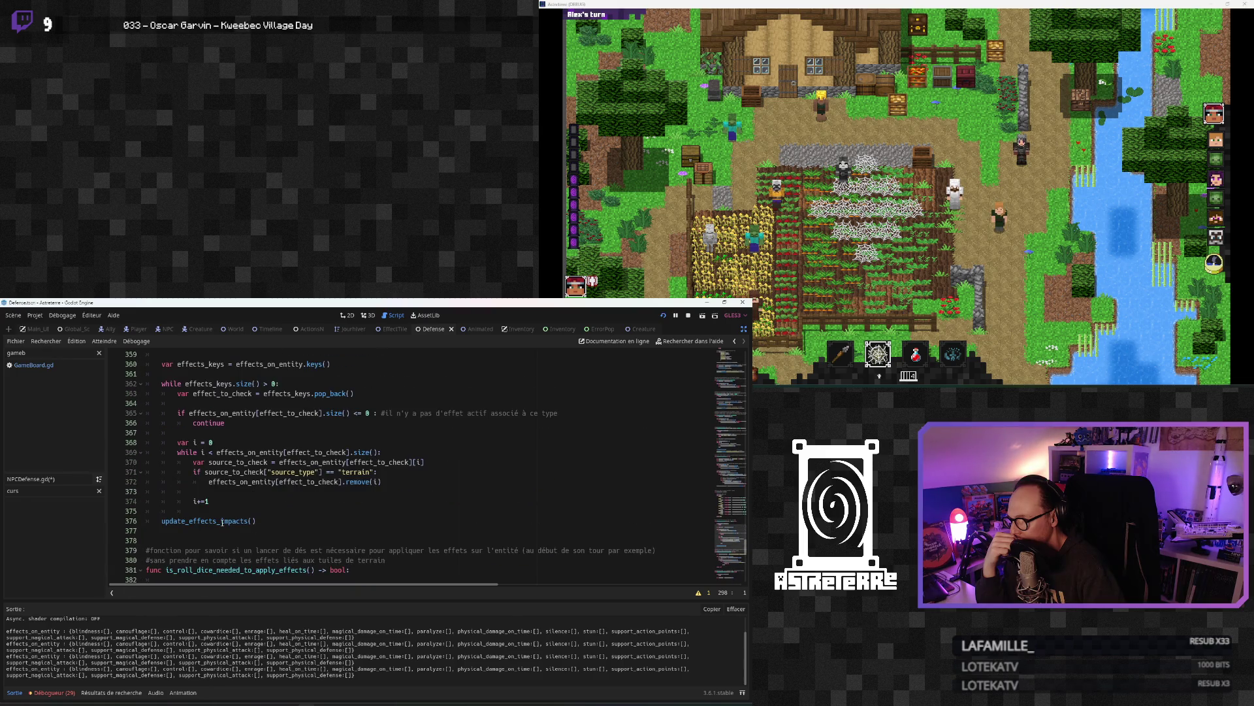
Step: Follow the update_effects_impacts call on line 376 to its function definition
double_click(223, 521)
click(273, 494)
click(205, 522)
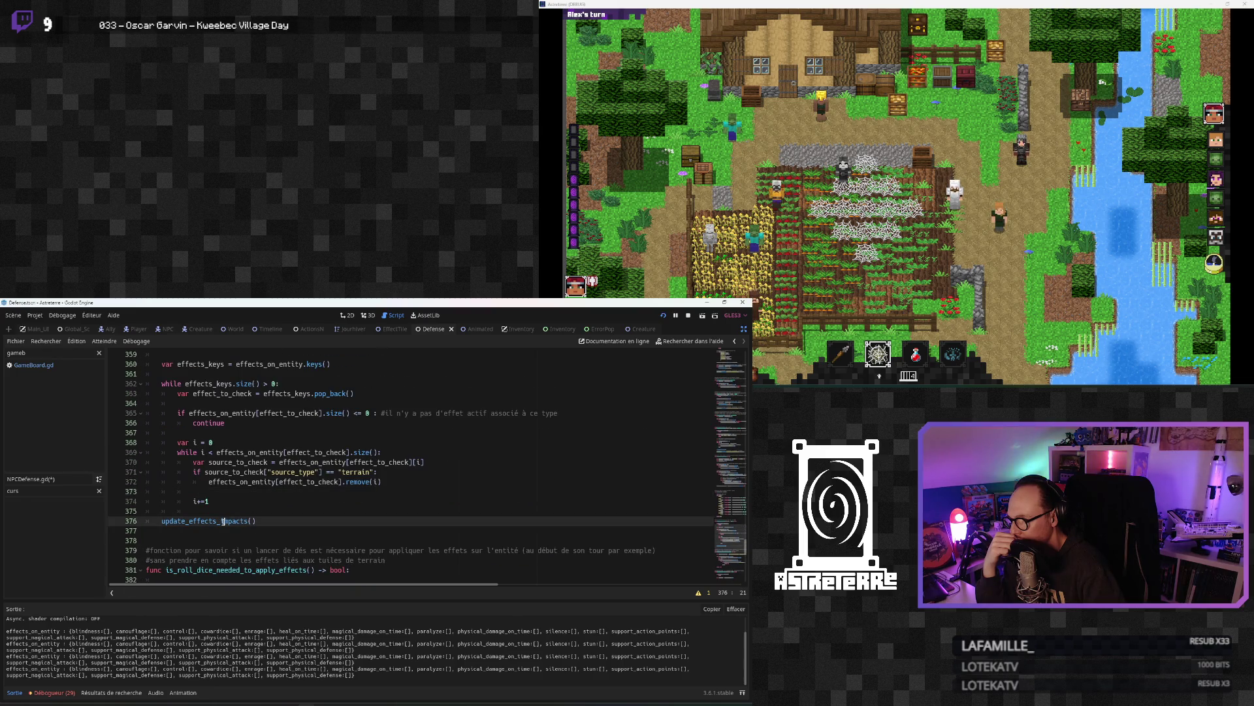
ctrl+click(205, 522)
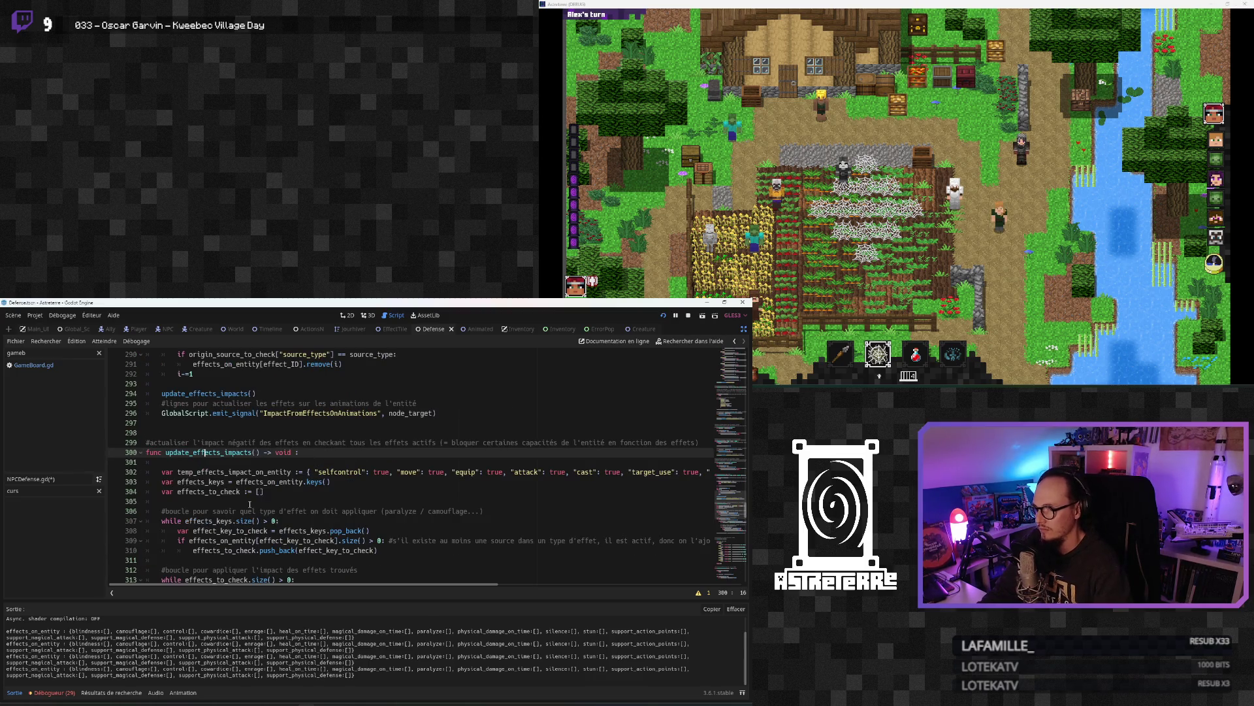
click(248, 509)
Step: Scroll through NPCDefense.gd to review the code around update_effects_impacts
scroll(251, 512, down, 8)
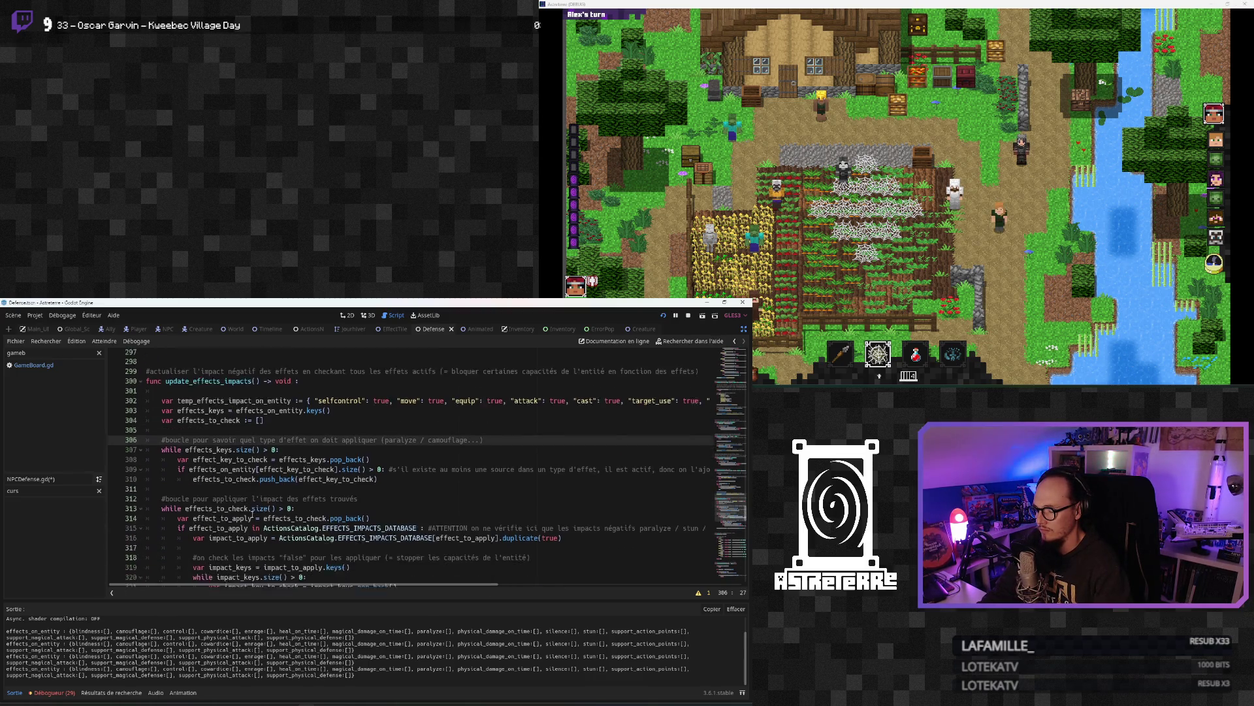
scroll(252, 514, up, 4)
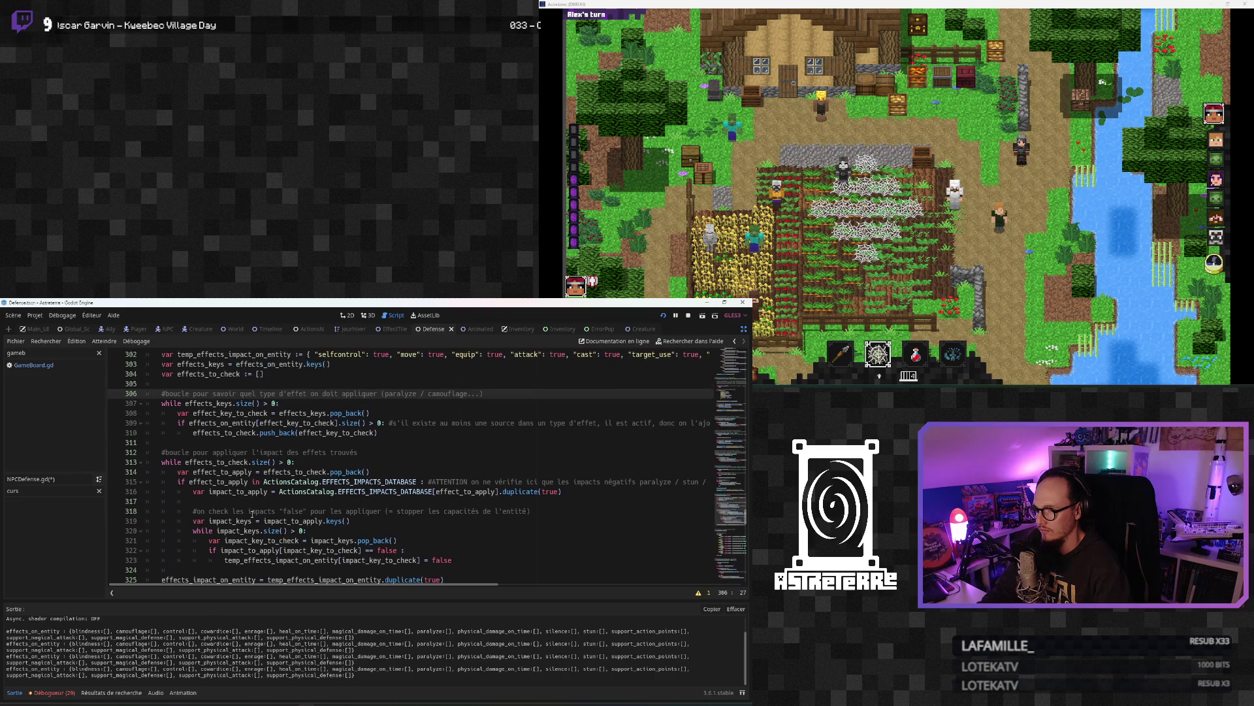
scroll(252, 514, up, 1)
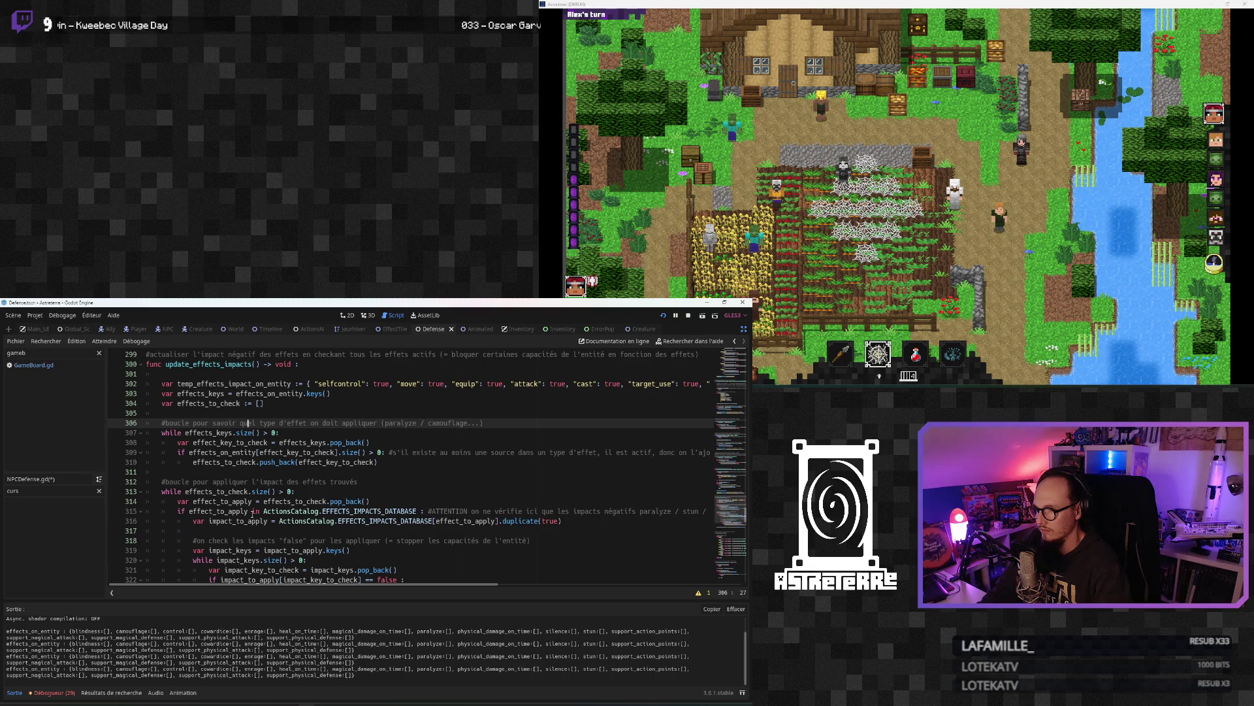
scroll(252, 514, down, 6)
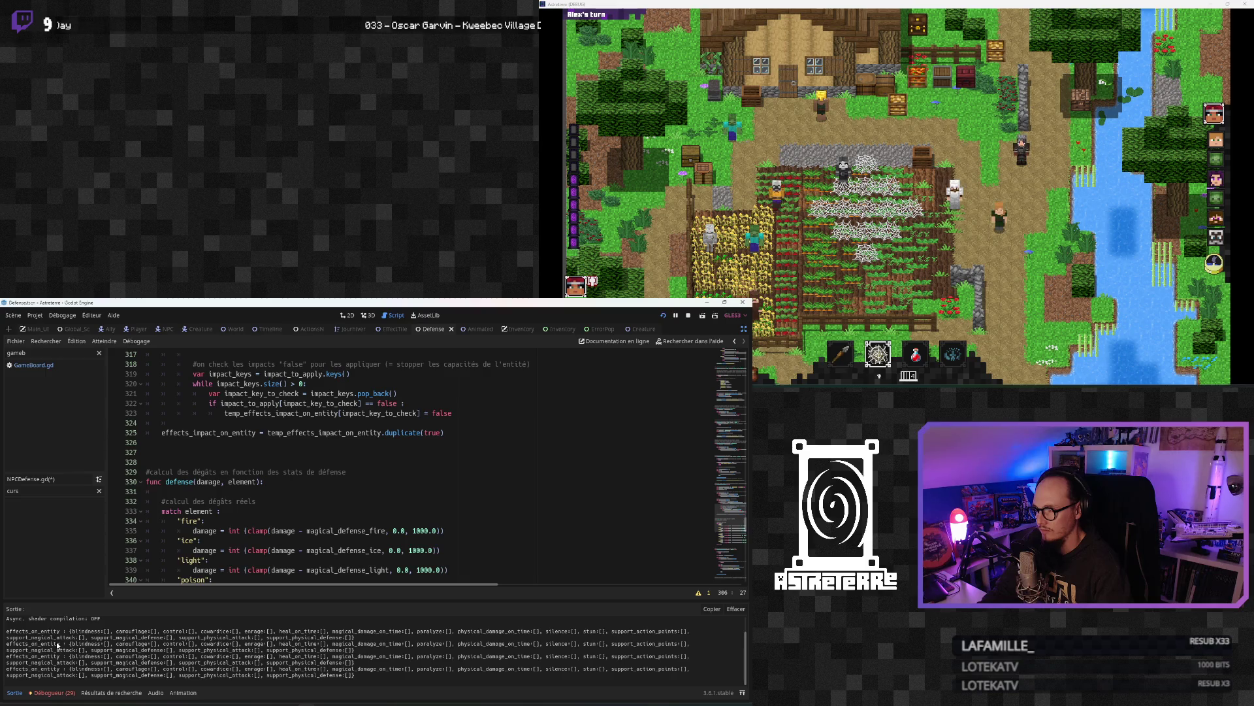
scroll(275, 545, up, 1)
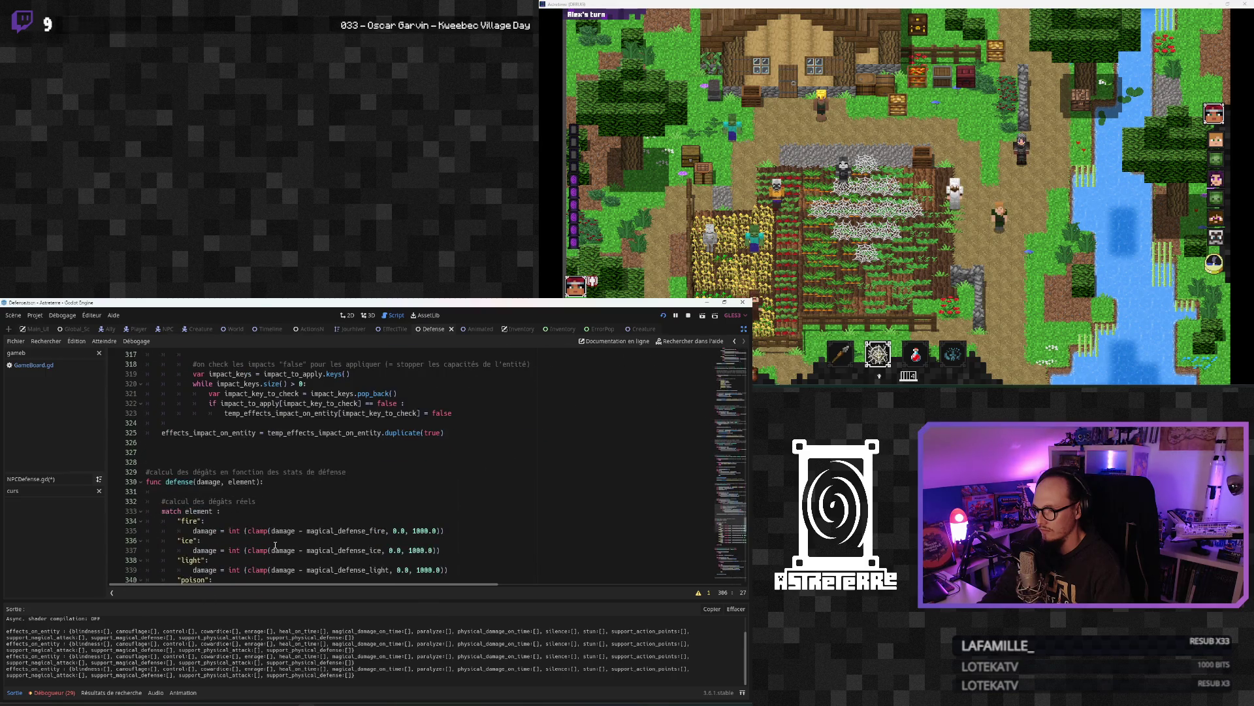
scroll(275, 545, up, 5)
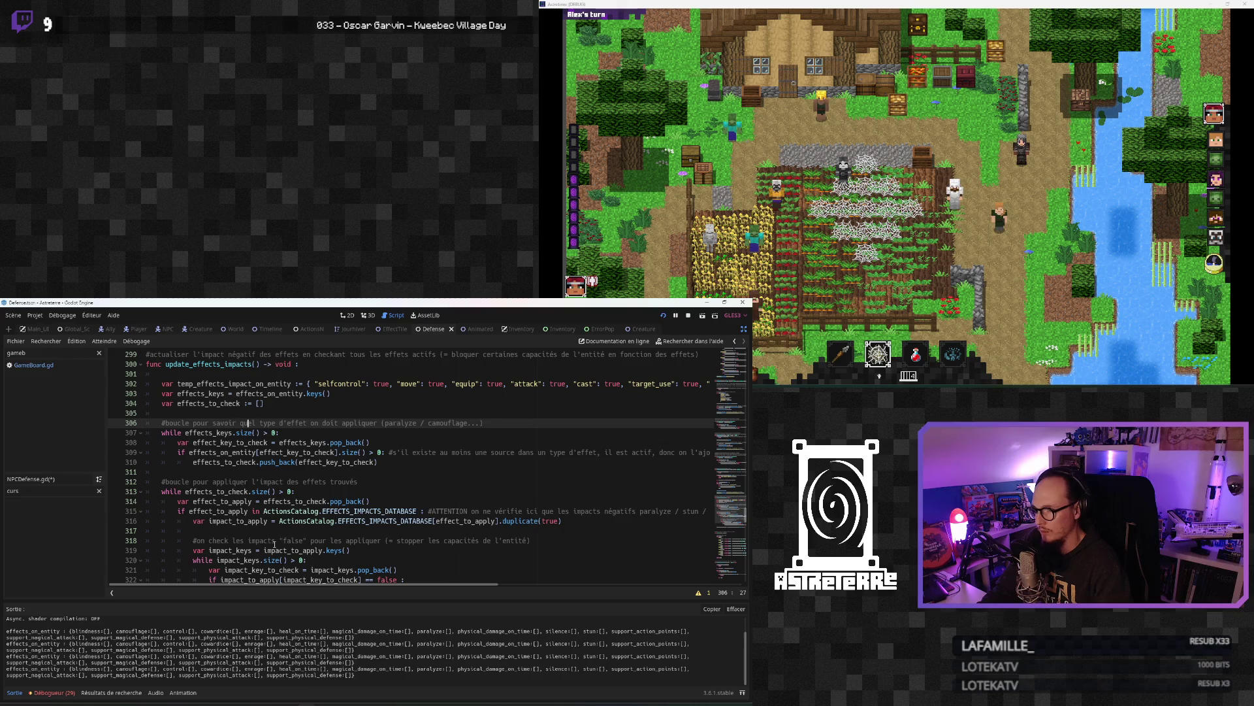
scroll(274, 545, down, 9)
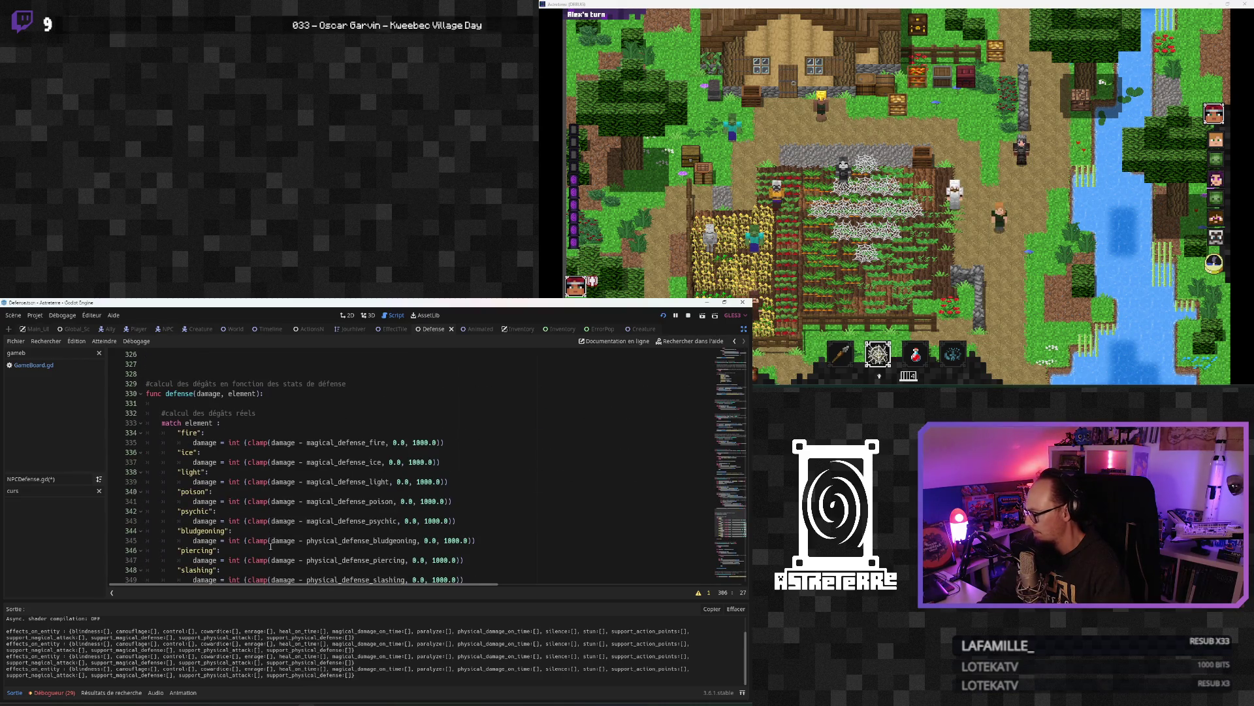
scroll(271, 545, down, 15)
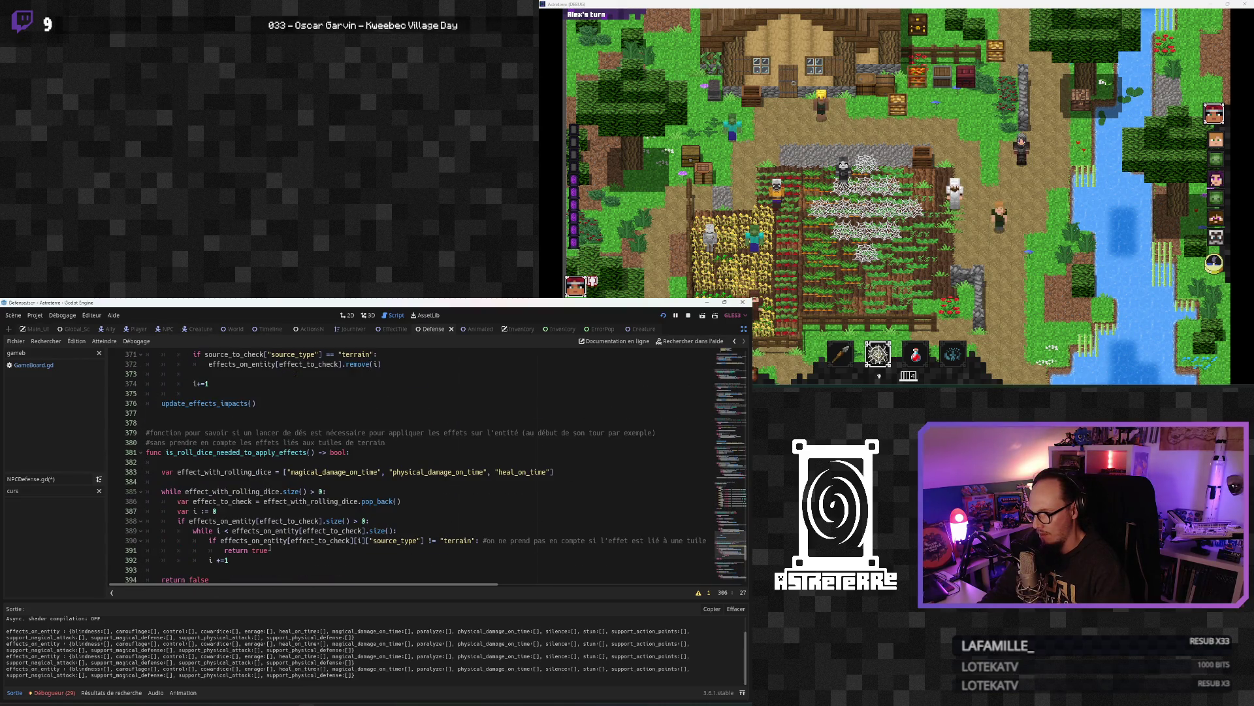
scroll(270, 548, down, 10)
scroll(269, 547, down, 6)
scroll(253, 562, up, 6)
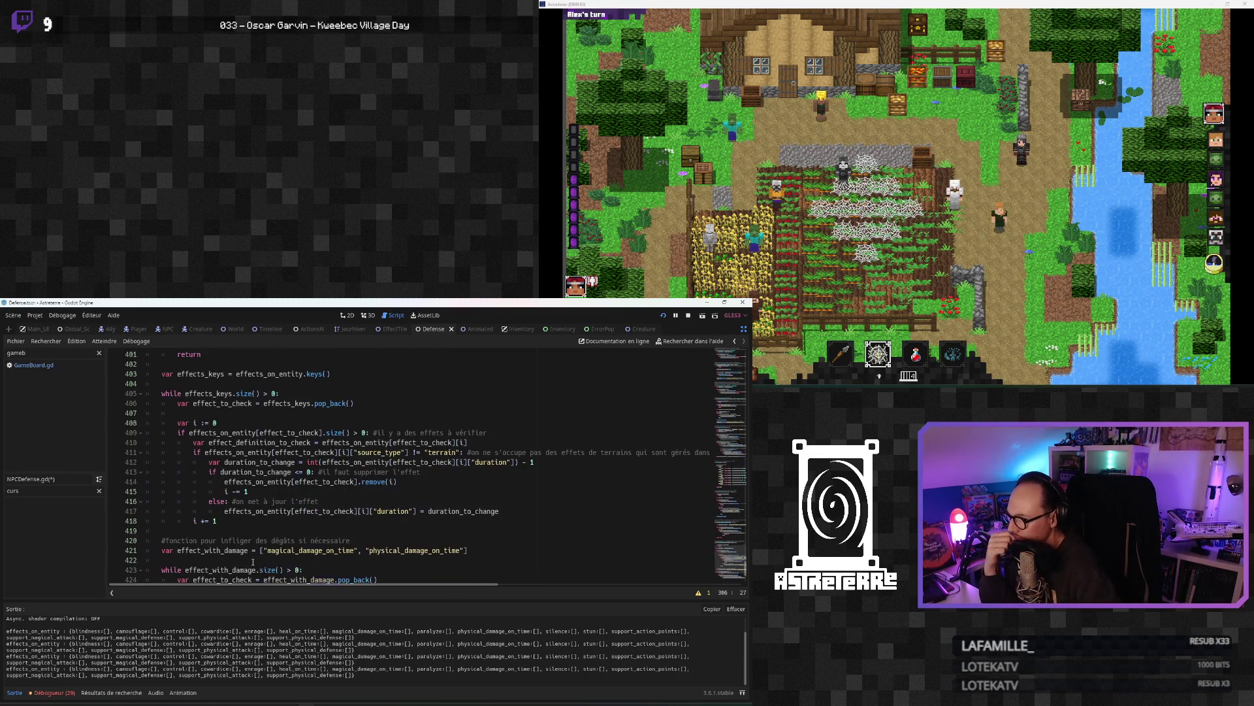
scroll(253, 561, up, 2)
scroll(252, 561, down, 6)
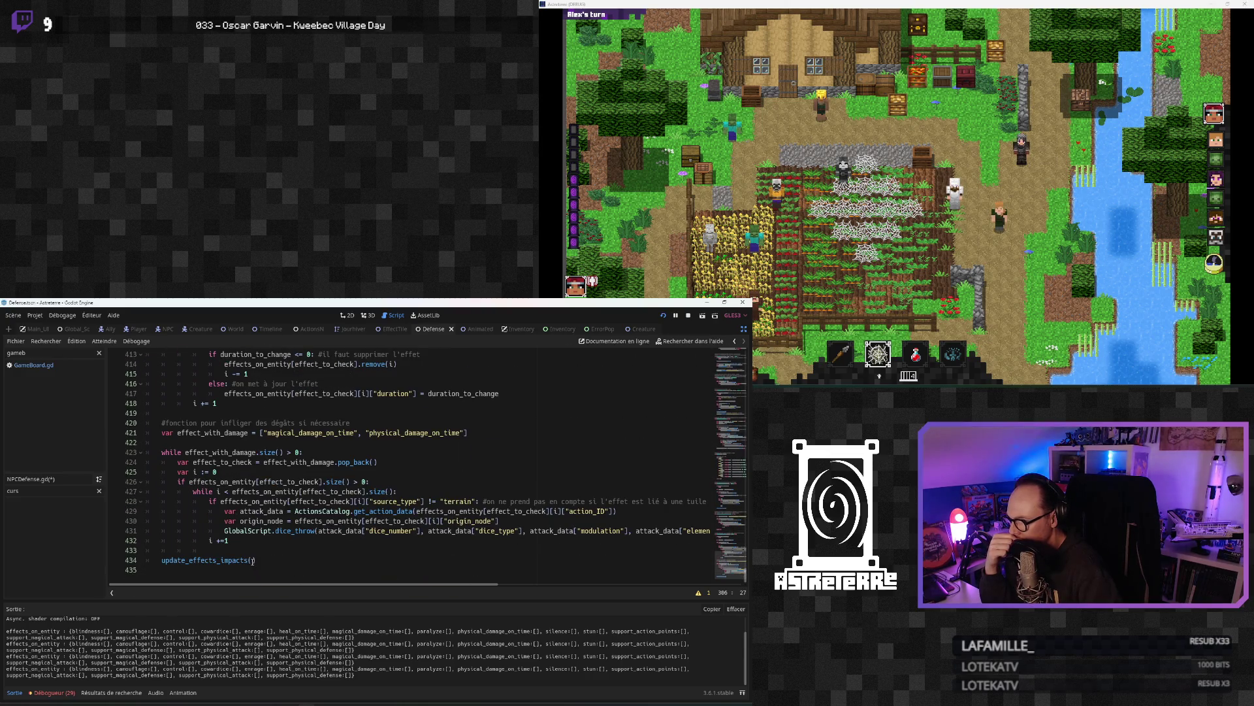
scroll(253, 560, up, 13)
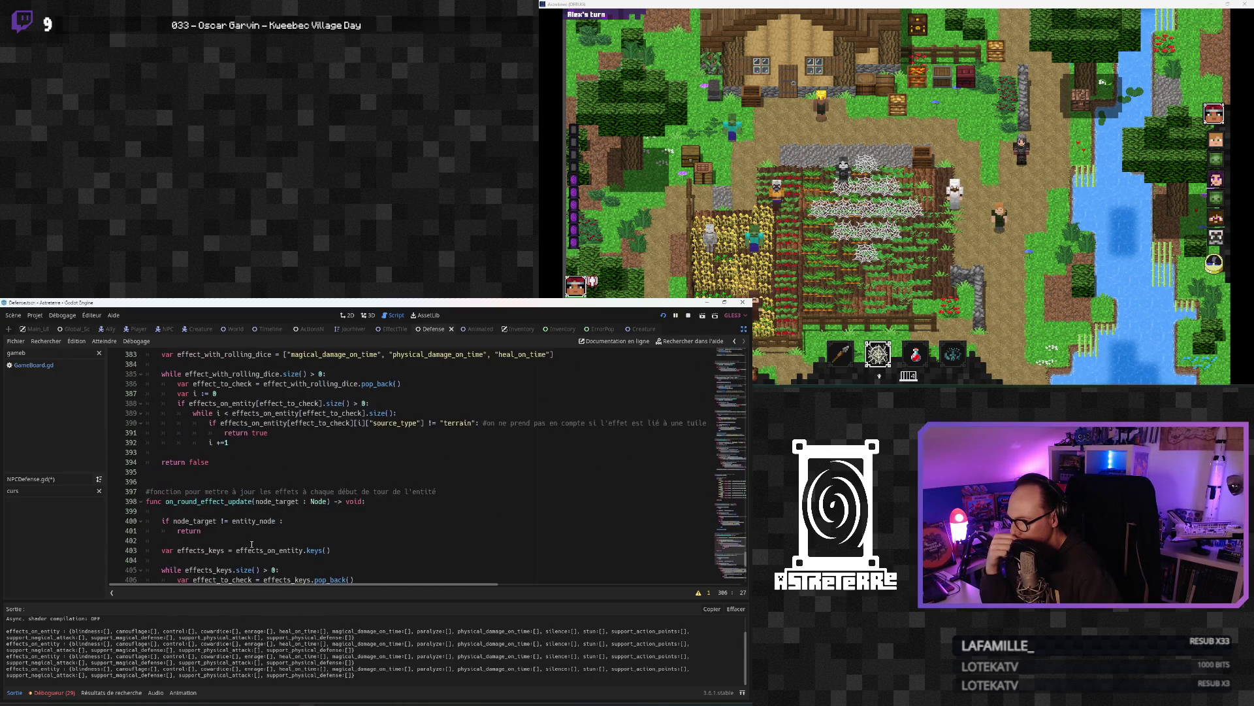
scroll(262, 536, up, 6)
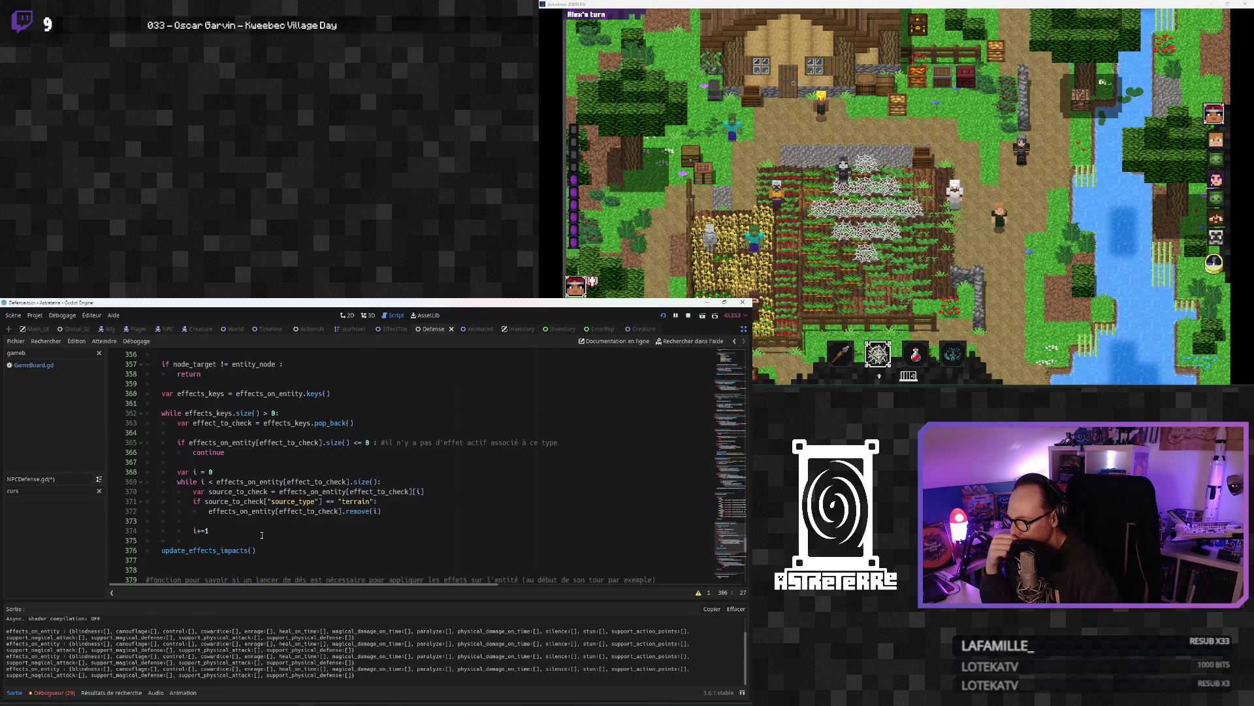
Step: Return to the update_effects_impacts definition near line 300, caret on blank line 305
ctrl+click(232, 549)
click(205, 491)
click(213, 501)
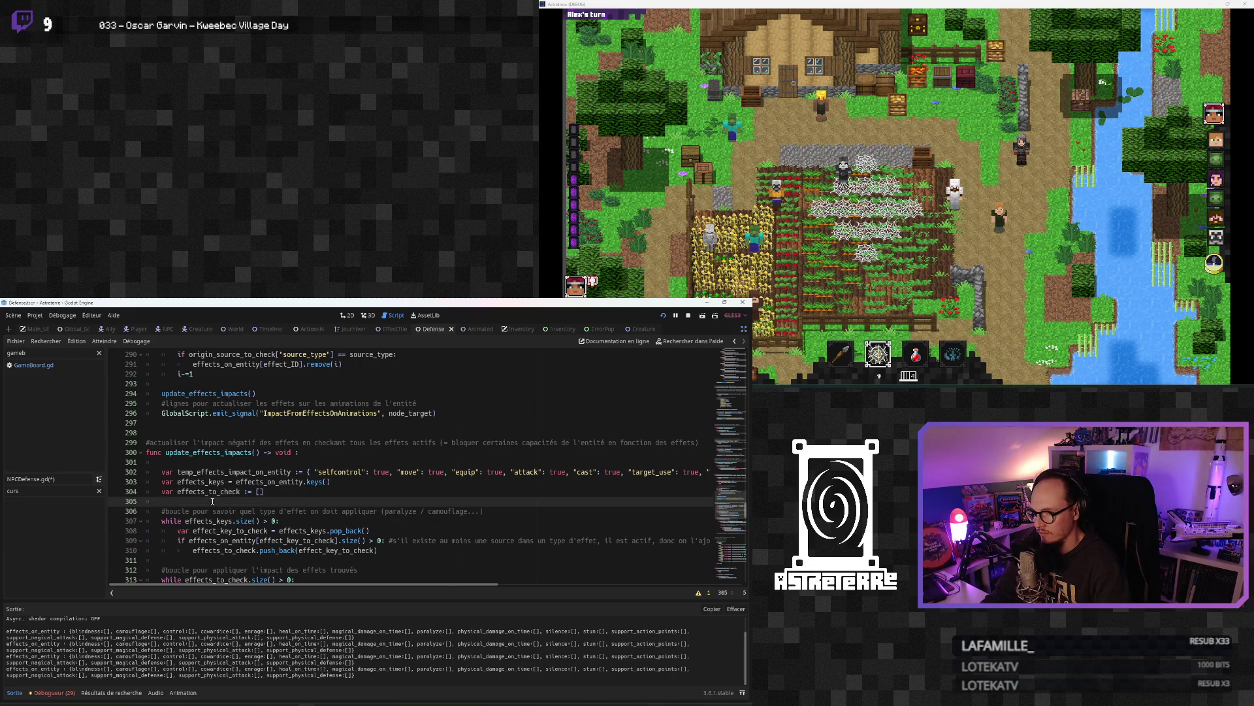
Step: Insert print("update_effects_impacts") under the function header, then stop, save and relaunch with F5
click(189, 462)
key(Return)
key(Return)
click(194, 470)
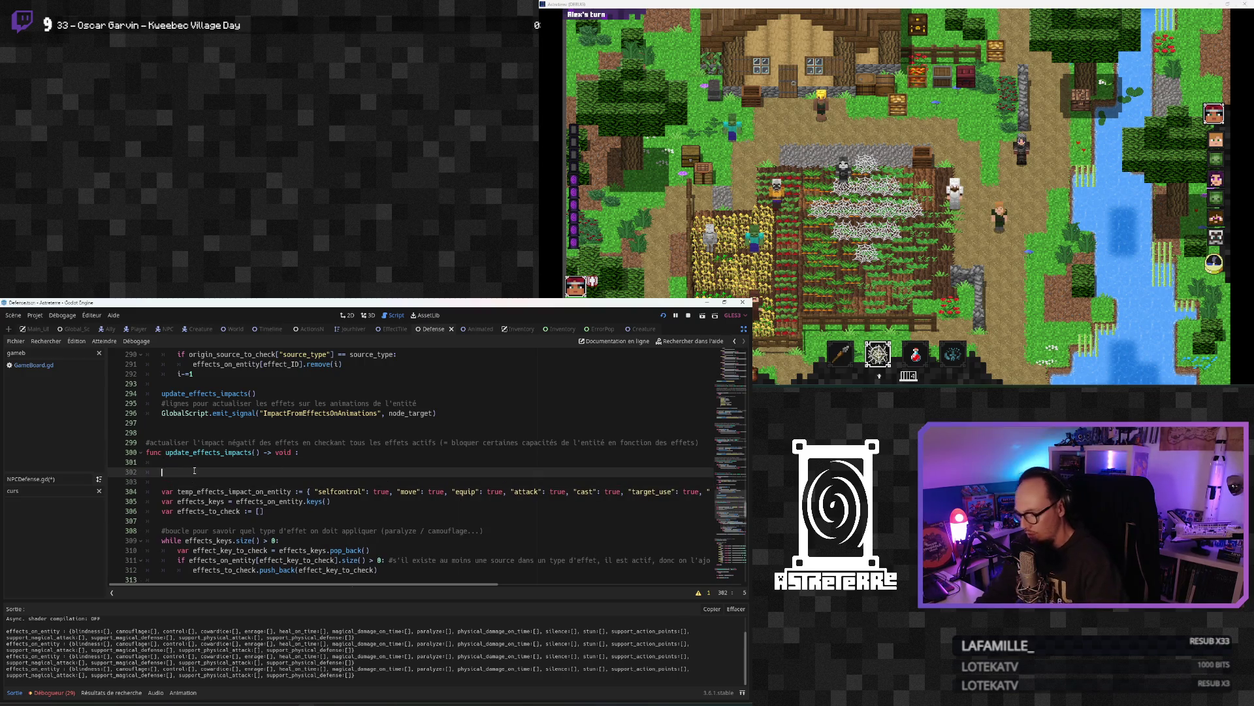
text(print (""))
click(203, 461)
double_click(204, 452)
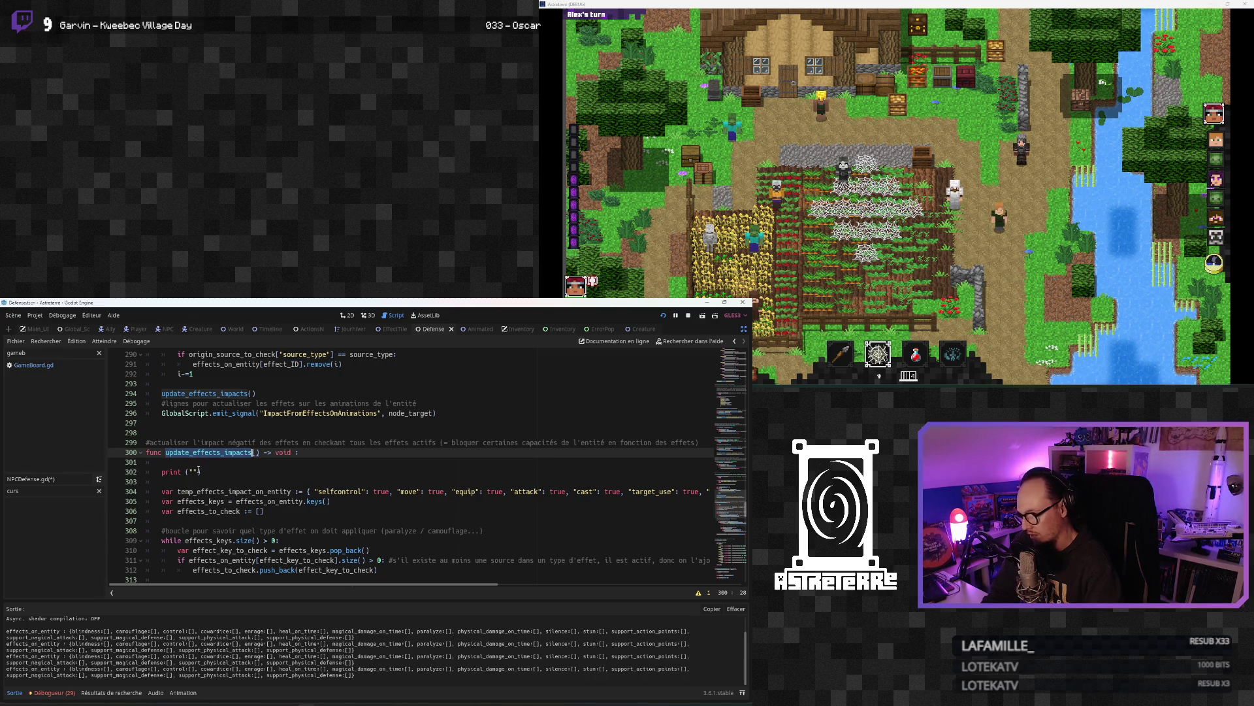
click(193, 471)
key(Down)
click(669, 318)
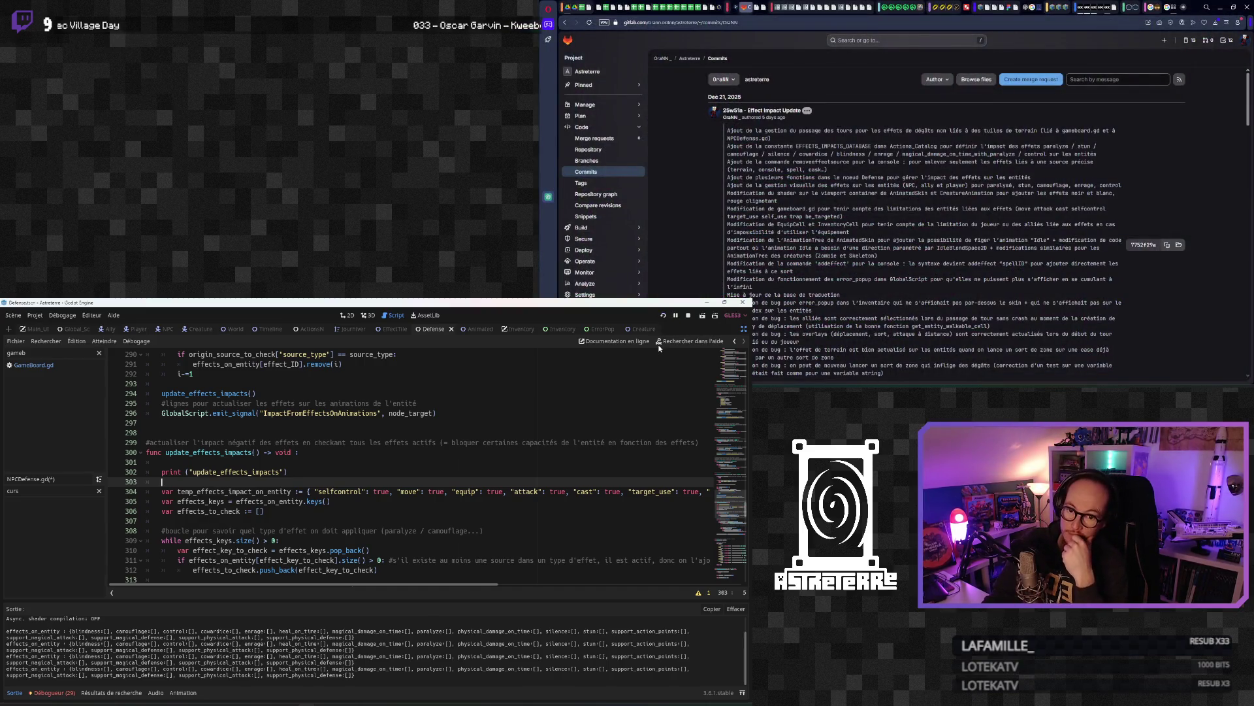
key(F5)
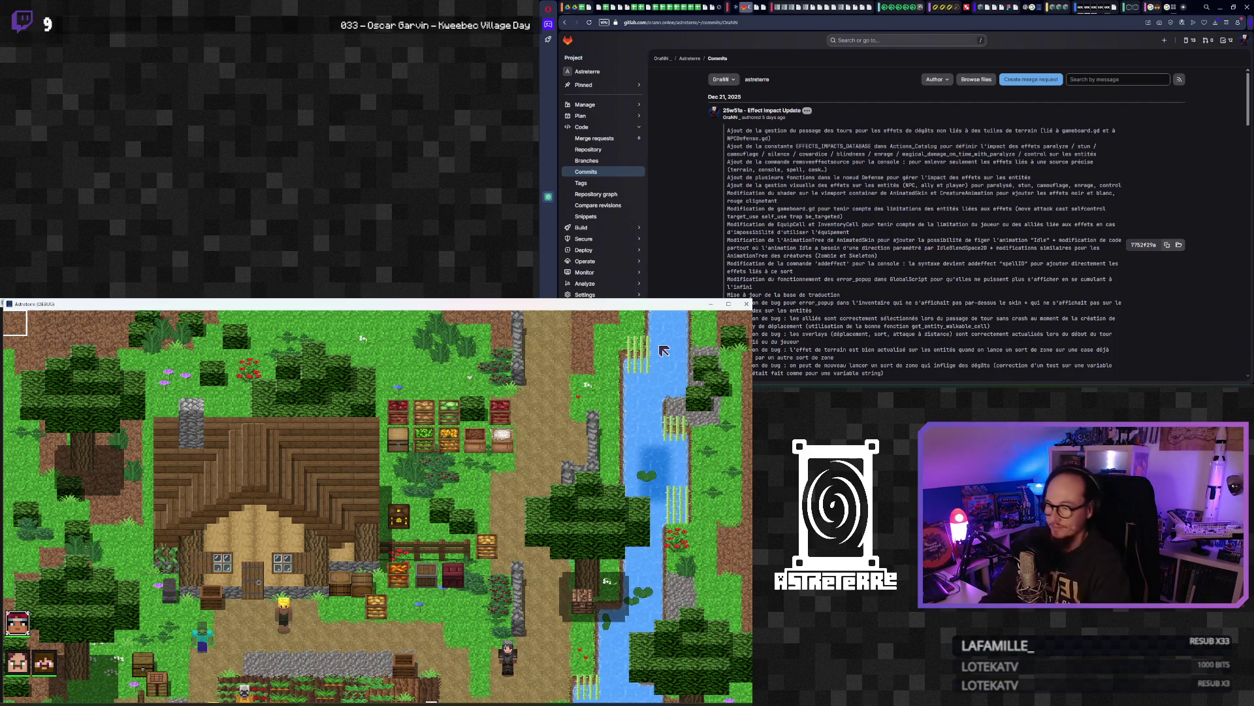
Step: Unequip the gold helmet, chestplate and leggings in the inventory, then start the player's turn
mouse_move(204, 302)
mouse_down()
mouse_move(204, 370)
mouse_move(1103, 85)
mouse_move(763, 80)
mouse_move(743, 10)
mouse_up()
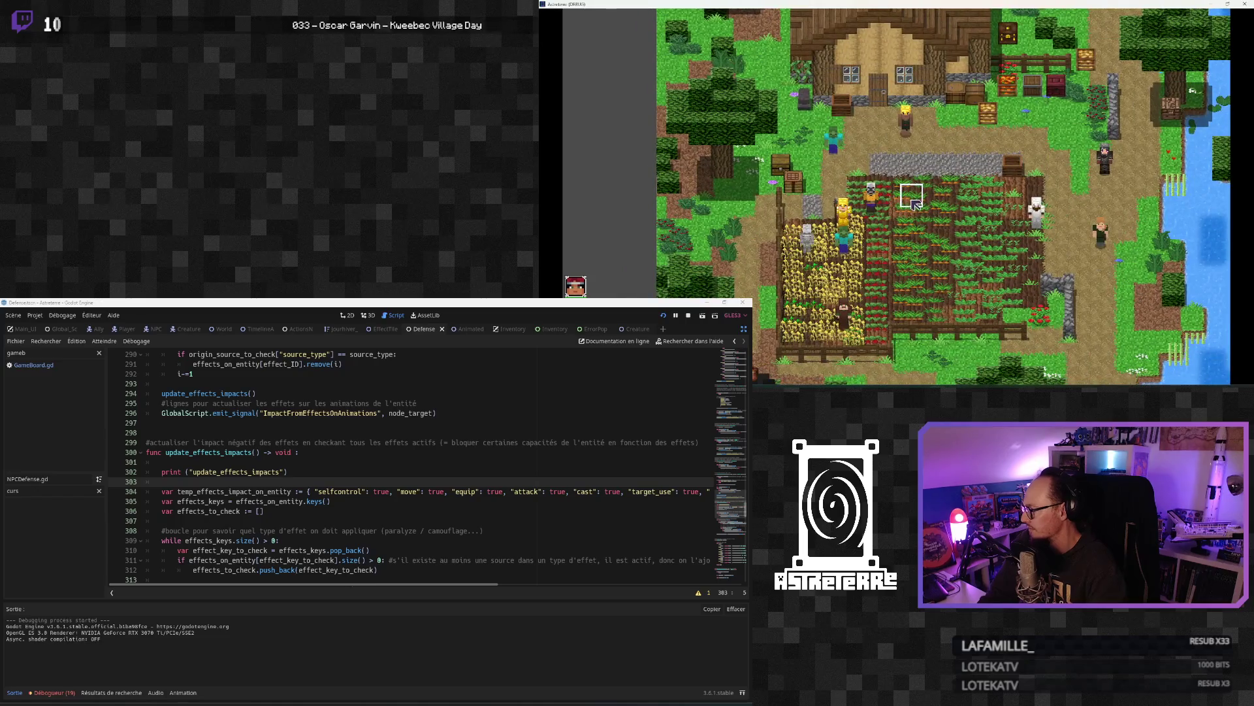
key(i)
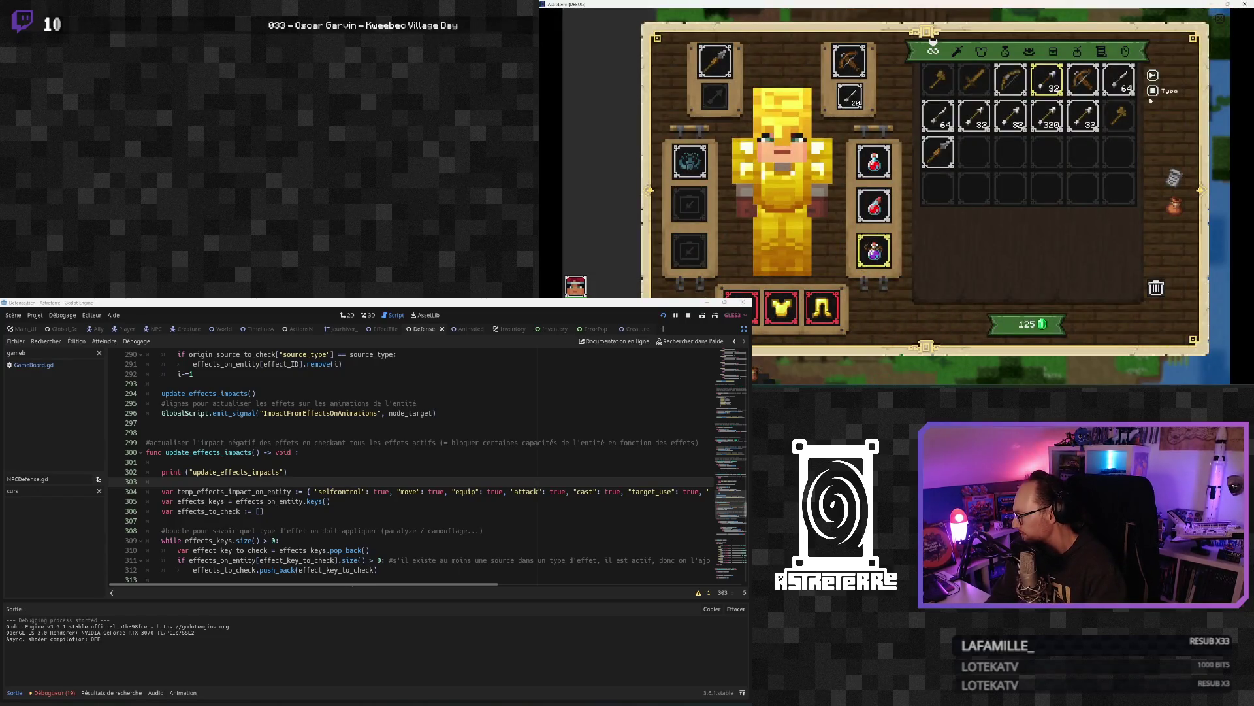
click(781, 313)
click(822, 313)
click(822, 314)
key(i)
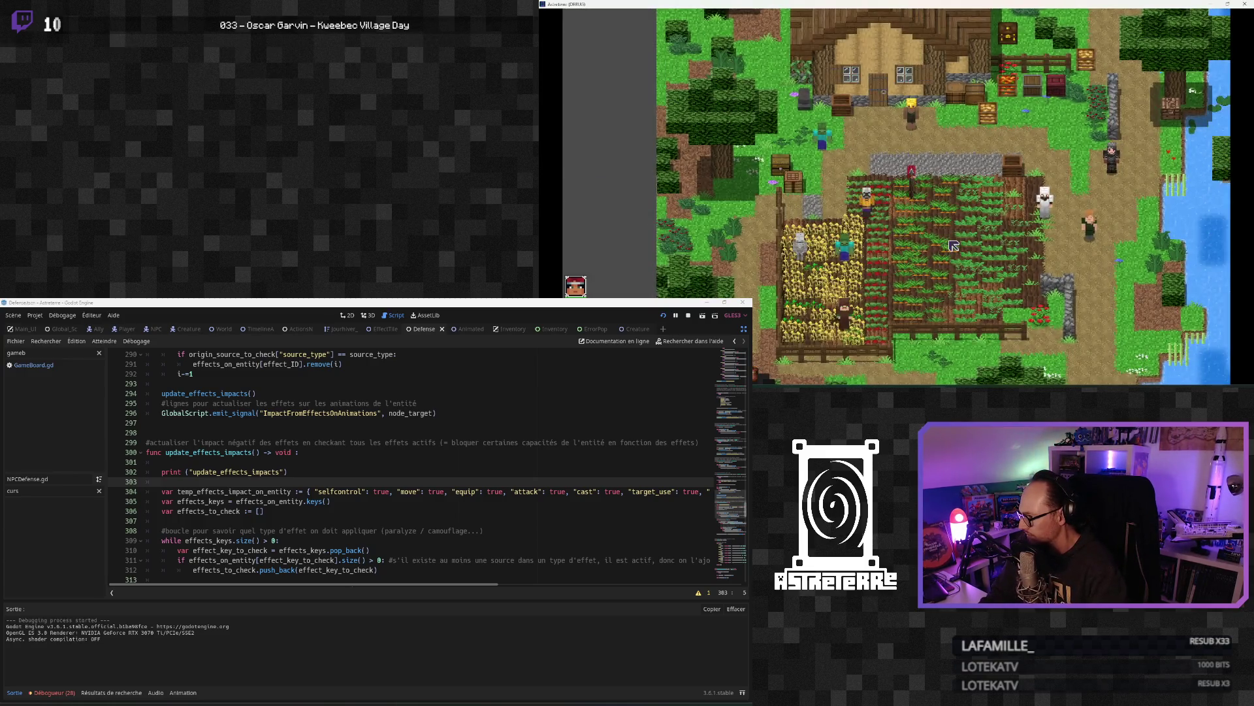
click(1214, 263)
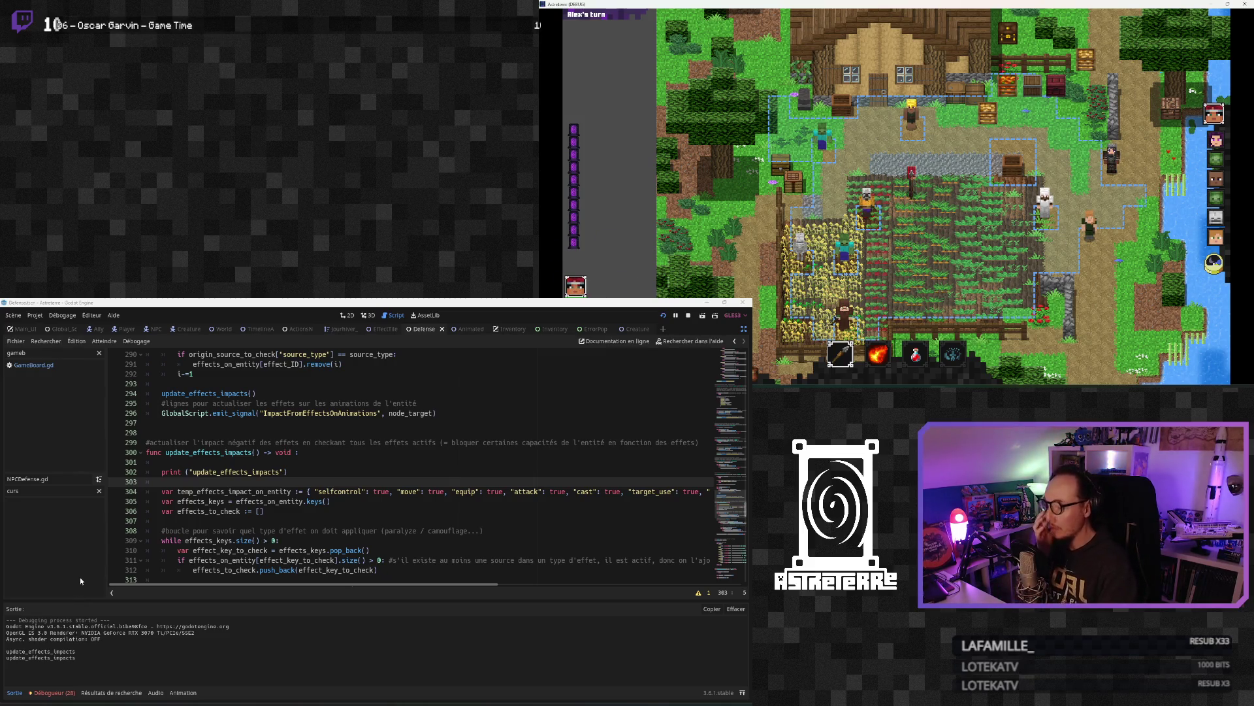
scroll(207, 500, up, 2)
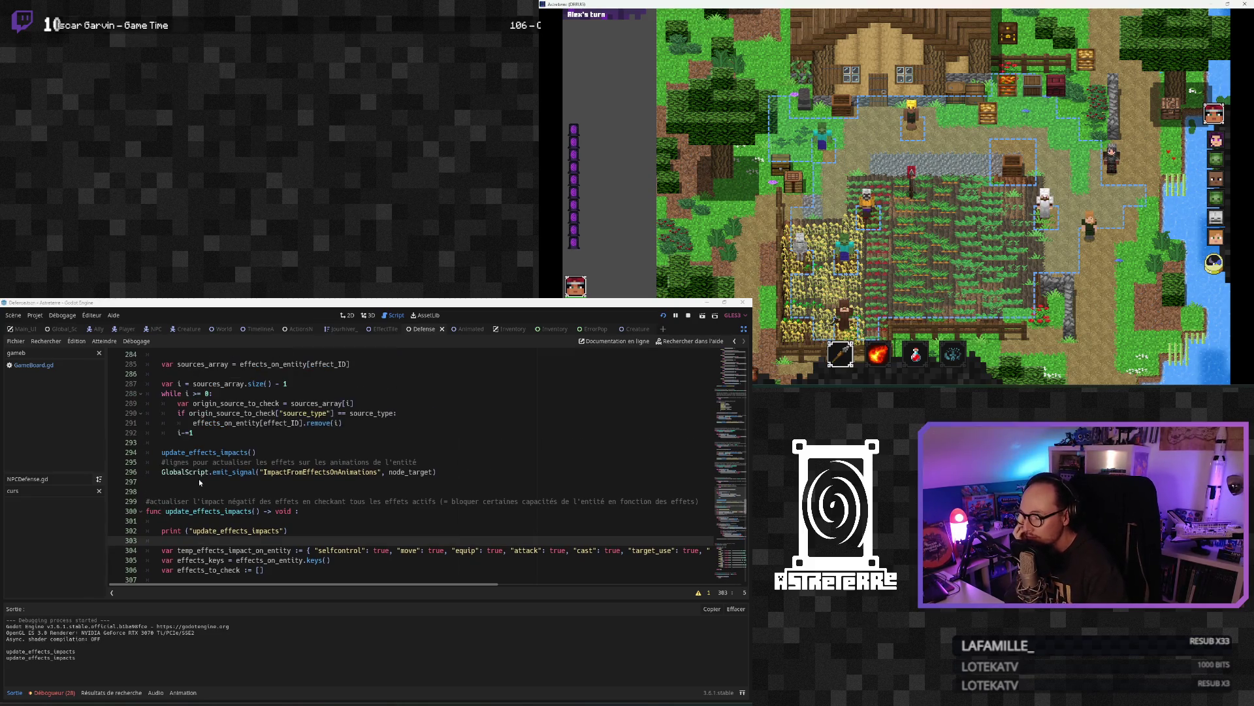
scroll(200, 482, up, 4)
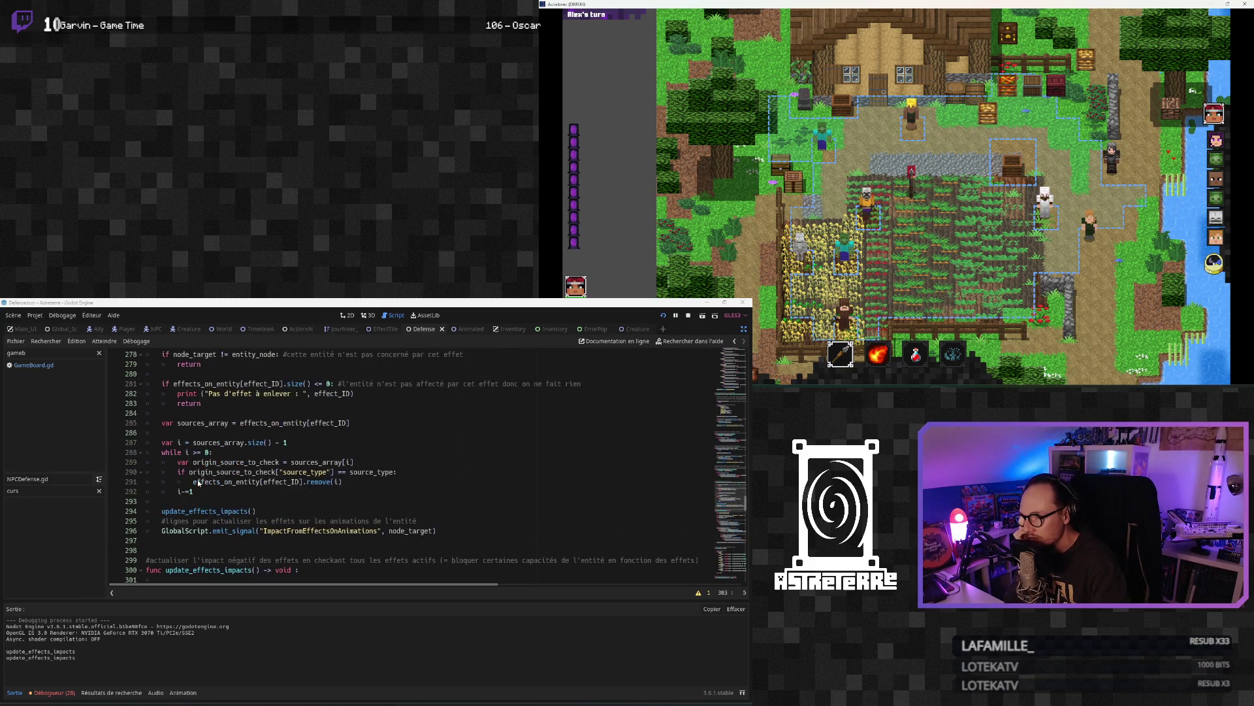
scroll(198, 483, down, 1)
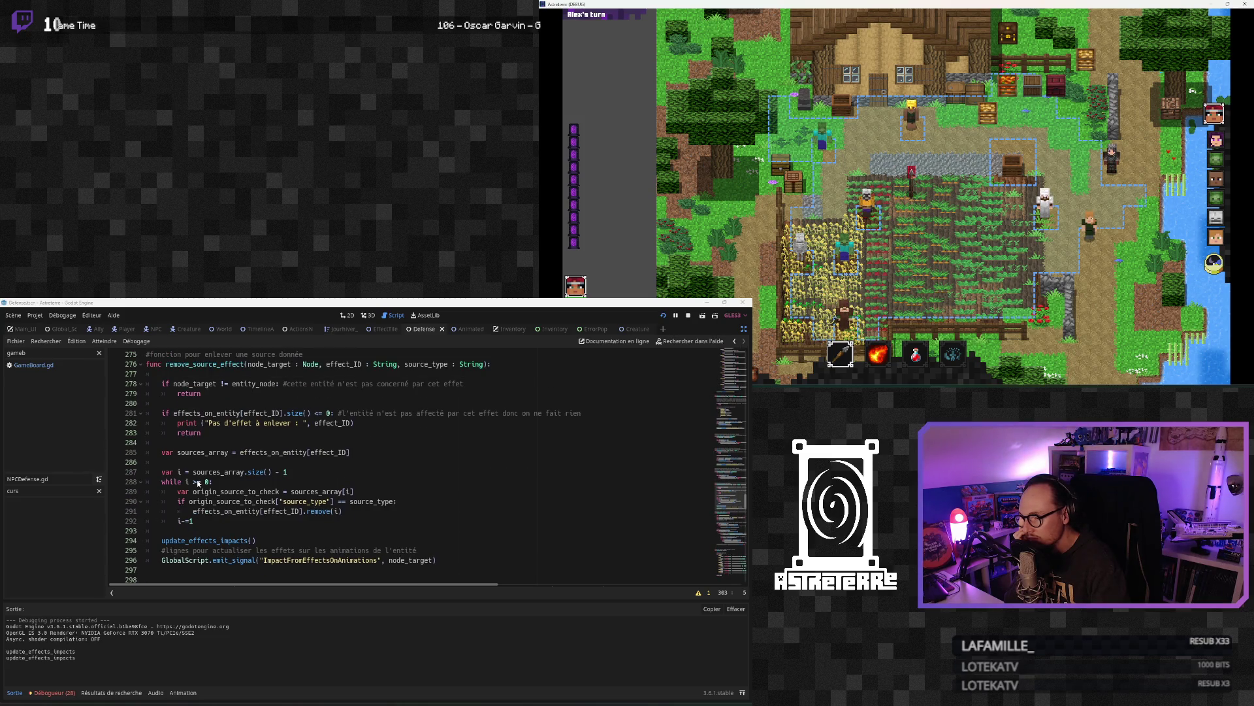
scroll(197, 483, down, 5)
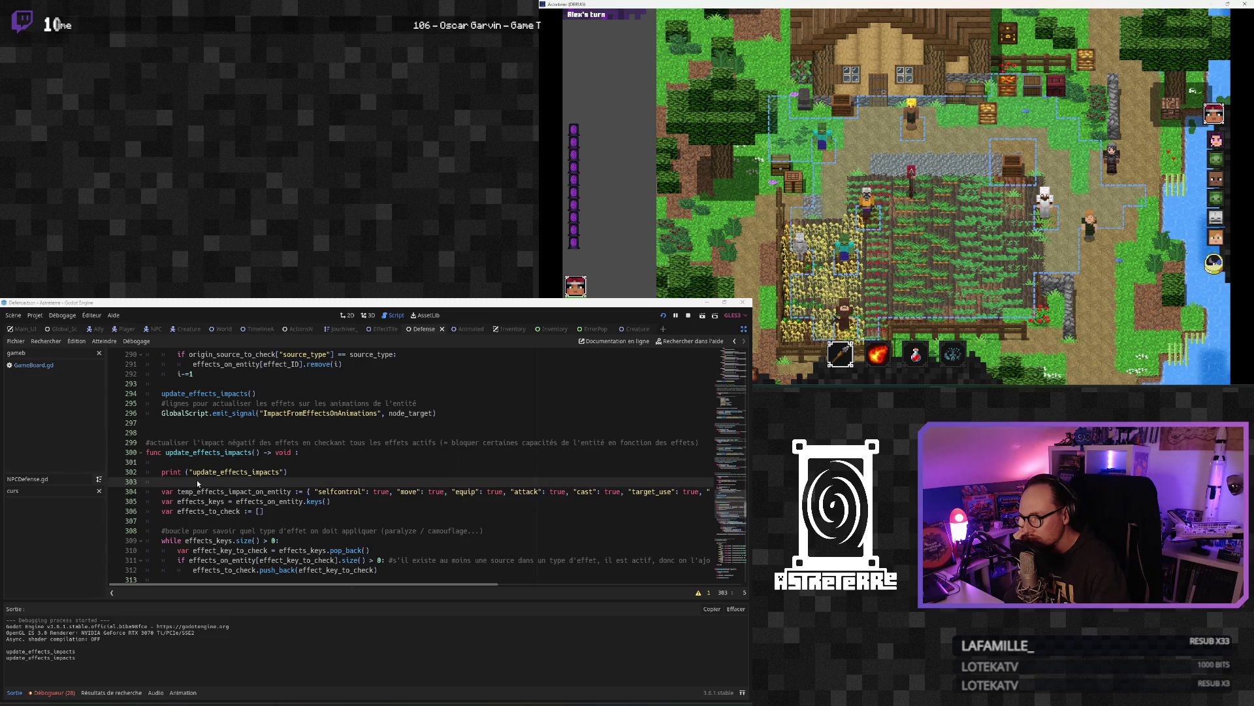
scroll(198, 481, down, 1)
scroll(197, 482, down, 6)
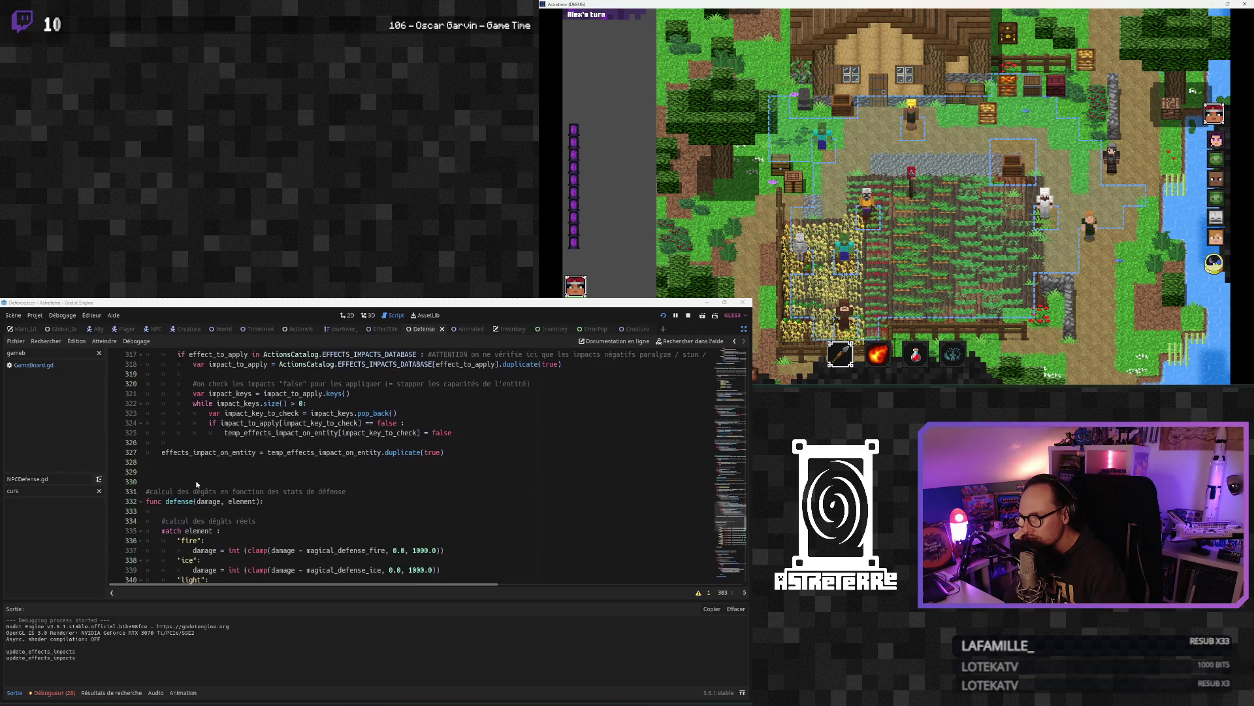
scroll(198, 484, up, 1)
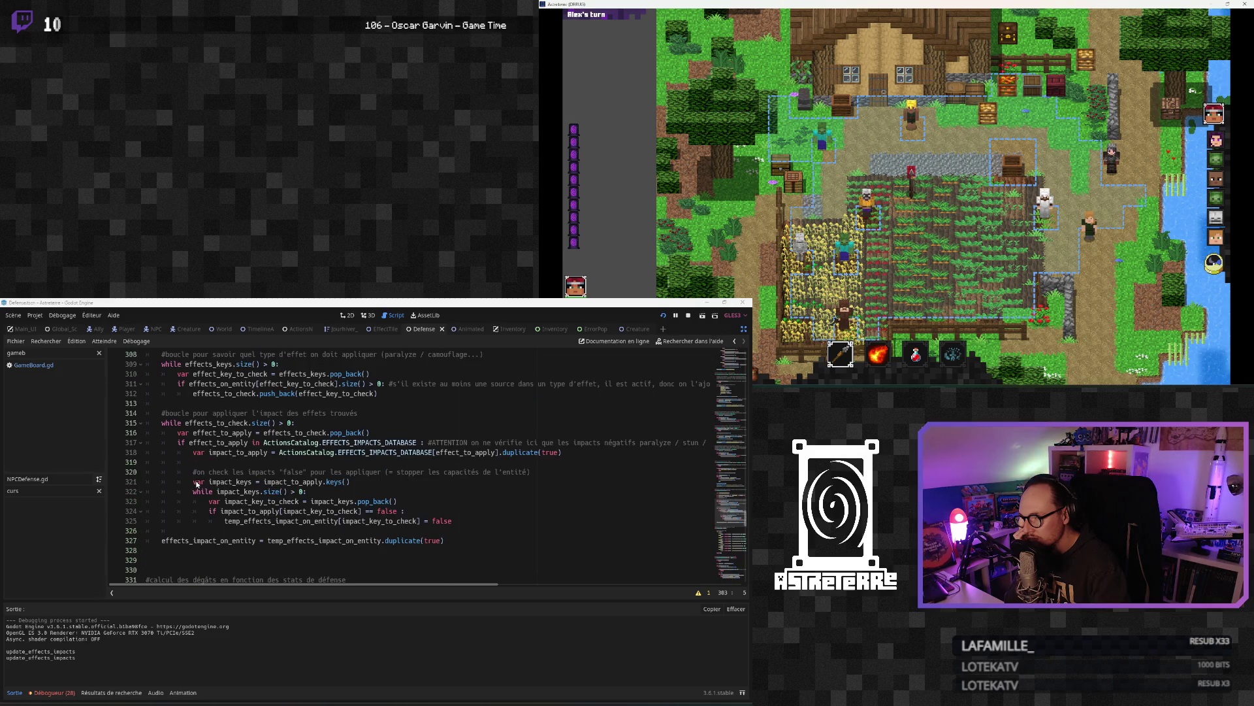
scroll(198, 483, up, 1)
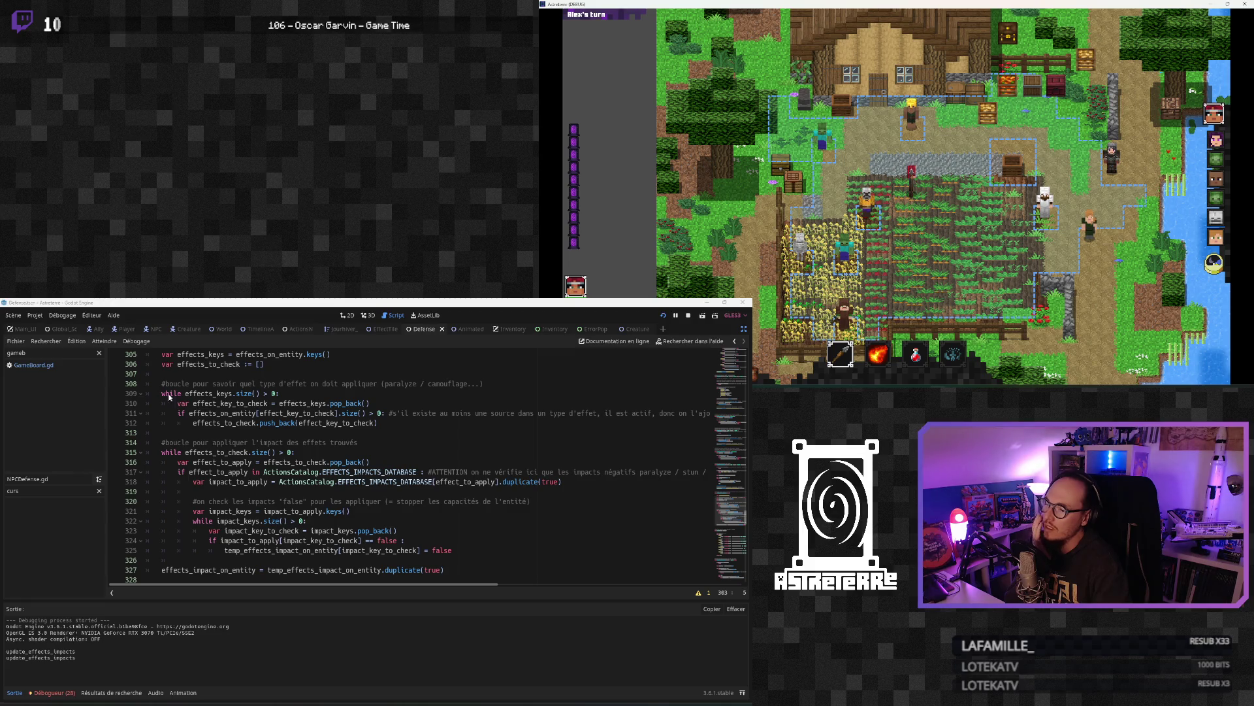
scroll(189, 440, up, 9)
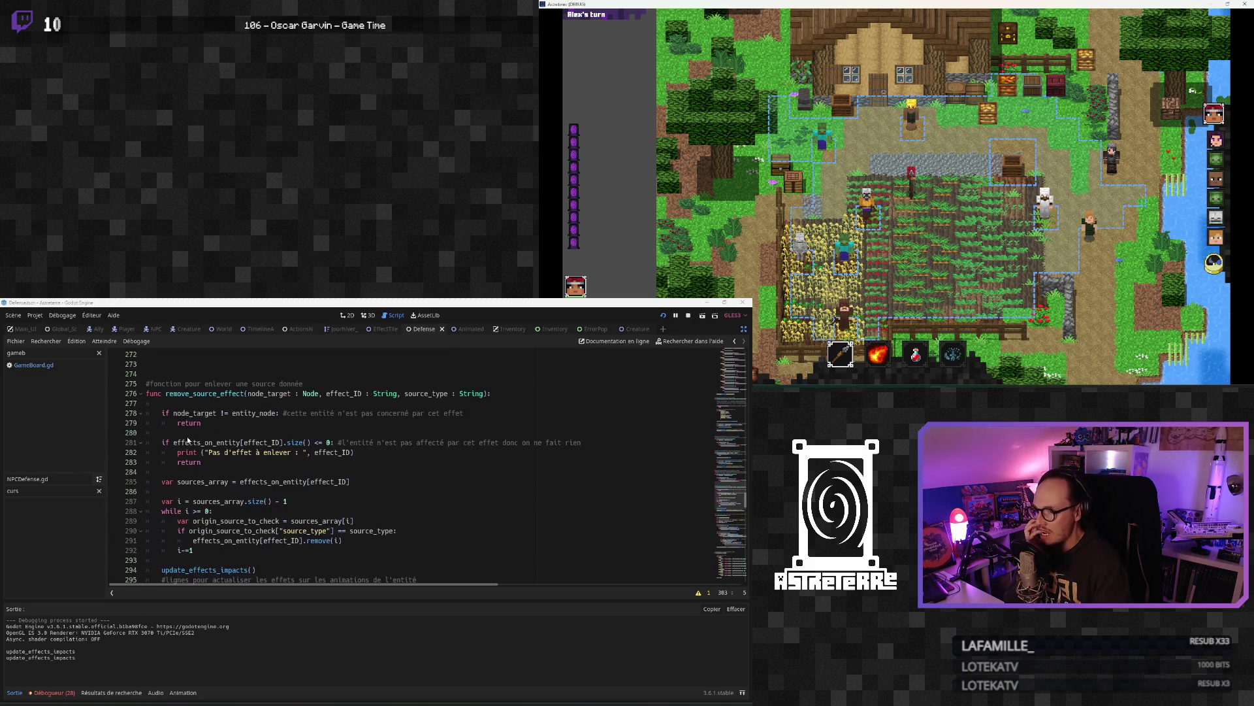
scroll(188, 440, up, 3)
scroll(188, 439, up, 6)
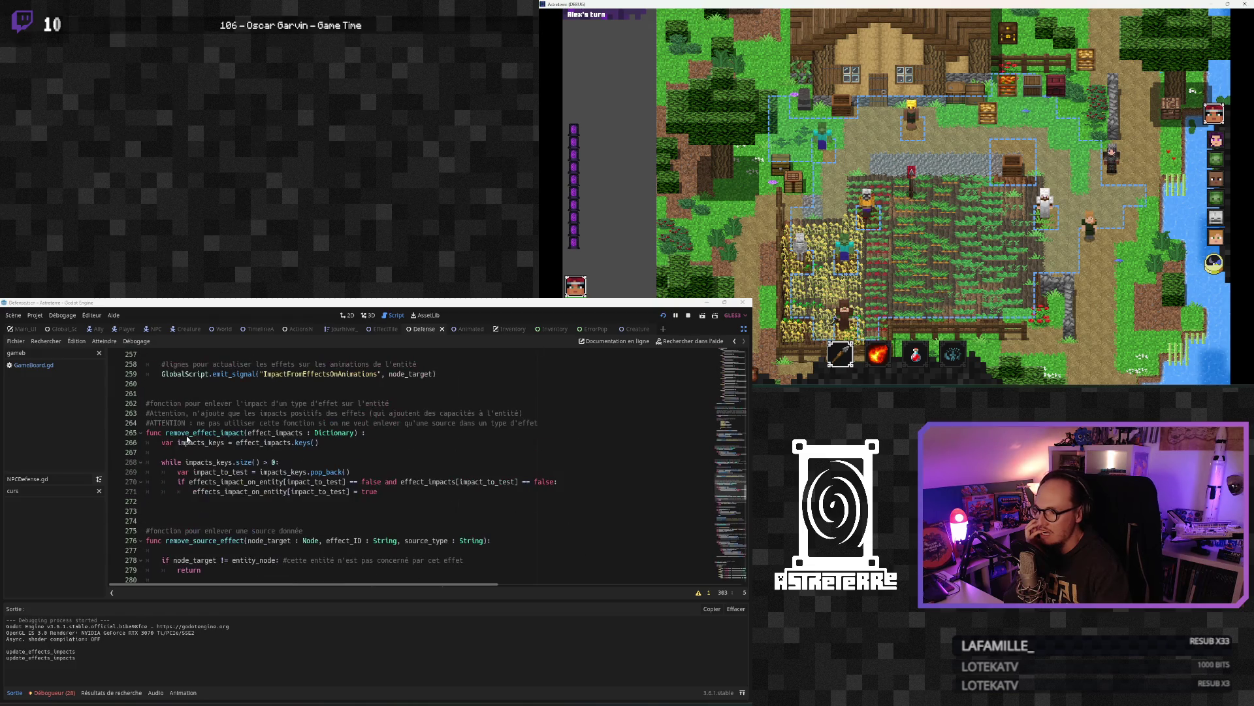
scroll(186, 438, up, 3)
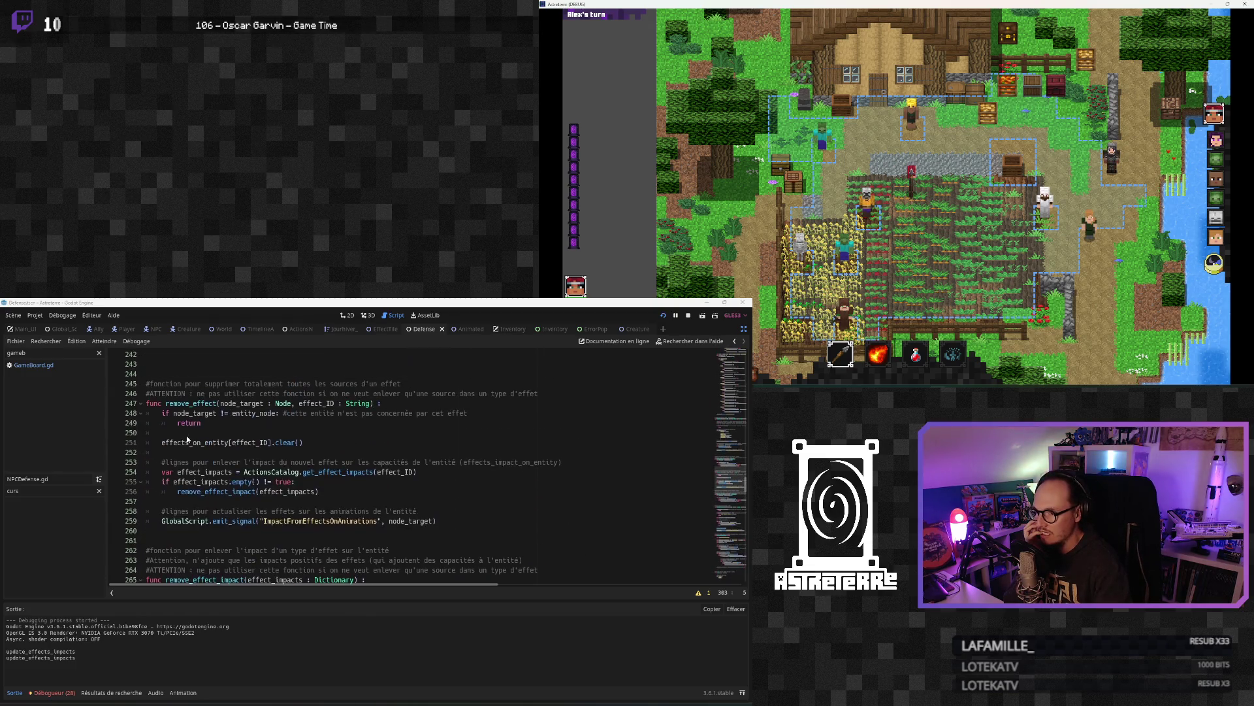
scroll(188, 439, up, 4)
scroll(188, 440, up, 4)
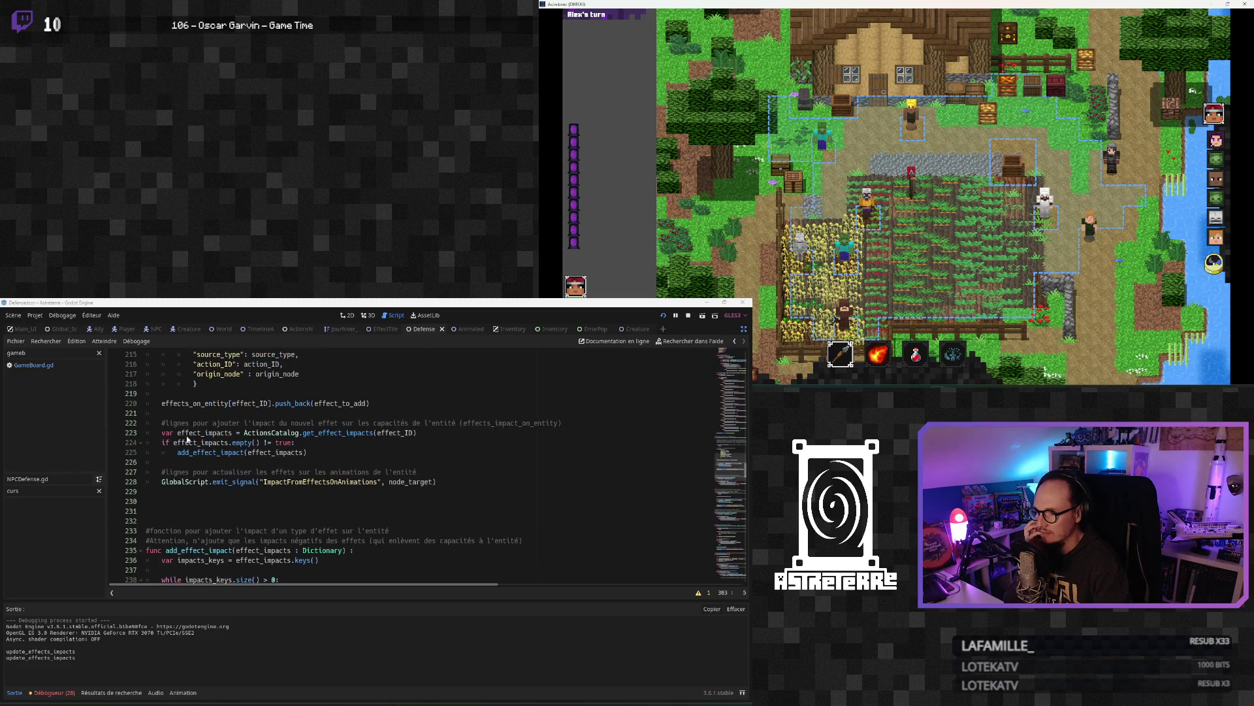
scroll(187, 439, up, 7)
scroll(188, 440, up, 4)
scroll(187, 439, up, 16)
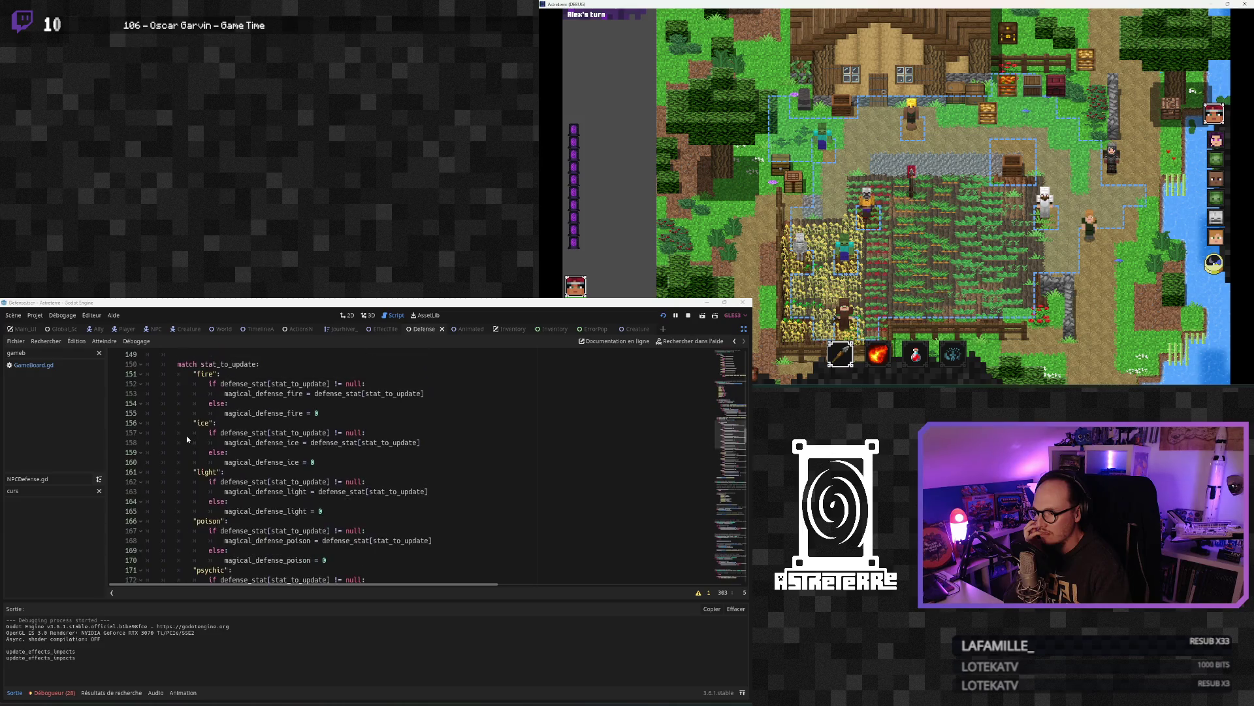
scroll(187, 439, up, 12)
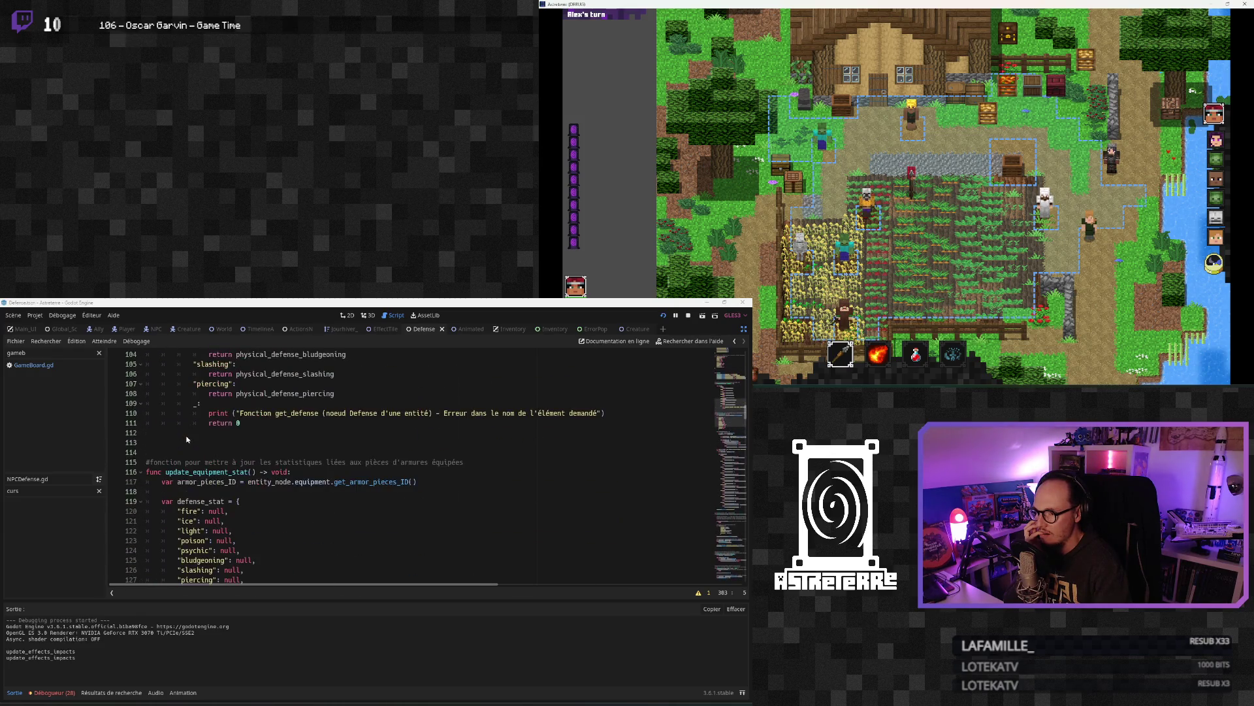
scroll(187, 440, up, 8)
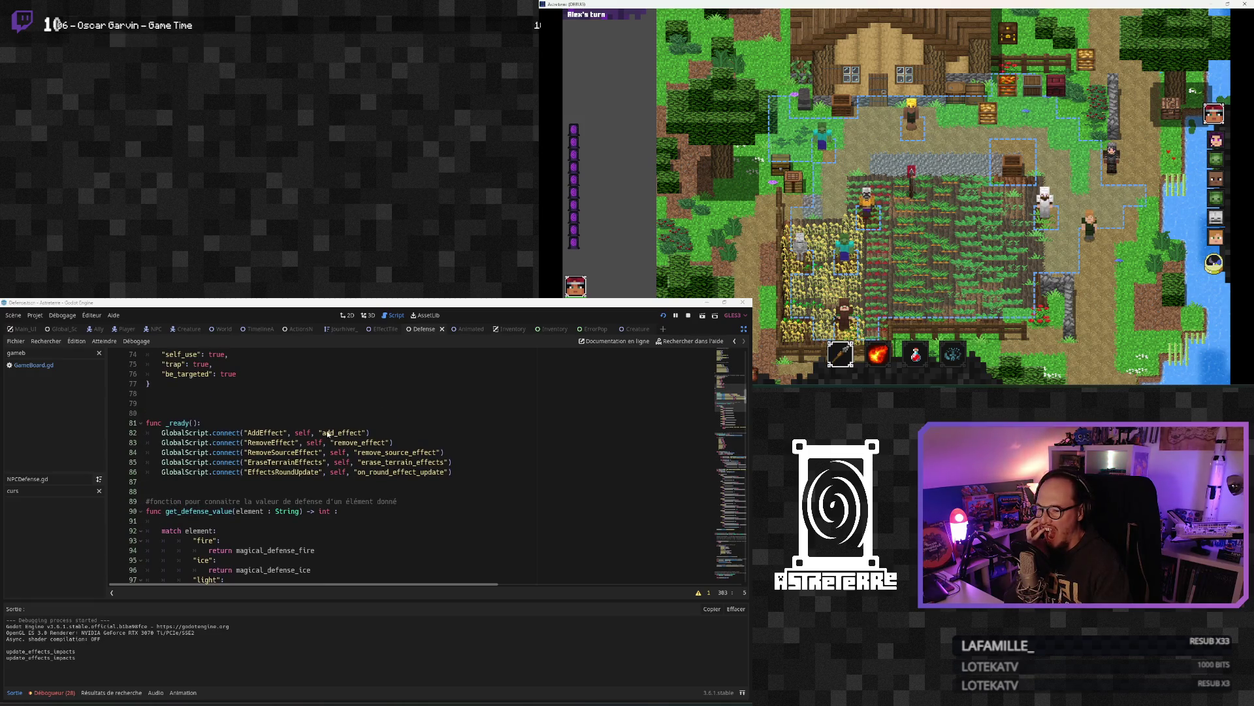
Step: Clear the method filter, jump to update_effects_impacts and select its function name
click(99, 491)
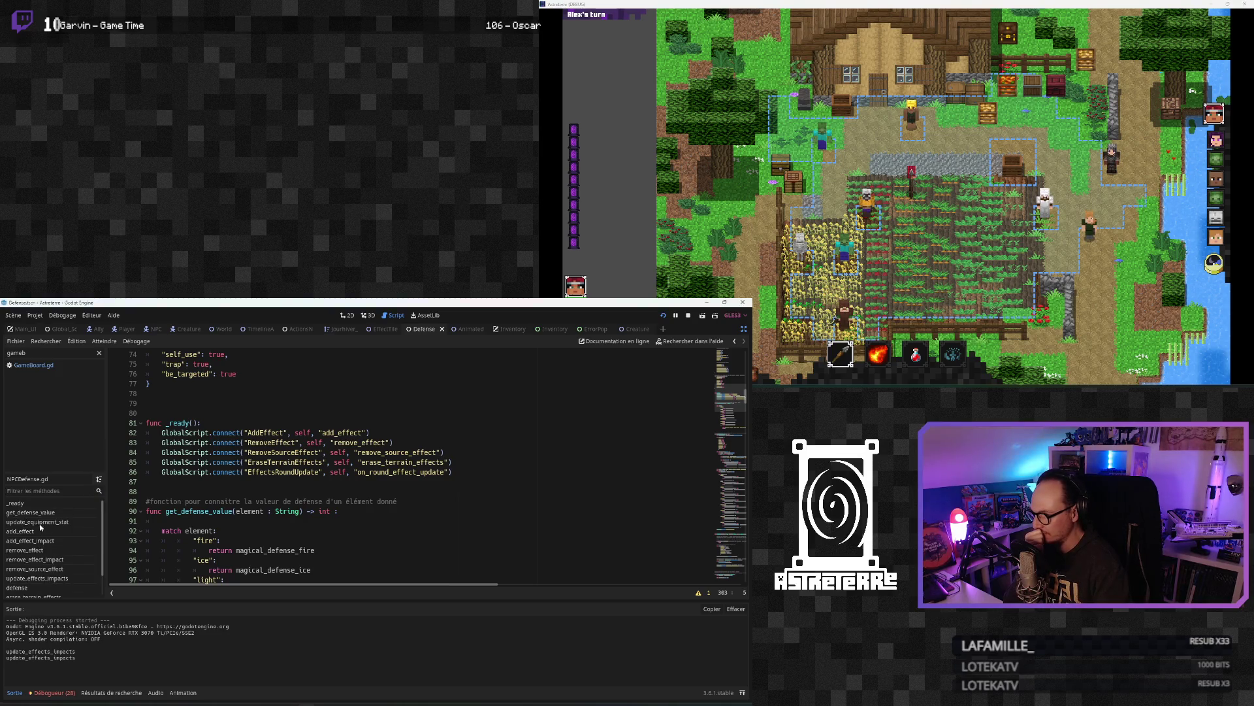
scroll(39, 555, down, 2)
click(83, 553)
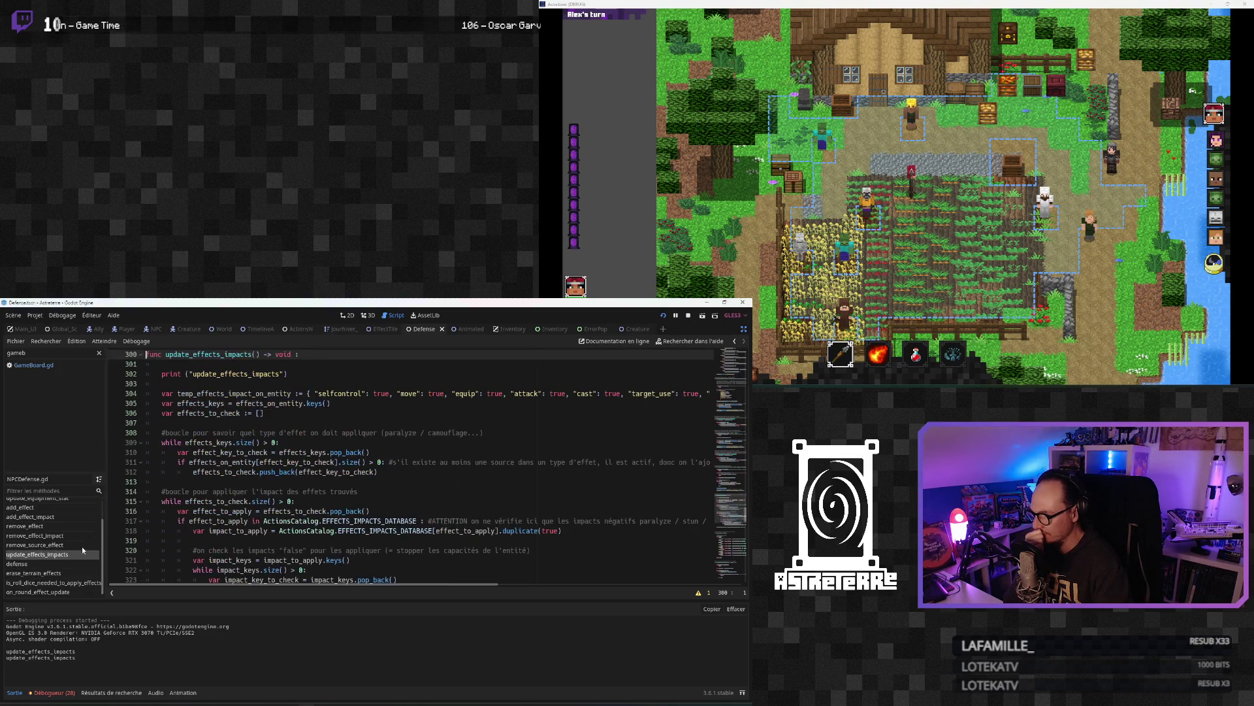
double_click(235, 374)
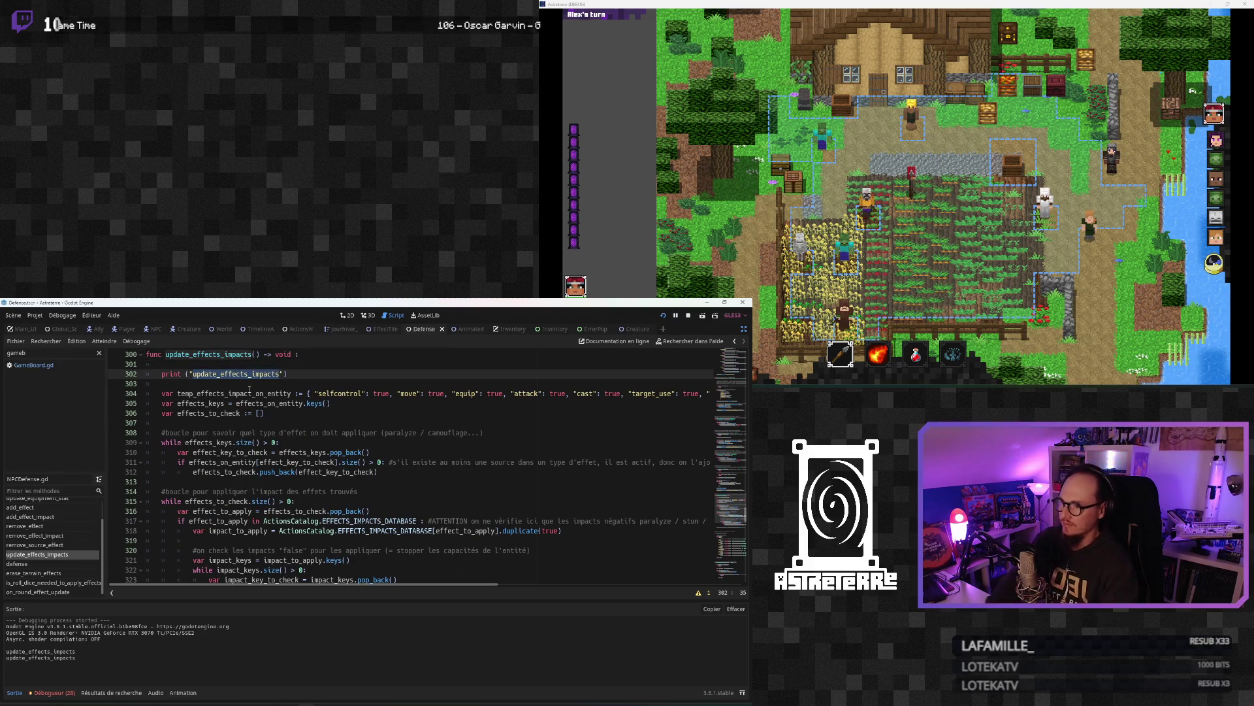
double_click(211, 354)
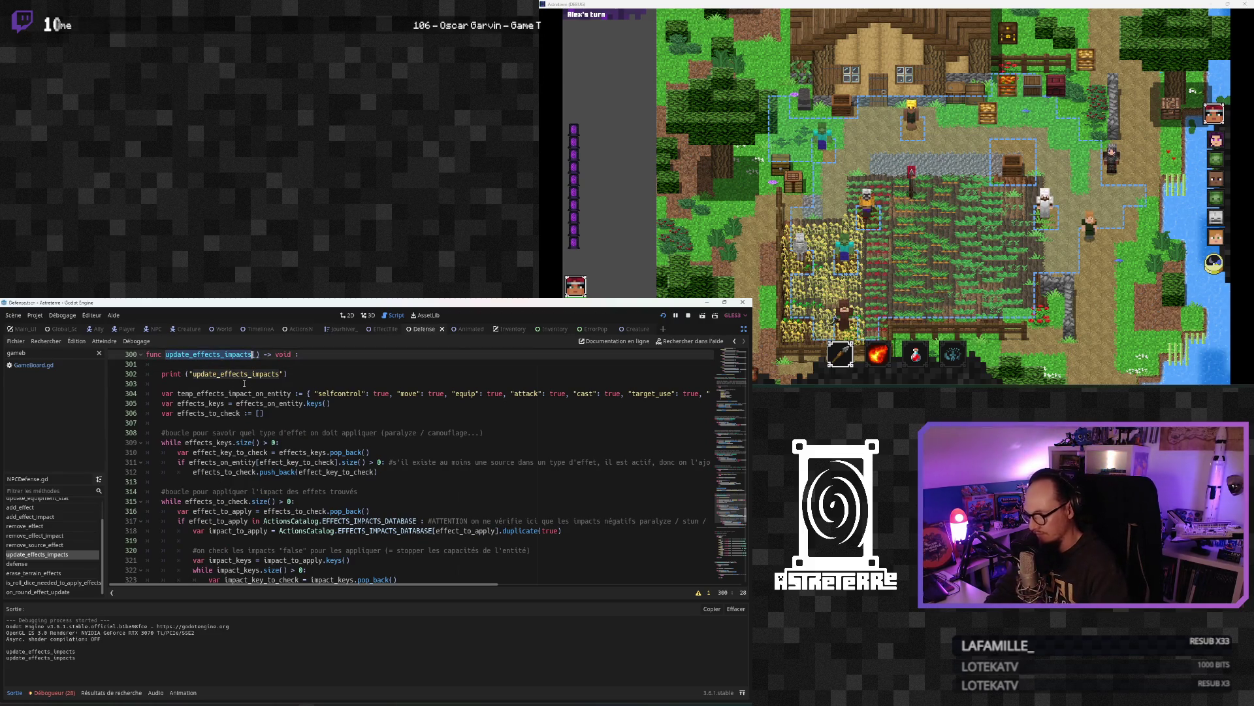
Step: Search the project for update_effects_impacts and open the line 294 call in remove_source_effect
key(ctrl+shift+f)
click(379, 529)
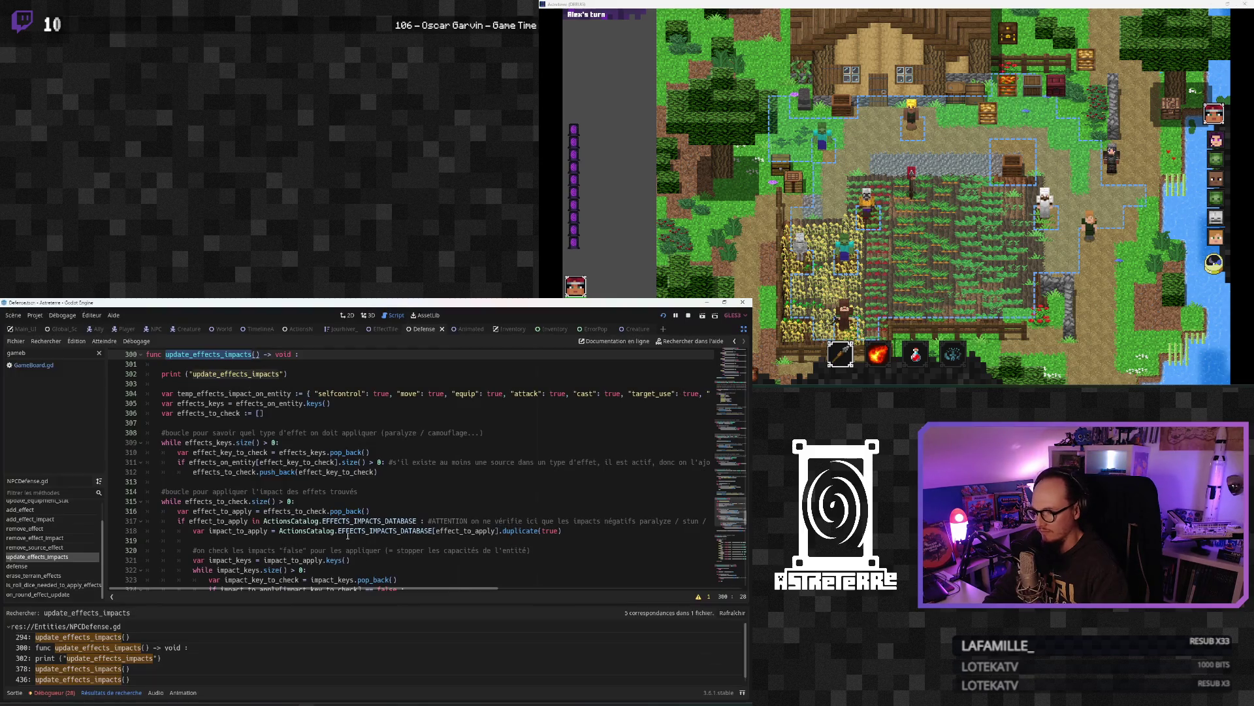
click(149, 640)
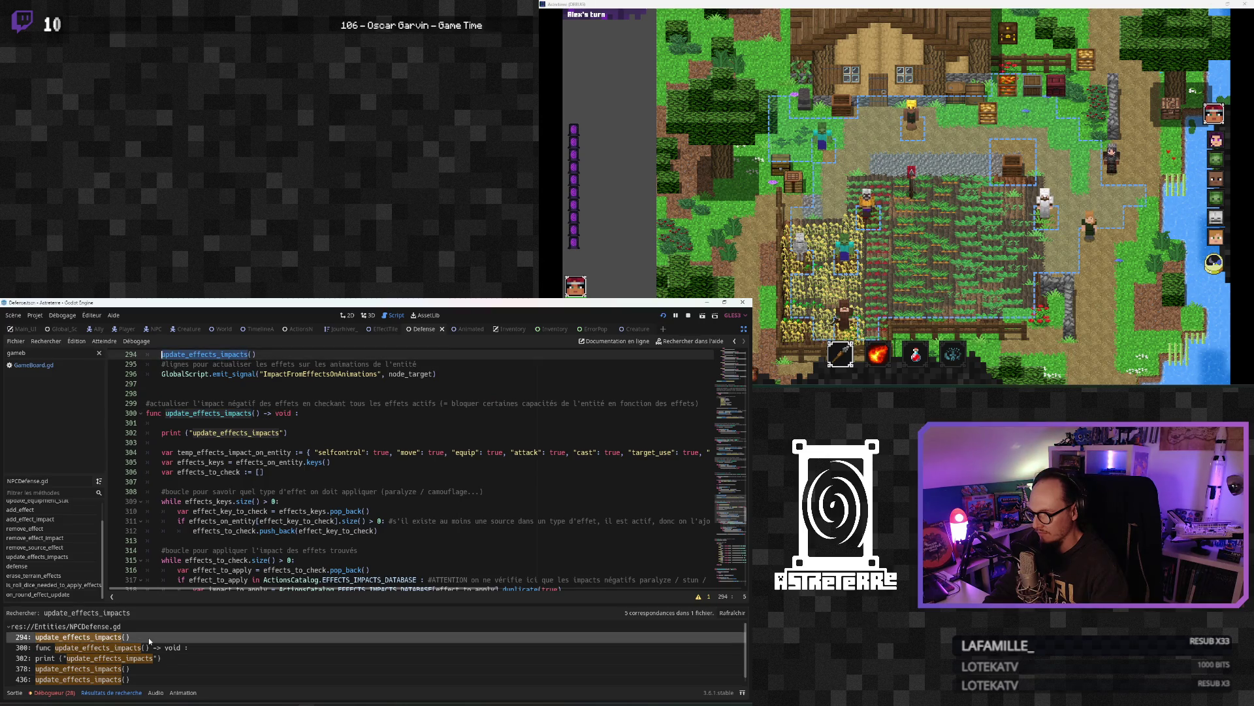
scroll(269, 537, up, 5)
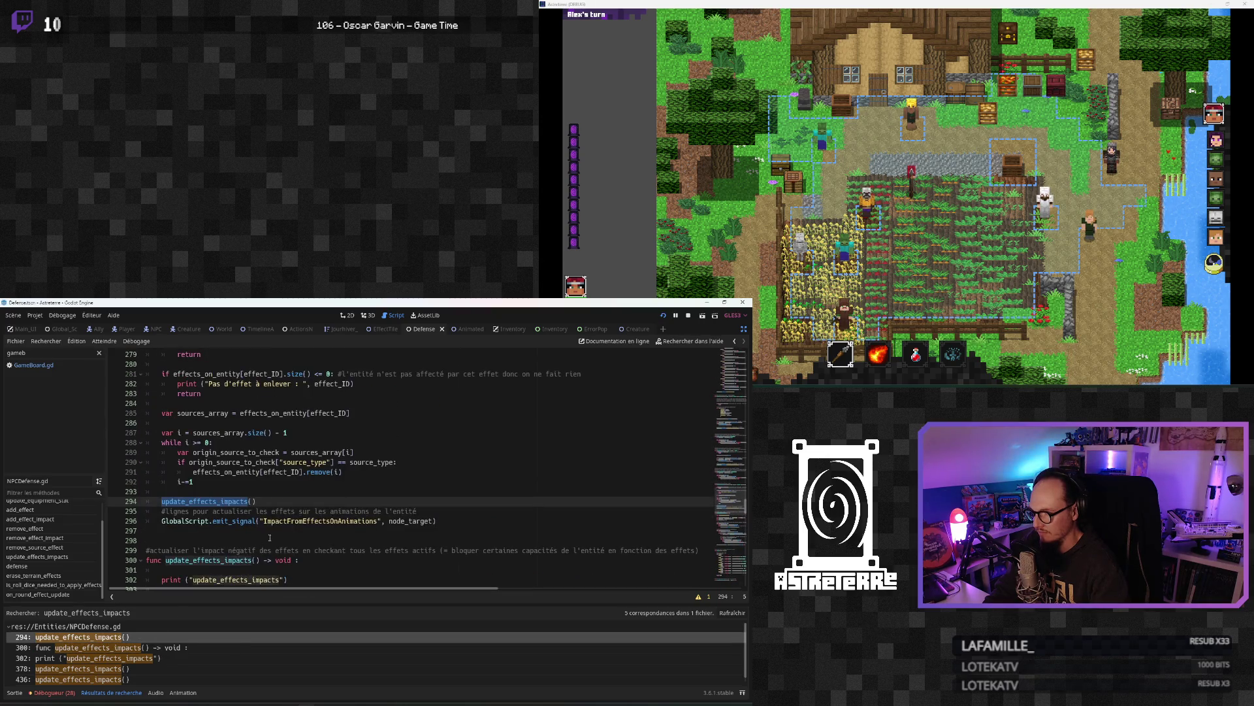
click(287, 511)
scroll(287, 511, up, 1)
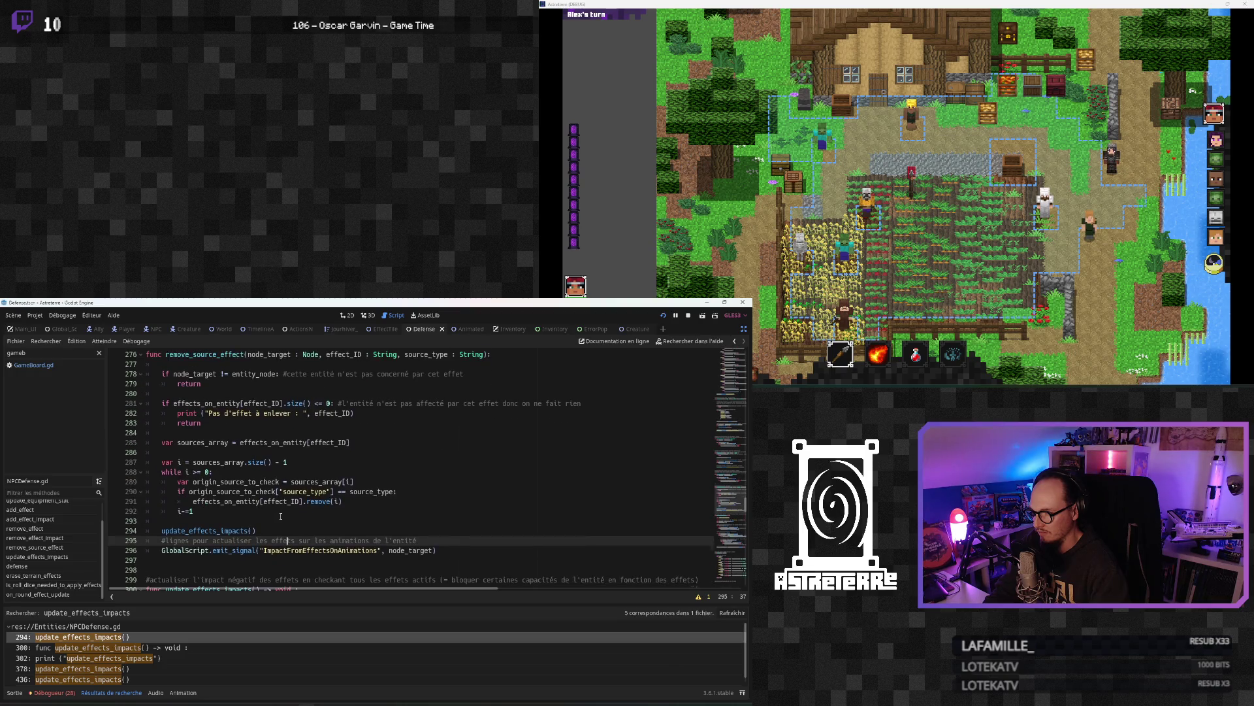
Step: Add print("remove_source_effect") above the update_effects_impacts call at line 294
click(277, 517)
key(Return)
text(print (")
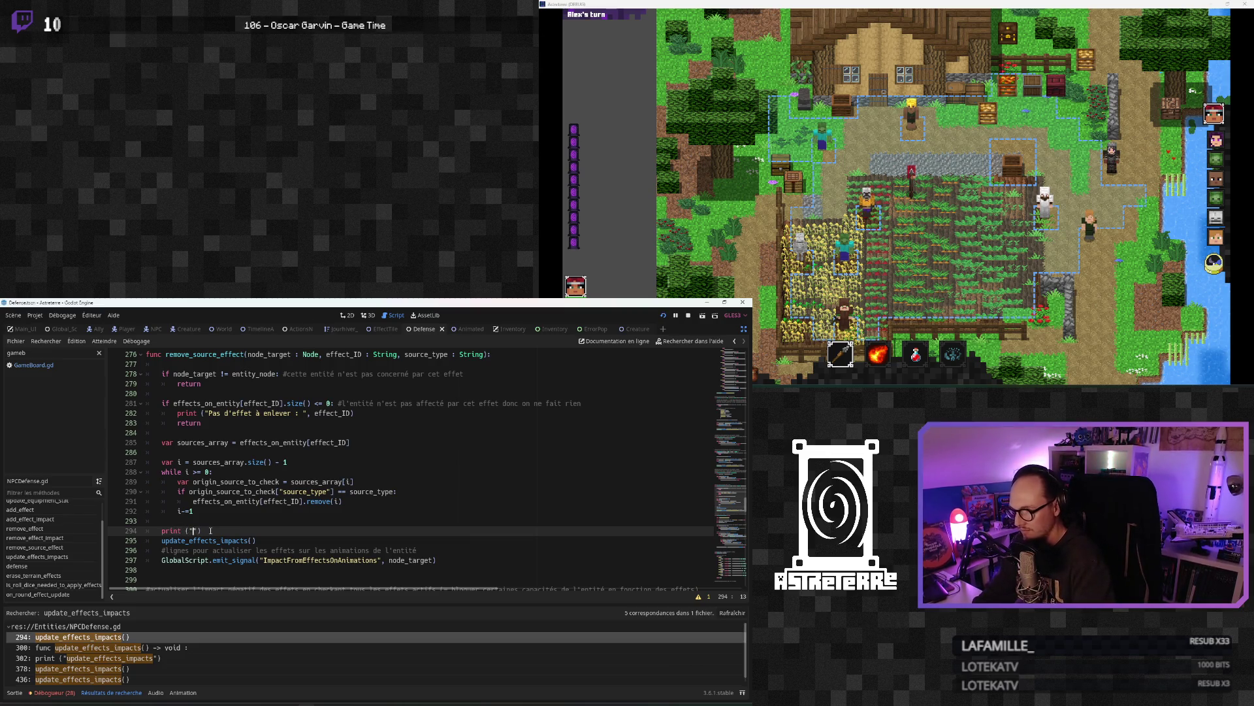
text(remove)
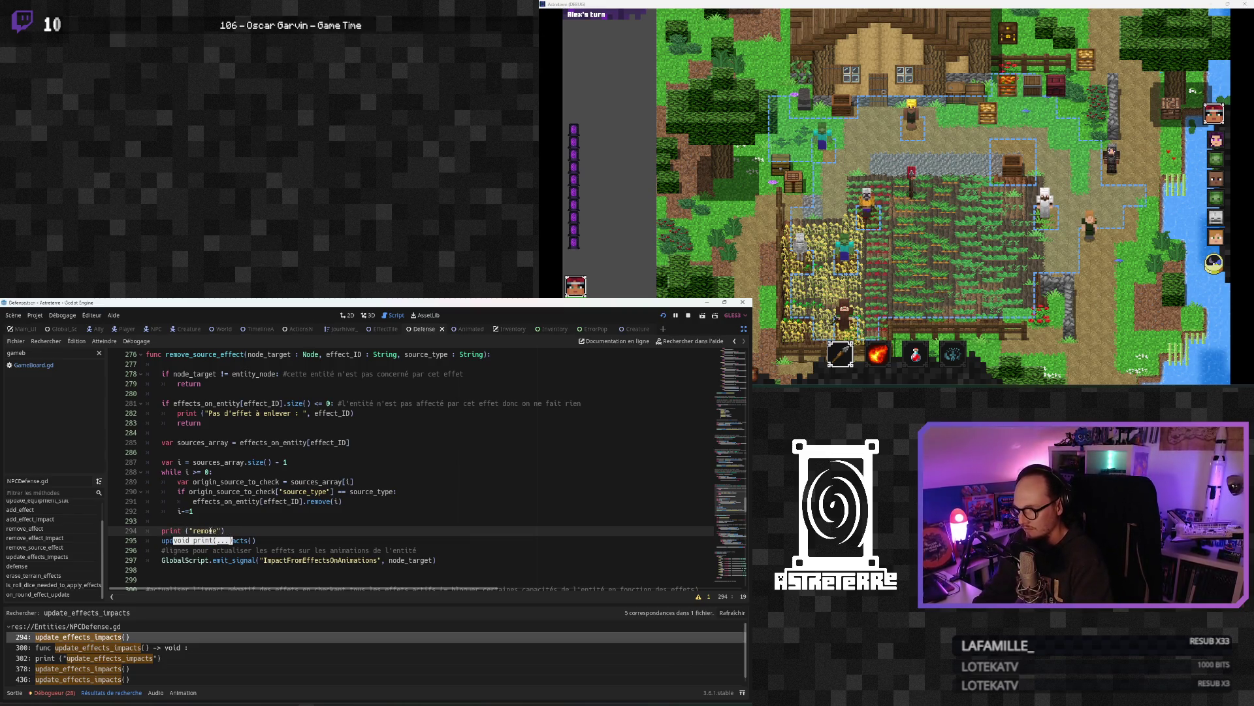
scroll(229, 514, up, 2)
scroll(230, 514, down, 2)
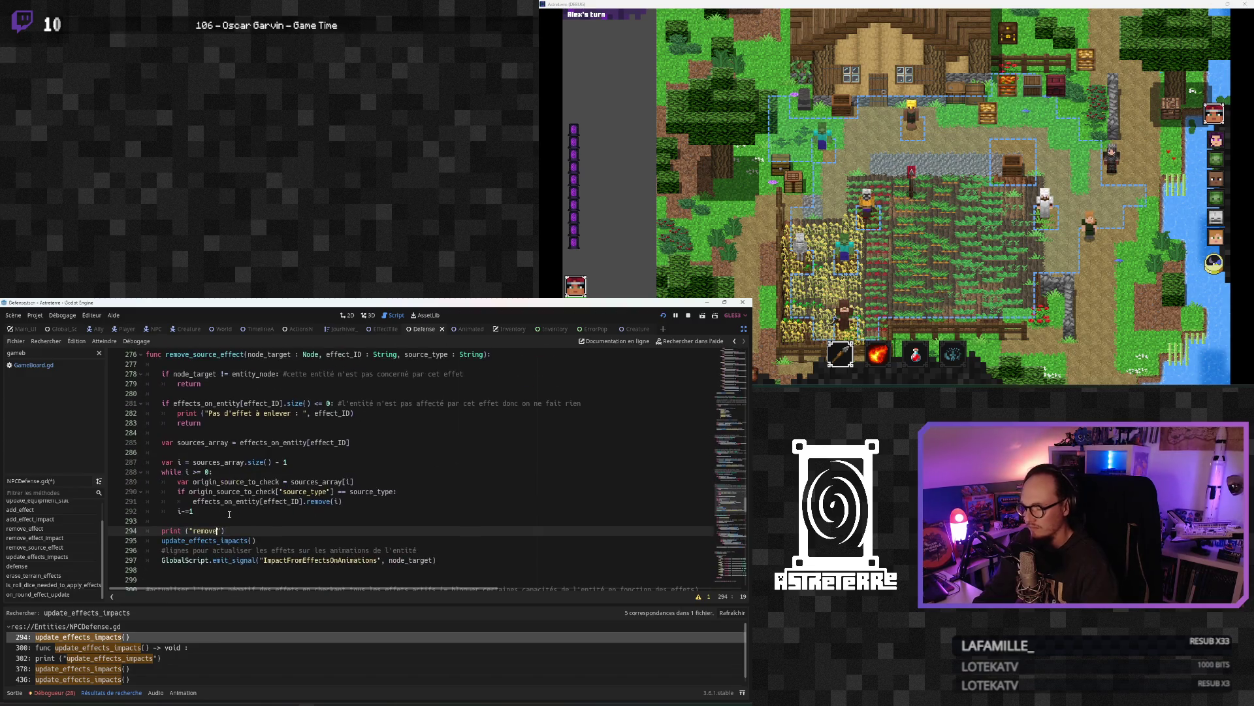
text(_source_effe)
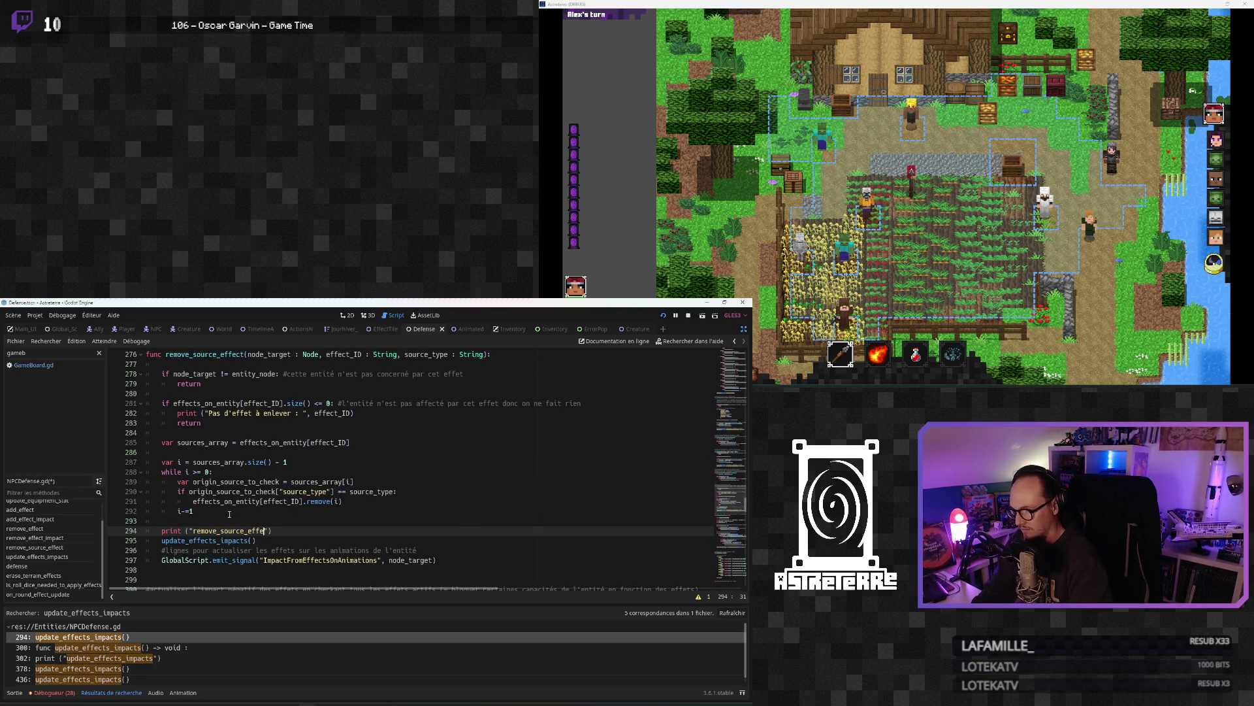
text(ct)
scroll(209, 522, down, 2)
click(185, 511)
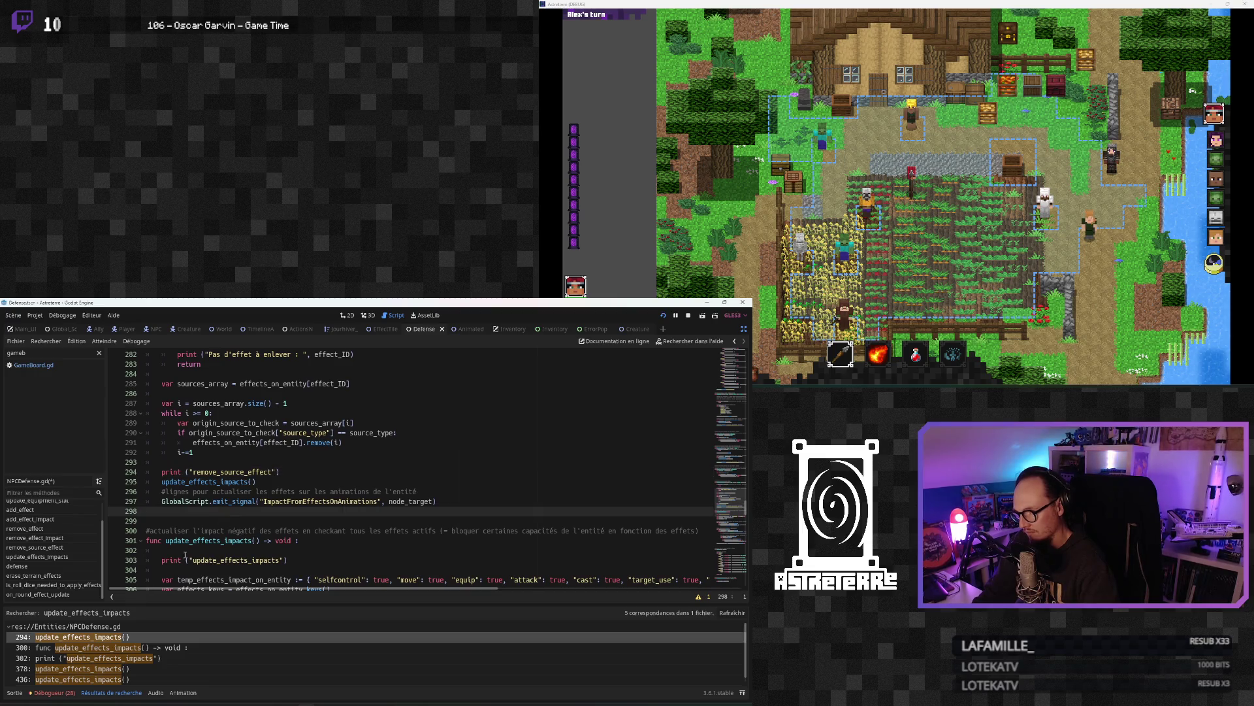
Step: Add print("erase_terrain_effects") above the update_effects_impacts call at line 378
click(108, 658)
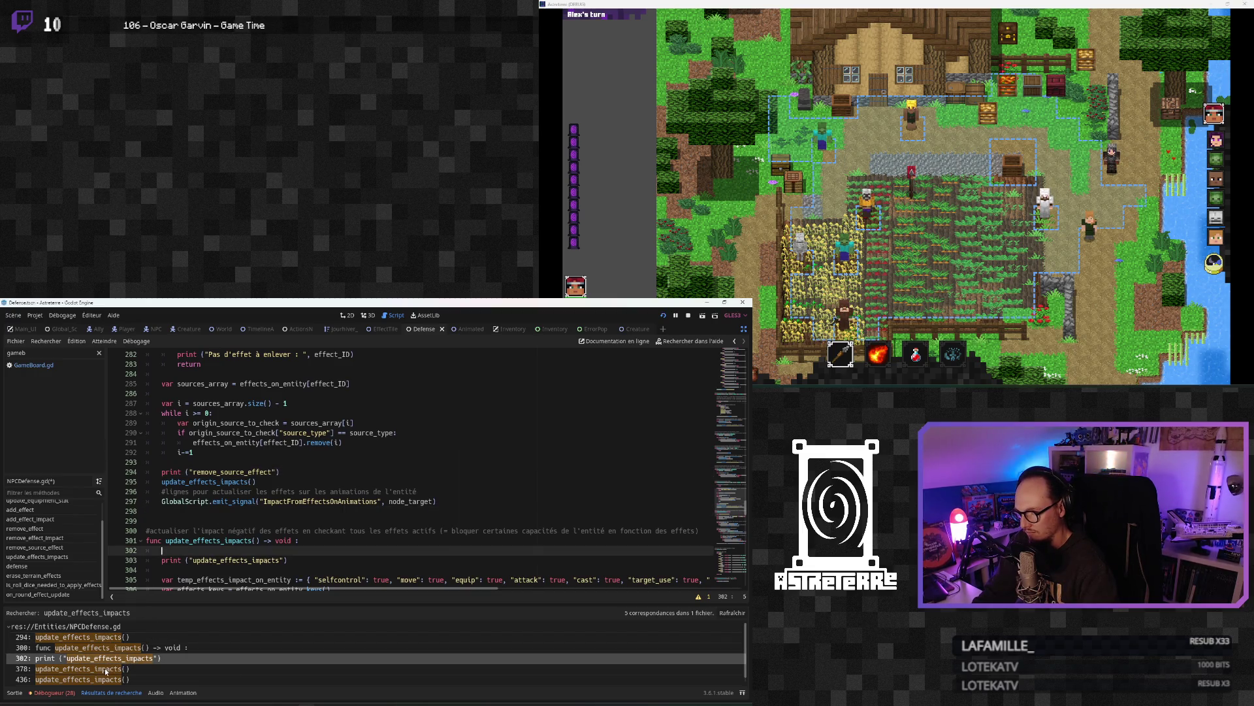
scroll(184, 544, down, 1)
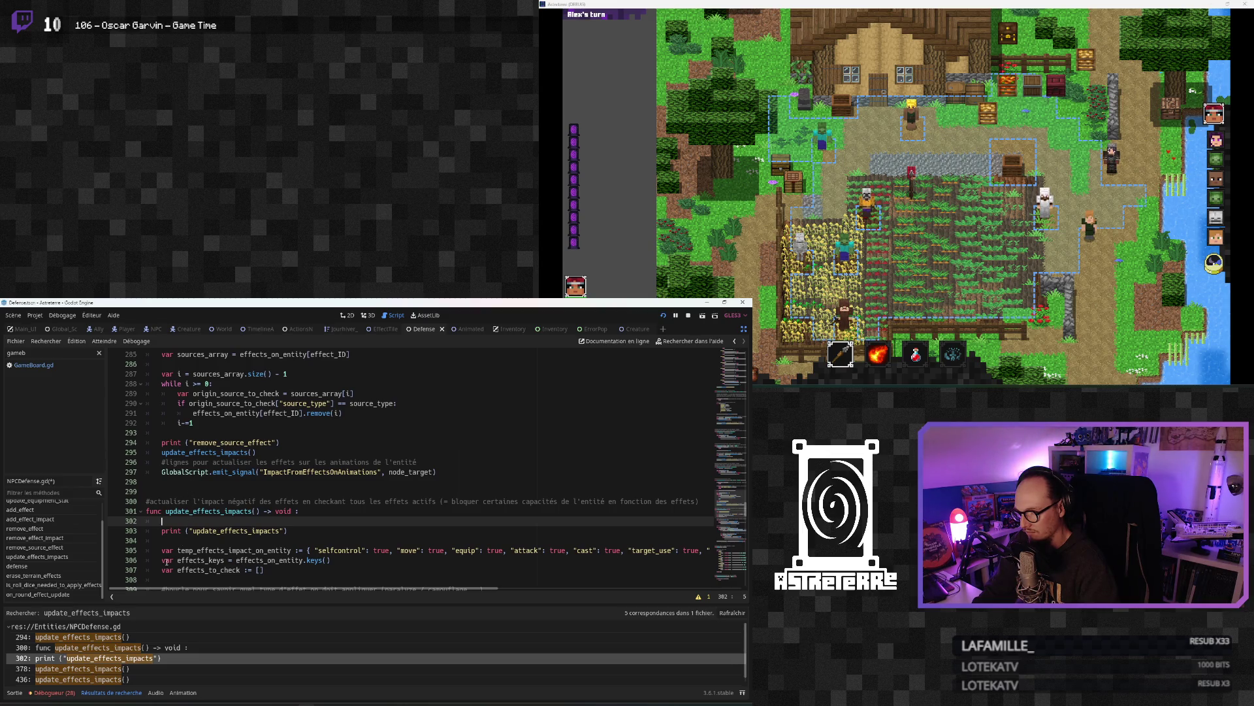
click(78, 669)
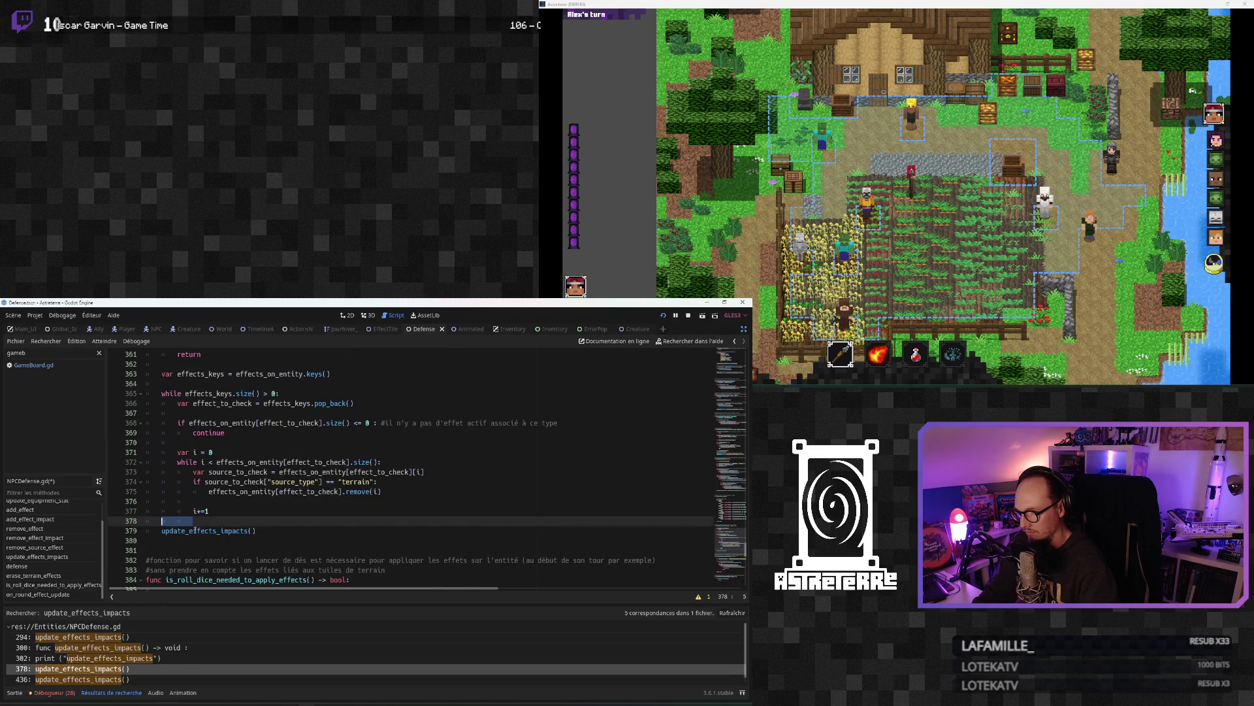
click(197, 522)
key(Return)
key(Up)
key(Down)
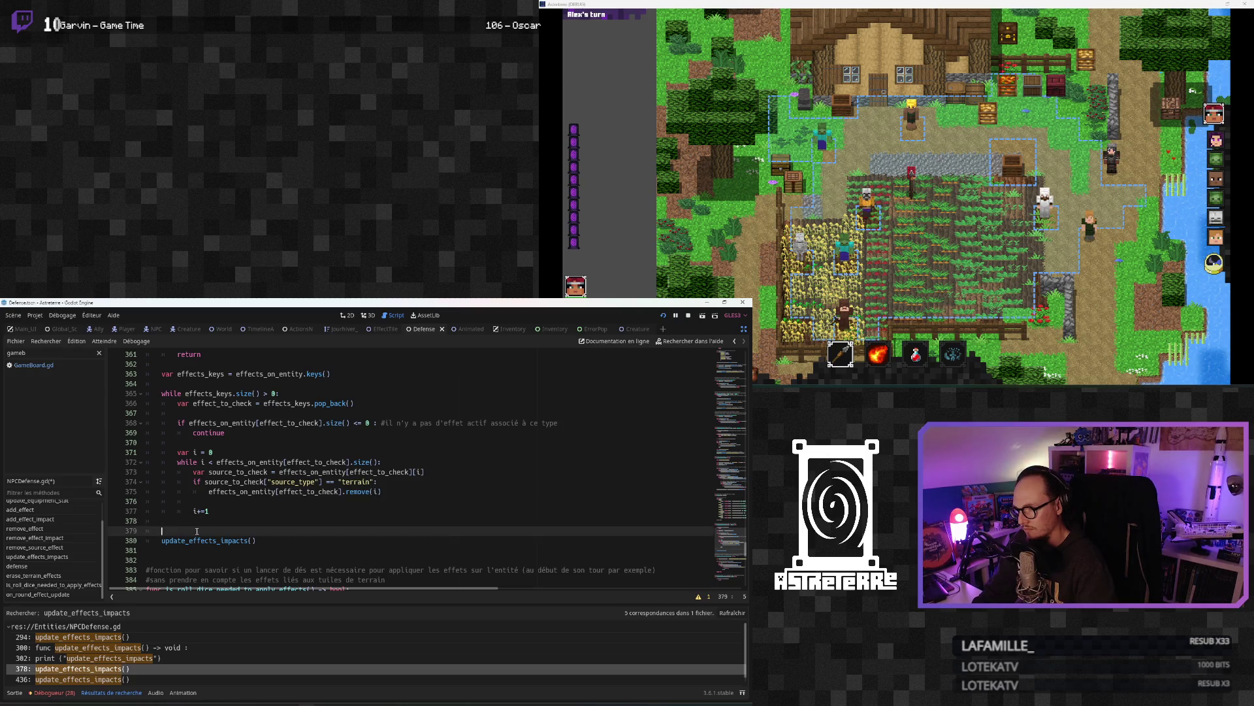
scroll(216, 459, up, 2)
scroll(216, 459, down, 2)
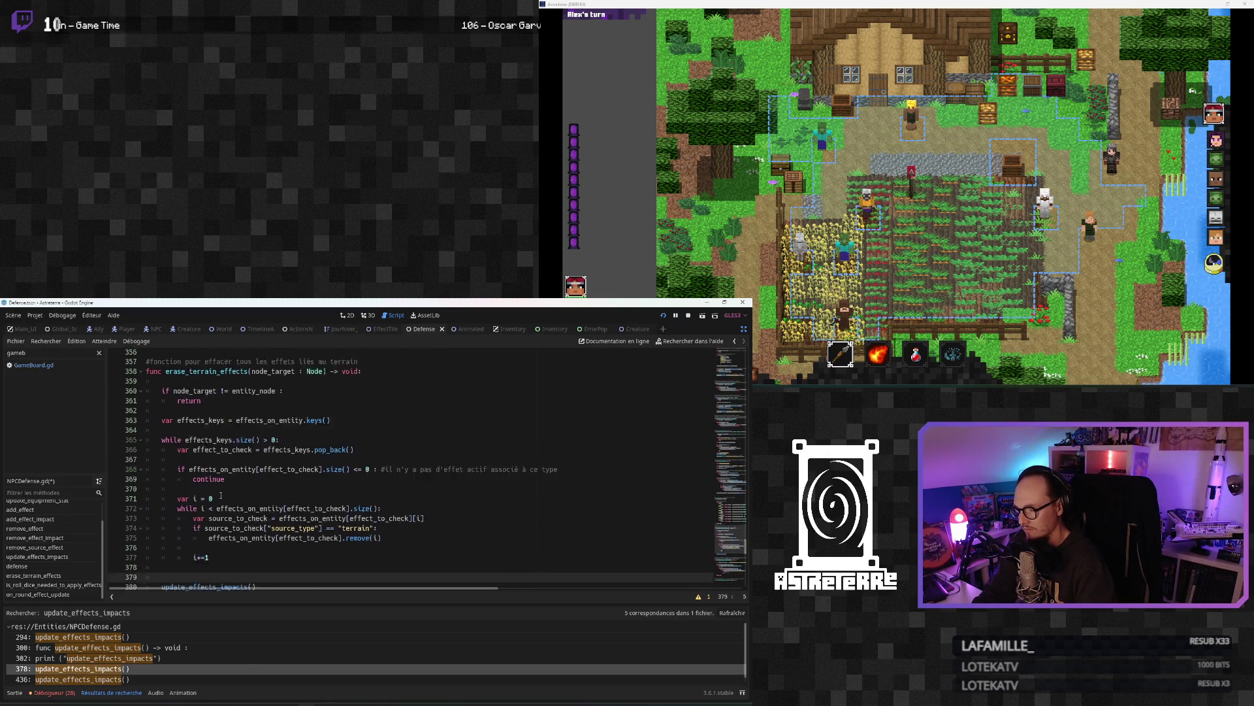
text(print)
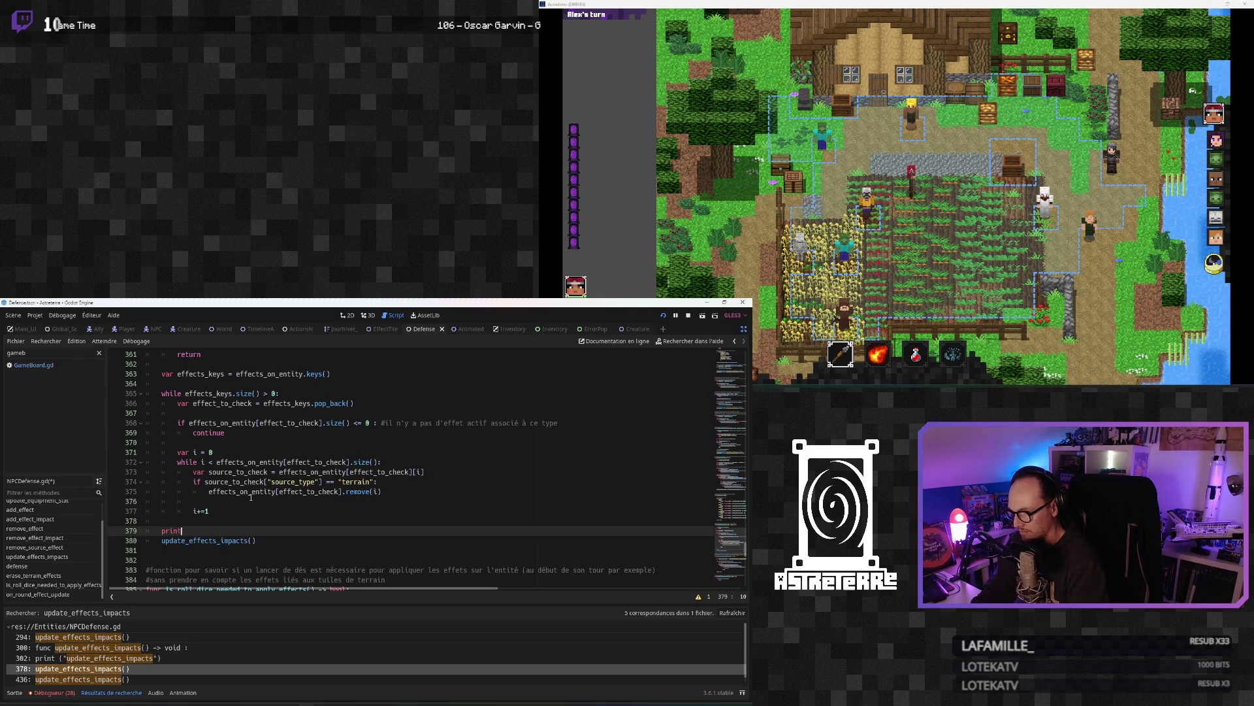
text( ("erase_)
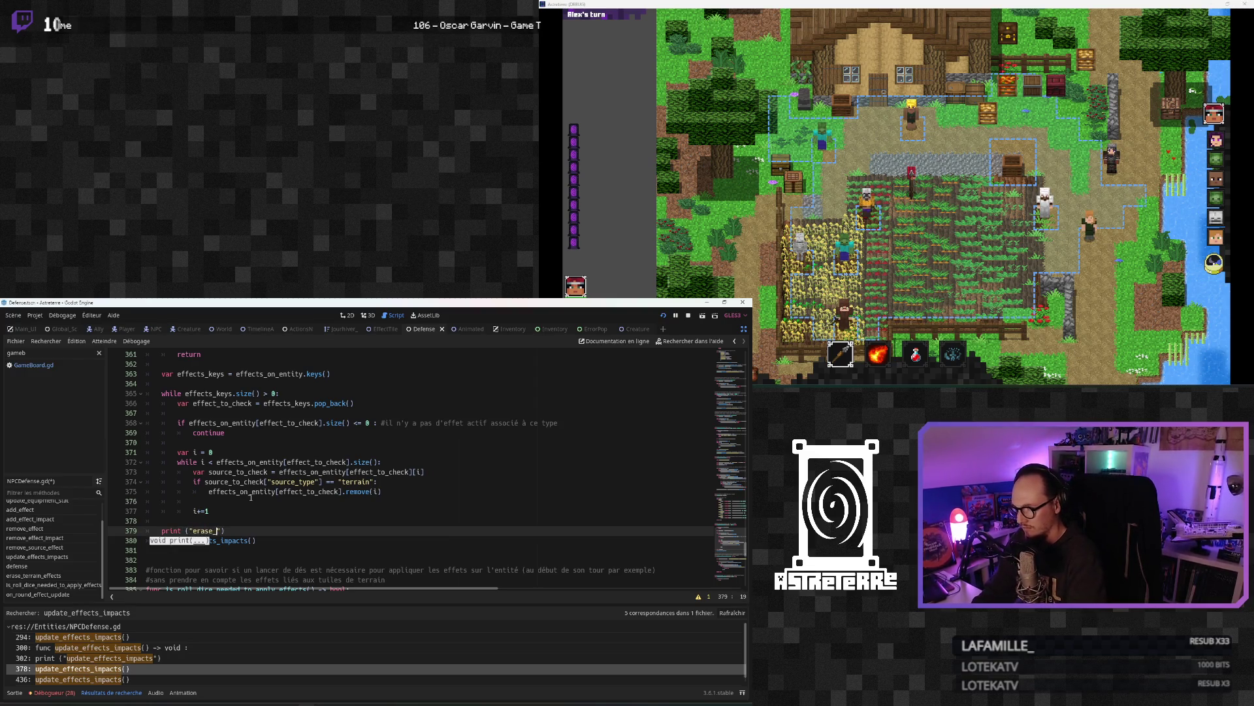
text(terrain_effect)
scroll(252, 496, up, 2)
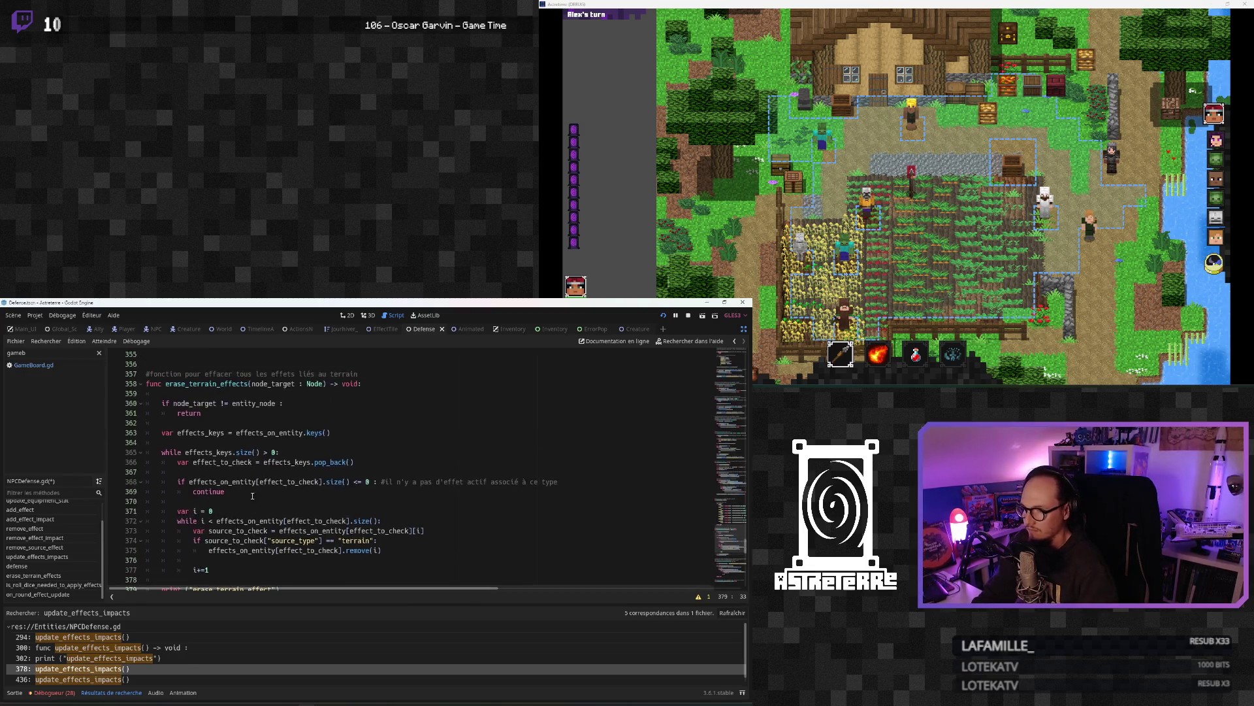
scroll(252, 496, down, 3)
text(s)
click(242, 510)
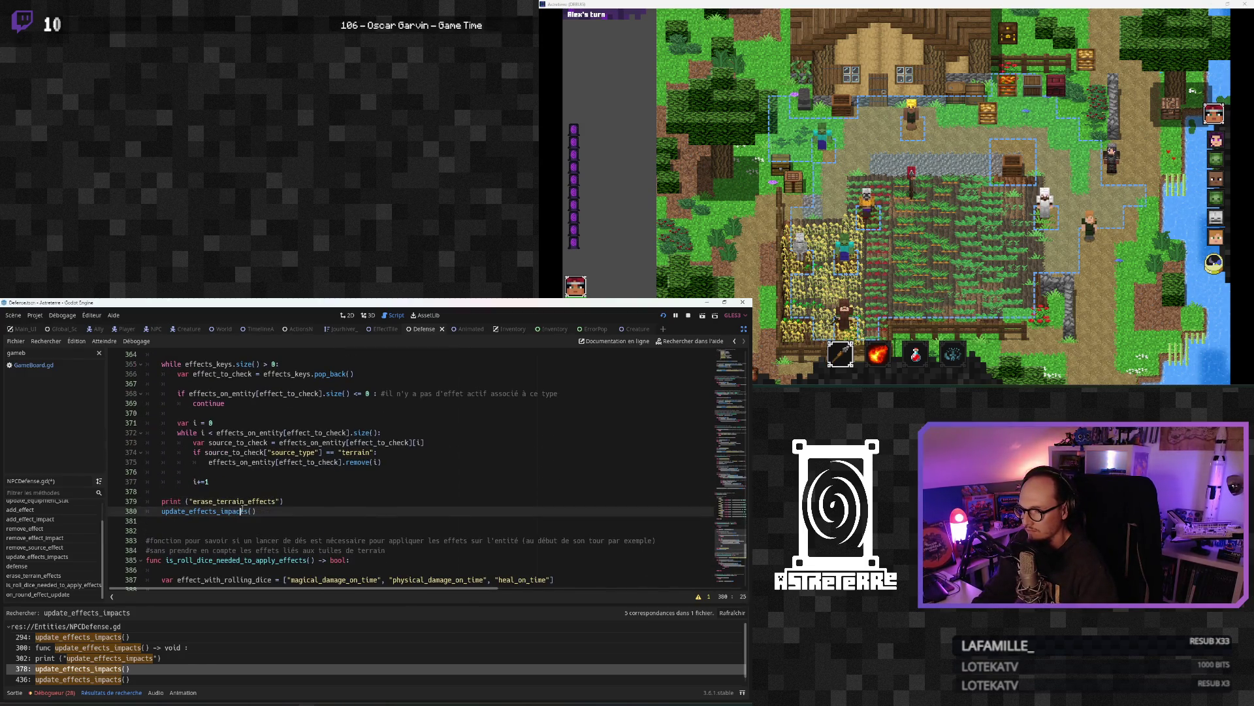
Step: Add print("on_round_effect_update") above the update_effects_impacts call at line 436
click(105, 677)
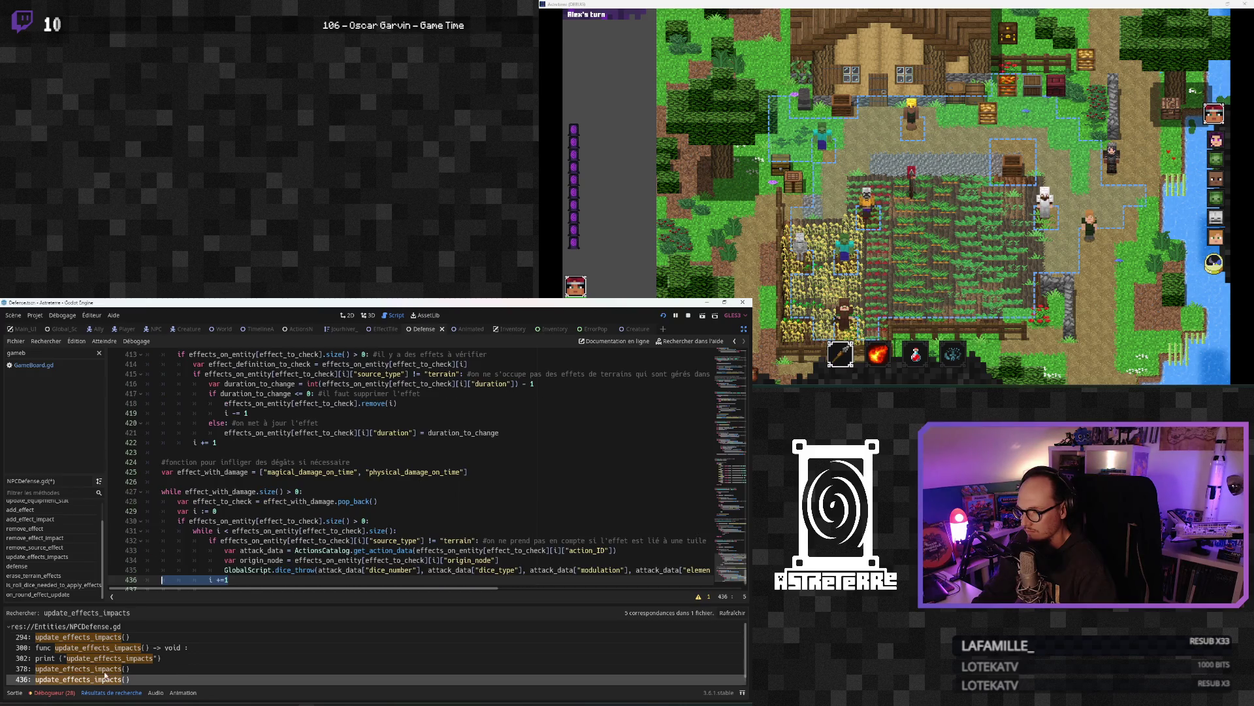
click(168, 548)
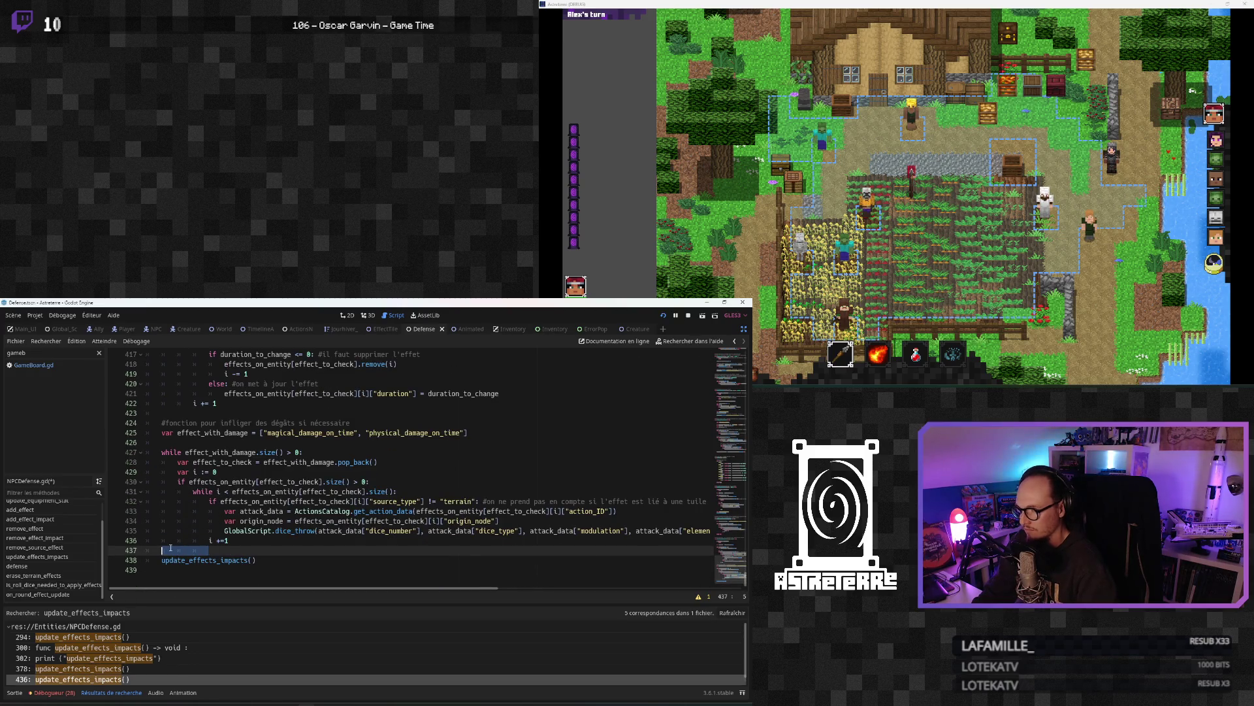
key(Return)
text(print ()
scroll(189, 523, up, 8)
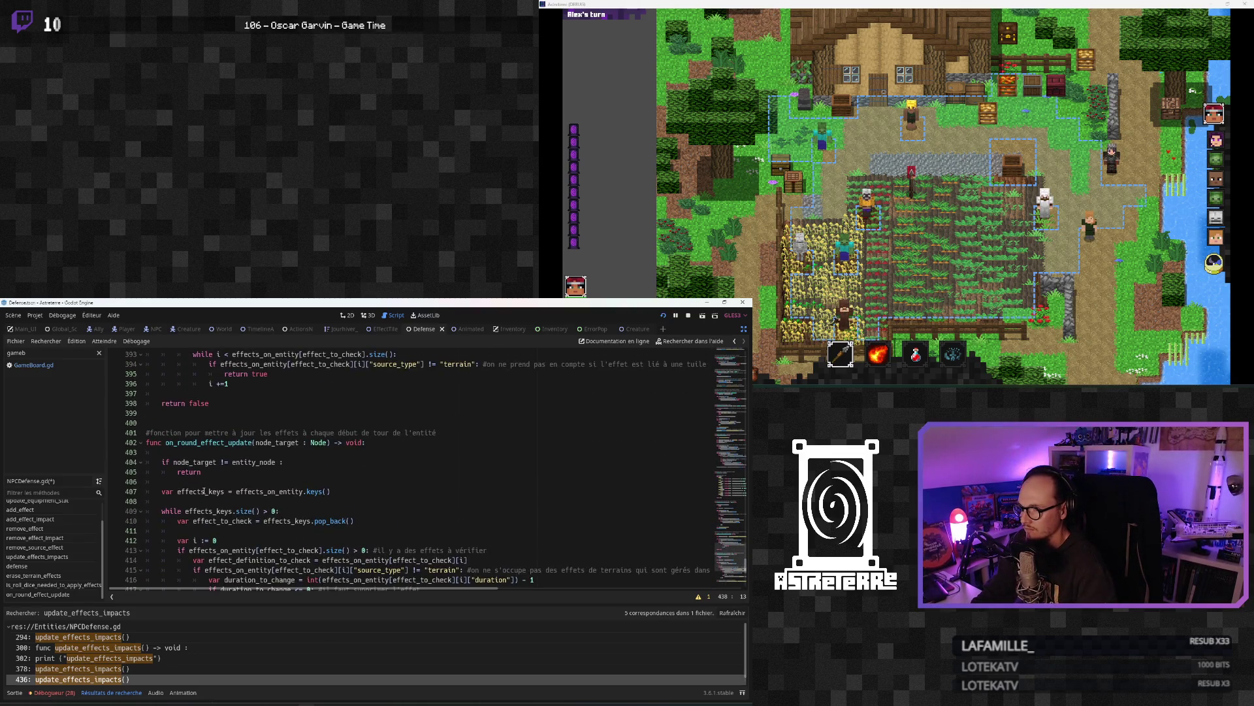
scroll(204, 491, down, 2)
scroll(205, 491, down, 6)
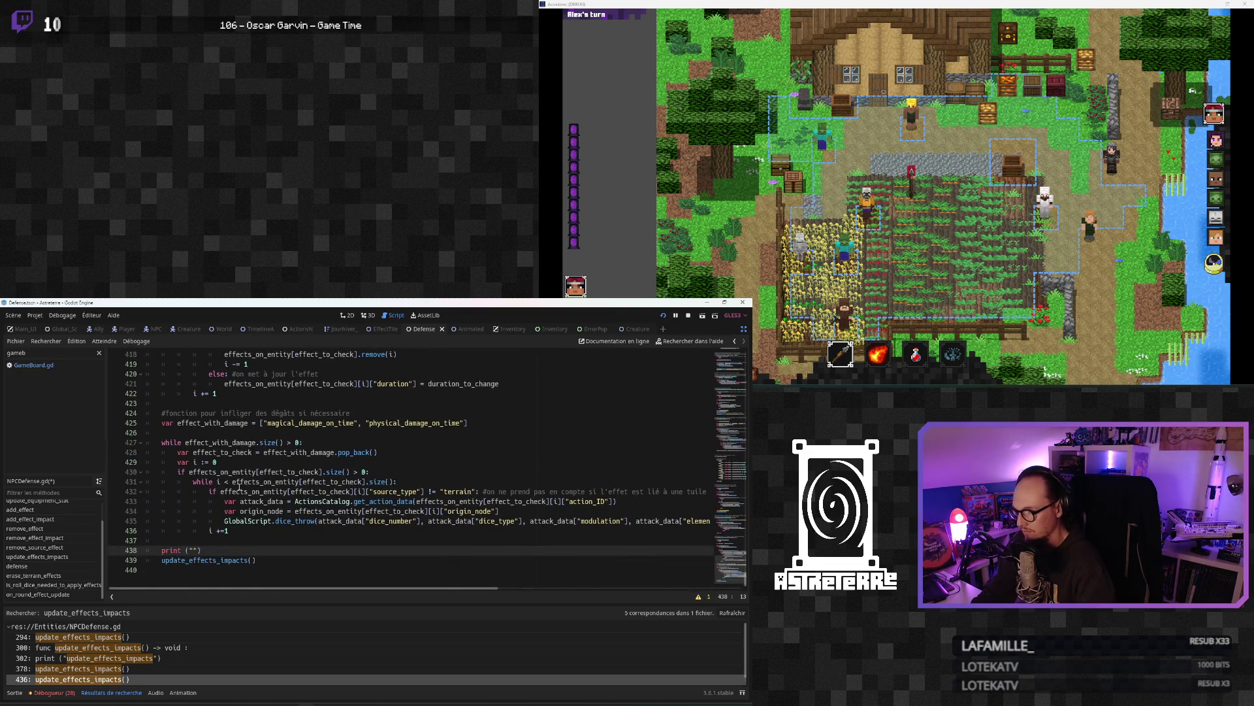
key(BackSpace)
key(BackSpace)
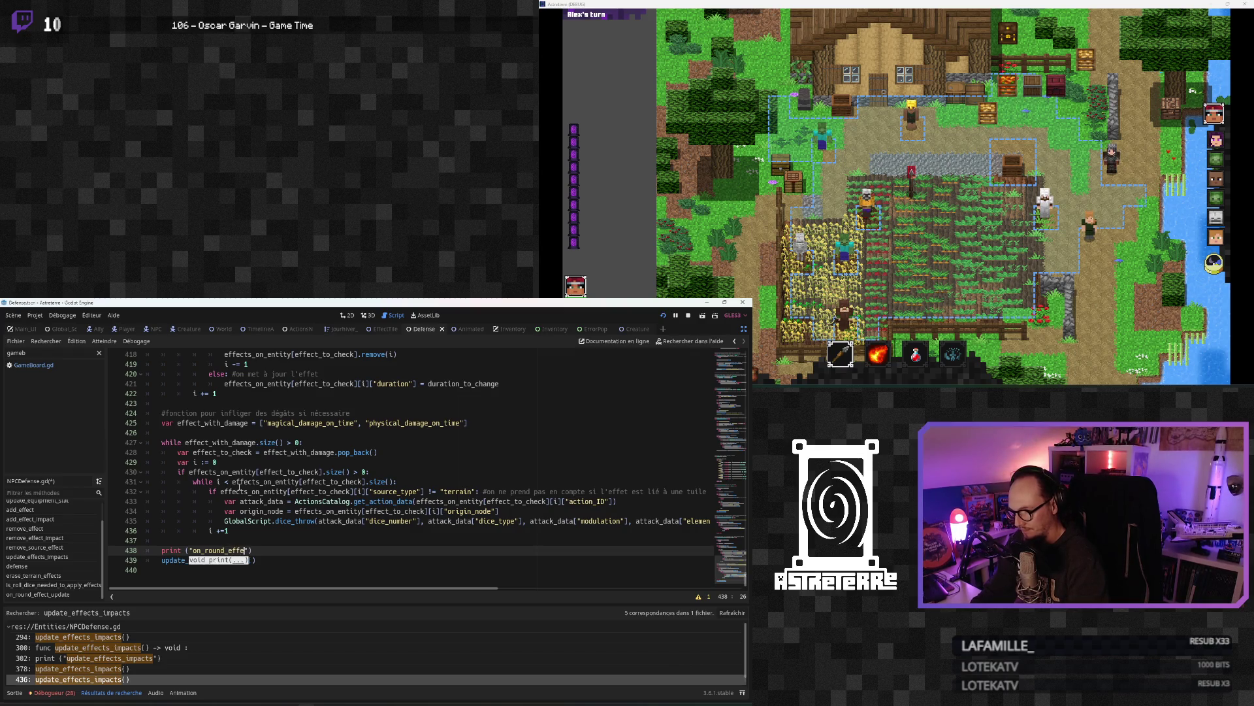
text(effect_updat)
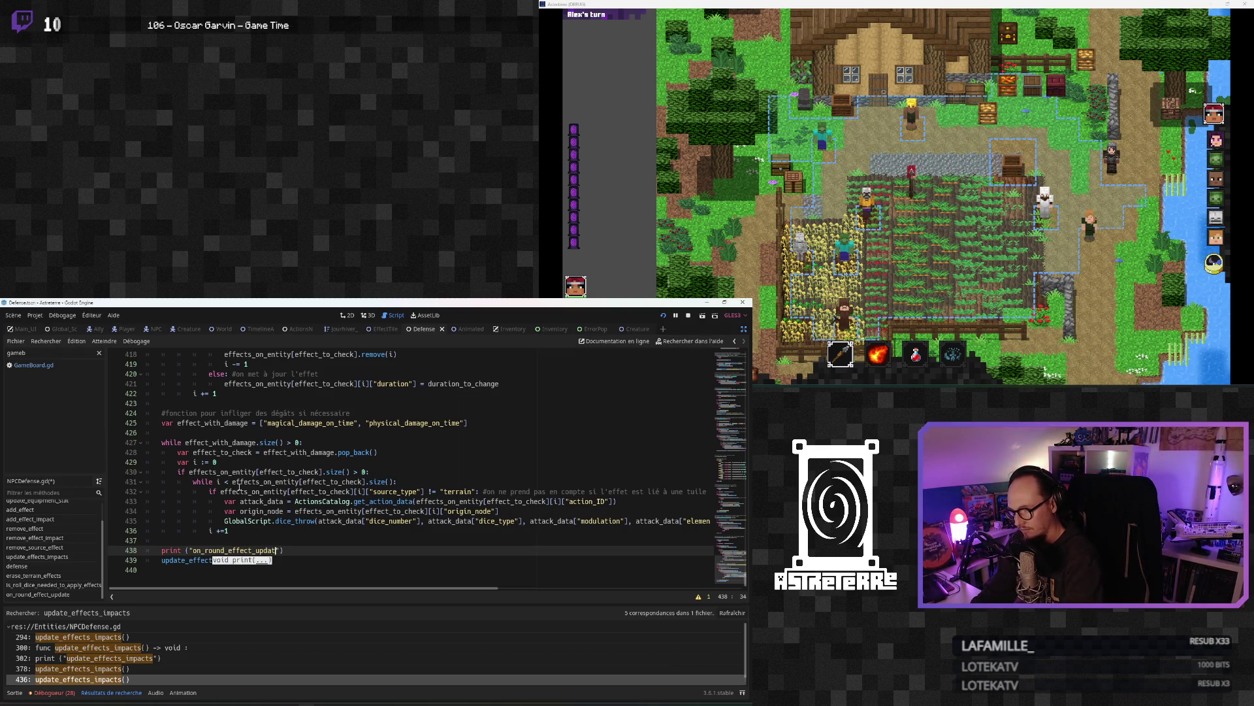
key(Return)
click(477, 383)
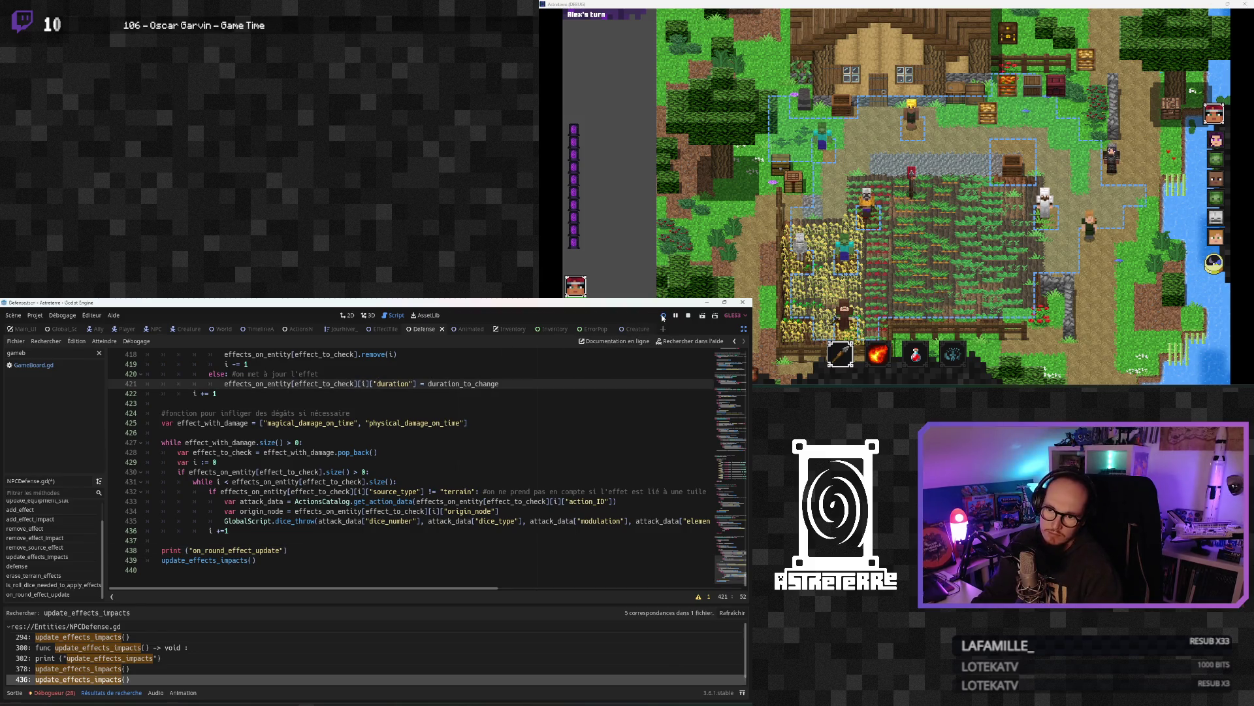
Step: Relaunch the game with F5, toggle the inventory, and end the placement phase to trigger effect traces
key(alt+Tab)
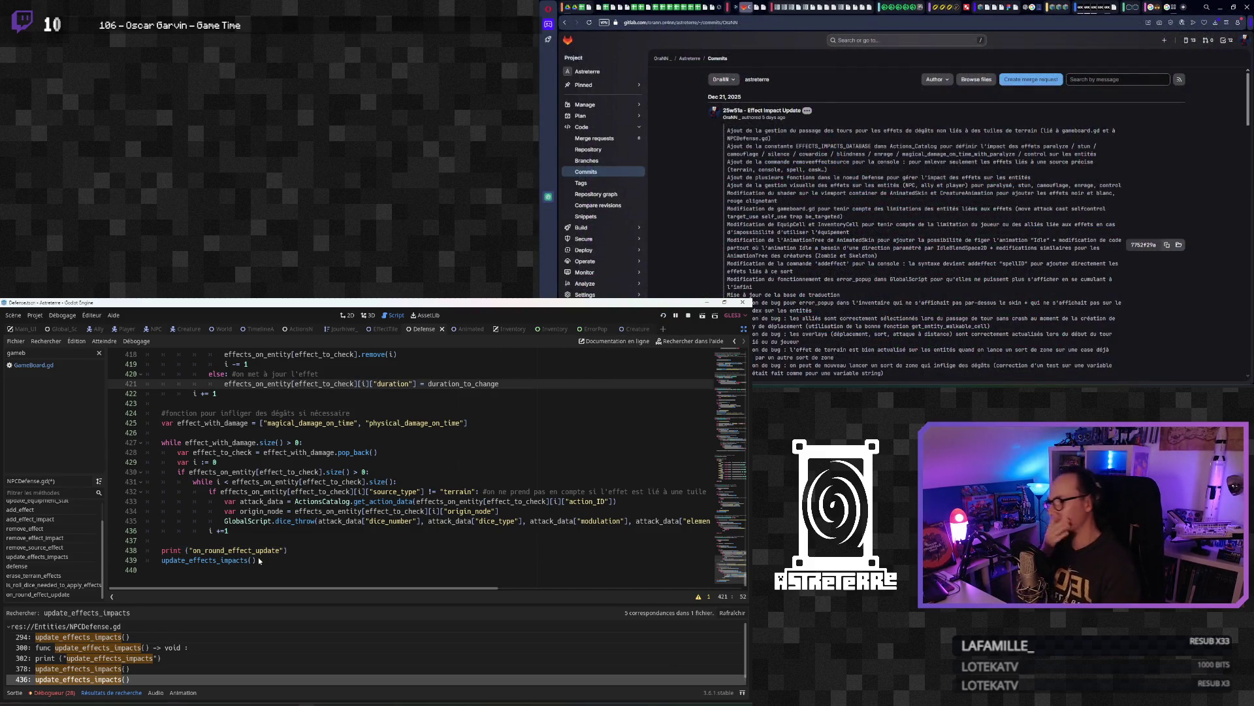
key(F5)
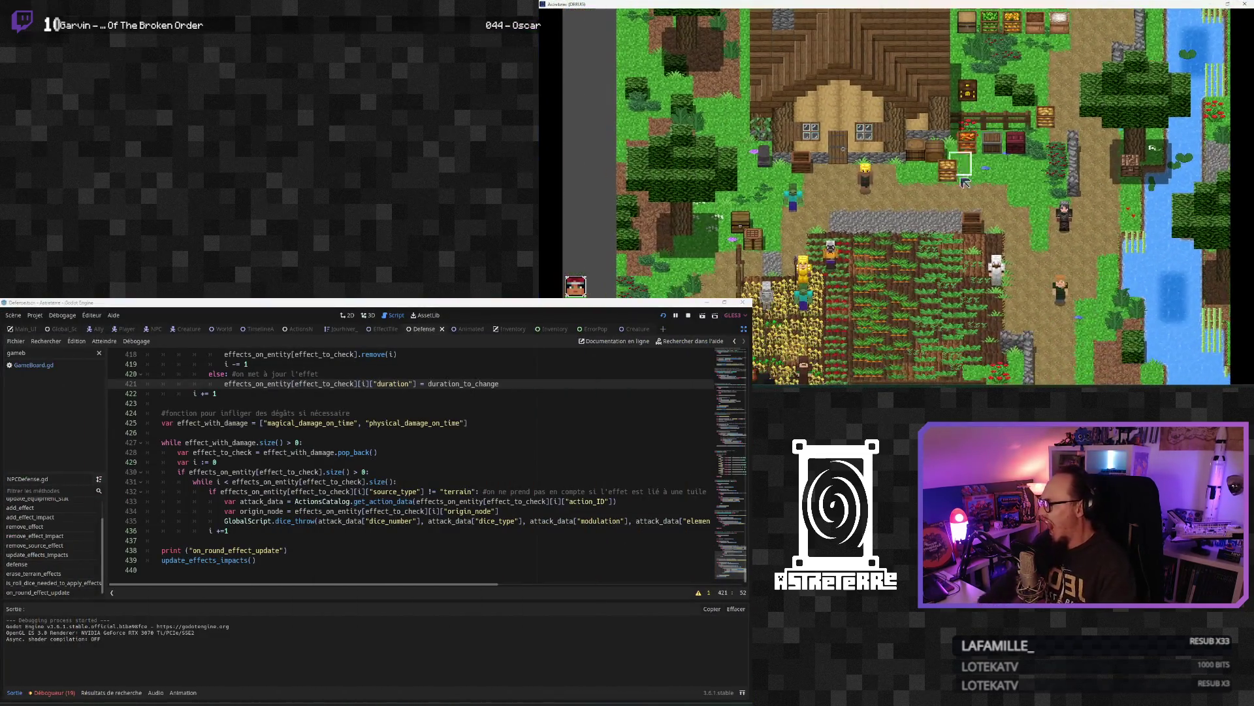
key(i)
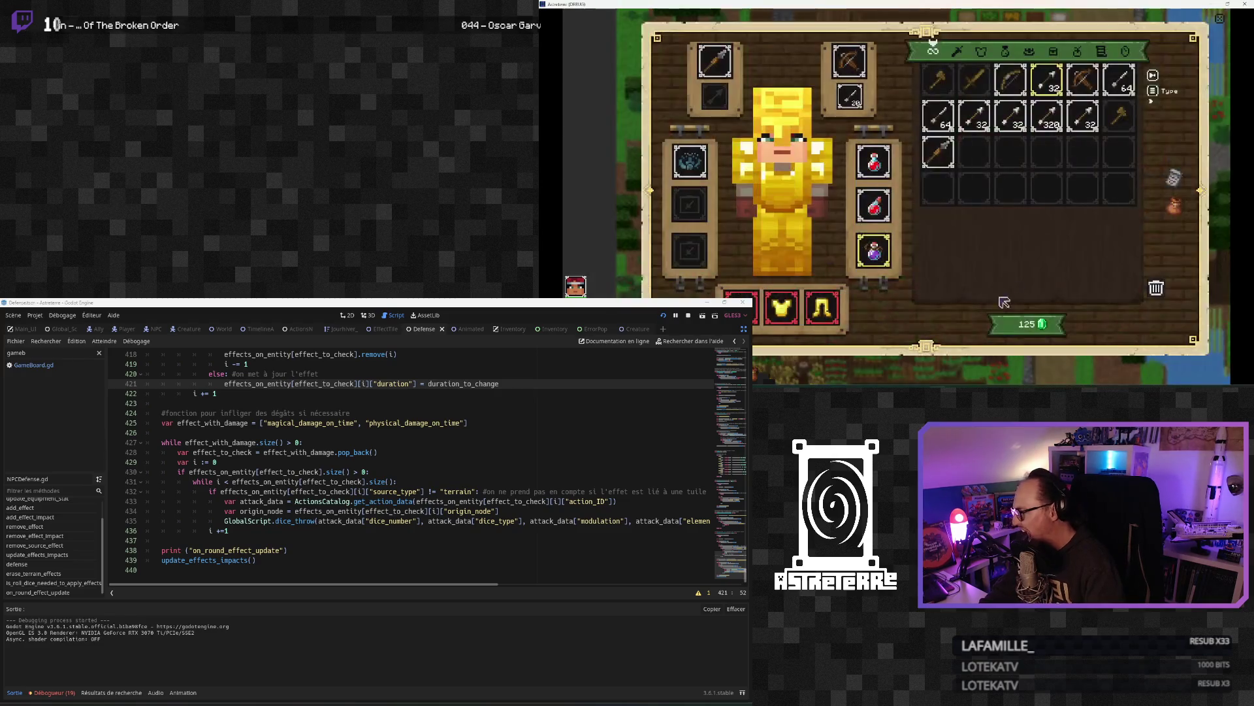
key(i)
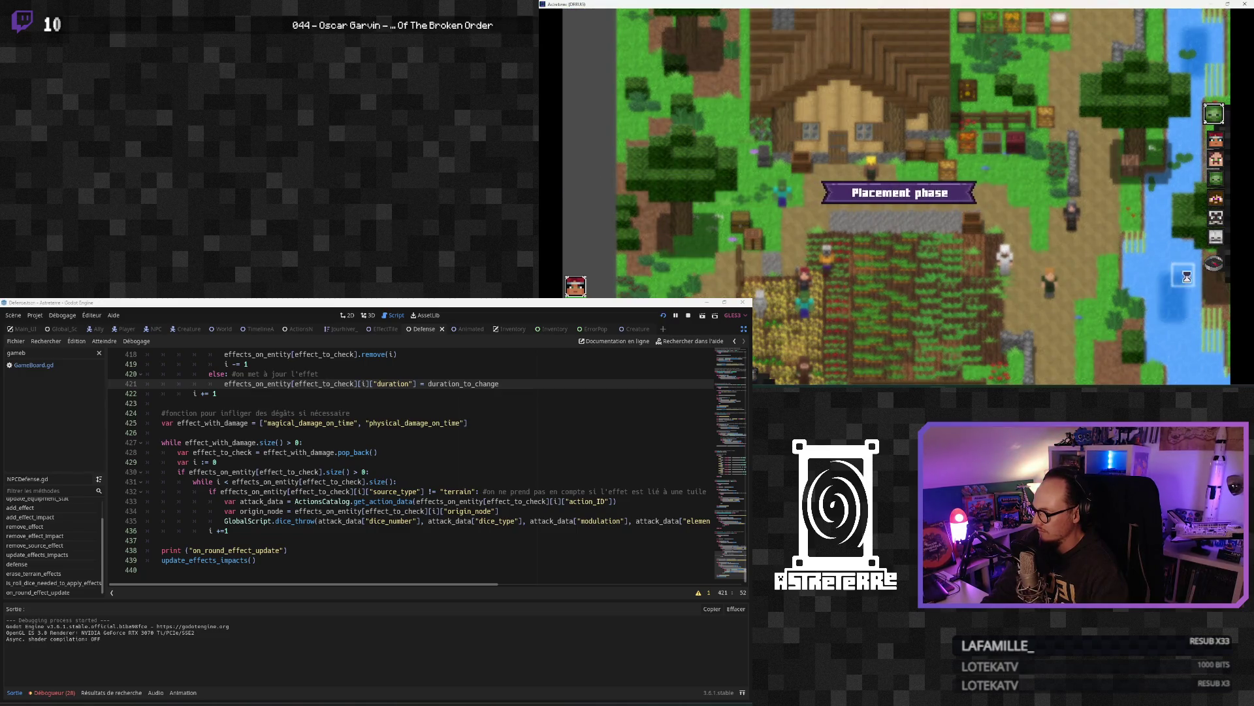
click(1216, 260)
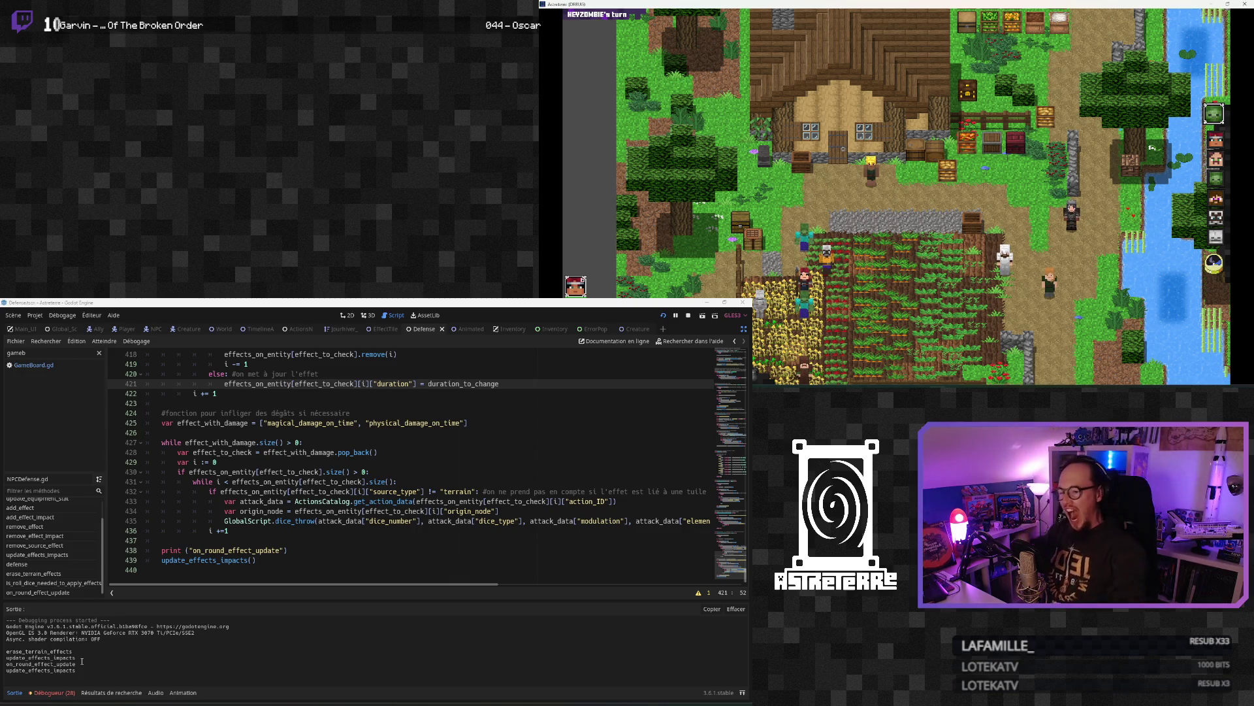
Step: Search the whole project for the EraseTerrainEffects signal name
scroll(226, 519, up, 7)
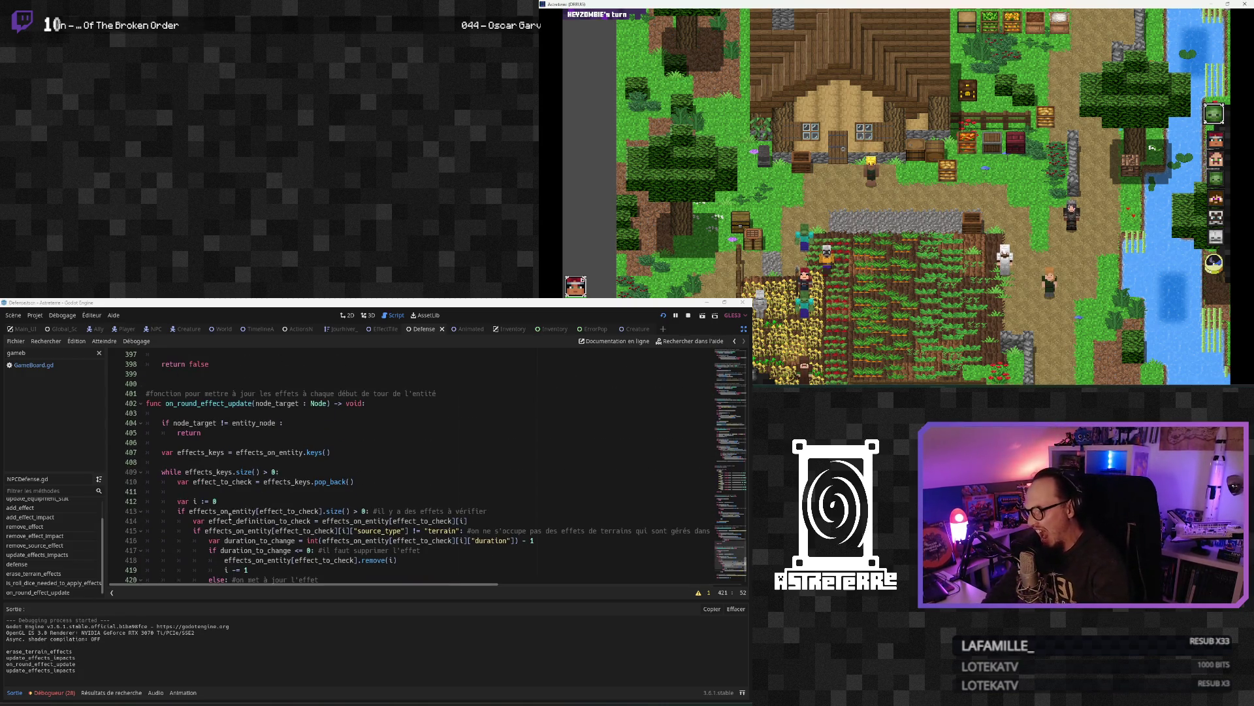
scroll(229, 518, up, 20)
scroll(229, 516, up, 20)
click(280, 501)
double_click(280, 501)
key(ctrl+shift+f)
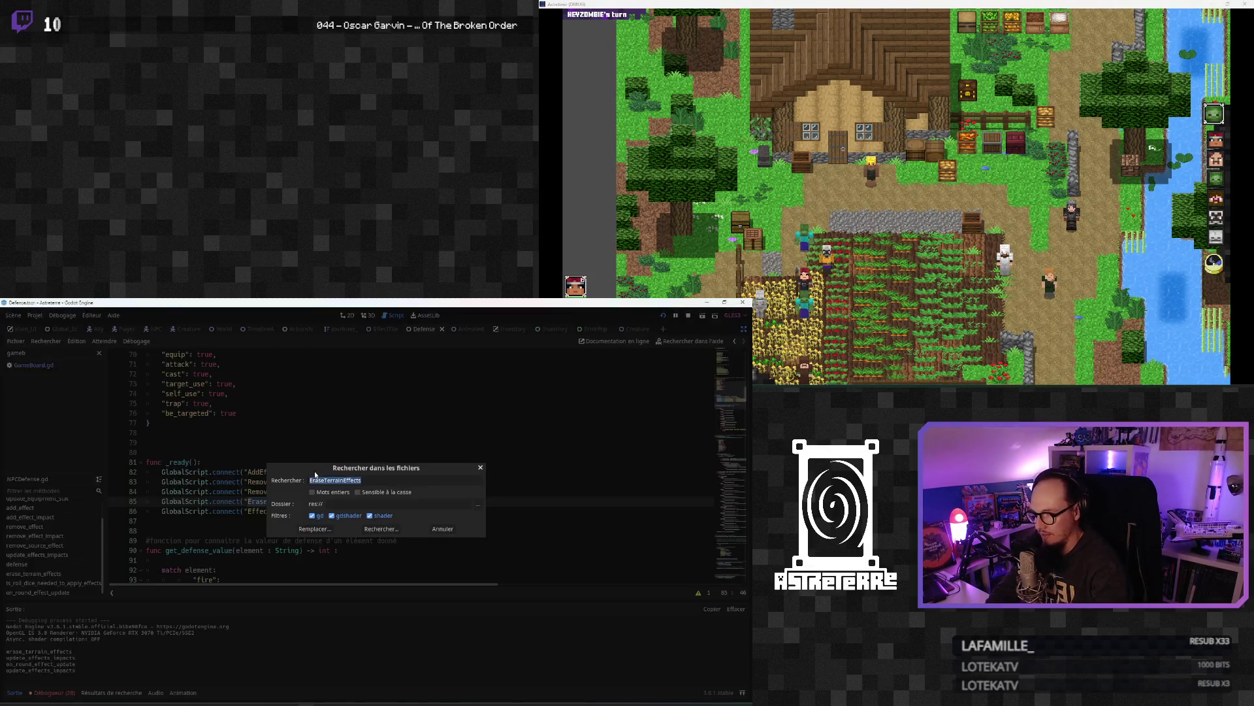
click(384, 529)
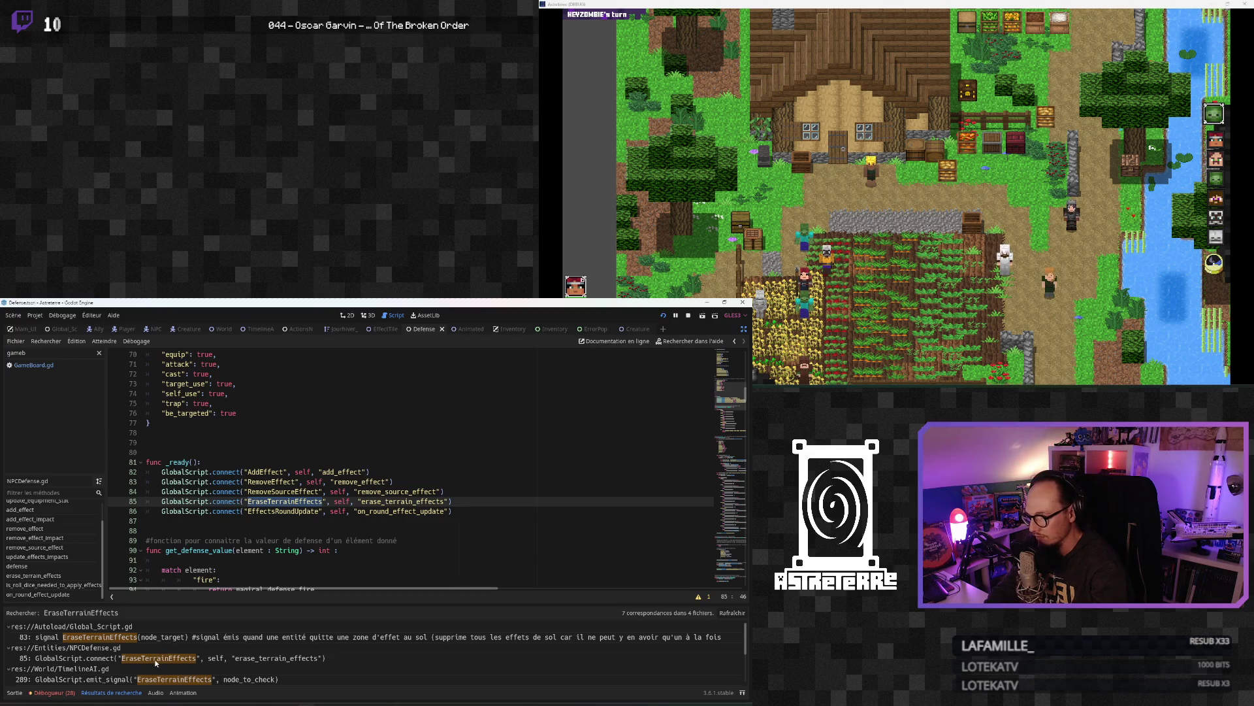
Step: Review the TimelineAI.gd line 289 emit inside the terminate() loop
click(121, 681)
scroll(248, 547, down, 2)
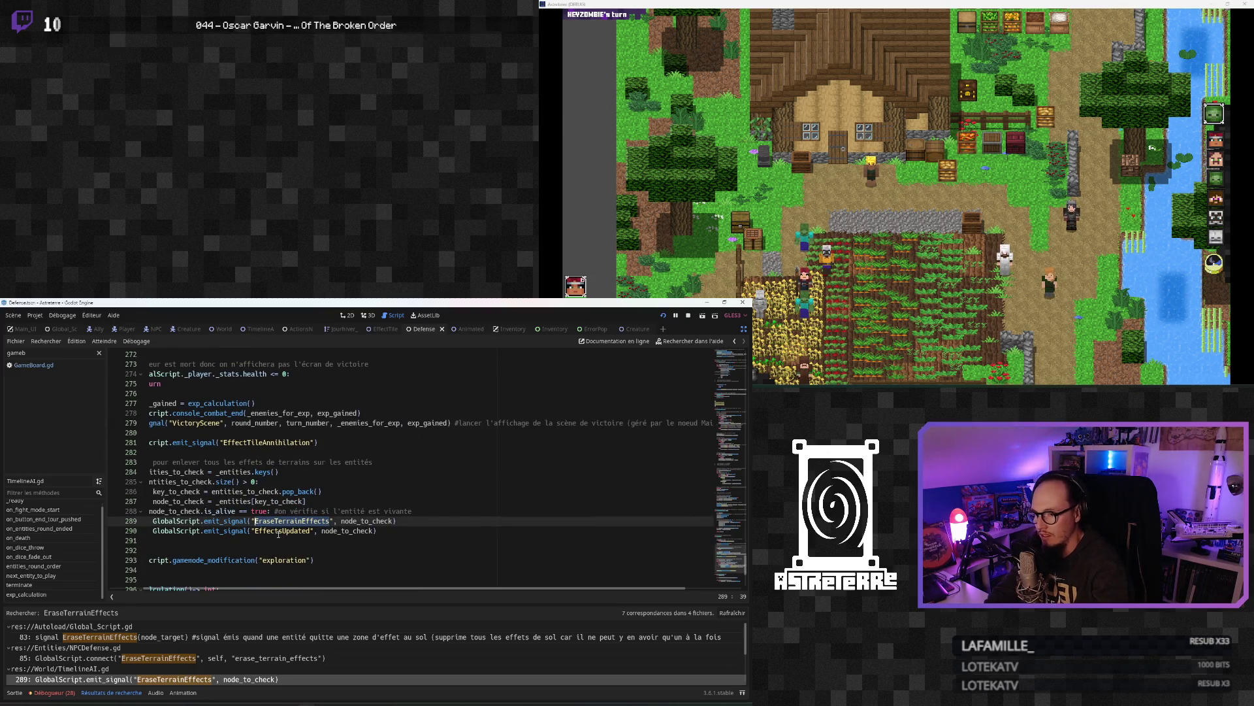
scroll(196, 661, down, 3)
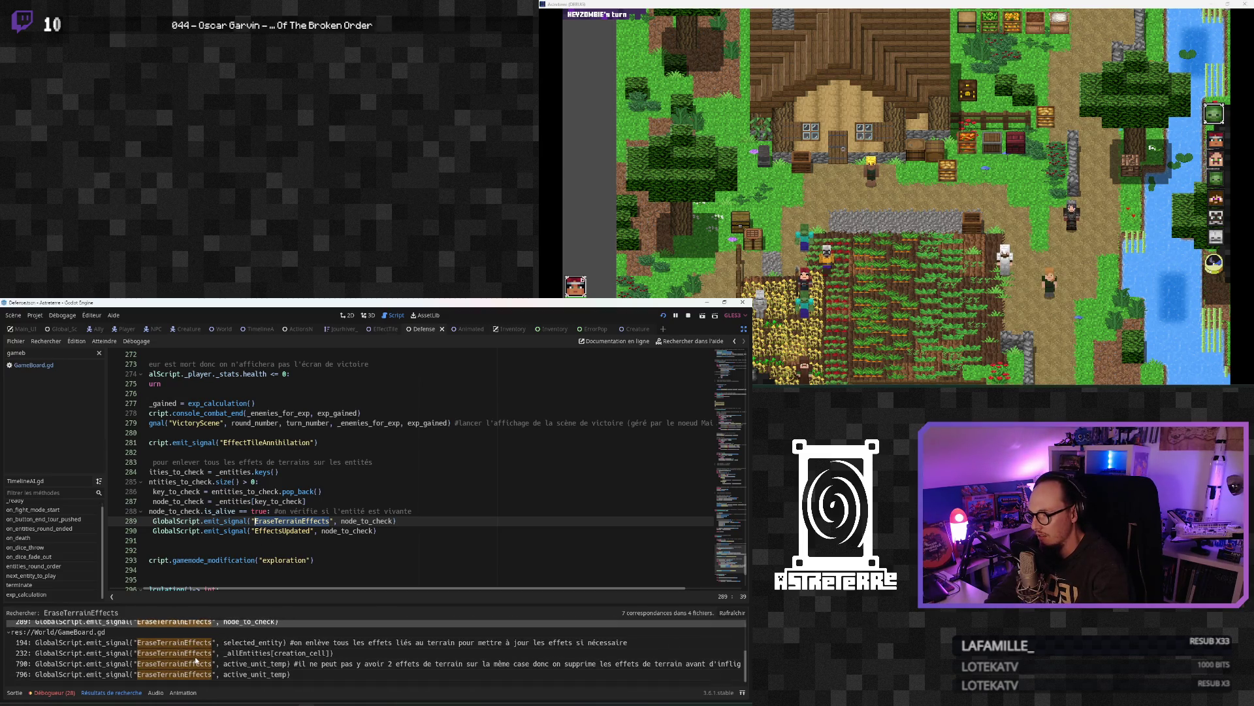
scroll(196, 660, up, 2)
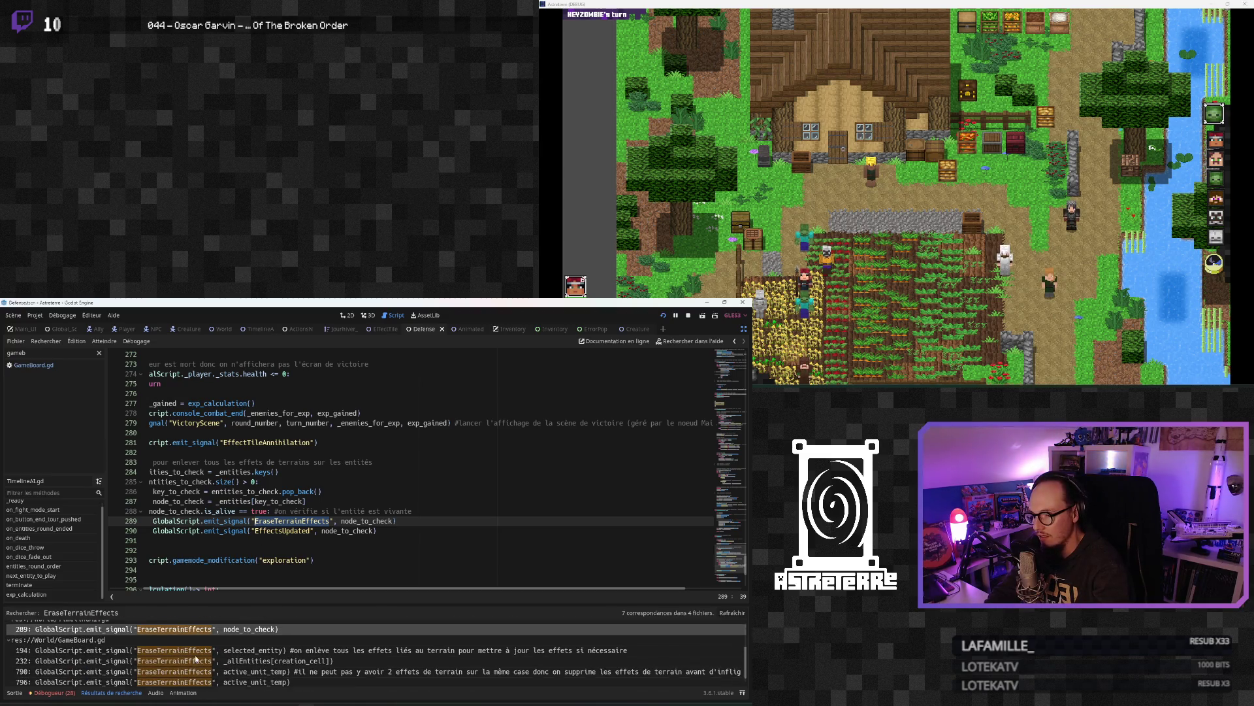
scroll(196, 658, up, 1)
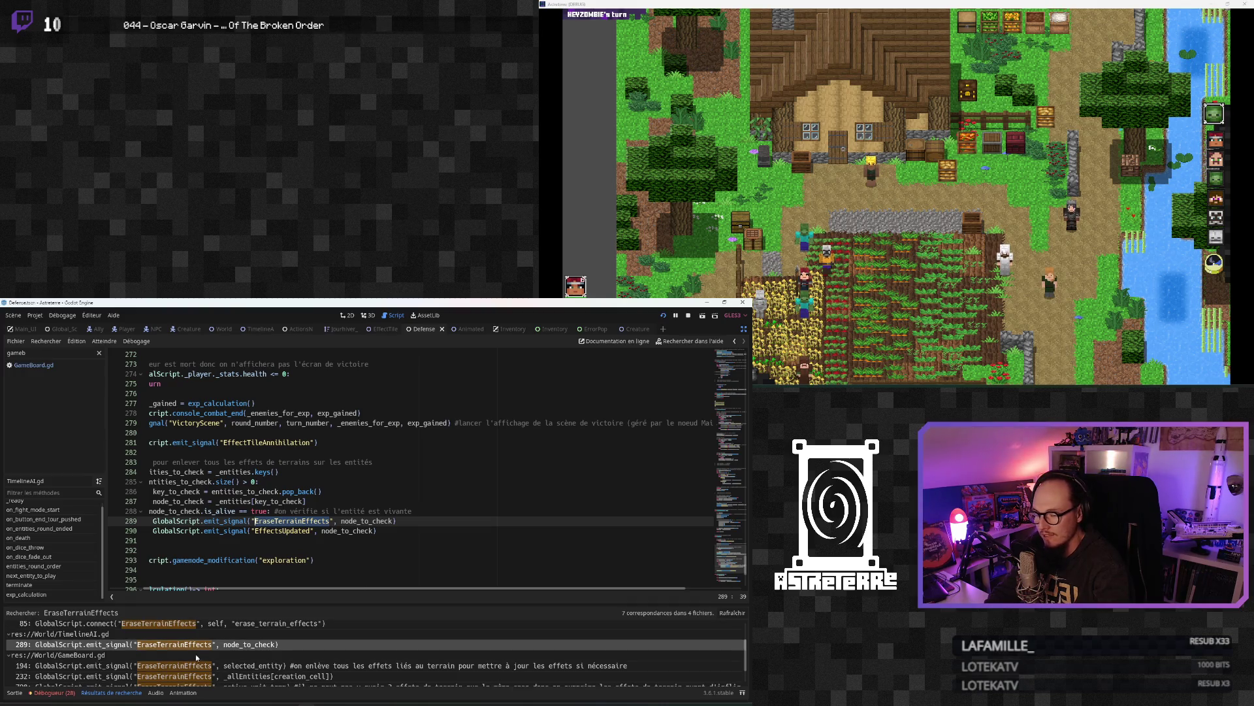
scroll(262, 542, up, 4)
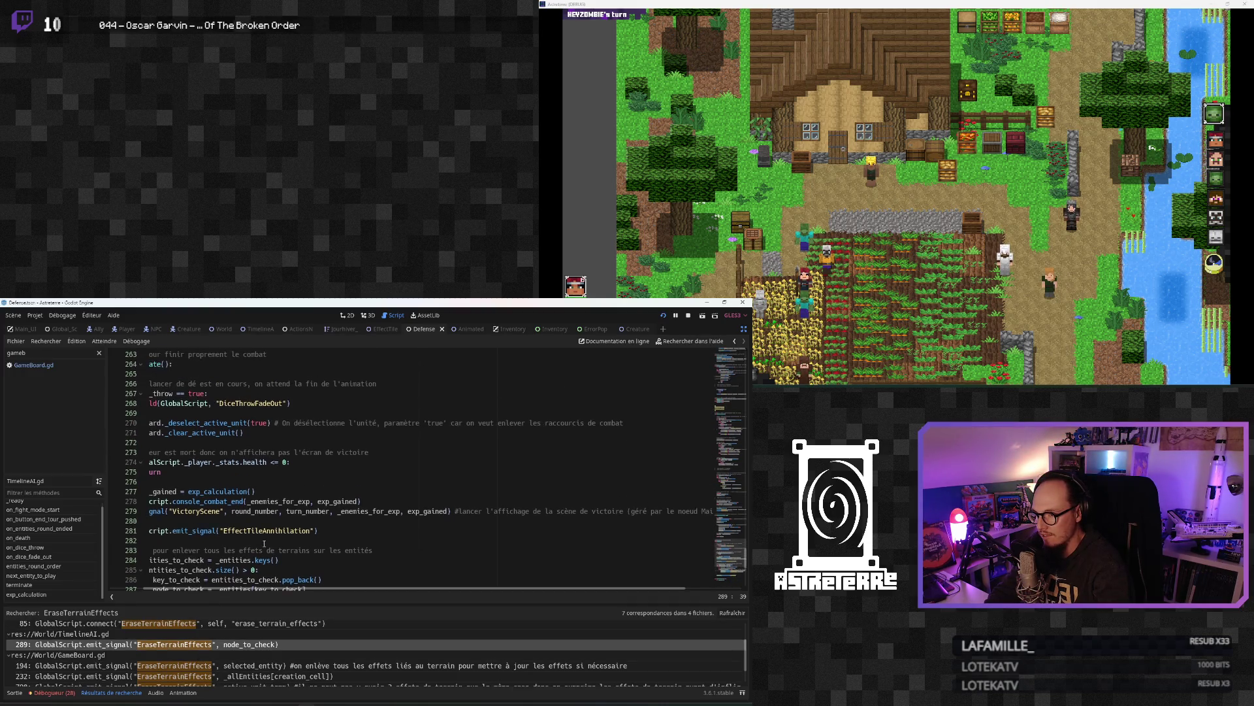
scroll(223, 592, up, 2)
scroll(244, 546, down, 5)
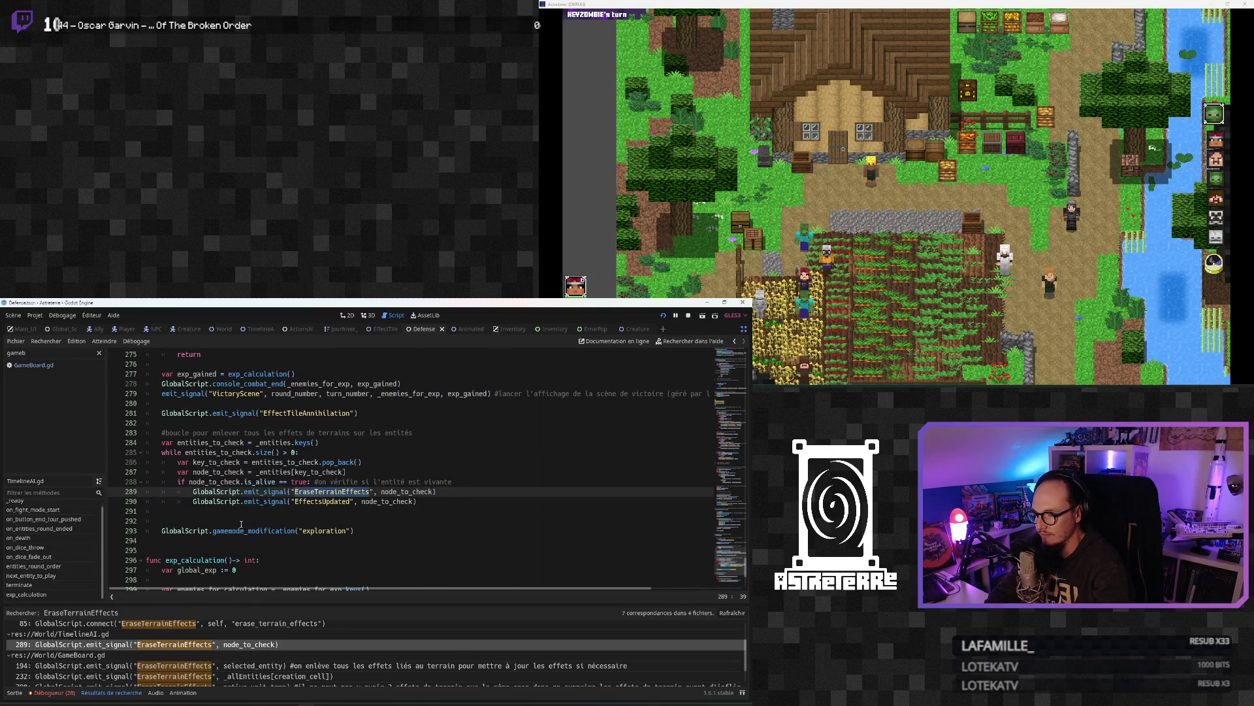
scroll(240, 524, up, 1)
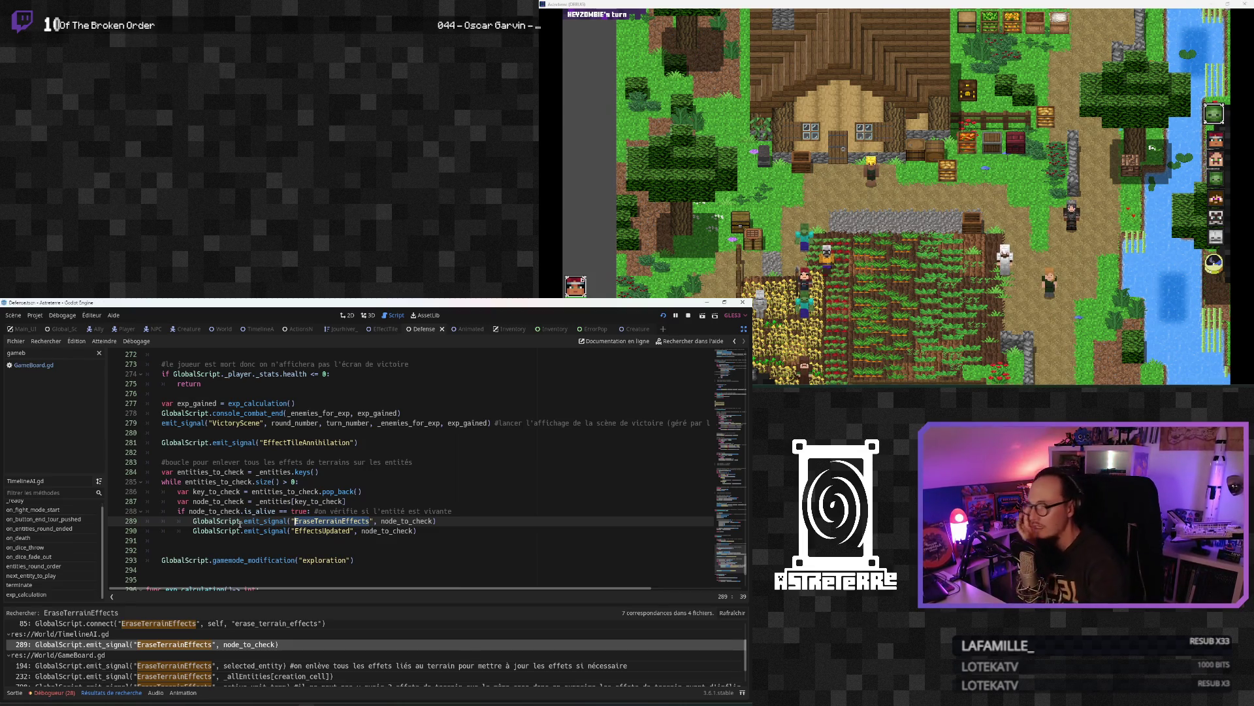
scroll(238, 535, up, 3)
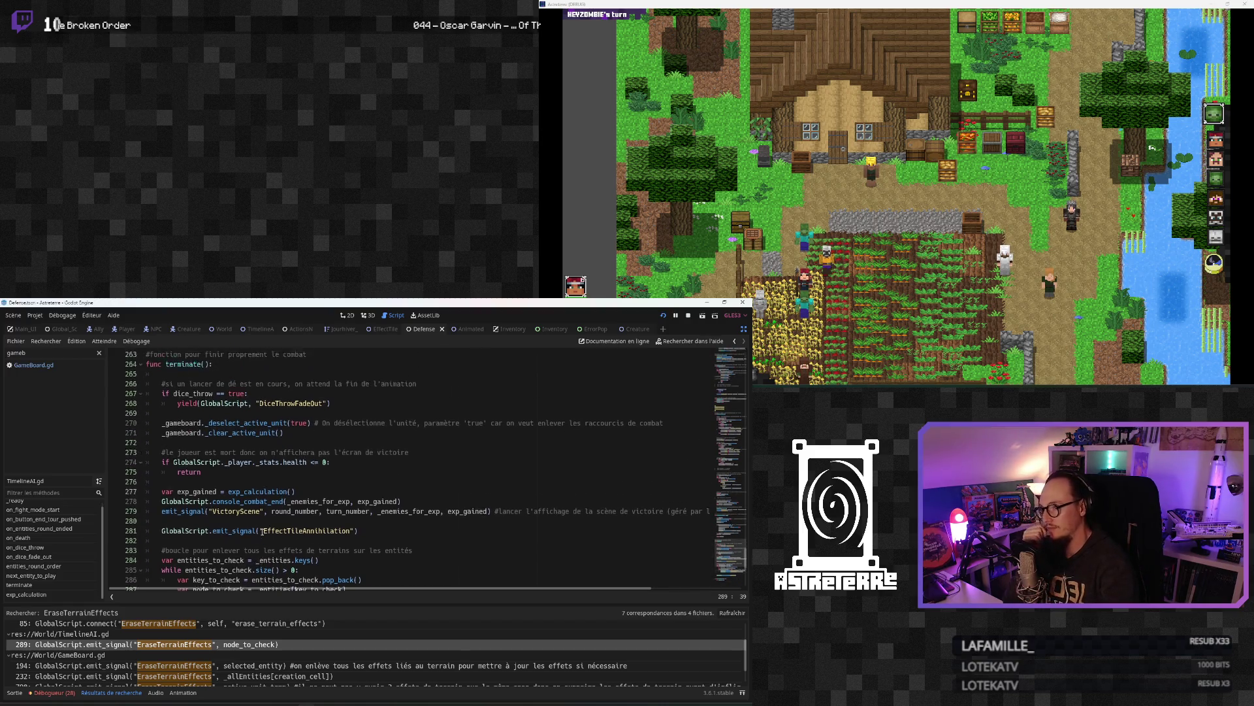
scroll(261, 530, down, 3)
scroll(186, 658, down, 1)
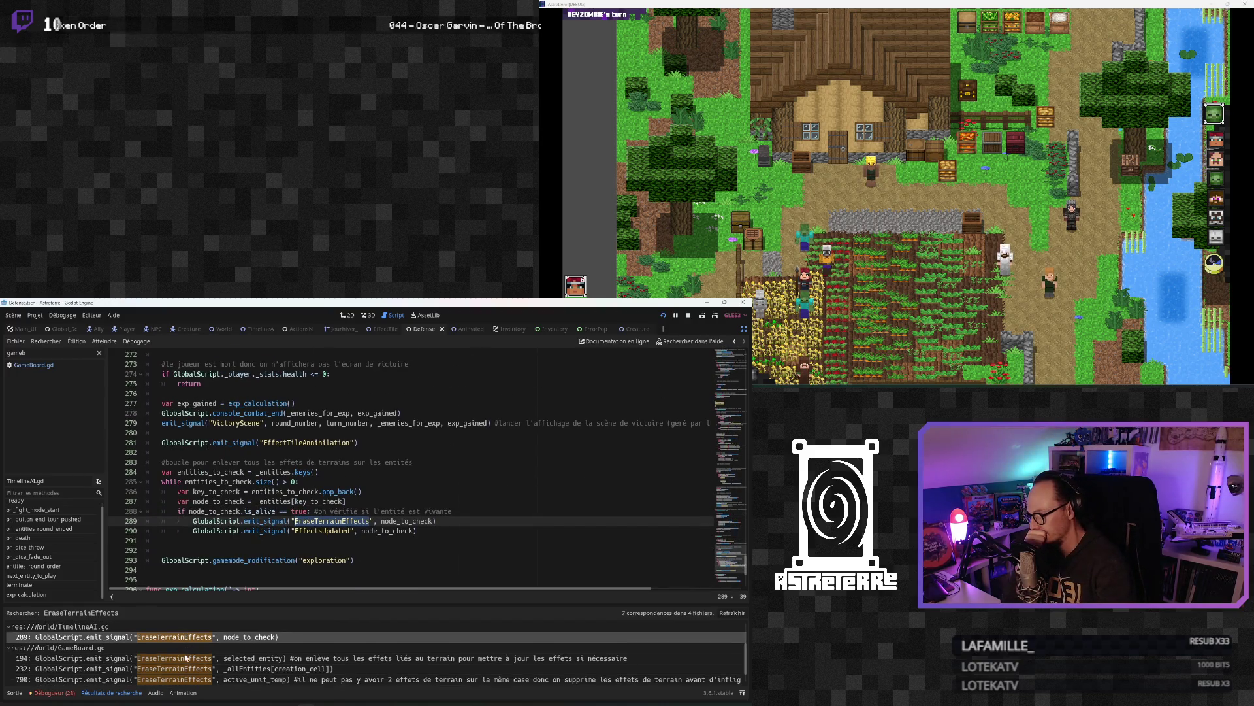
scroll(196, 654, up, 1)
scroll(213, 649, up, 1)
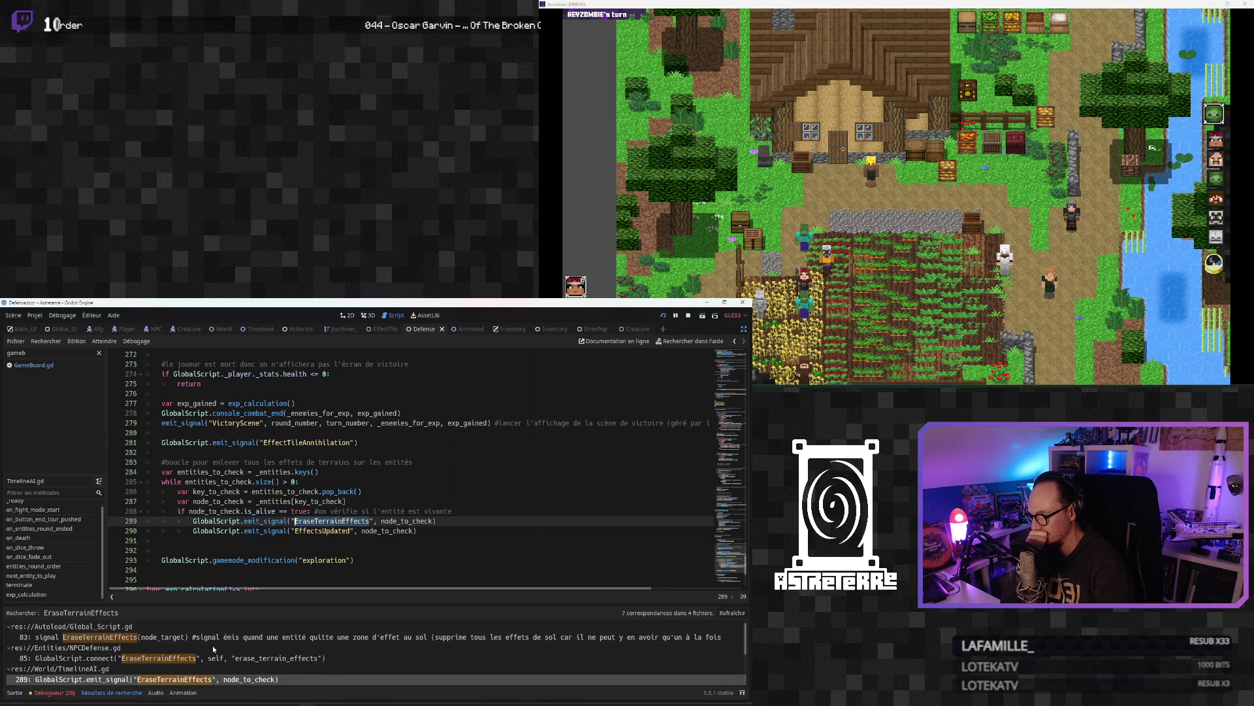
Step: Compare against the NPCDefense connect match, then go to the GameBoard.gd line 194 match
click(220, 645)
click(234, 664)
scroll(216, 650, up, 1)
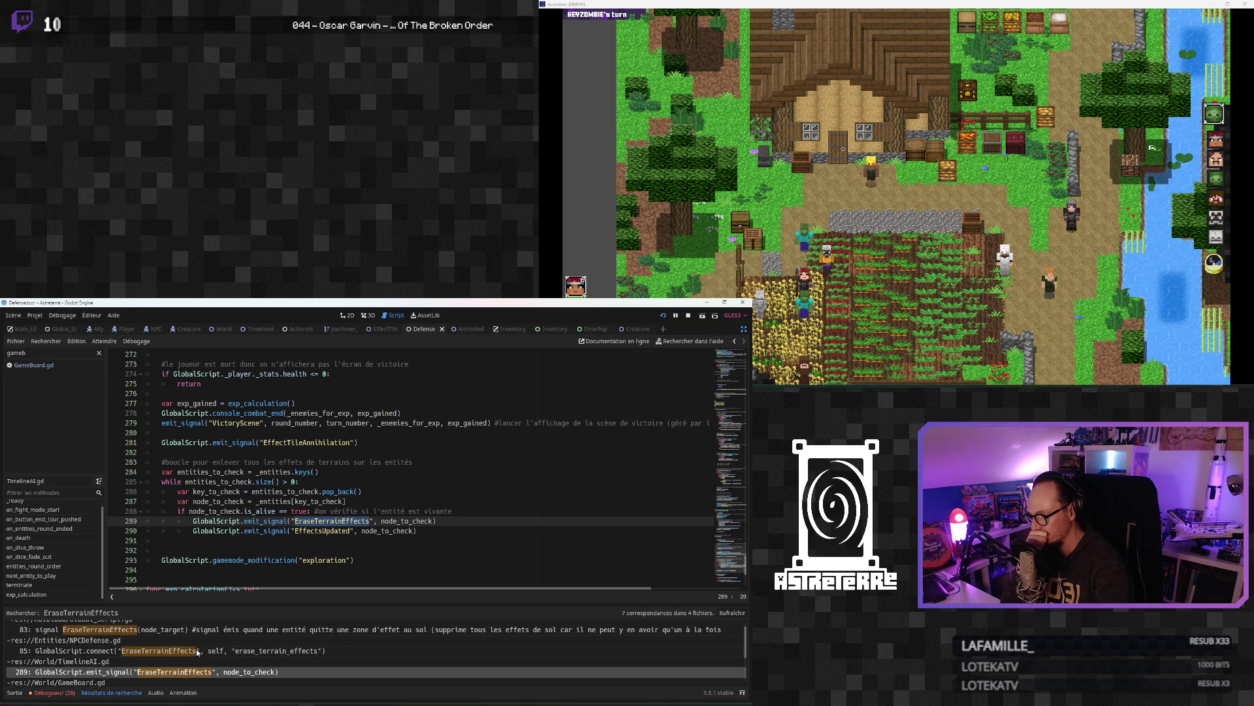
scroll(198, 652, up, 1)
scroll(198, 652, down, 3)
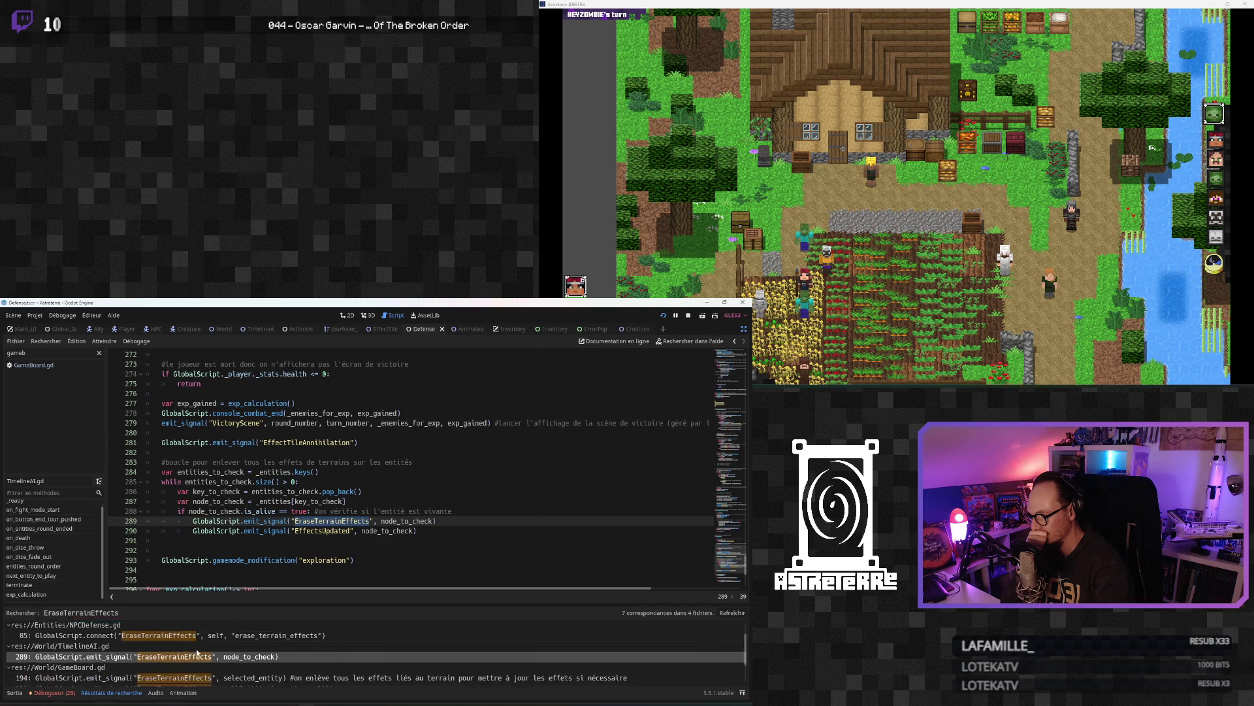
click(247, 655)
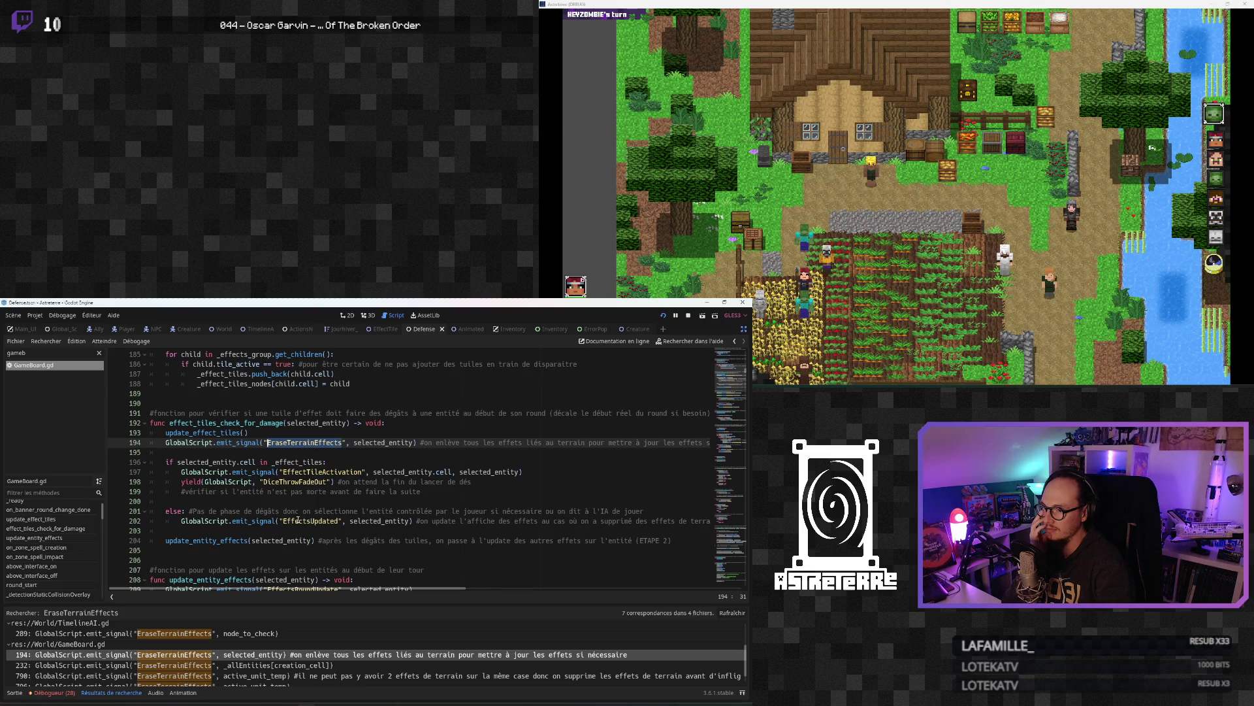
Step: Read effect_tiles_check_for_damage from the line 194 EraseTerrainEffects emit to the line 202 EffectsUpdated emit
mouse_move(363, 589)
mouse_down()
mouse_move(408, 589)
mouse_move(298, 592)
mouse_up()
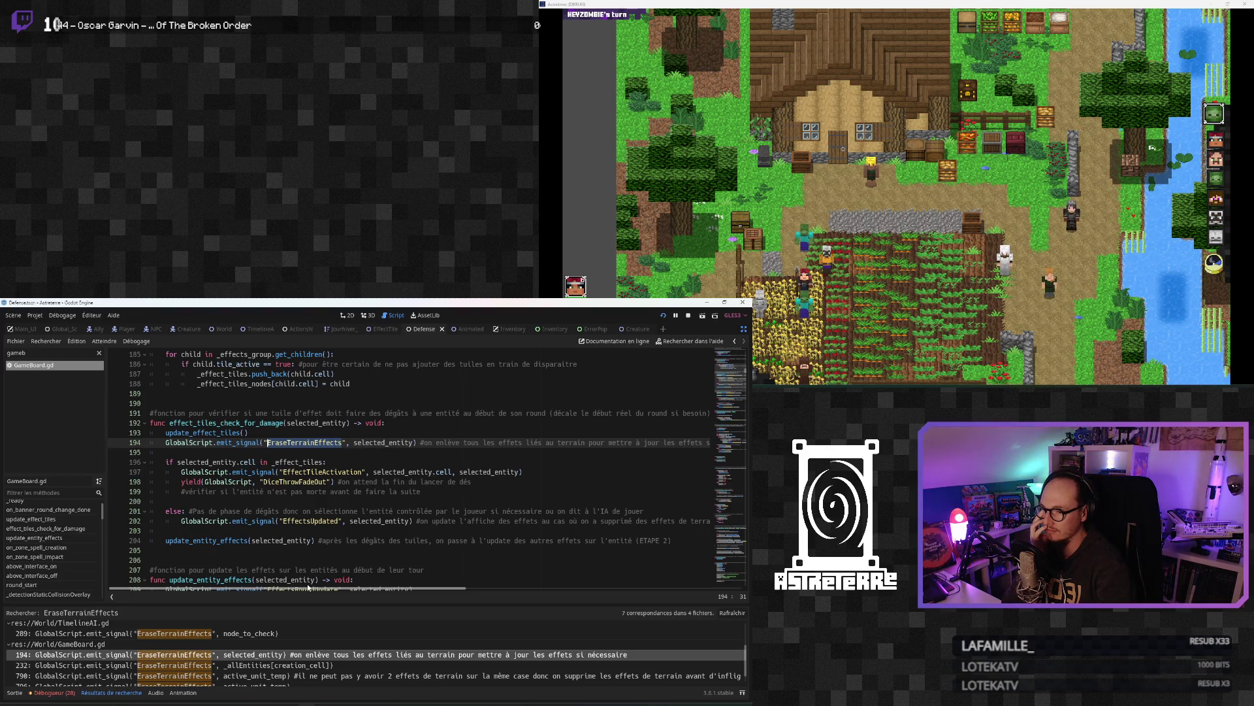
mouse_move(347, 587)
mouse_down()
mouse_move(402, 585)
mouse_move(318, 585)
mouse_up()
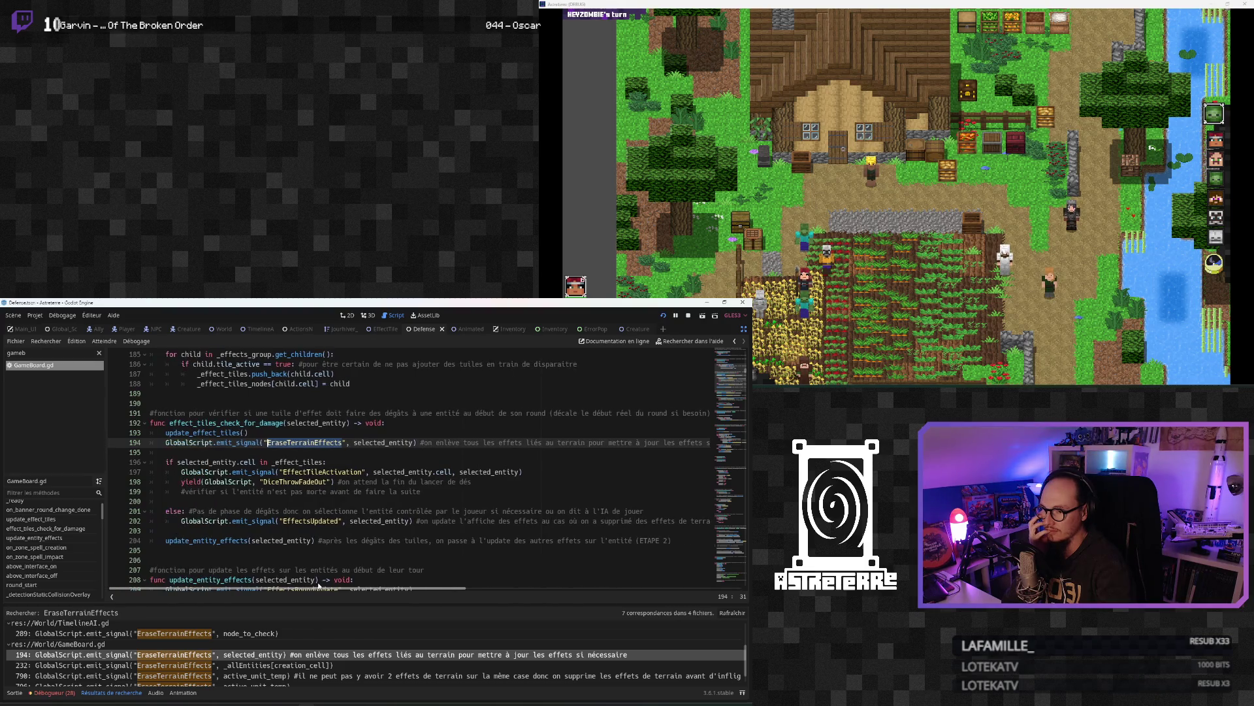
click(338, 491)
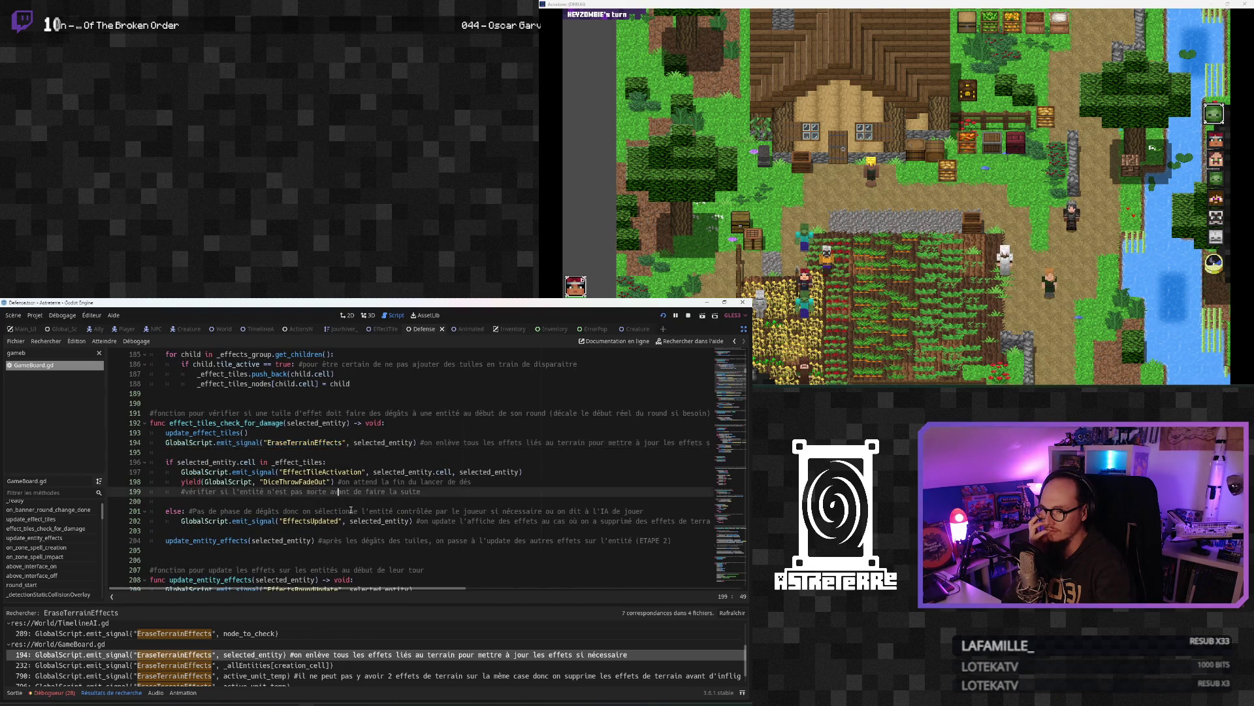
mouse_move(411, 584)
mouse_down()
mouse_move(479, 593)
mouse_move(413, 593)
mouse_up()
click(382, 521)
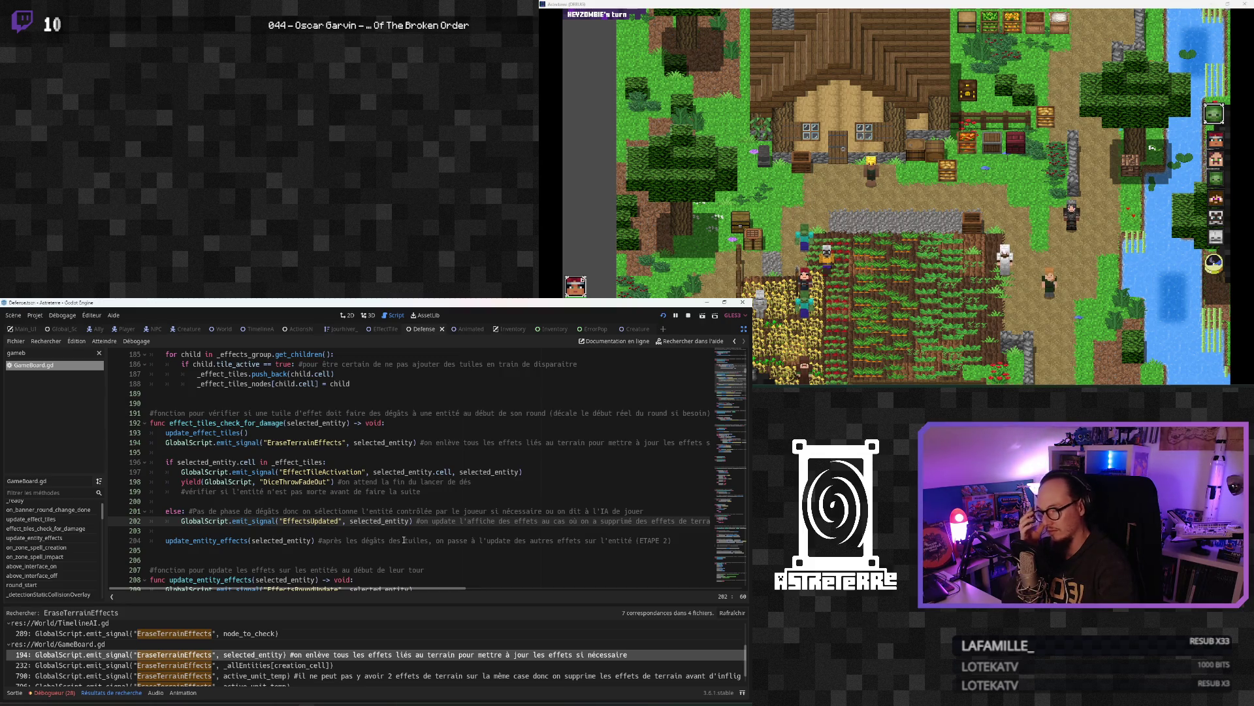
mouse_move(418, 592)
mouse_down()
mouse_move(499, 591)
mouse_move(416, 590)
mouse_up()
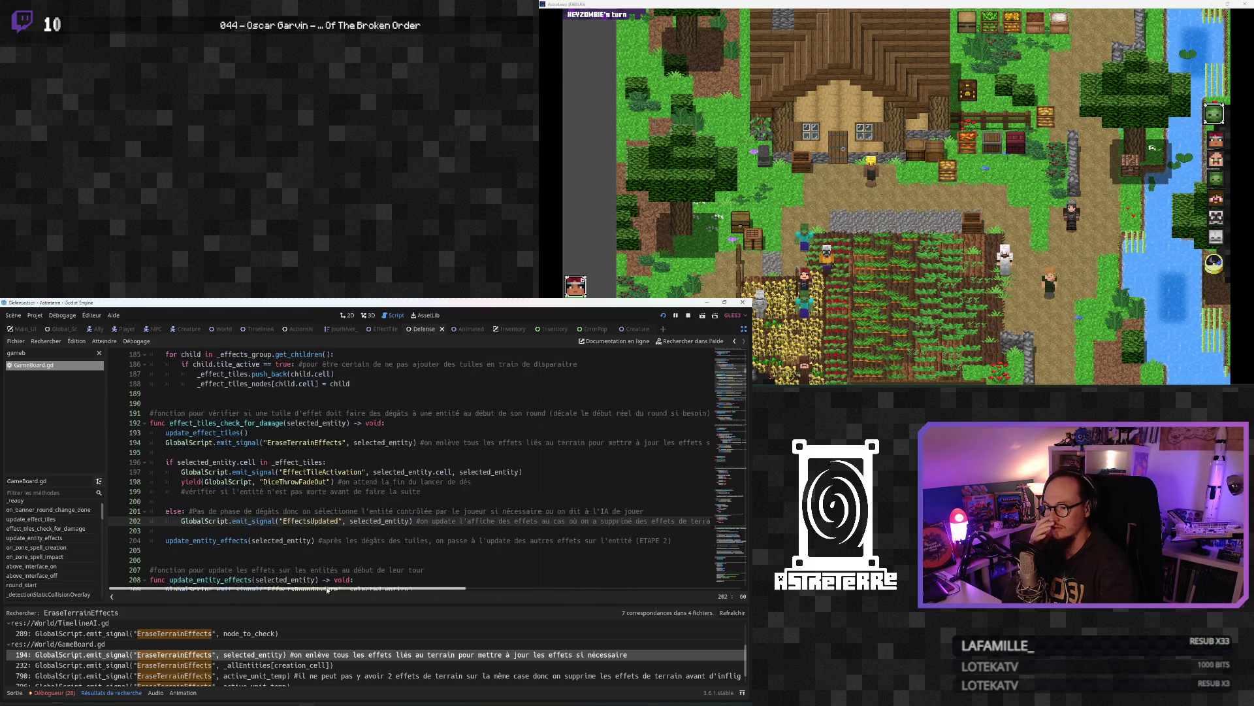
click(300, 451)
double_click(300, 443)
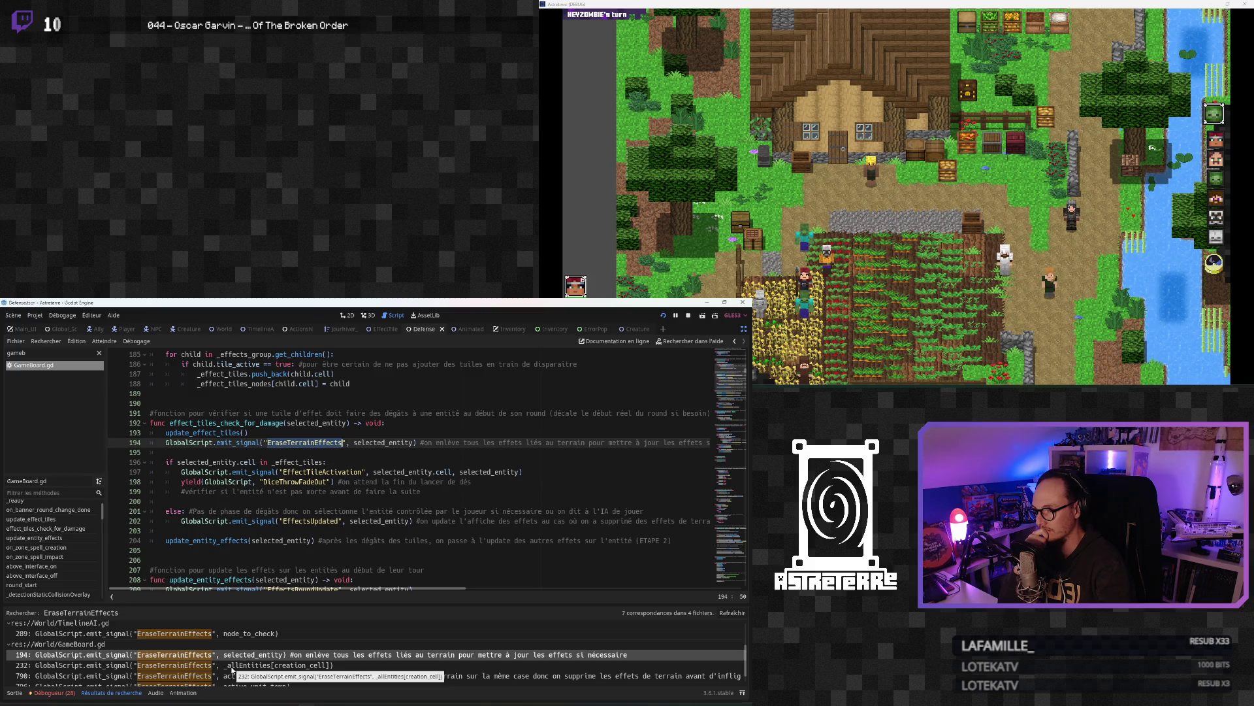
Step: Inspect the GameBoard.gd line 232 EraseTerrainEffects emit in on_zone_spell_creation
click(232, 666)
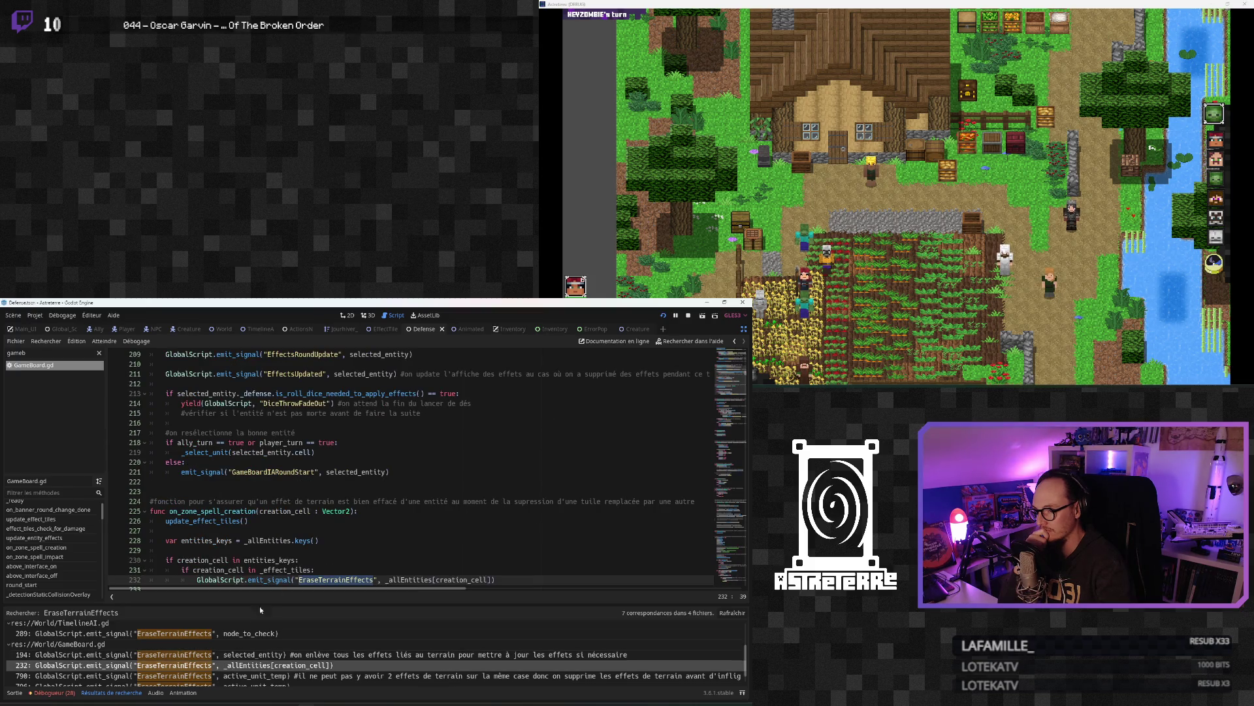
scroll(304, 556, down, 3)
click(284, 521)
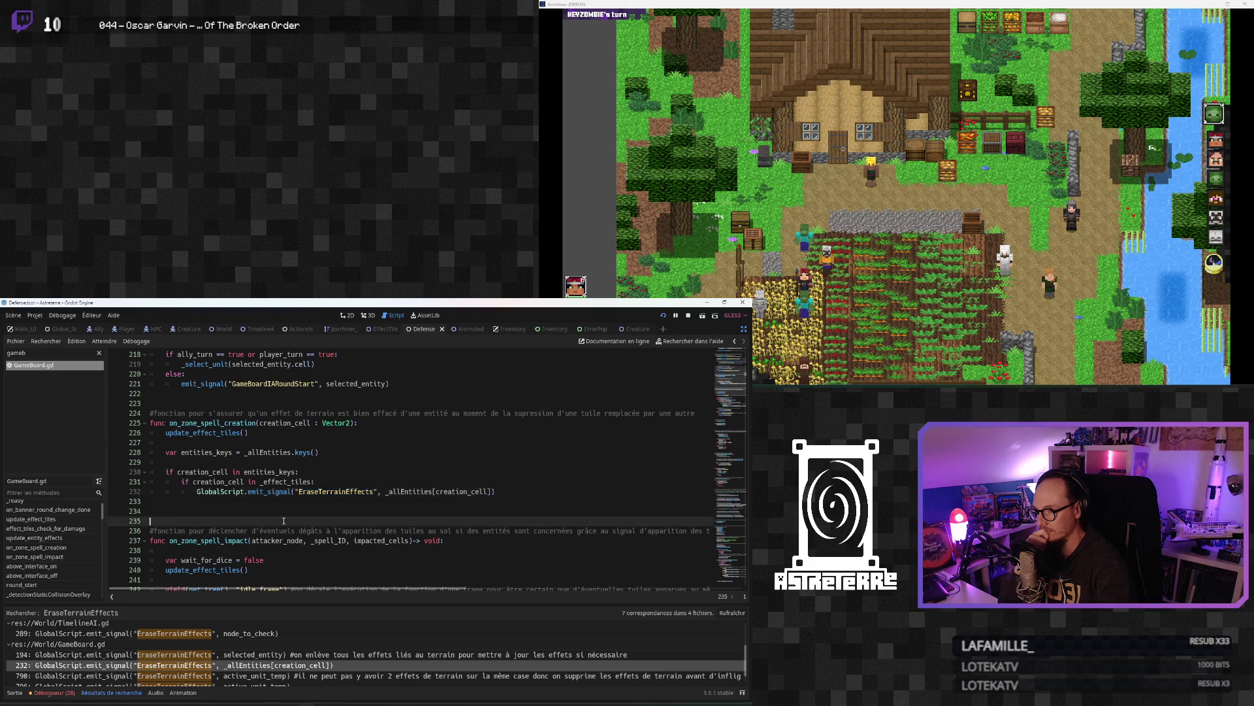
click(287, 491)
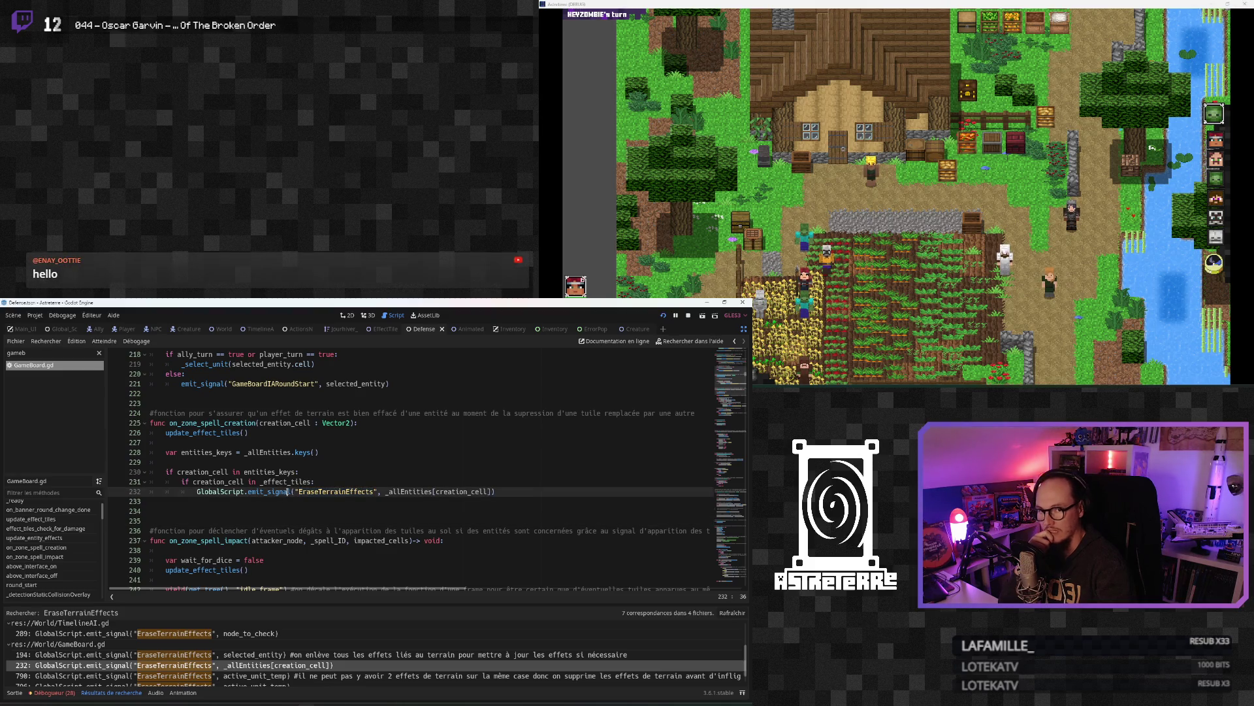
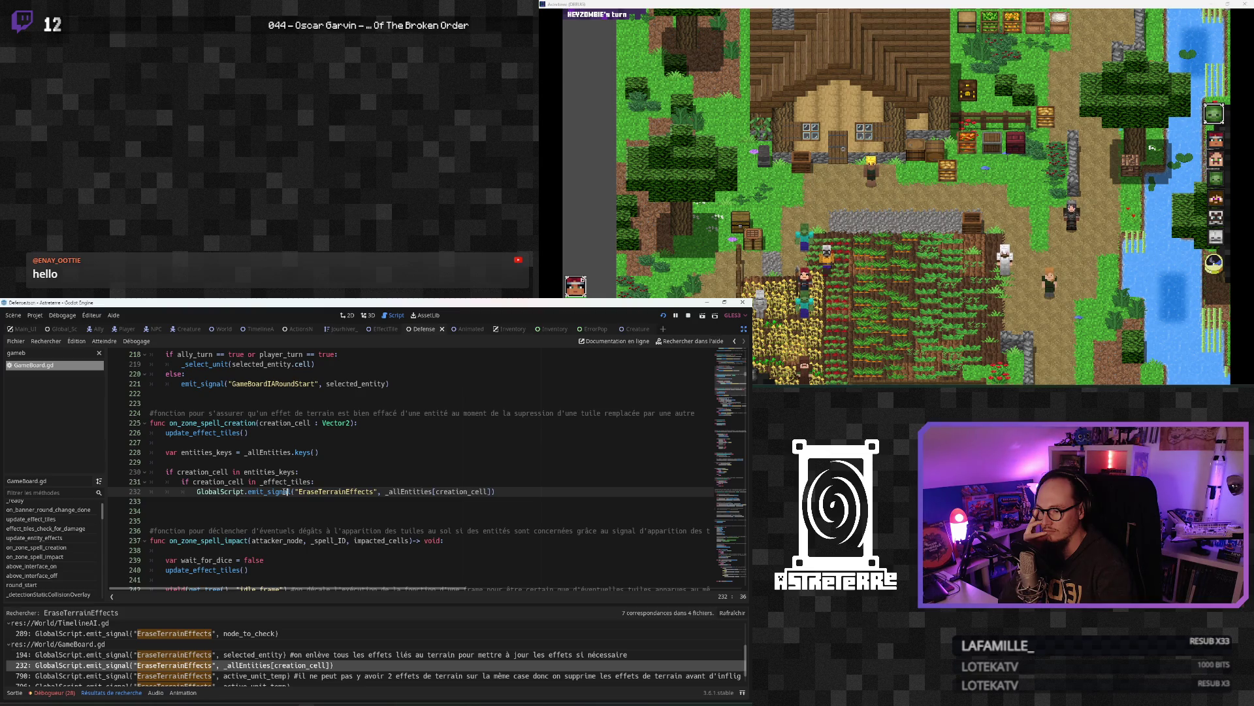
Step: Open the line-790 EraseTerrainEffects result, then view NPCDefense.gd's damage-over-time loop
scroll(265, 672, down, 1)
click(272, 666)
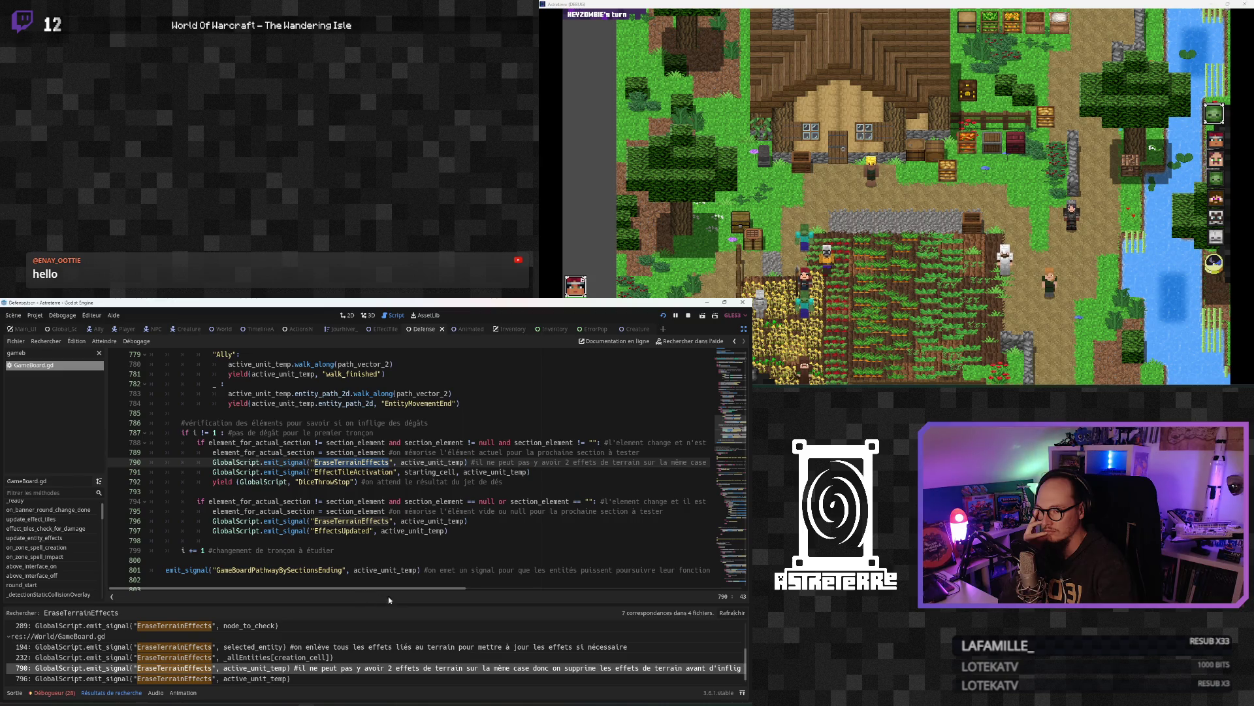
key(ctrl+Tab)
key(ctrl+Tab)
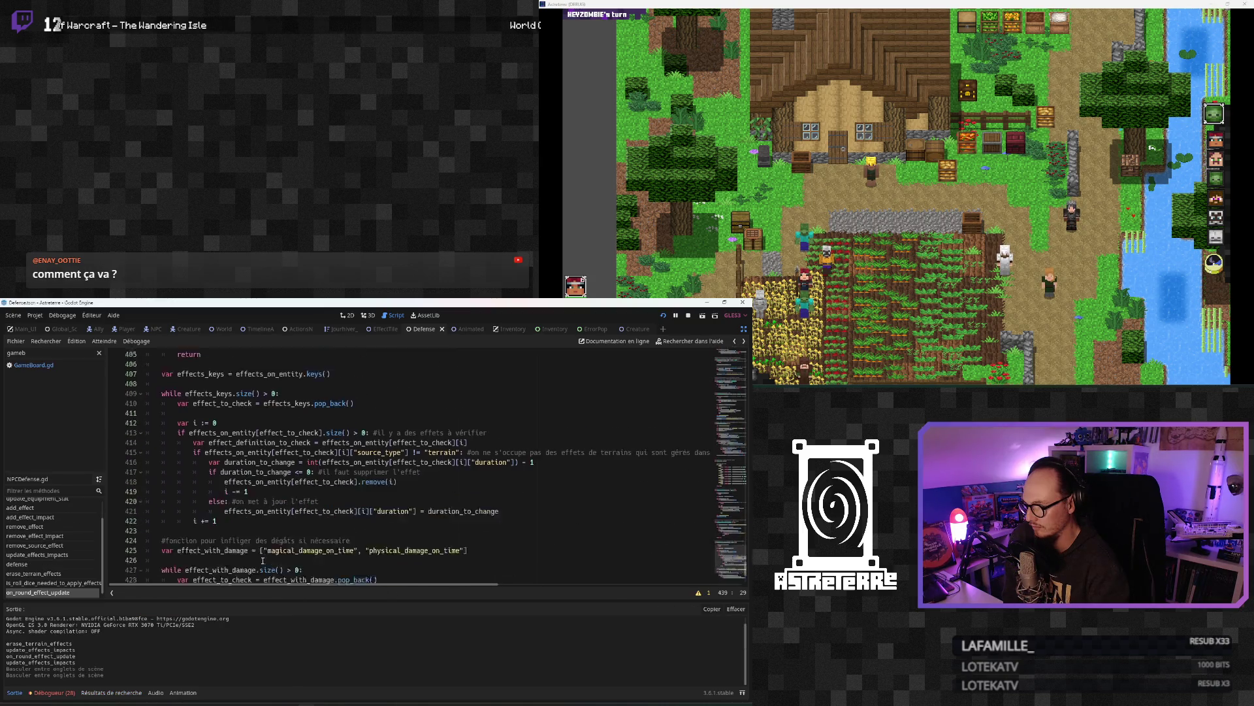
scroll(258, 560, down, 3)
click(264, 501)
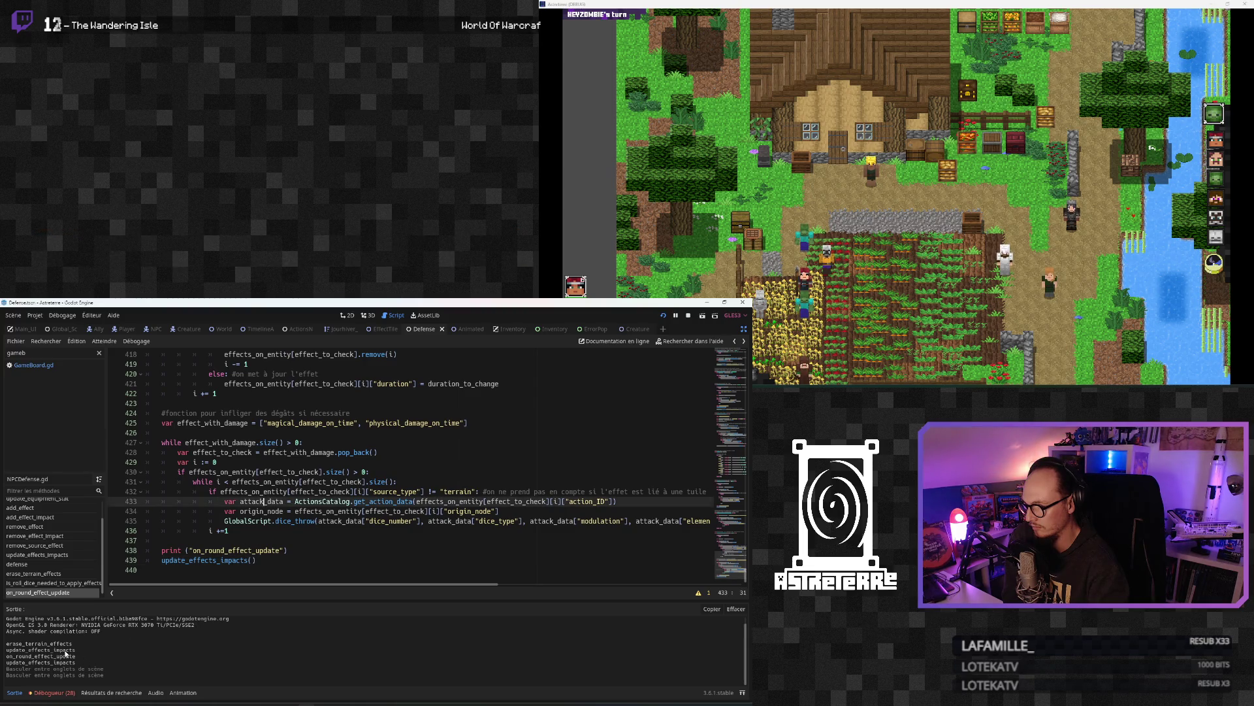
Step: Review on_round_effect_update, then return to the EffectsRoundUpdate emission in GameBoard.gd near line 212
scroll(234, 534, up, 8)
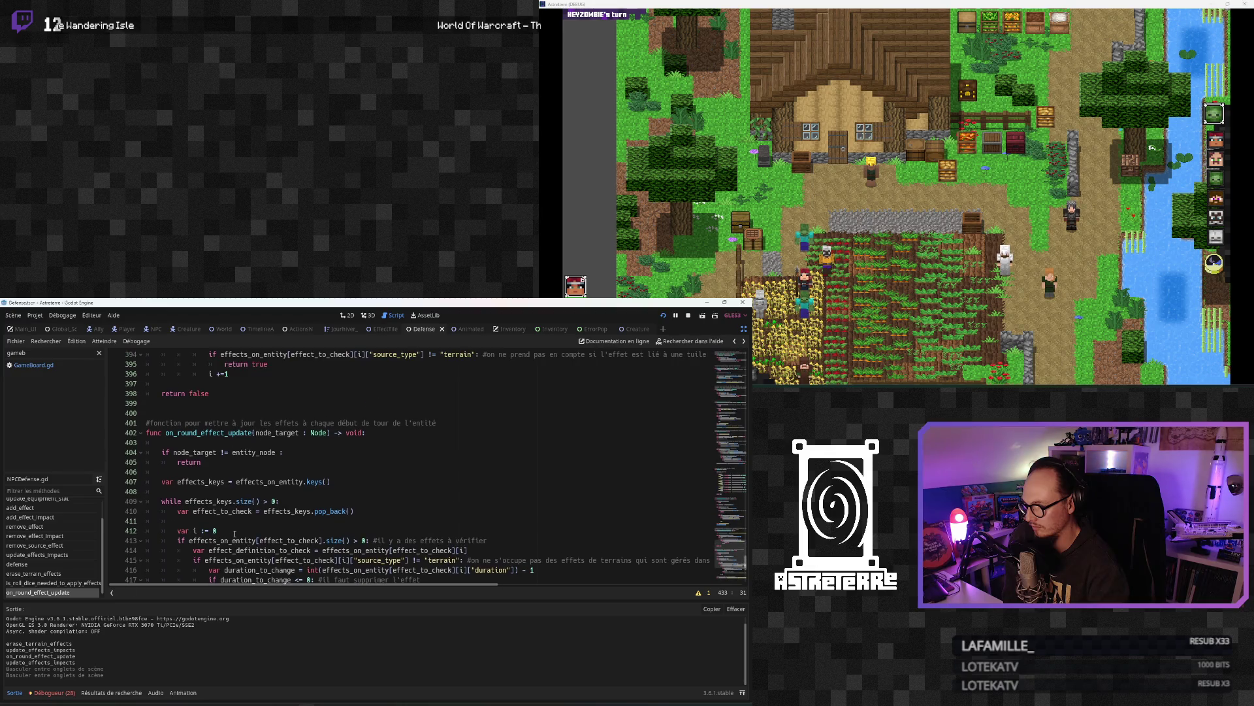
scroll(234, 534, up, 5)
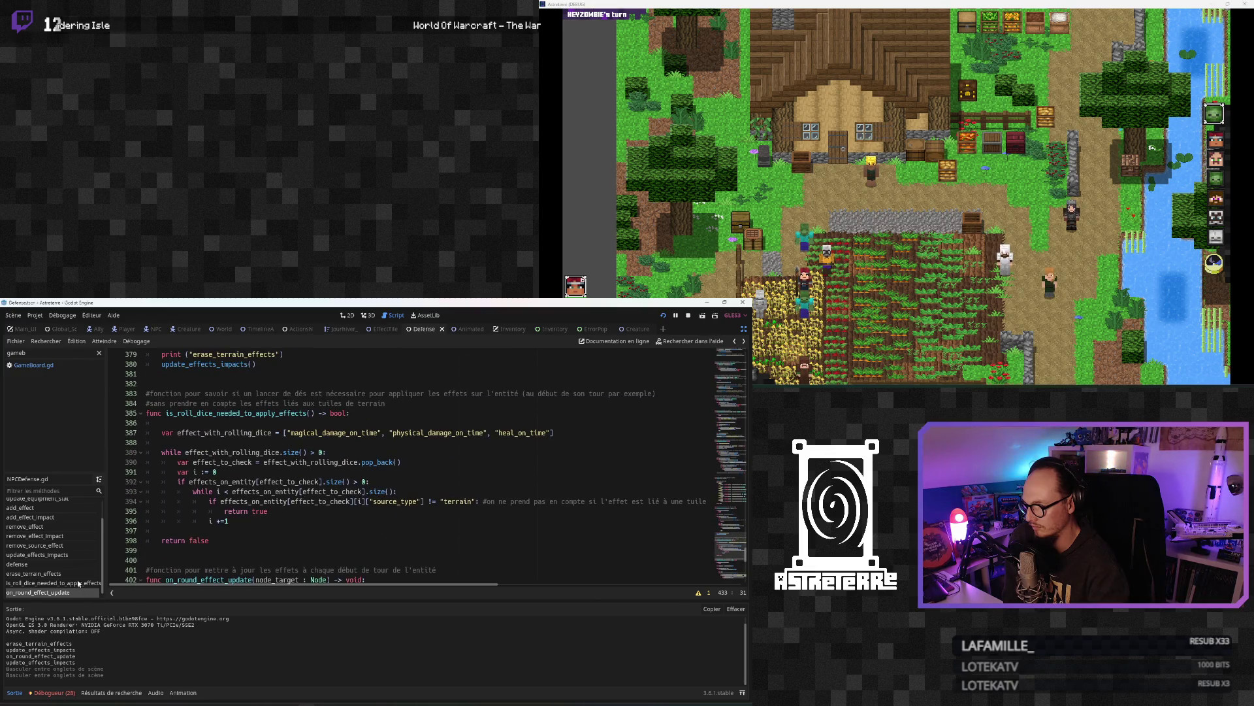
scroll(83, 574, down, 1)
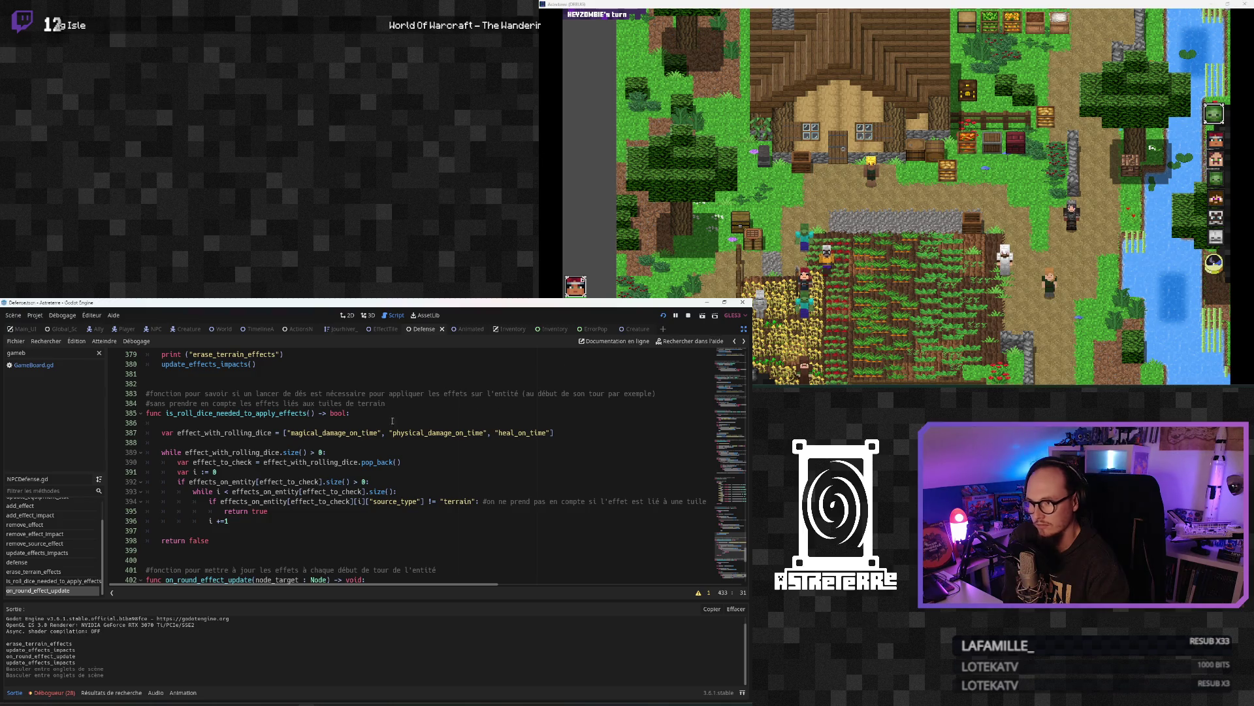
key(alt+Left)
click(237, 473)
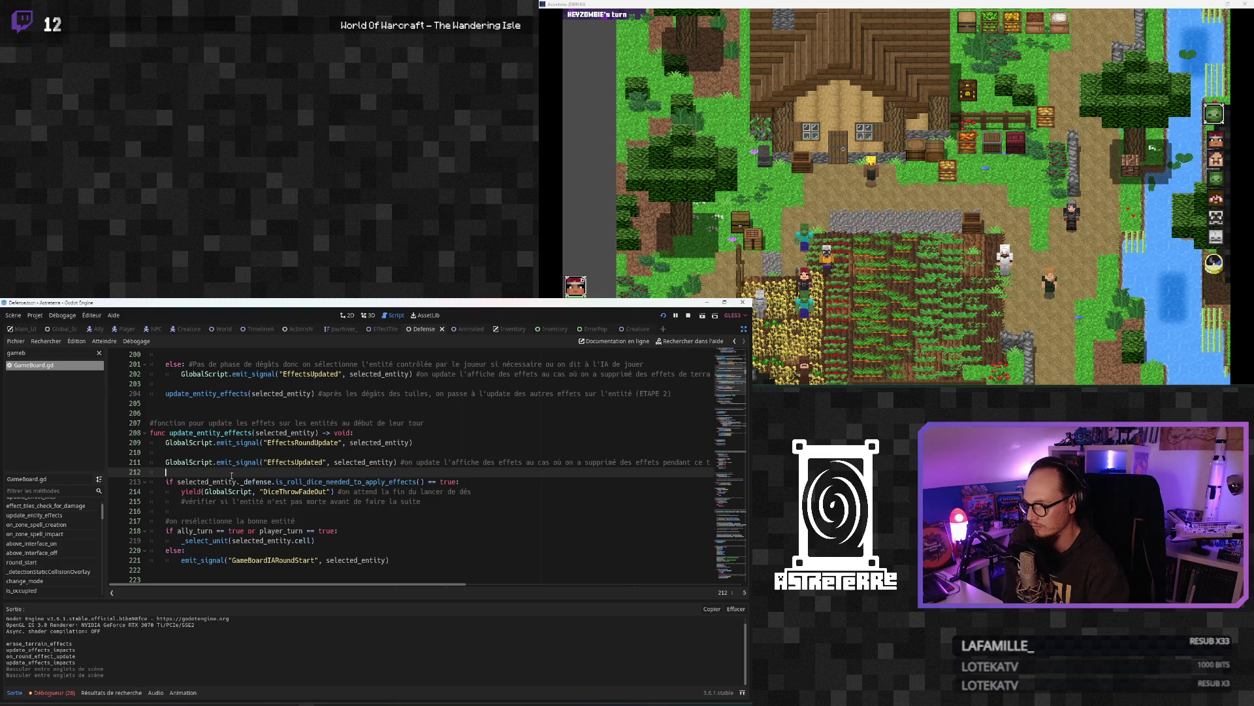
Step: Cycle the bottom panel through Output, Debugger and Errors, ending on the EffectsRoundUpdate search results
click(25, 694)
click(52, 693)
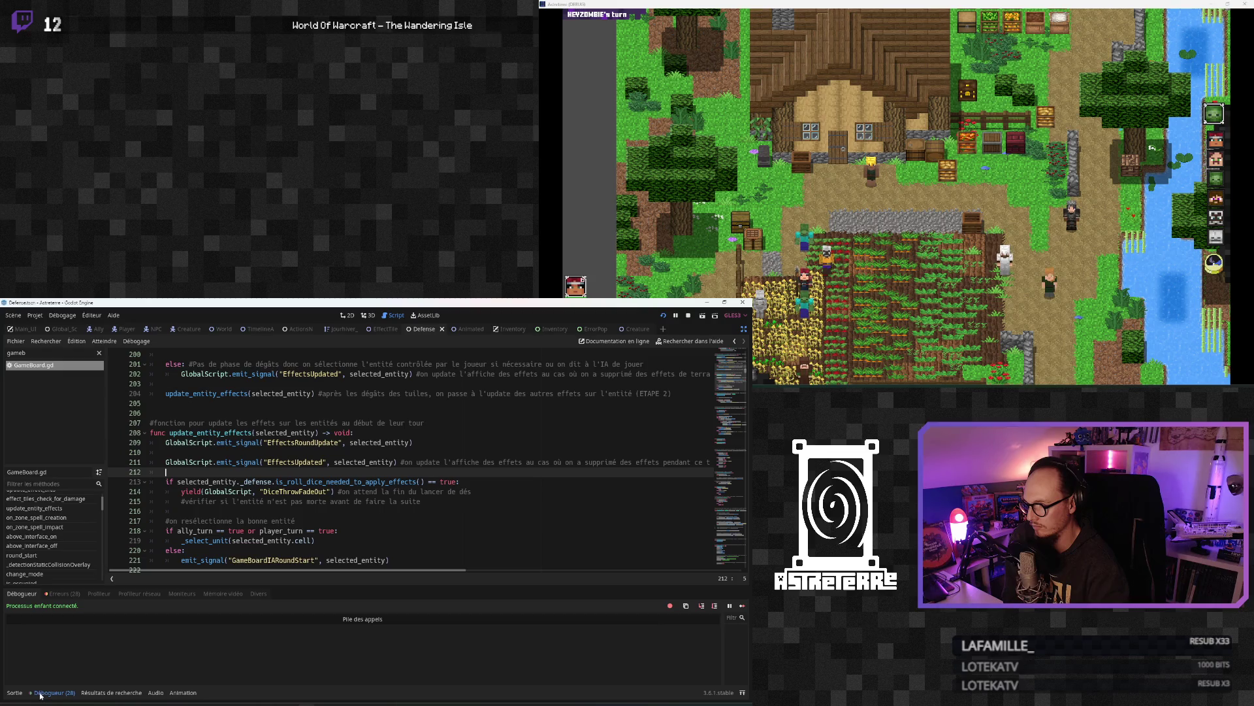
click(77, 593)
click(25, 593)
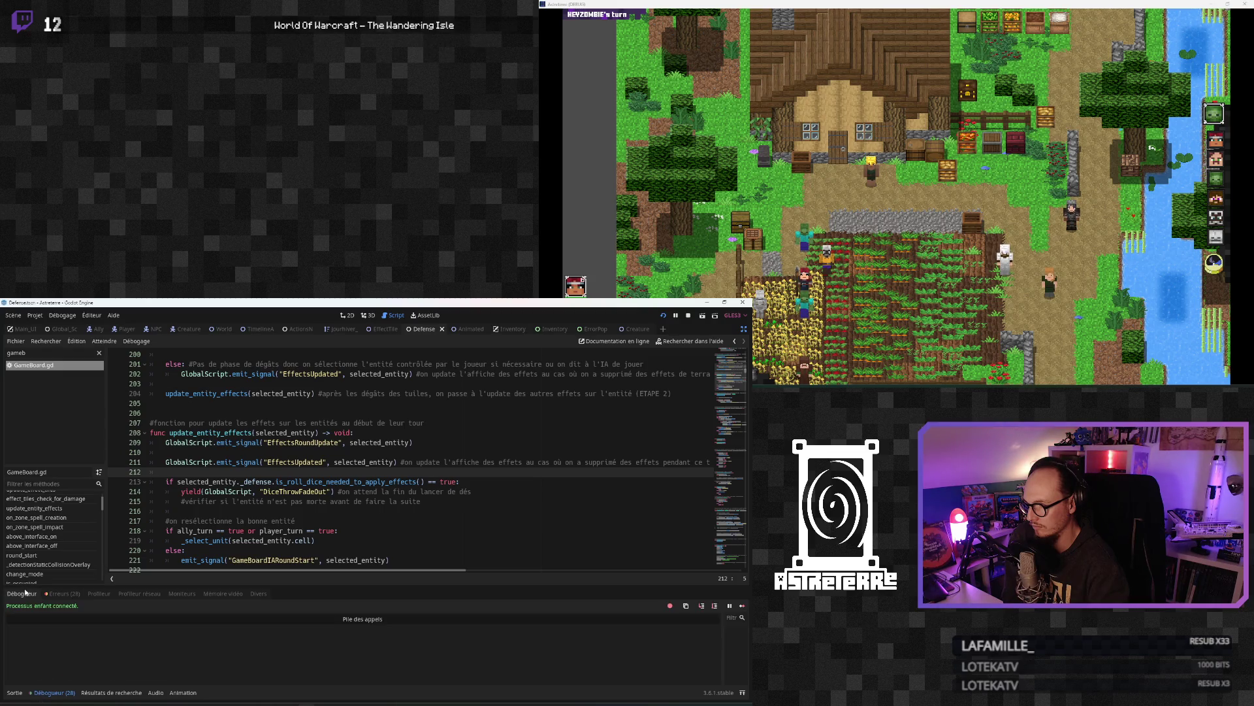
click(16, 692)
click(91, 693)
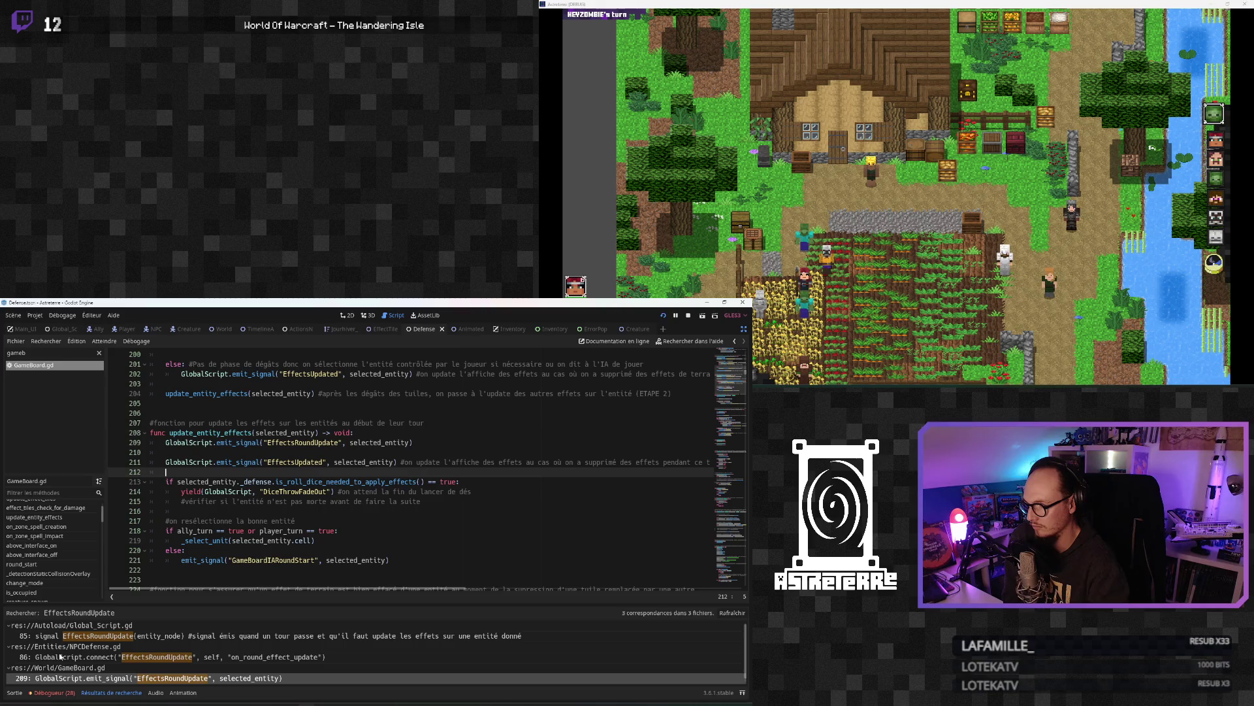
Step: Open NPCDefense.gd and scroll to the end of on_round_effect_update
scroll(94, 657, down, 1)
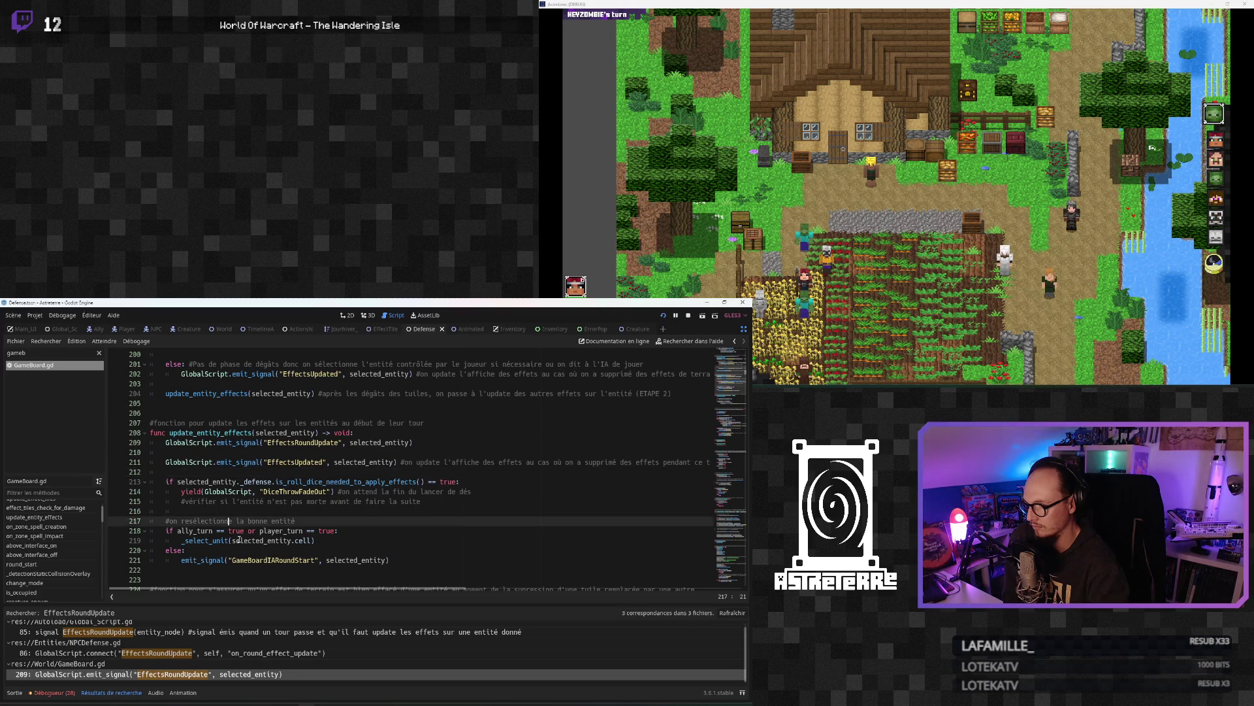
ctrl+click(326, 481)
scroll(261, 516, up, 3)
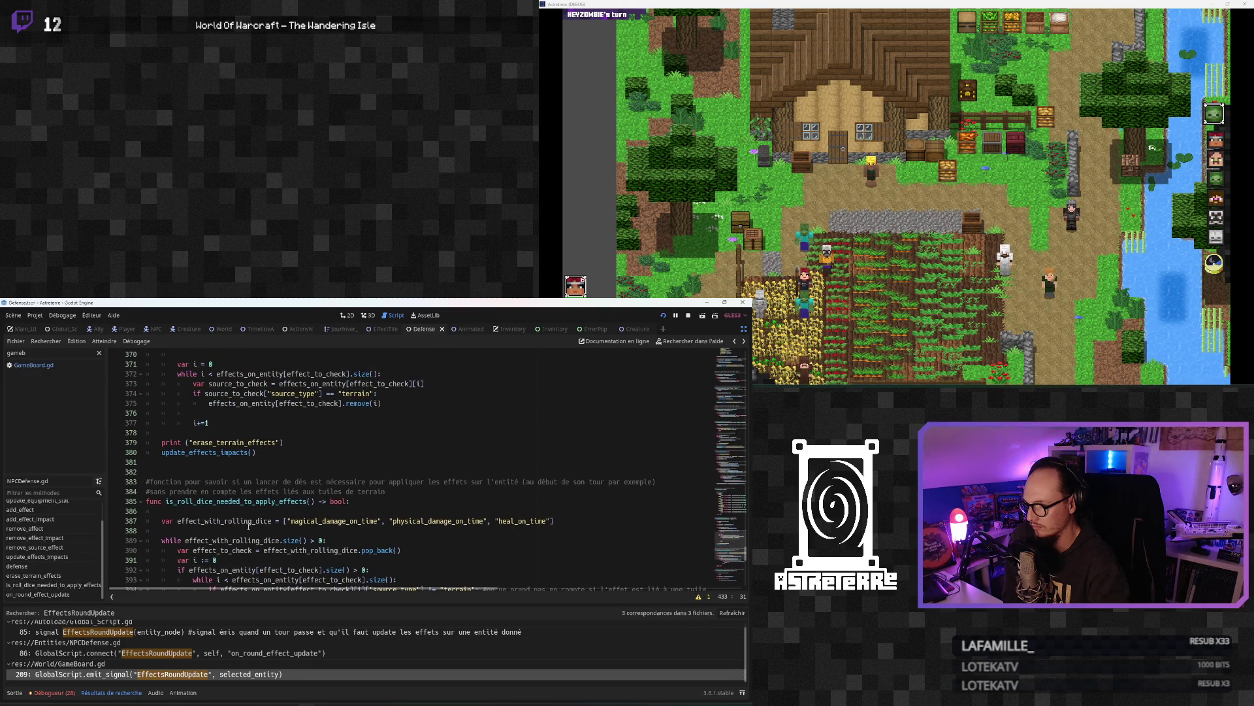
scroll(249, 526, down, 8)
scroll(248, 526, down, 8)
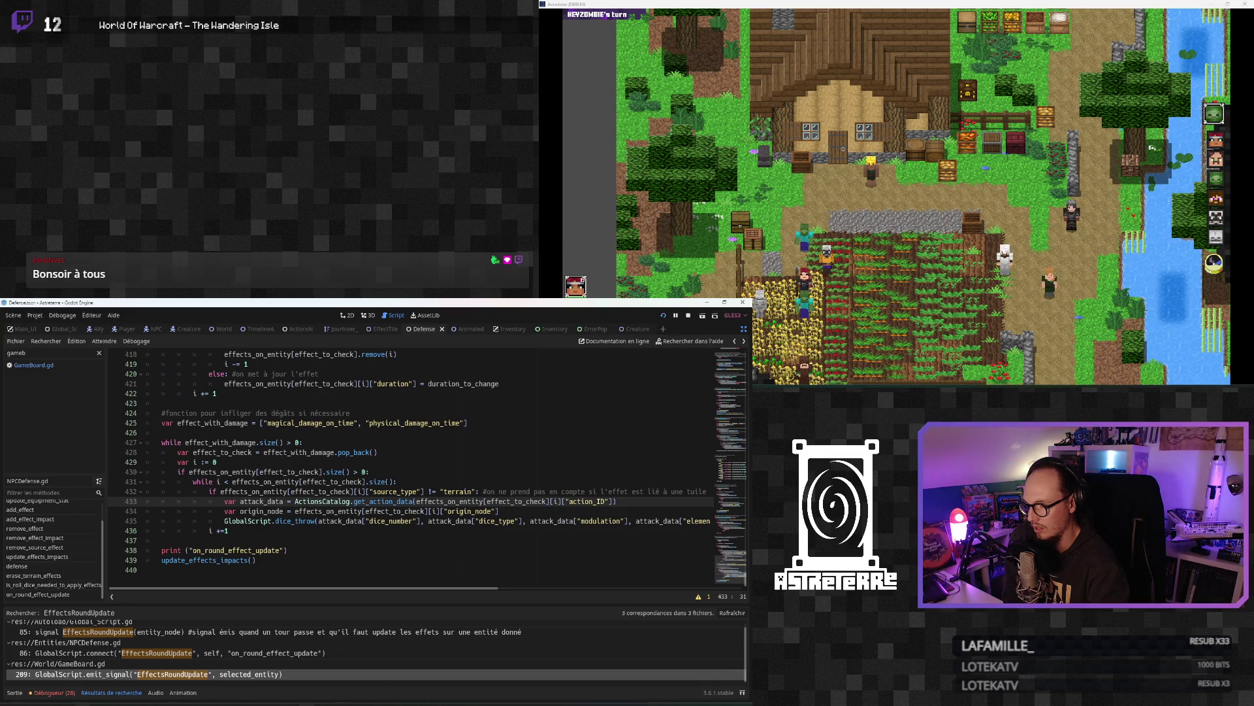
Step: Create a new blank Notepad tab beside Actions_Catalog.json
key(super)
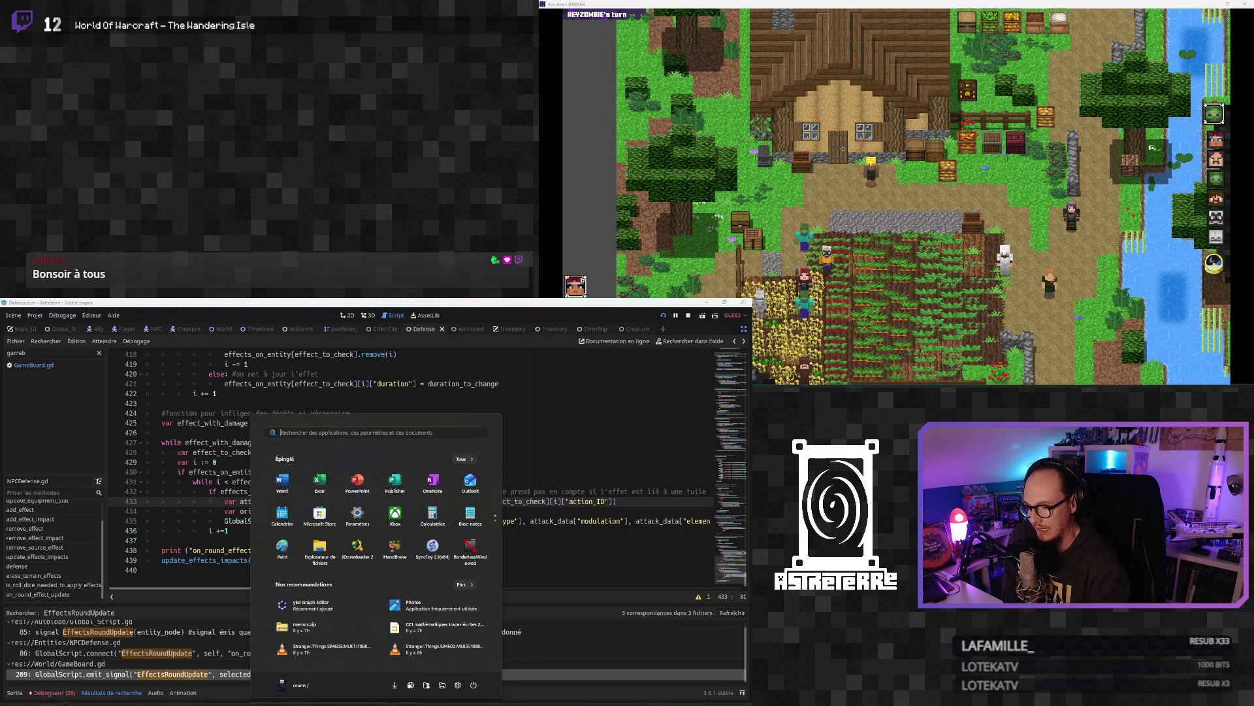
key(Escape)
key(alt+Tab)
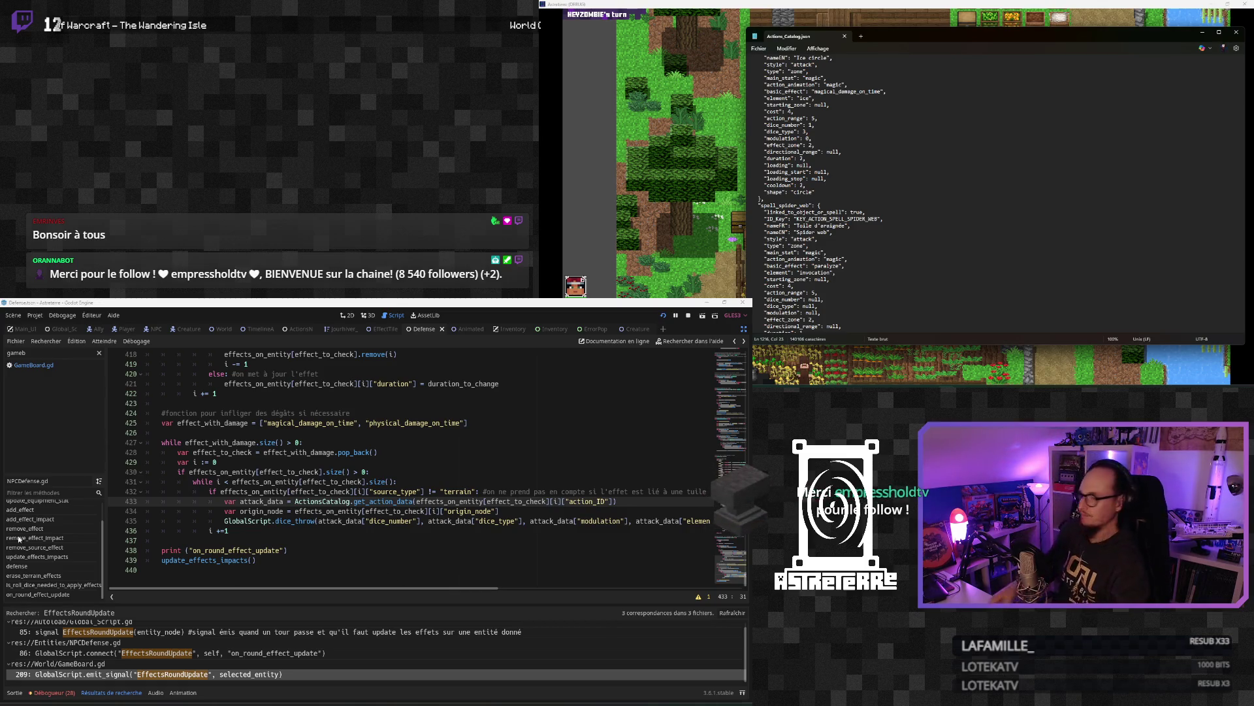
click(860, 37)
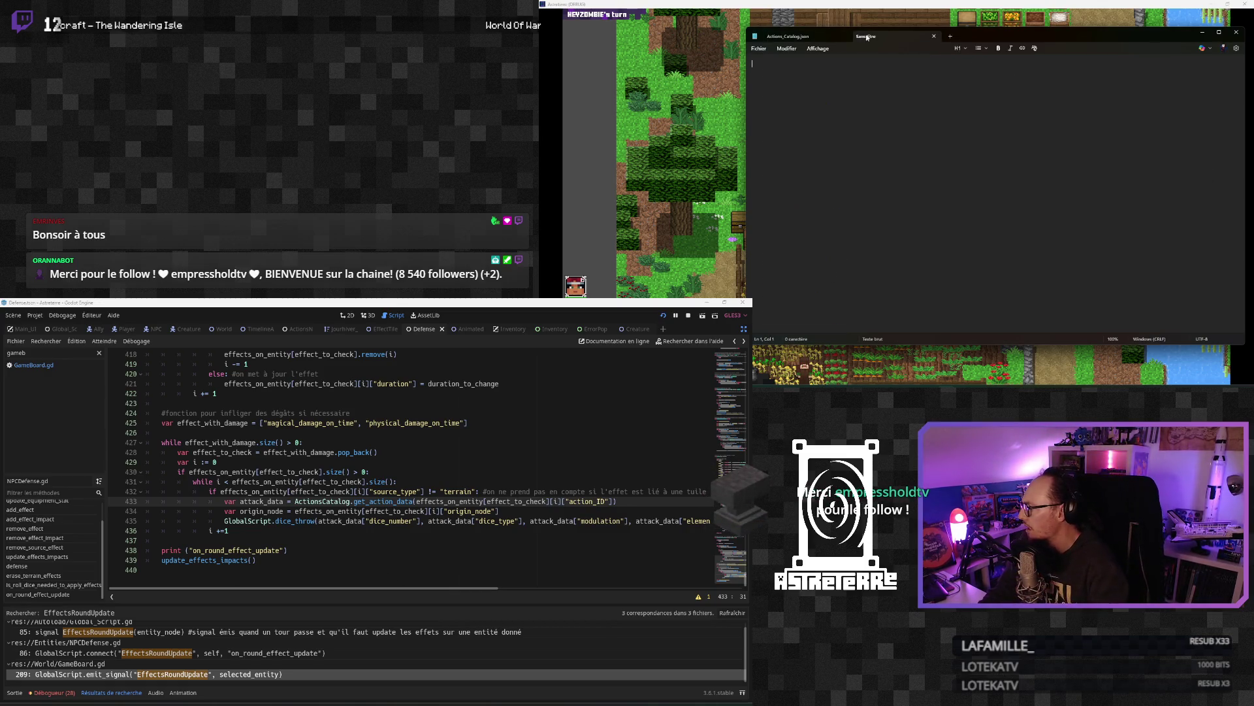
Step: Go to the top of NPCDefense.gd to show the _ready signal connections
click(247, 522)
scroll(222, 470, up, 7)
click(243, 403)
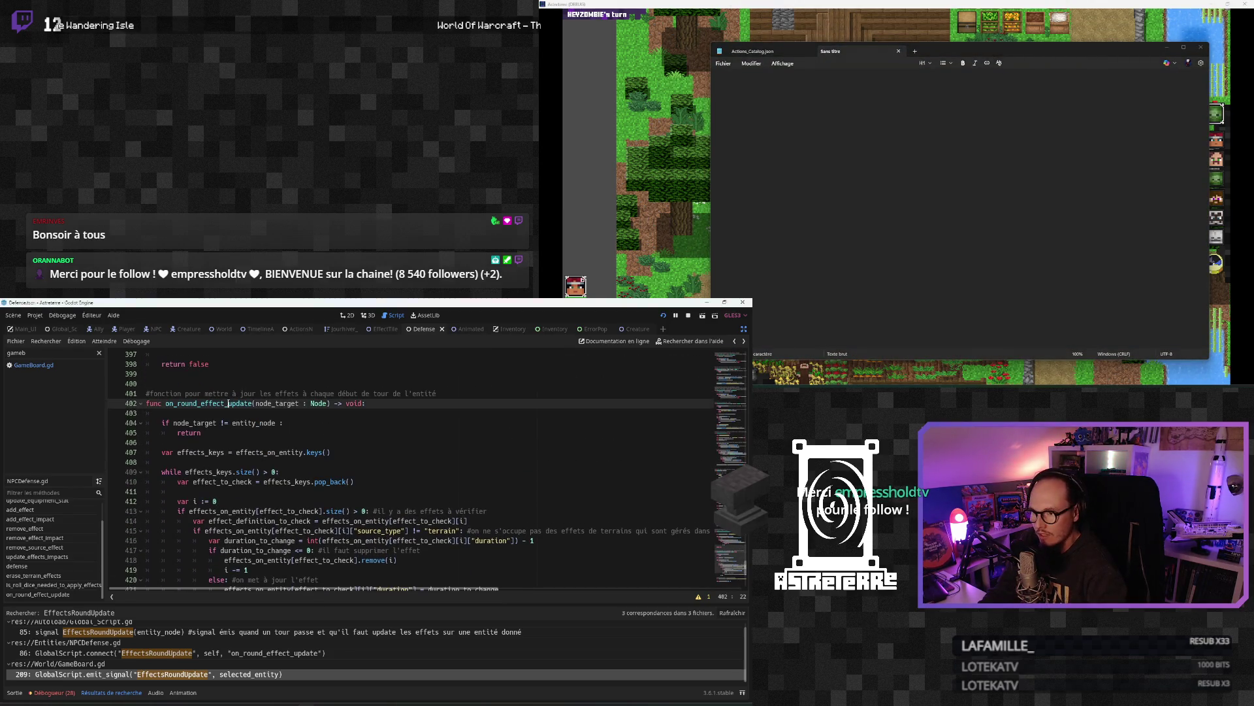
scroll(457, 490, down, 7)
click(718, 357)
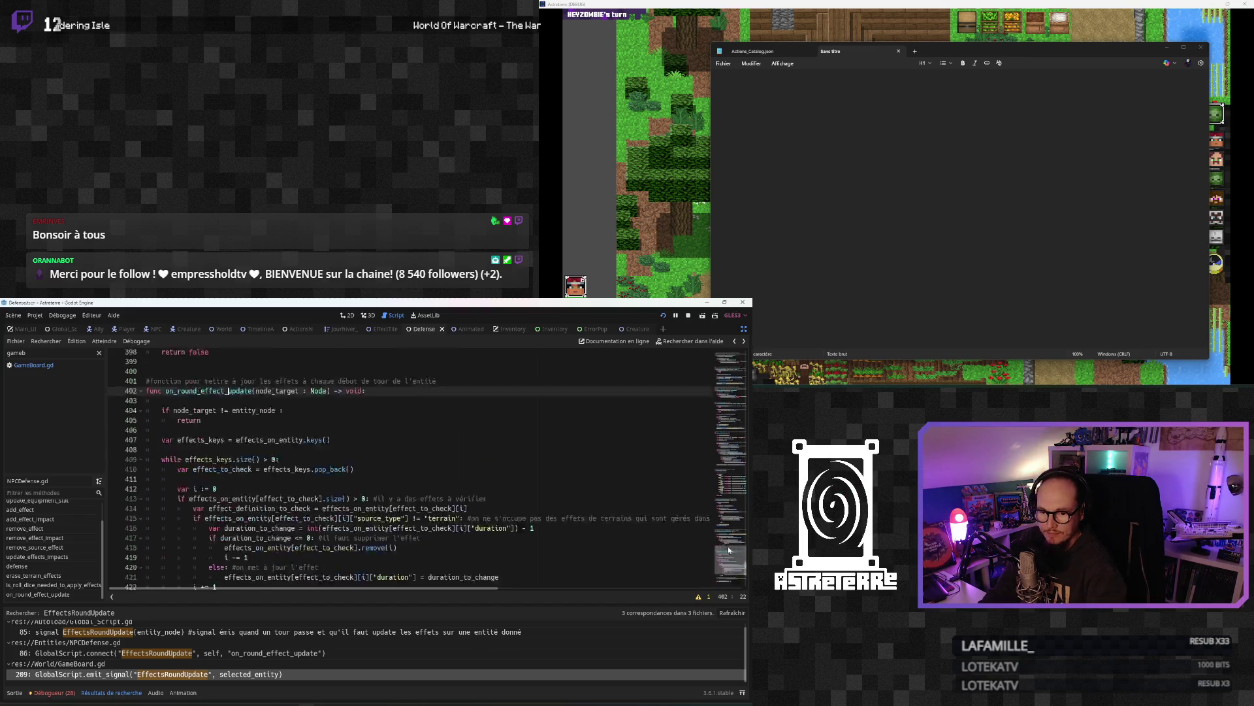
scroll(718, 363, down, 10)
scroll(715, 371, down, 14)
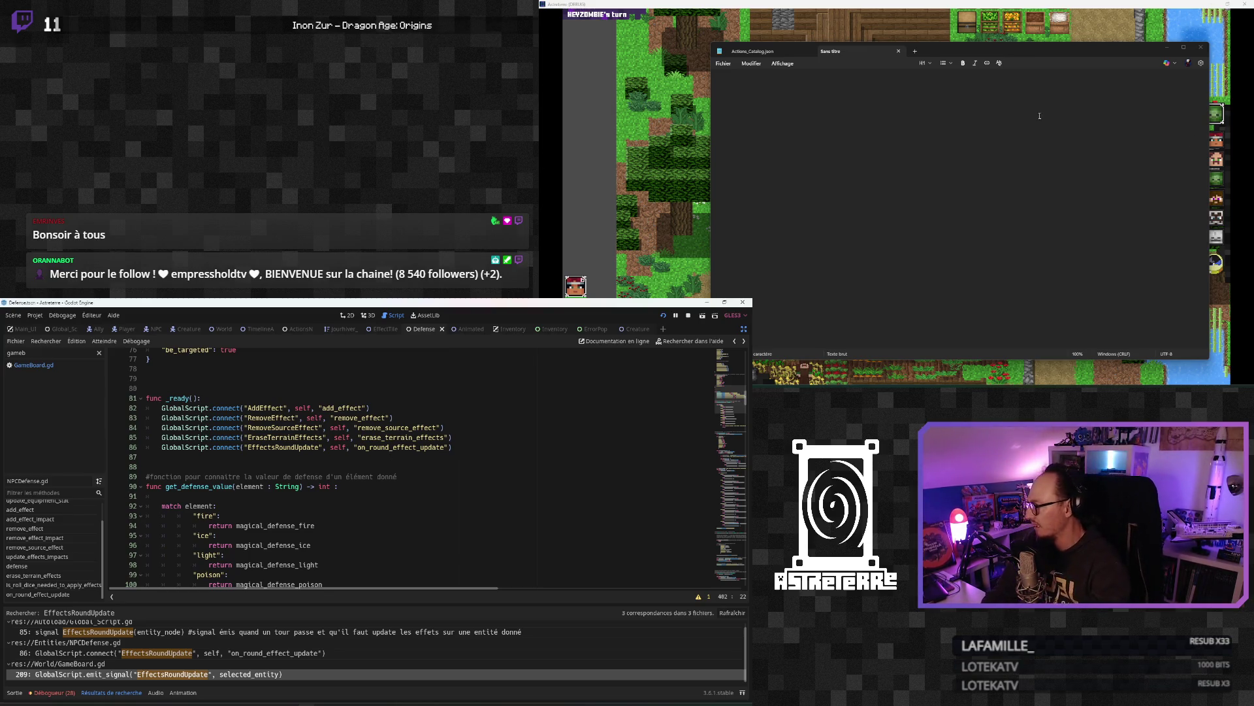
Step: Write 'signal EffectsRoundUpdate' in the note, copying the name from _ready in NPCDefense.gd
key(alt+Tab)
text(signal)
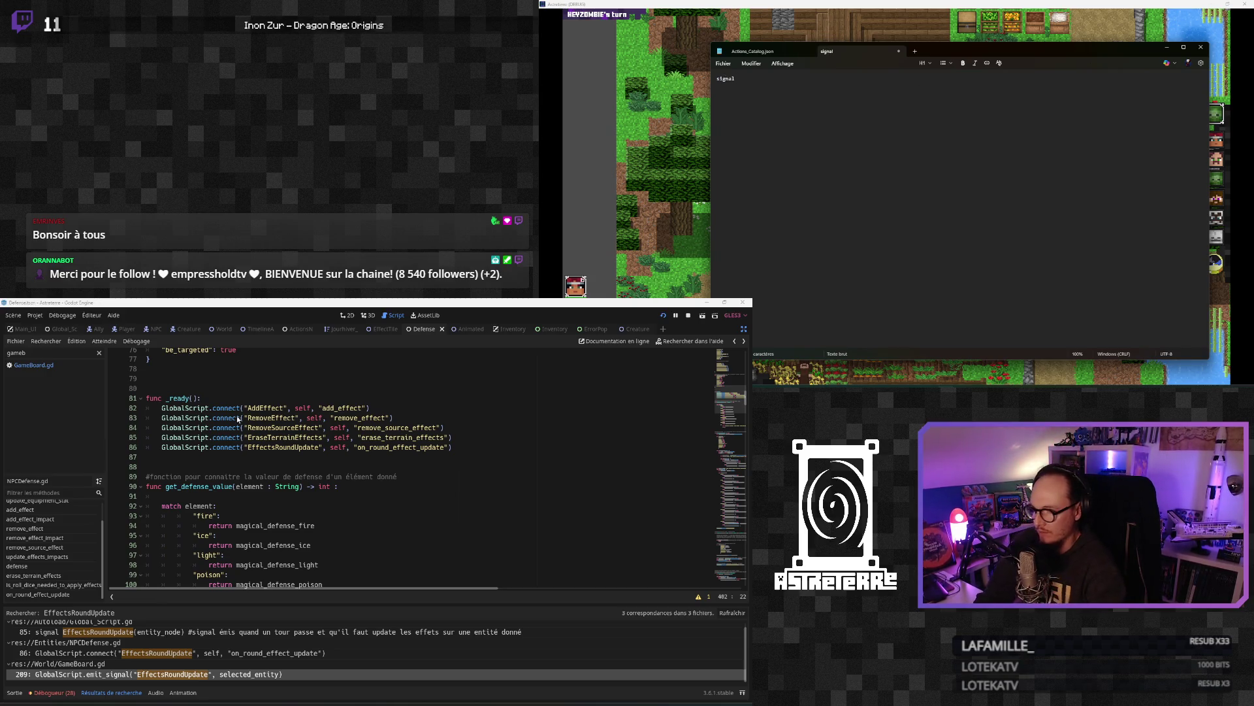
double_click(278, 447)
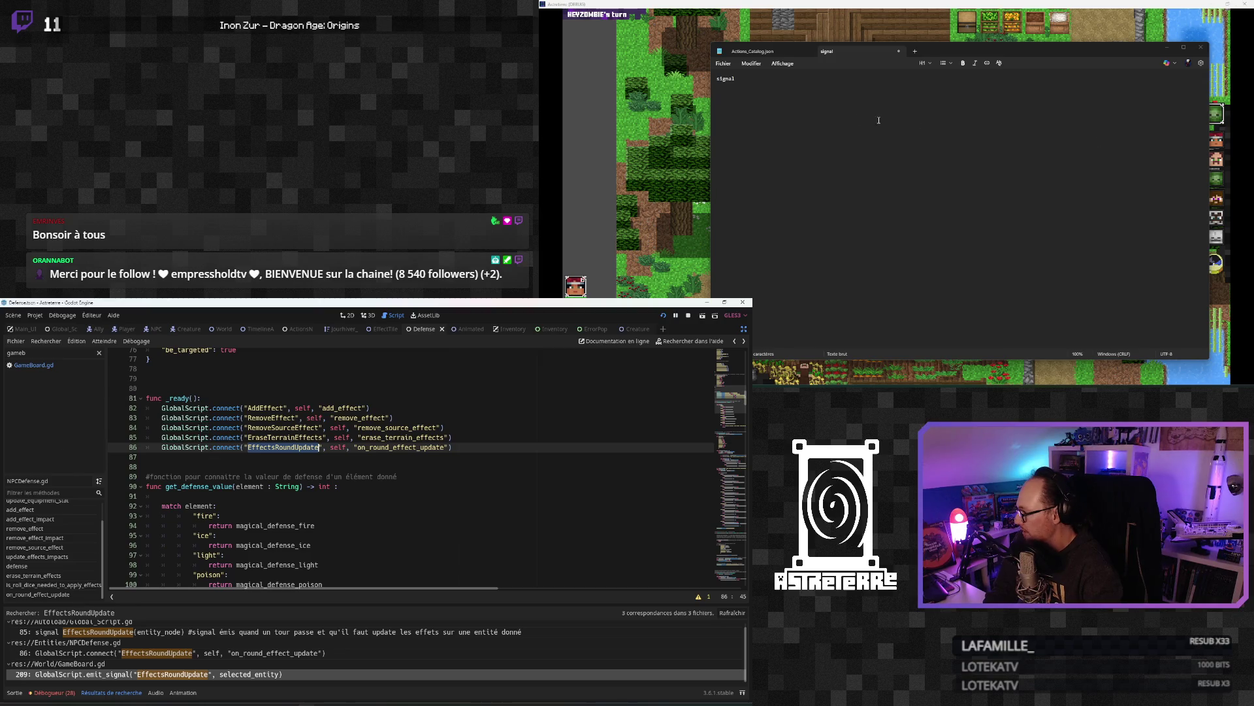
key(ctrl+c)
key(alt+Tab)
key(ctrl+v)
key(Return)
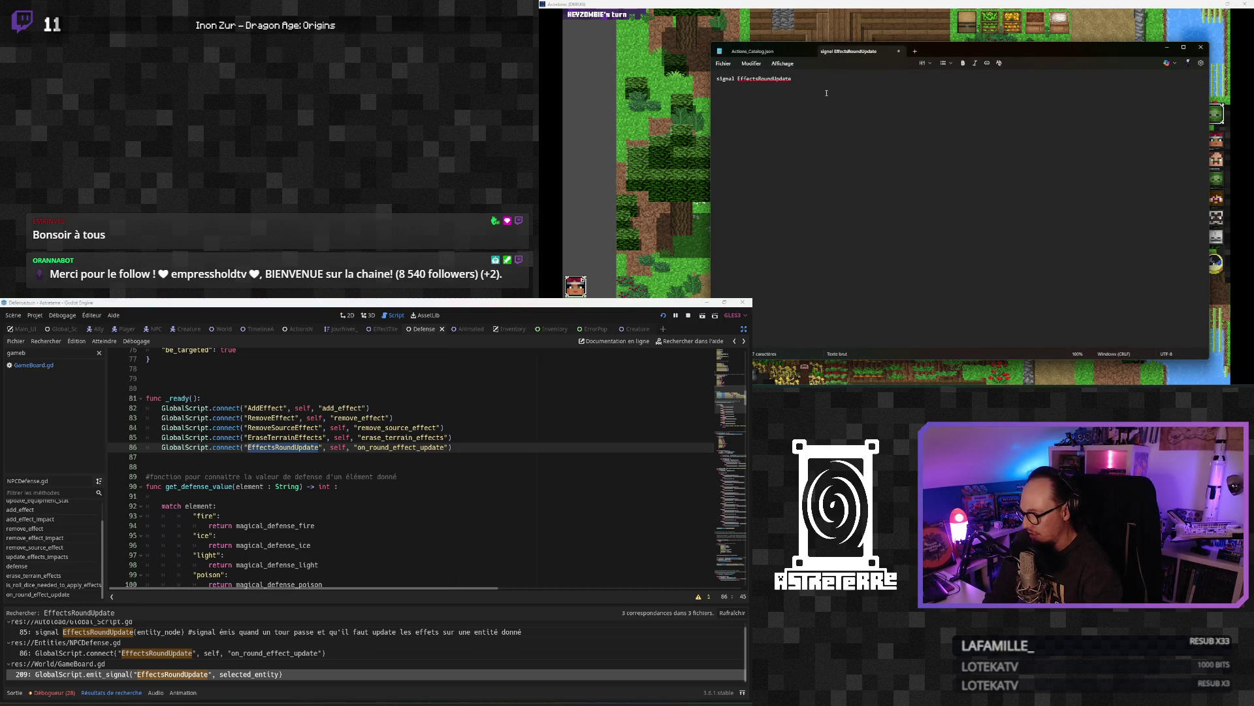
Step: Add 'signal EraseTerrainEffects' as a new first line in the note, copied from the script
click(720, 81)
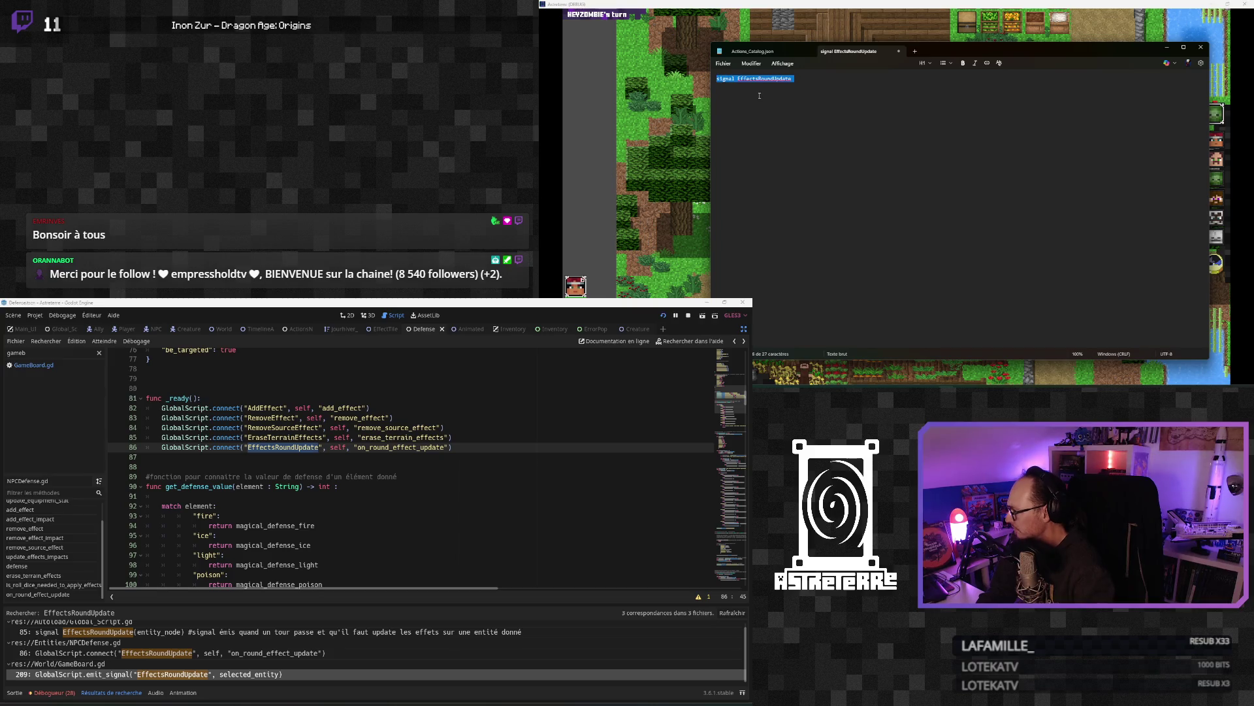
scroll(793, 103, up, 14)
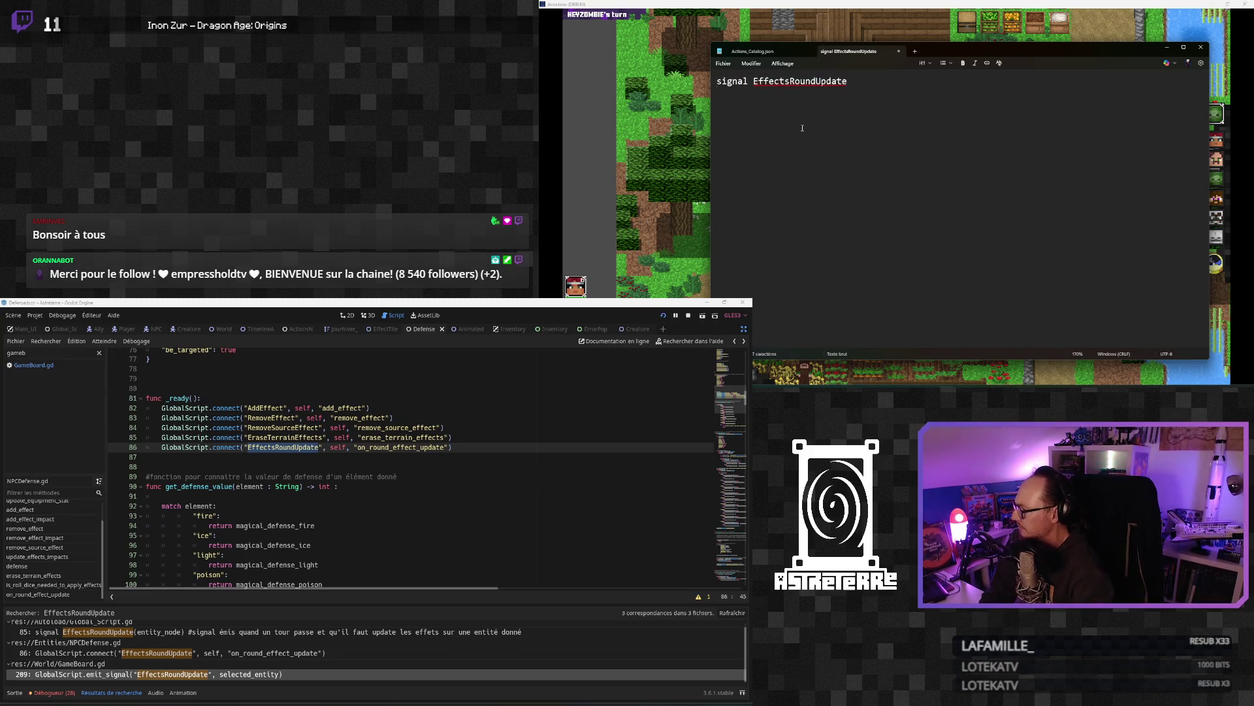
key(Return)
key(Up)
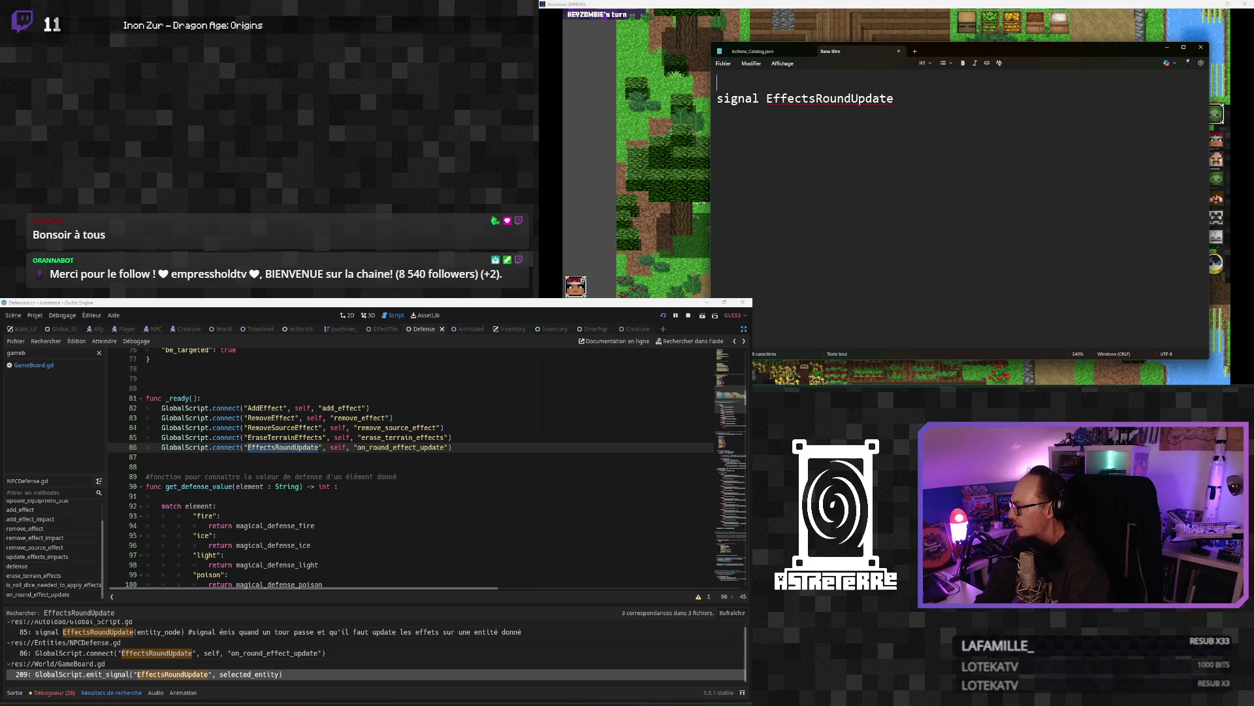
text(signal)
double_click(292, 437)
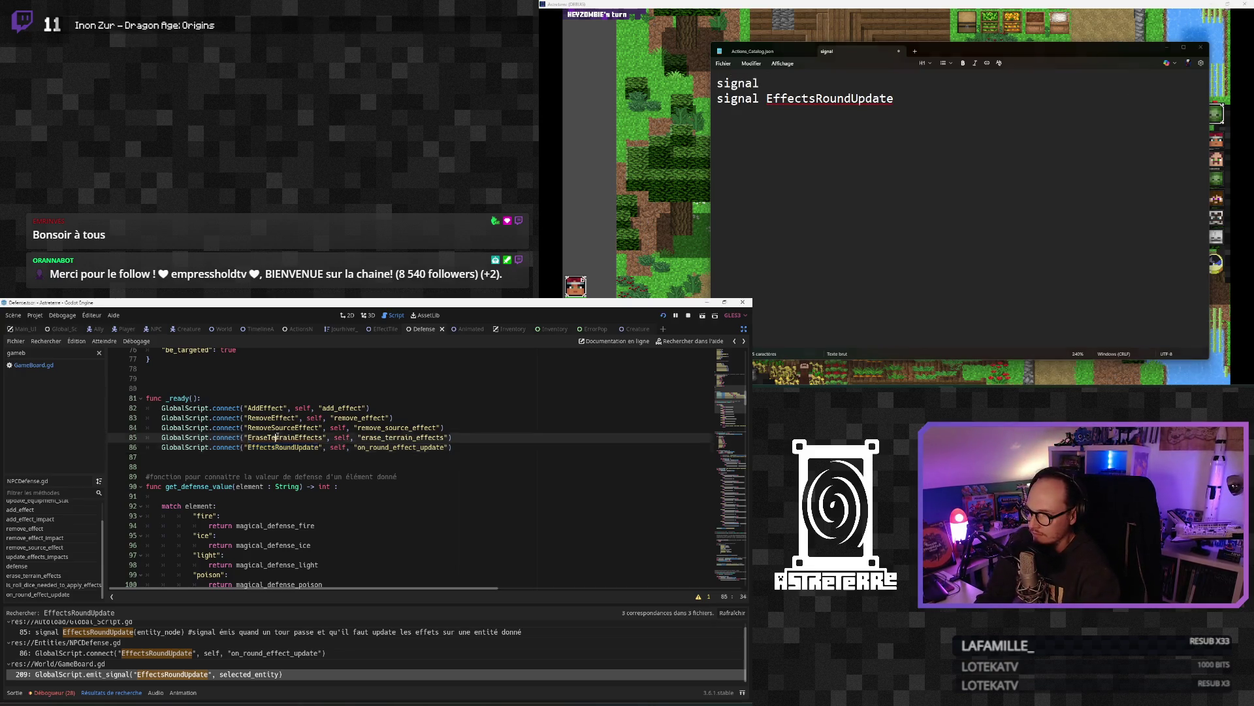
key(ctrl+c)
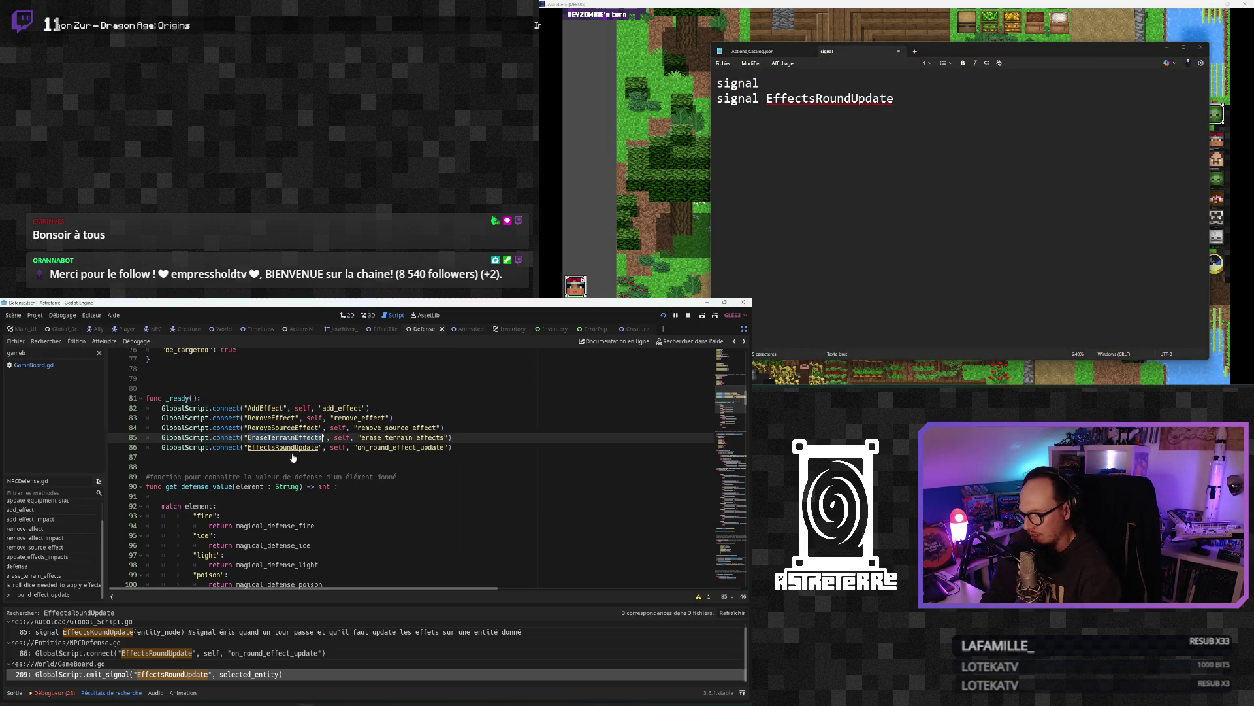
click(825, 83)
key(ctrl+v)
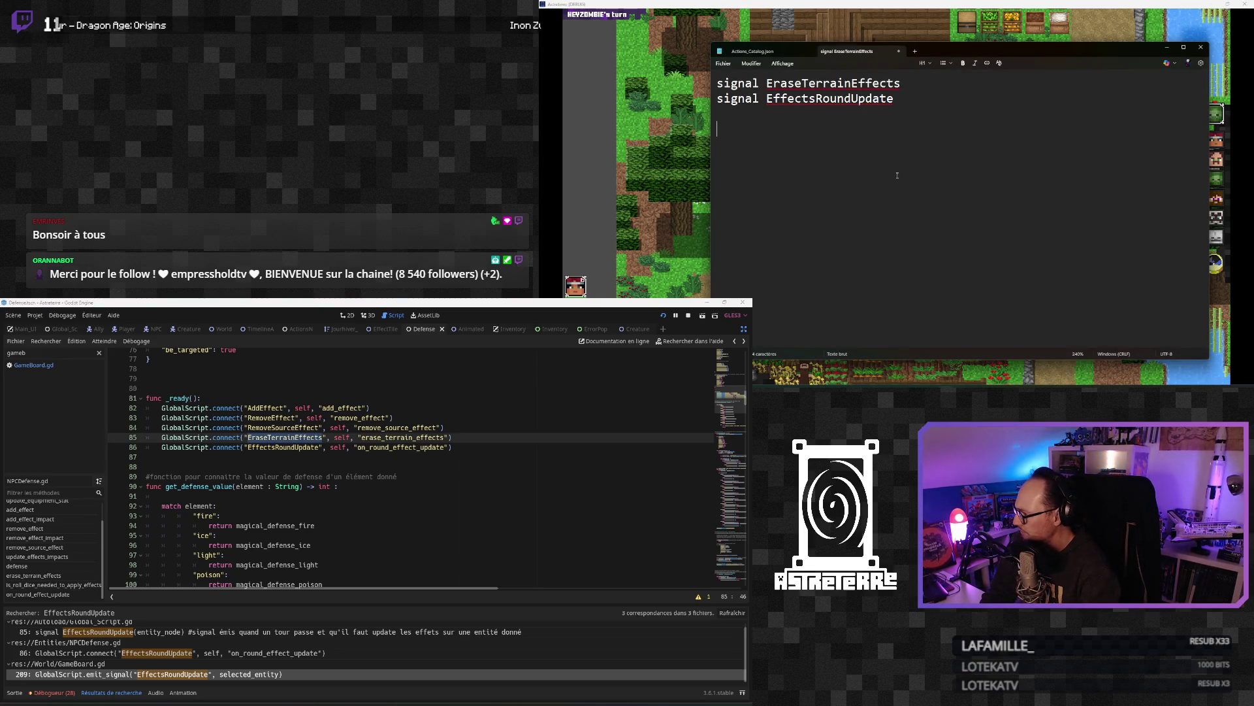
click(261, 515)
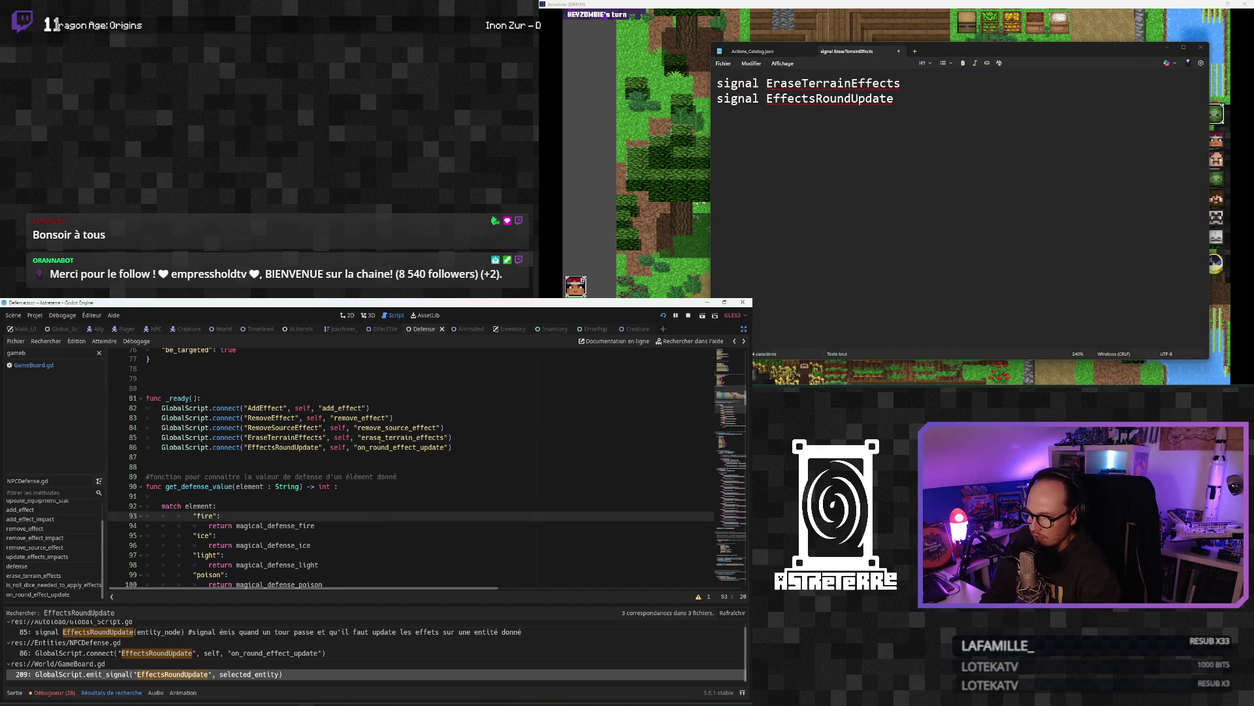
Step: Inspect erase_terrain_effects in NPCDefense.gd, selecting its update_effects_impacts call on line 380
click(47, 579)
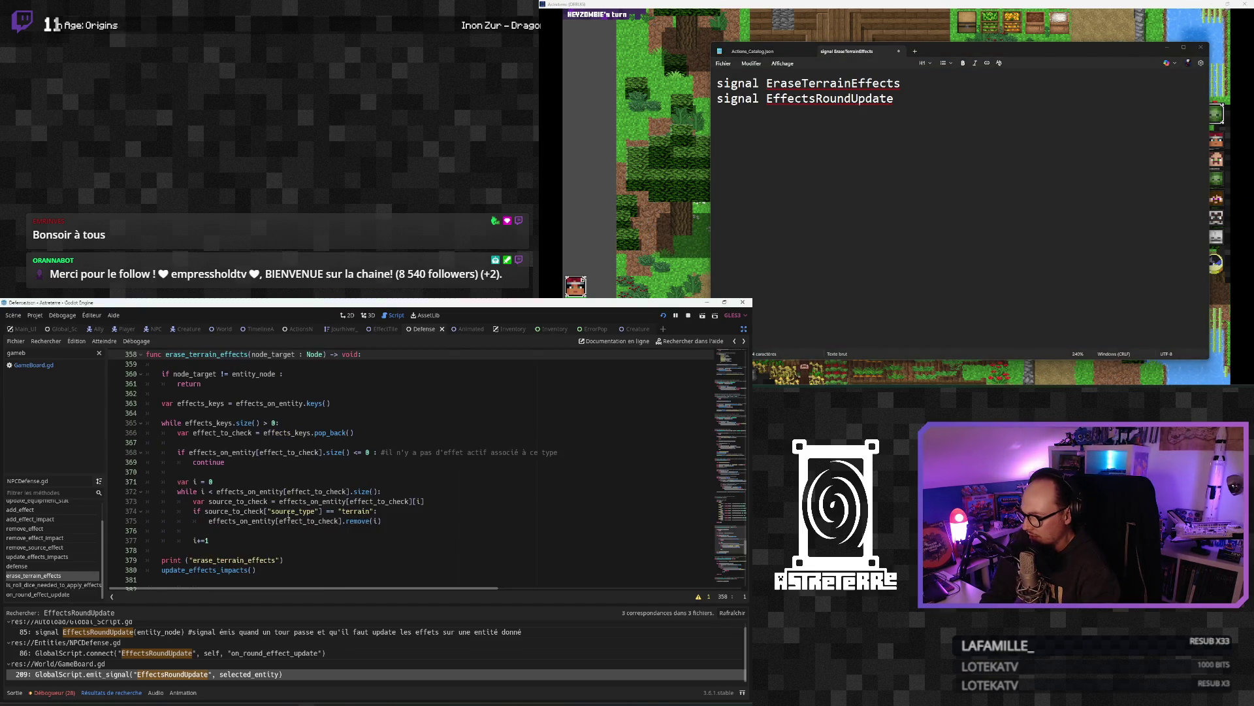
scroll(261, 509, down, 3)
drag(256, 510, 136, 512)
key(shift+Home)
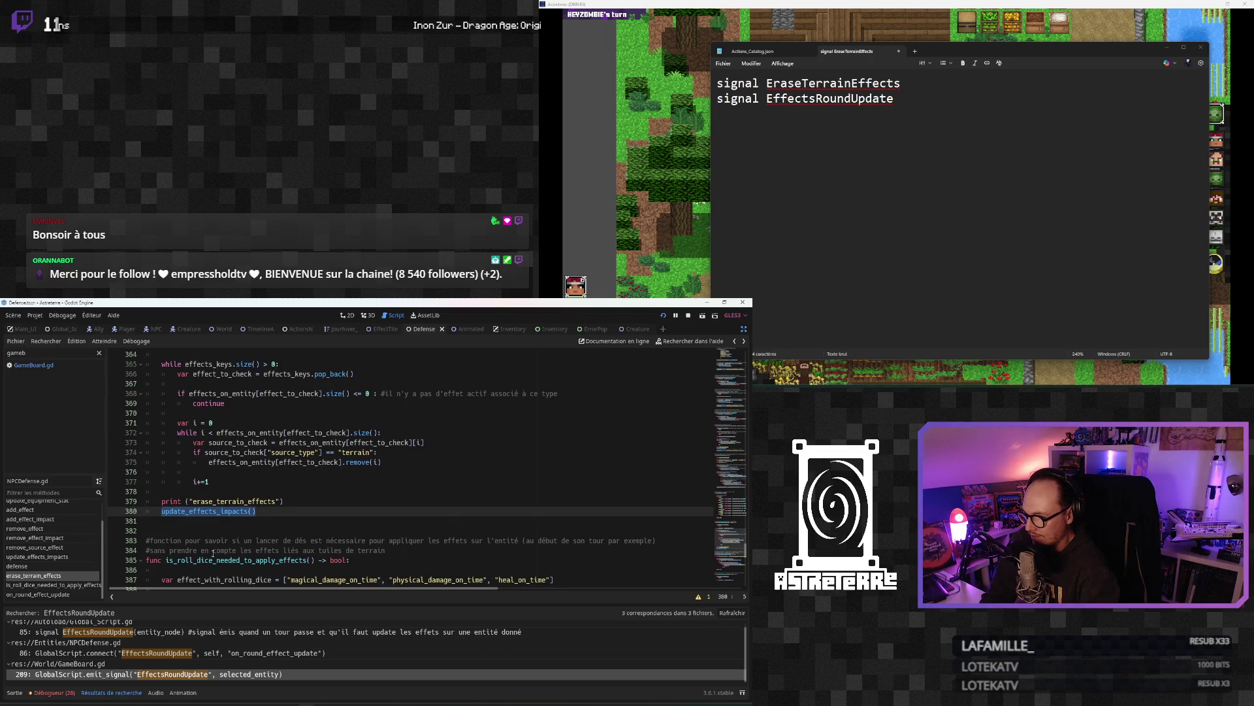
scroll(222, 516, up, 1)
click(225, 495)
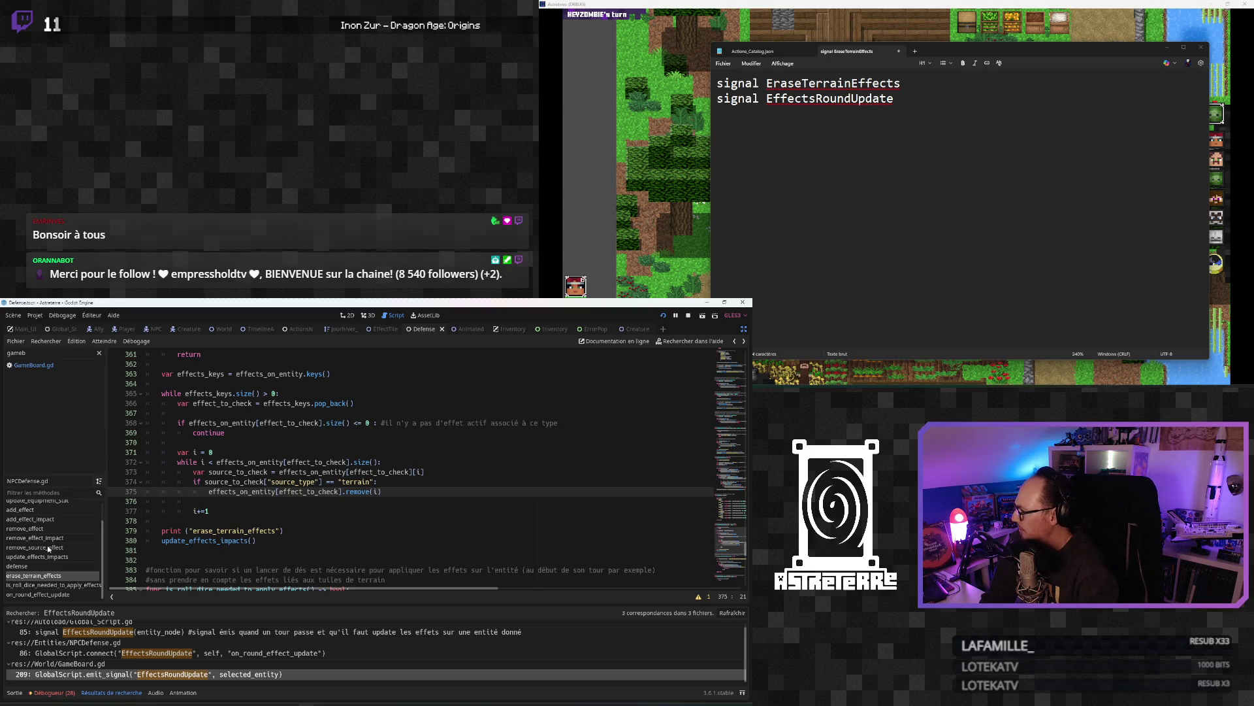
Step: Return to NPCDefense.gd's _ready and inspect the EffectsRoundUpdate to on_round_effect_update connection
key(alt+Left)
key(alt+Left)
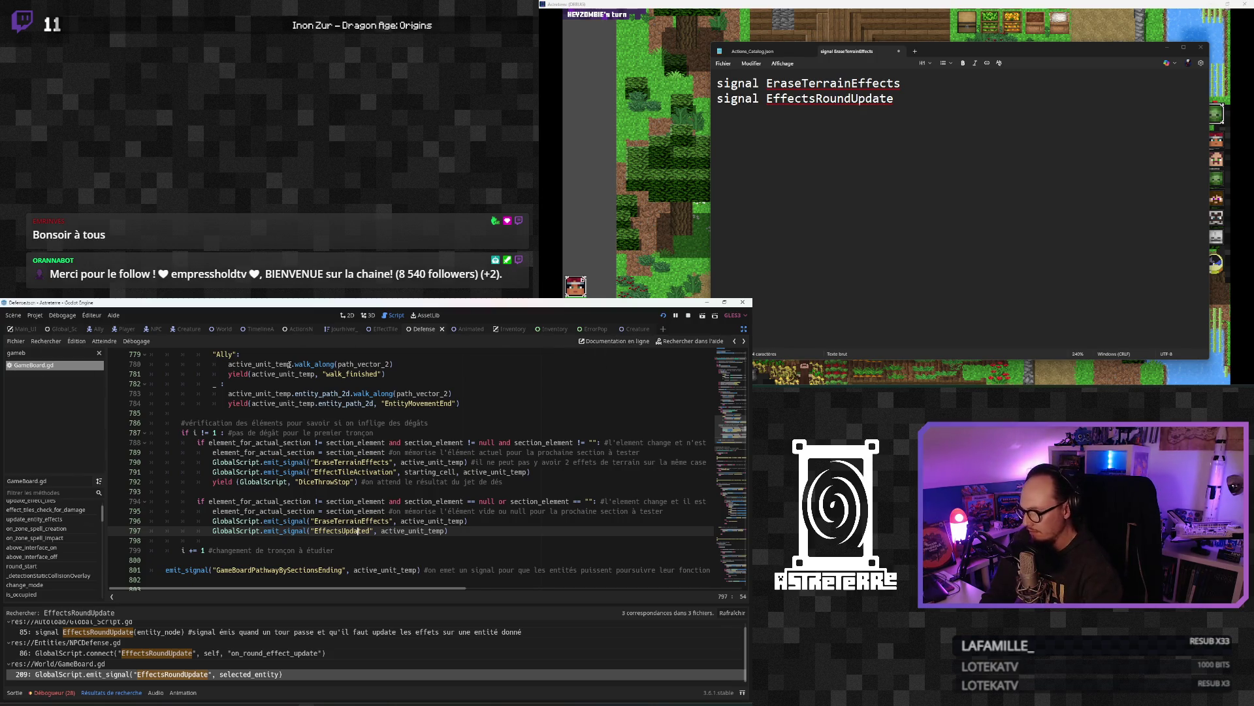
click(443, 331)
click(418, 329)
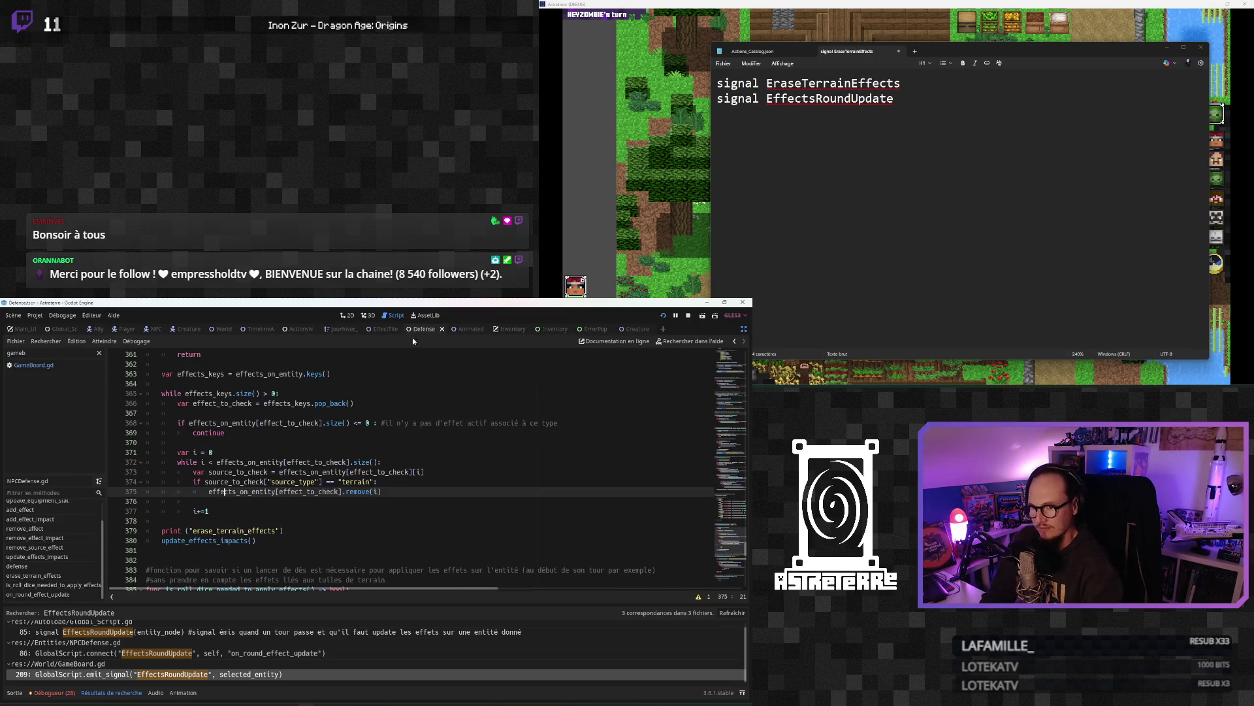
scroll(261, 457, up, 5)
scroll(36, 530, up, 2)
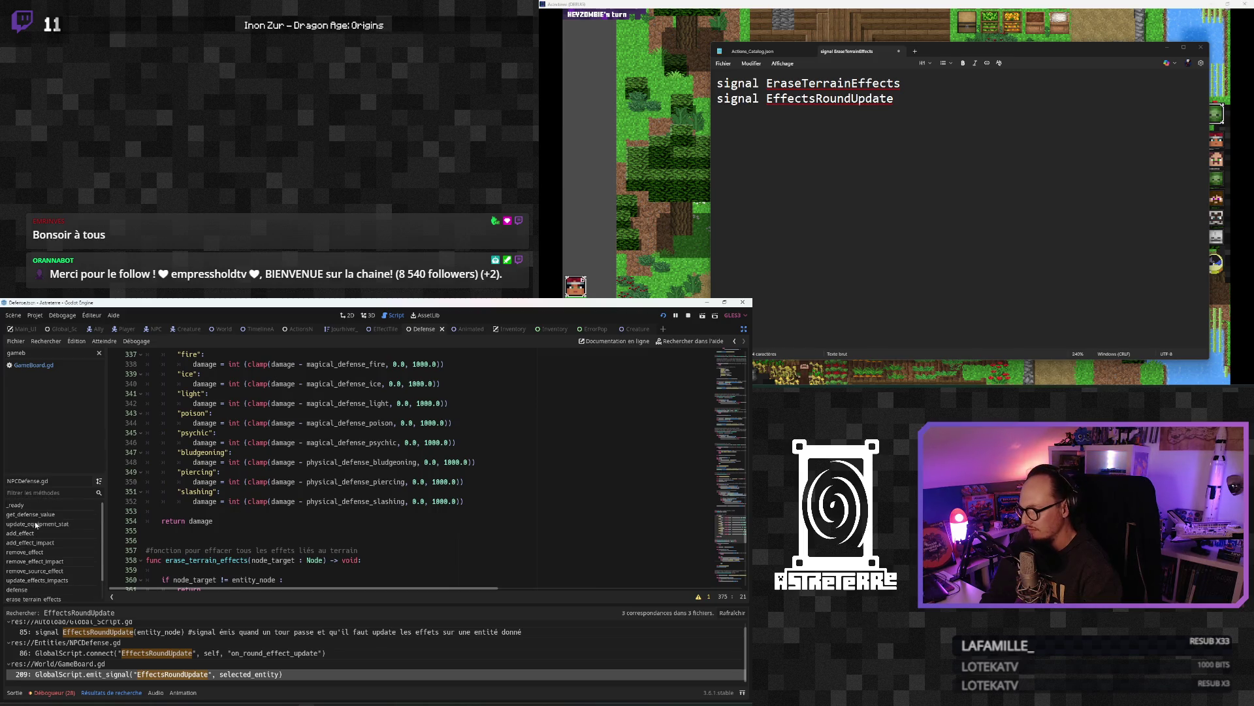
click(16, 505)
click(353, 403)
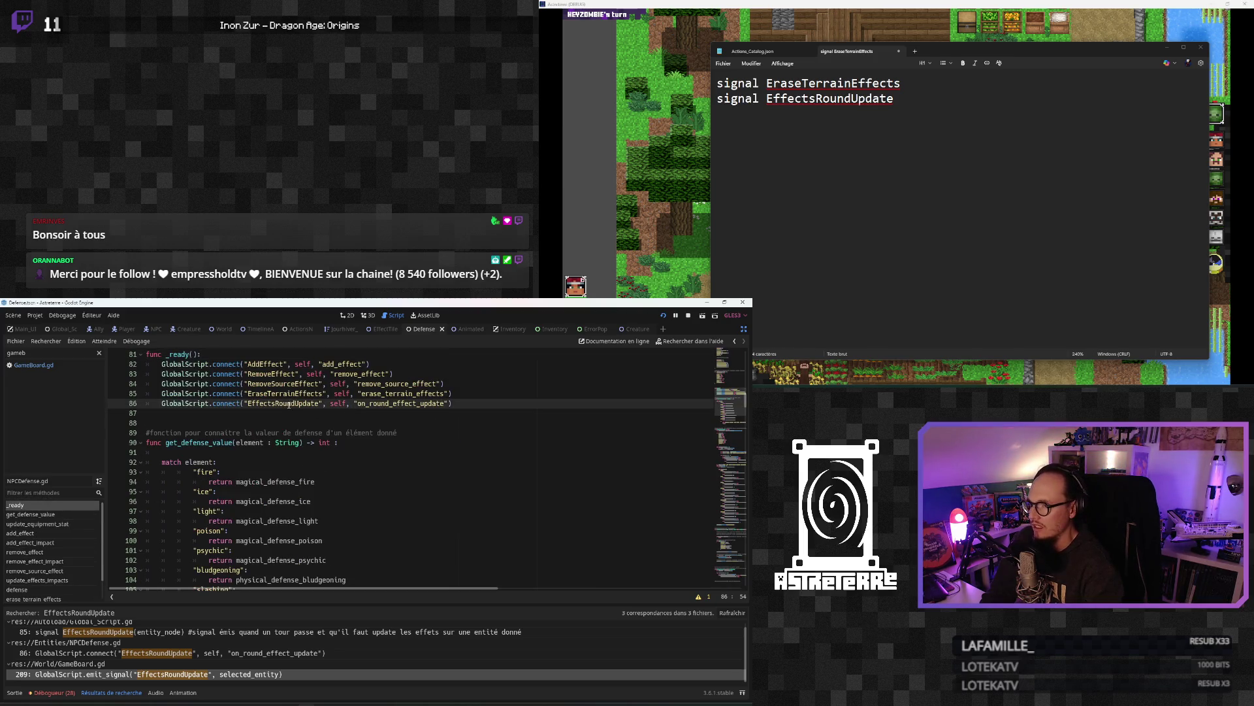
double_click(378, 405)
double_click(283, 404)
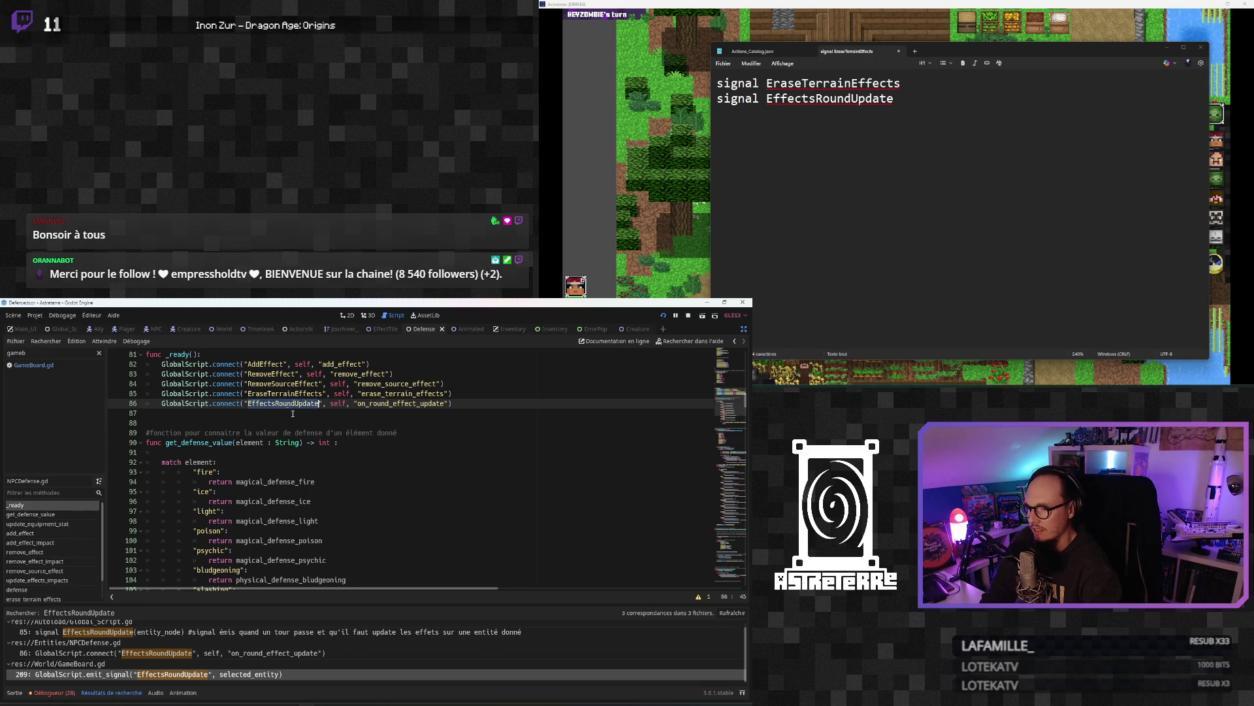
click(375, 433)
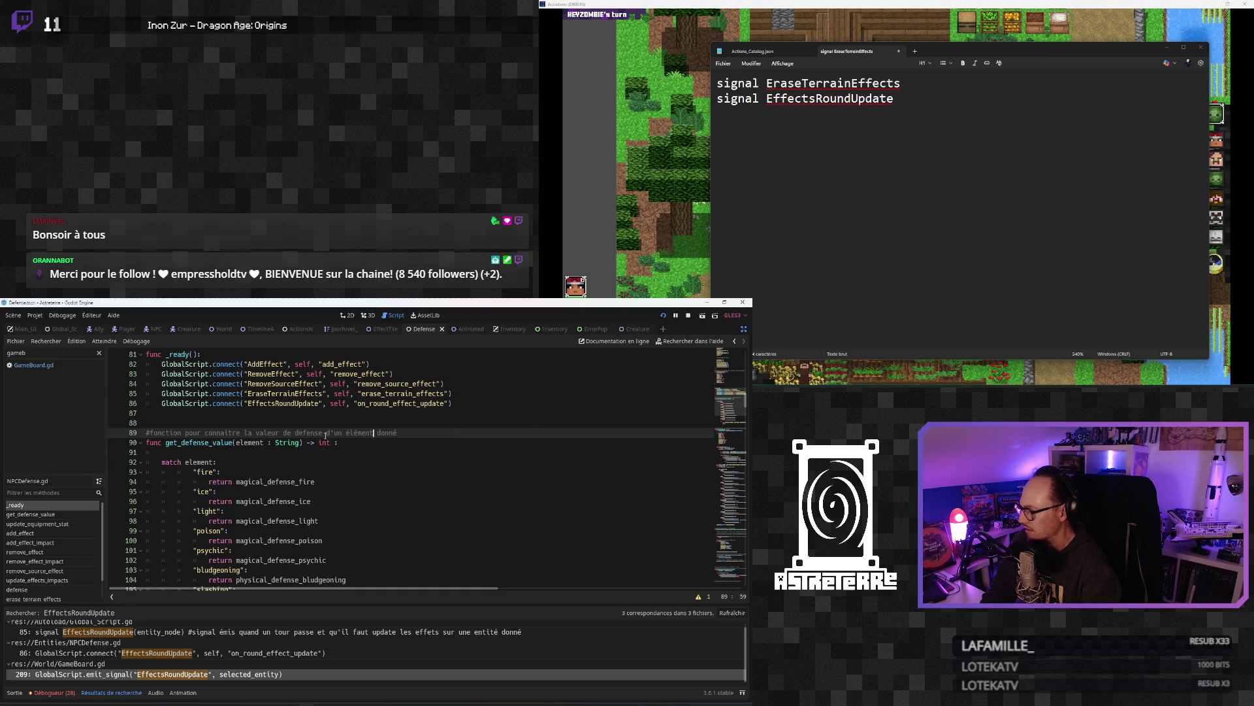
Step: Review on_round_effect_update and select EffectsRoundUpdate in the Notepad notes
scroll(21, 548, down, 2)
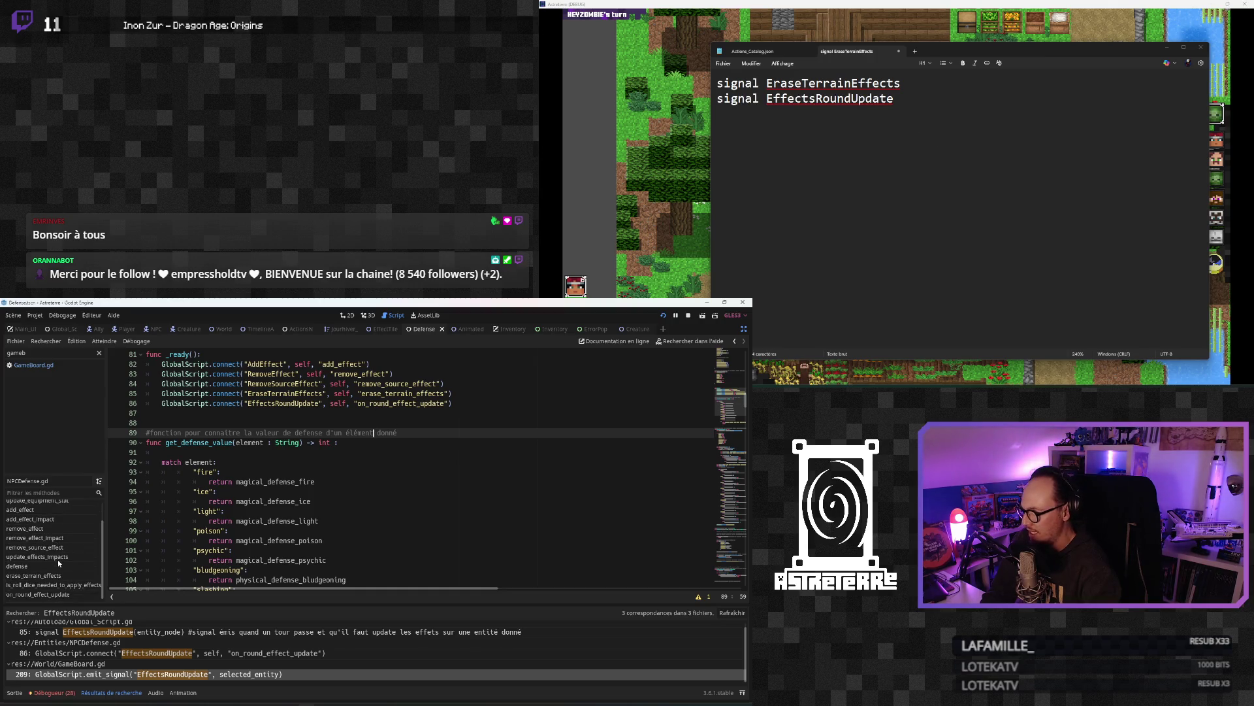
click(39, 594)
scroll(264, 503, down, 5)
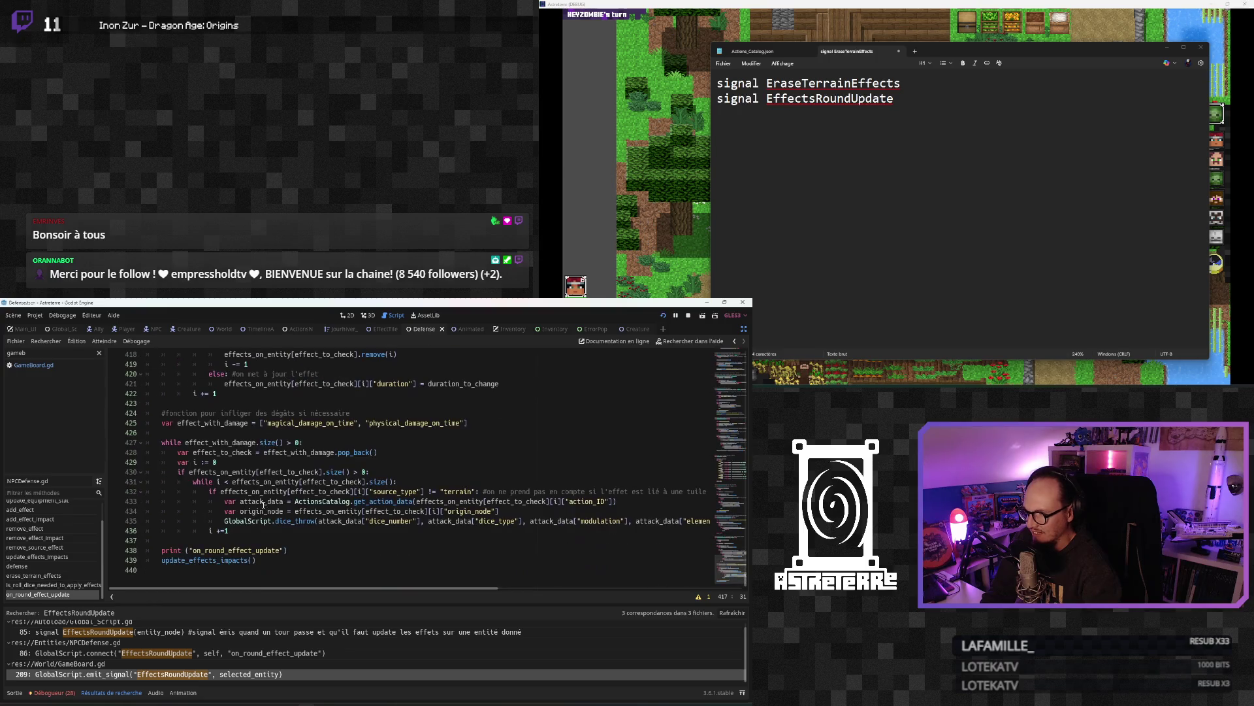
click(248, 540)
scroll(250, 503, up, 7)
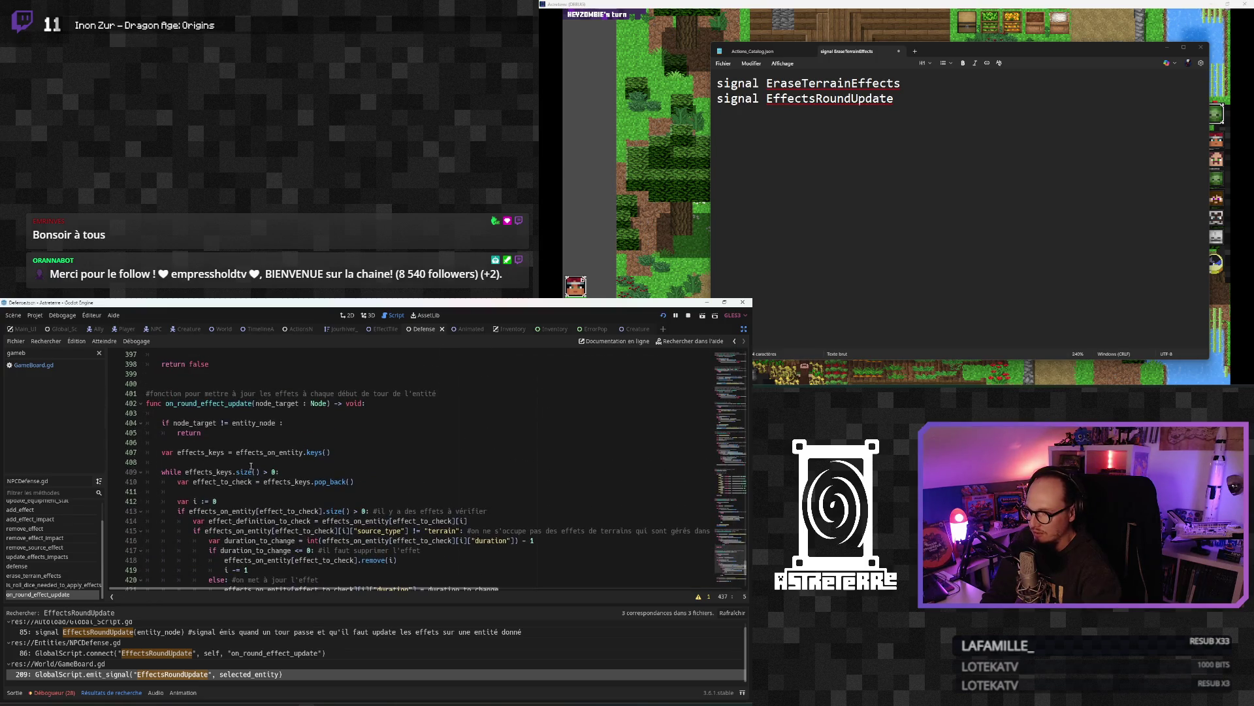
double_click(830, 98)
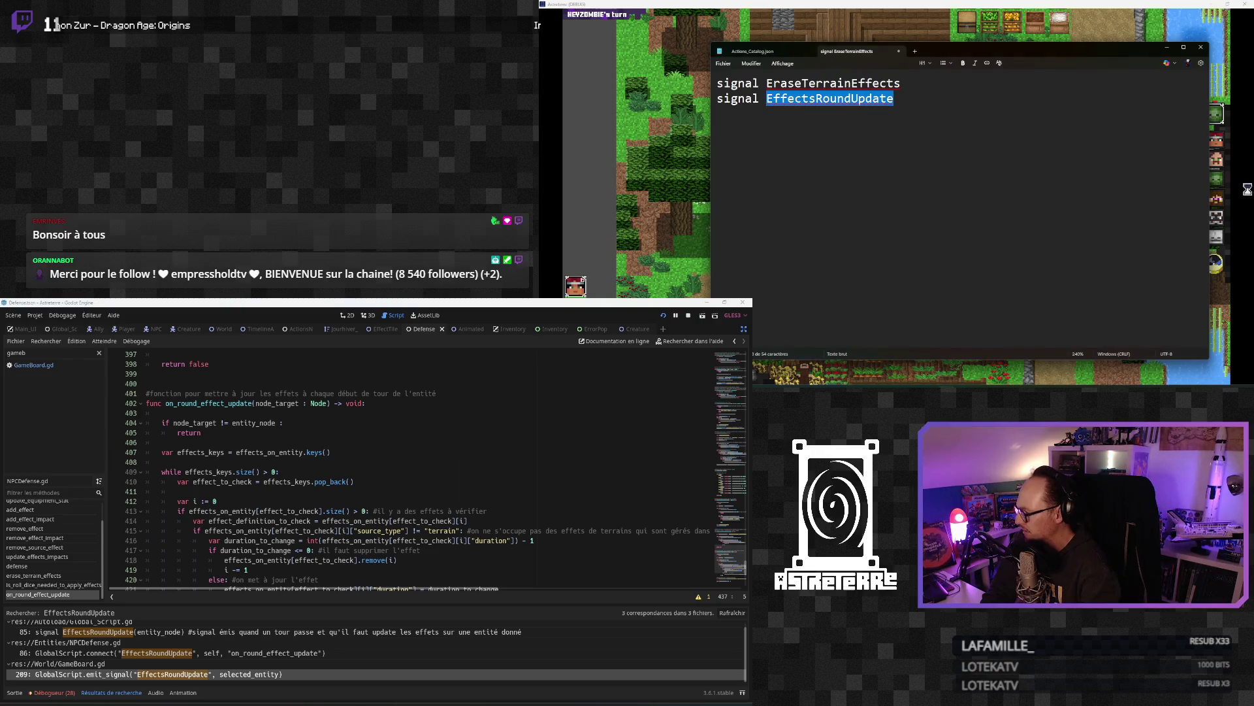
click(336, 502)
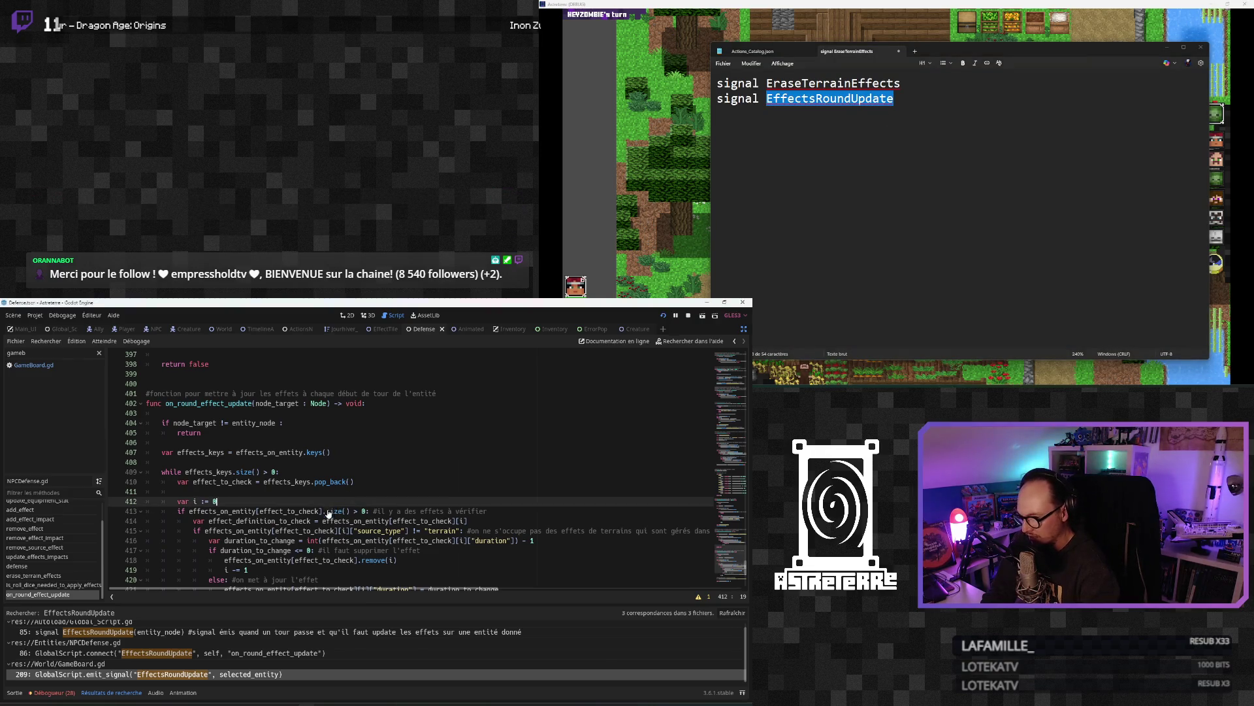
Step: Find EffectsRoundUpdate in all files and open the GameBoard.gd line 209 result
key(ctrl+shift+f)
key(Return)
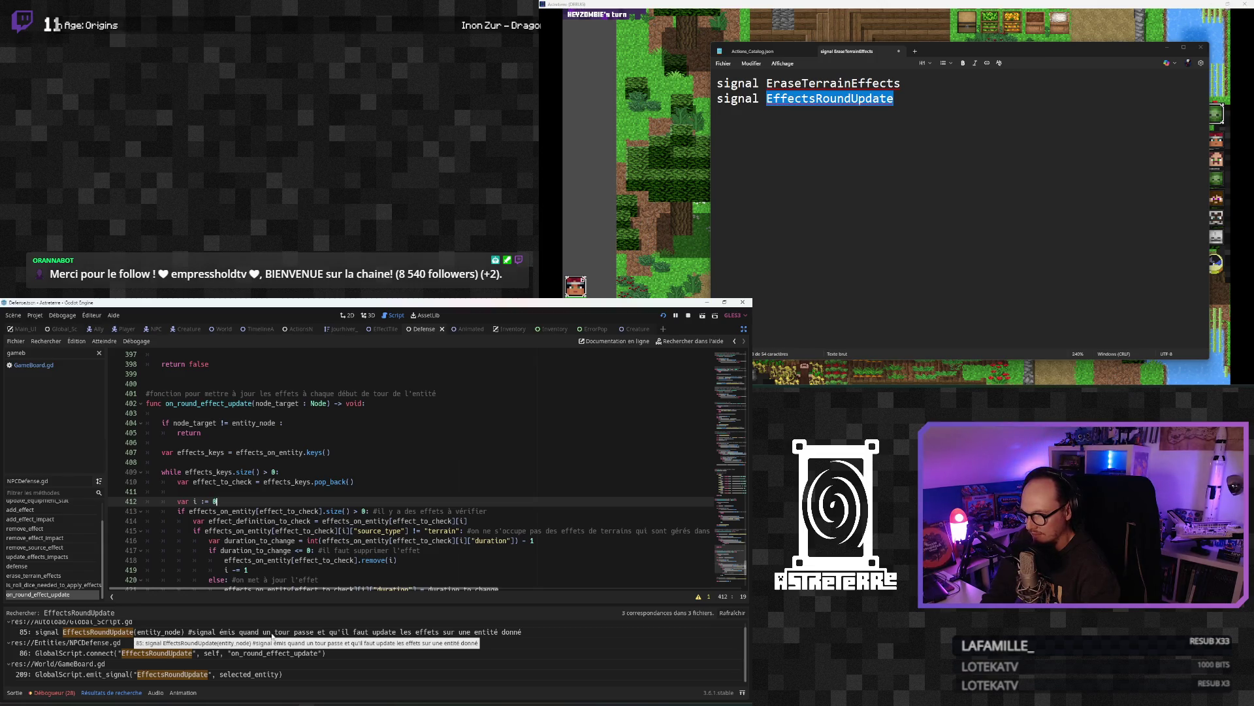
click(201, 675)
scroll(276, 512, up, 3)
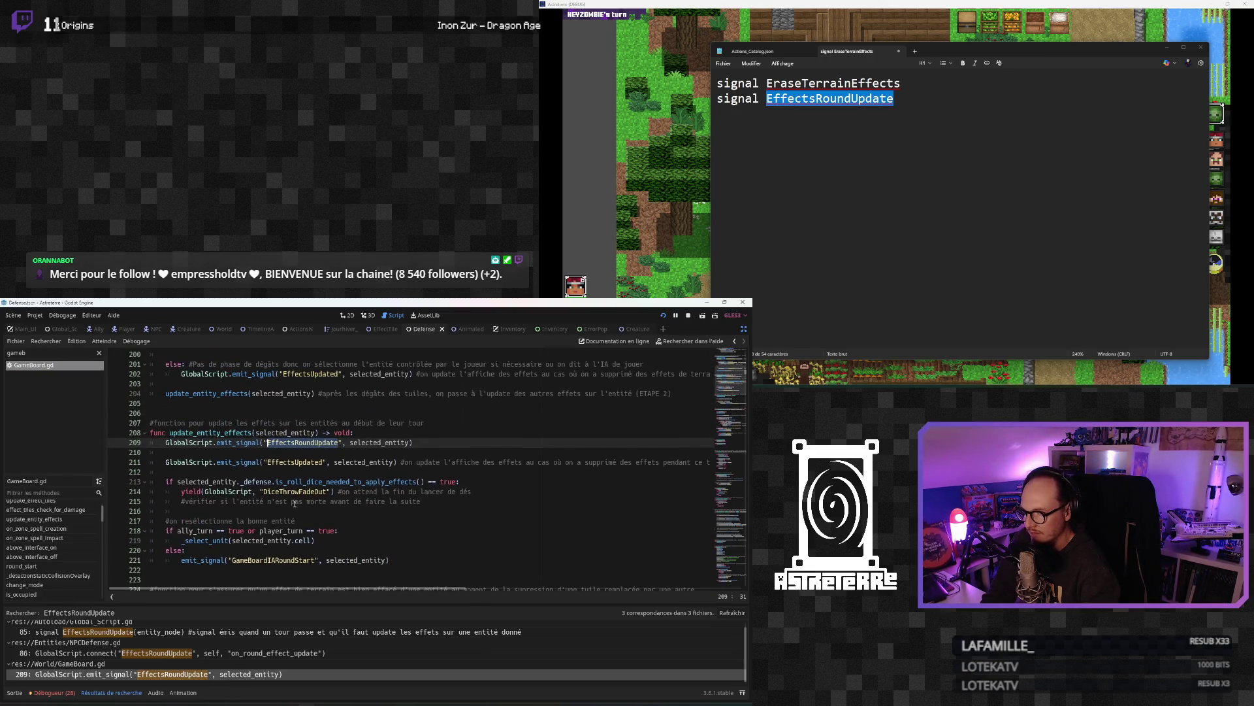
click(225, 462)
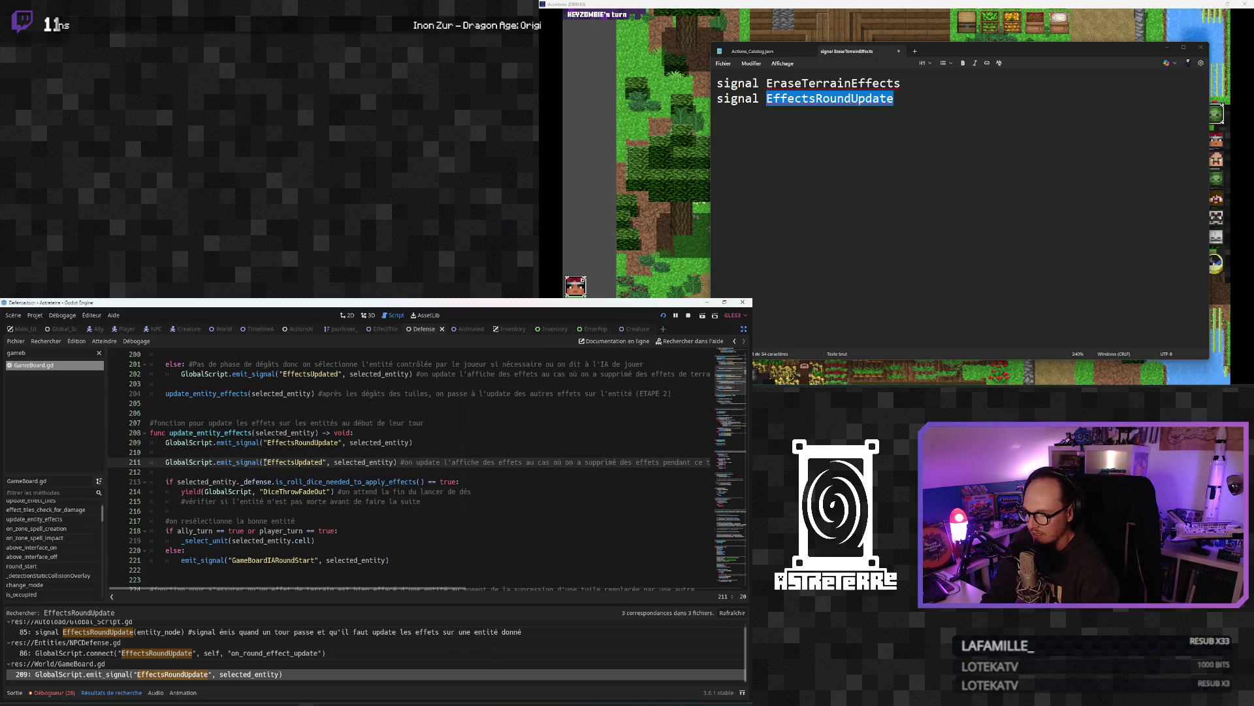
scroll(264, 461, up, 2)
click(253, 501)
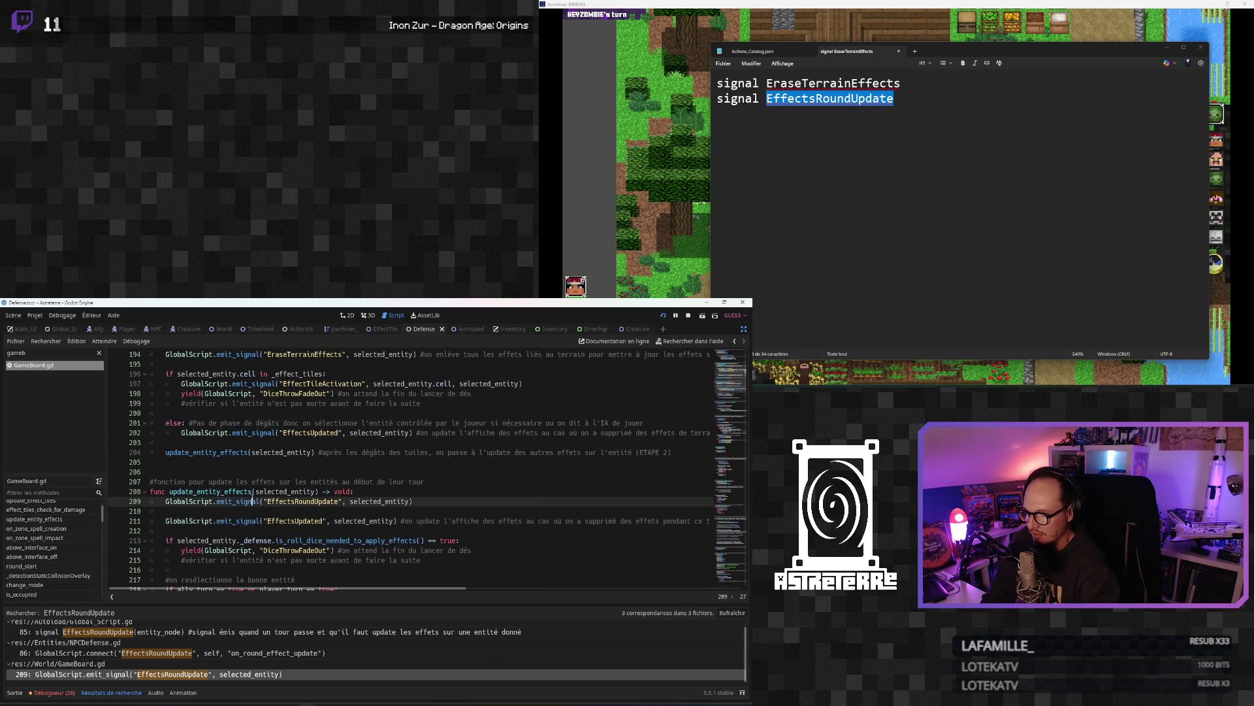
scroll(280, 512, down, 1)
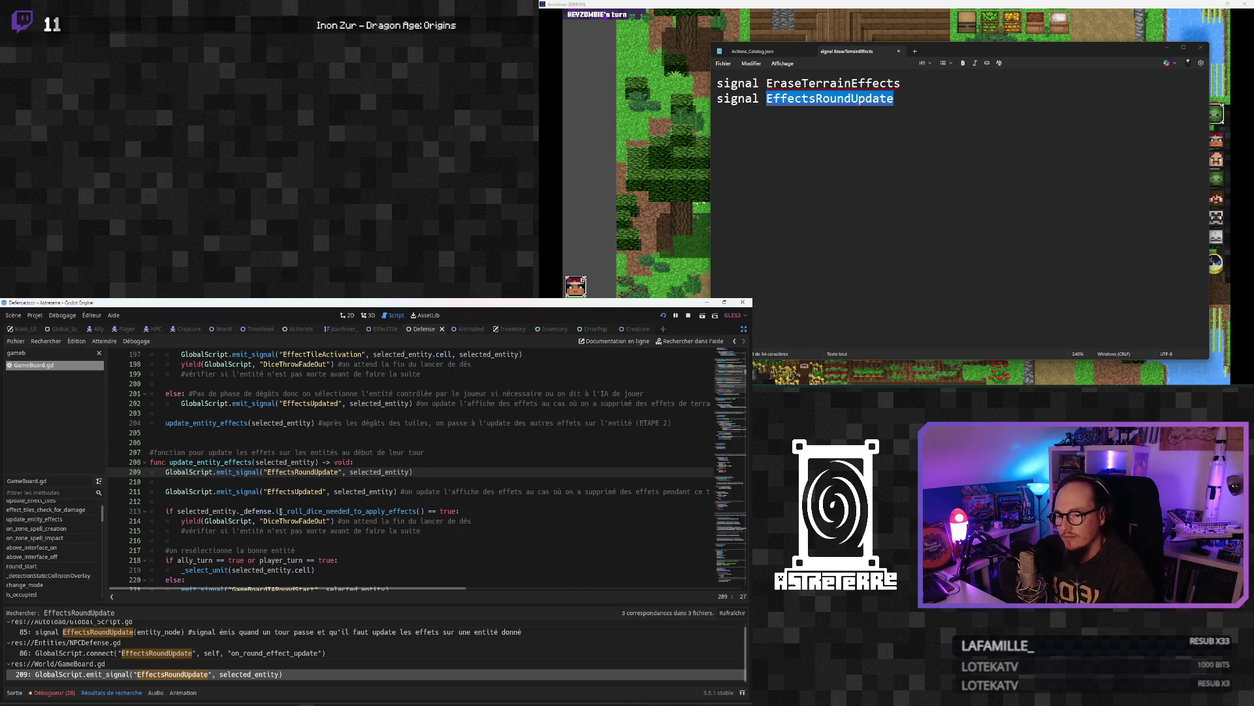
mouse_move(405, 588)
mouse_down()
mouse_move(491, 588)
mouse_move(405, 588)
mouse_up()
click(294, 492)
click(244, 511)
click(264, 472)
scroll(307, 490, up, 3)
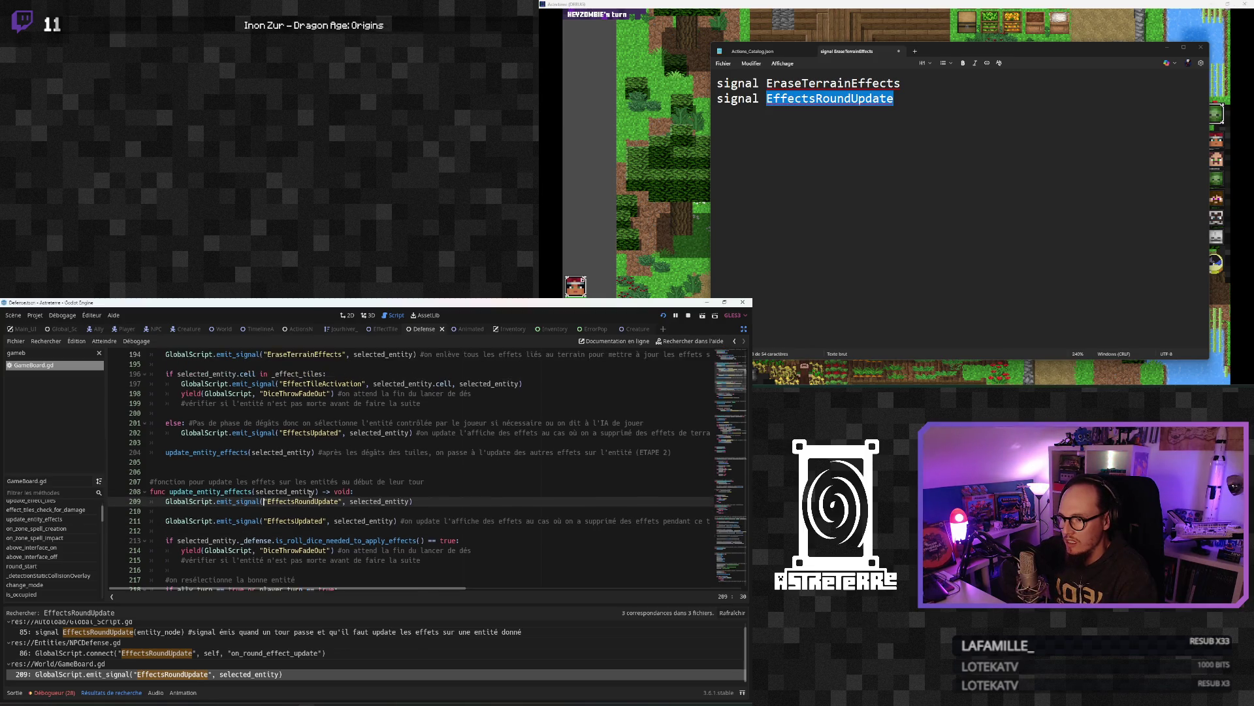
scroll(313, 495, down, 1)
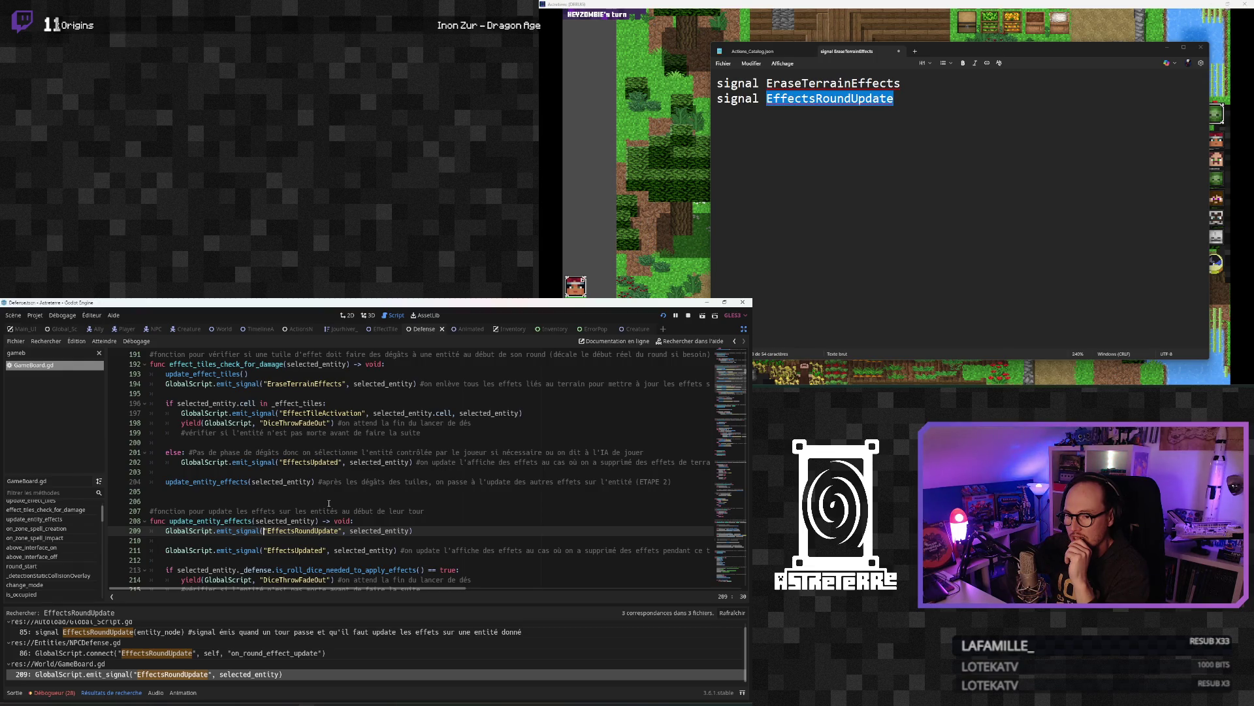
mouse_move(373, 592)
mouse_down()
mouse_move(437, 591)
mouse_move(280, 463)
mouse_up()
click(280, 463)
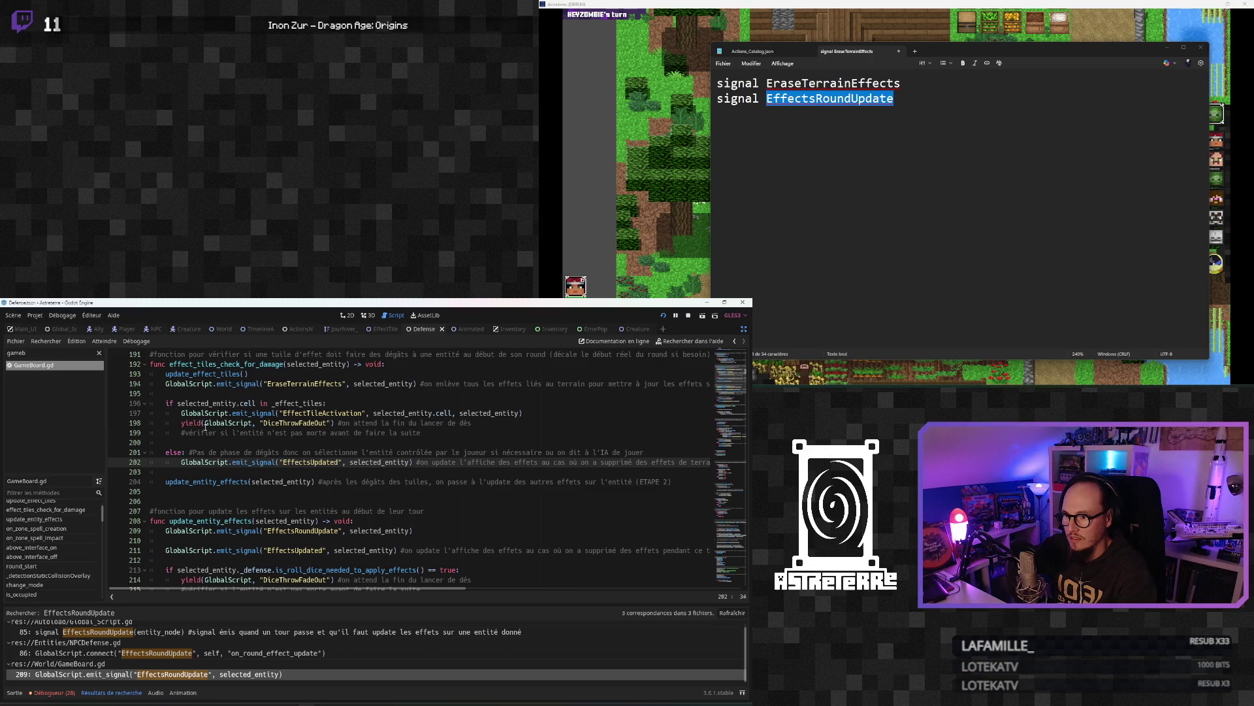
click(201, 484)
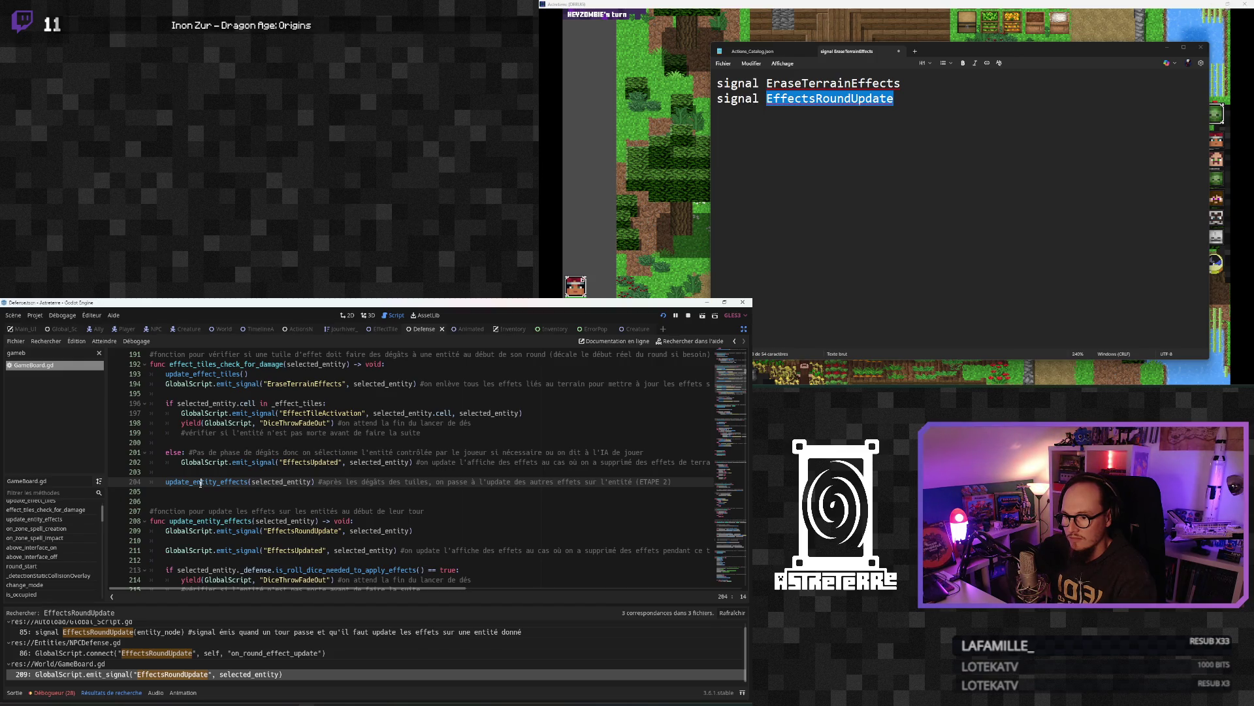
scroll(216, 516, down, 3)
scroll(249, 568, up, 3)
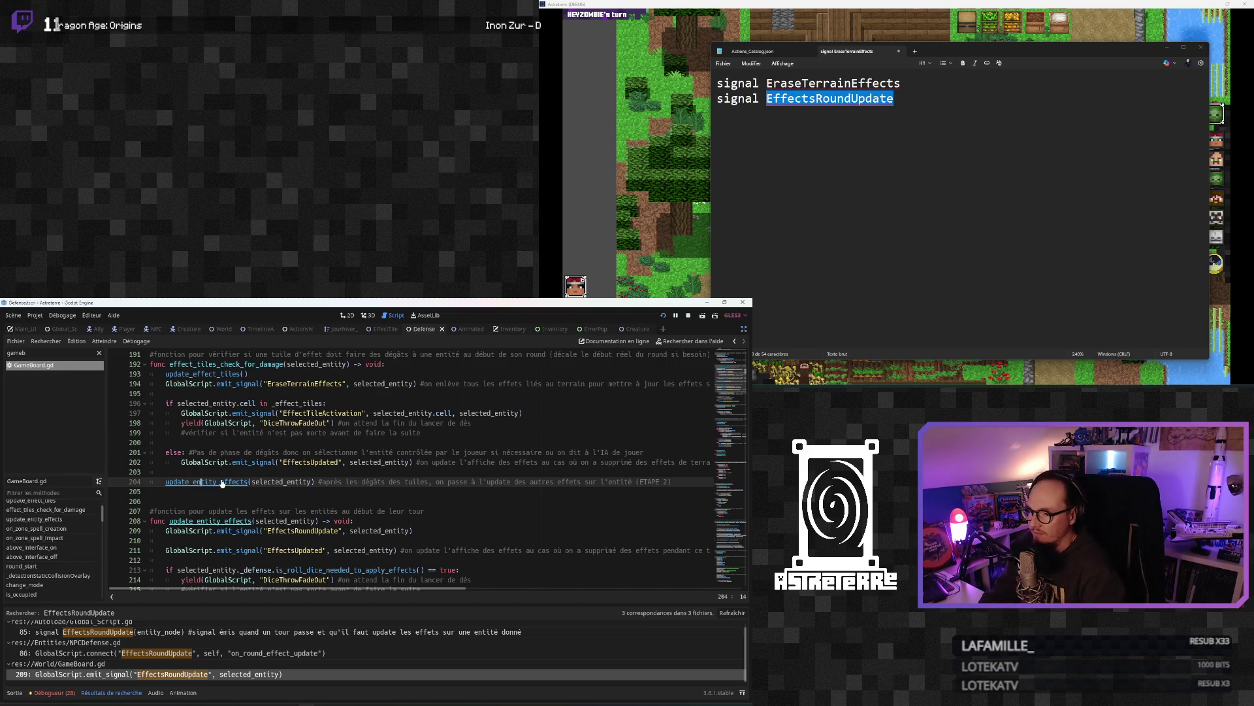
click(295, 442)
scroll(297, 461, up, 1)
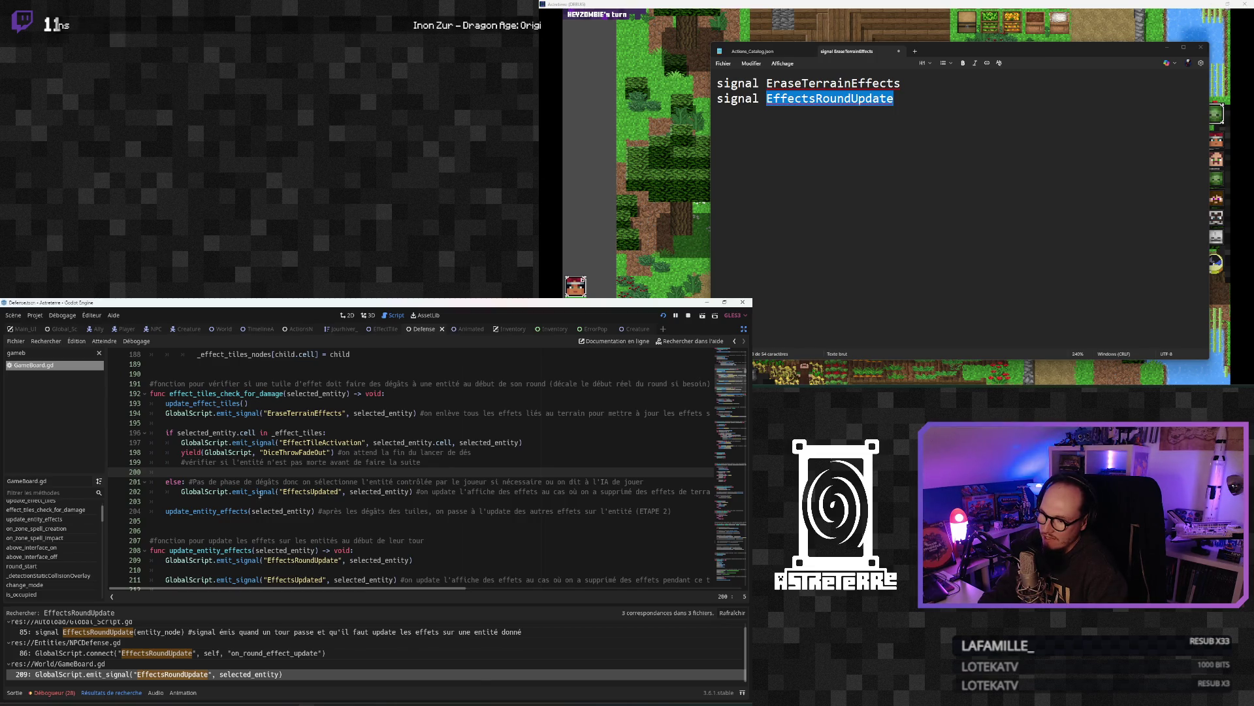
ctrl+click(219, 511)
click(260, 482)
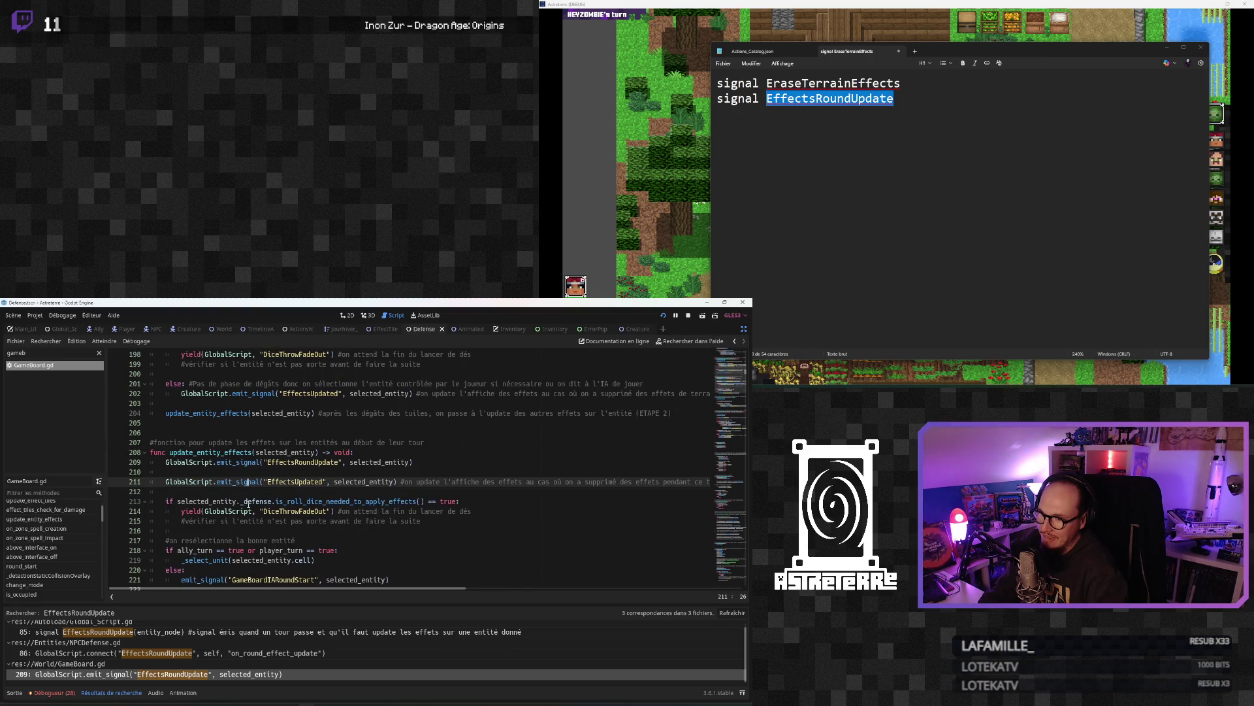
scroll(248, 503, down, 1)
click(248, 503)
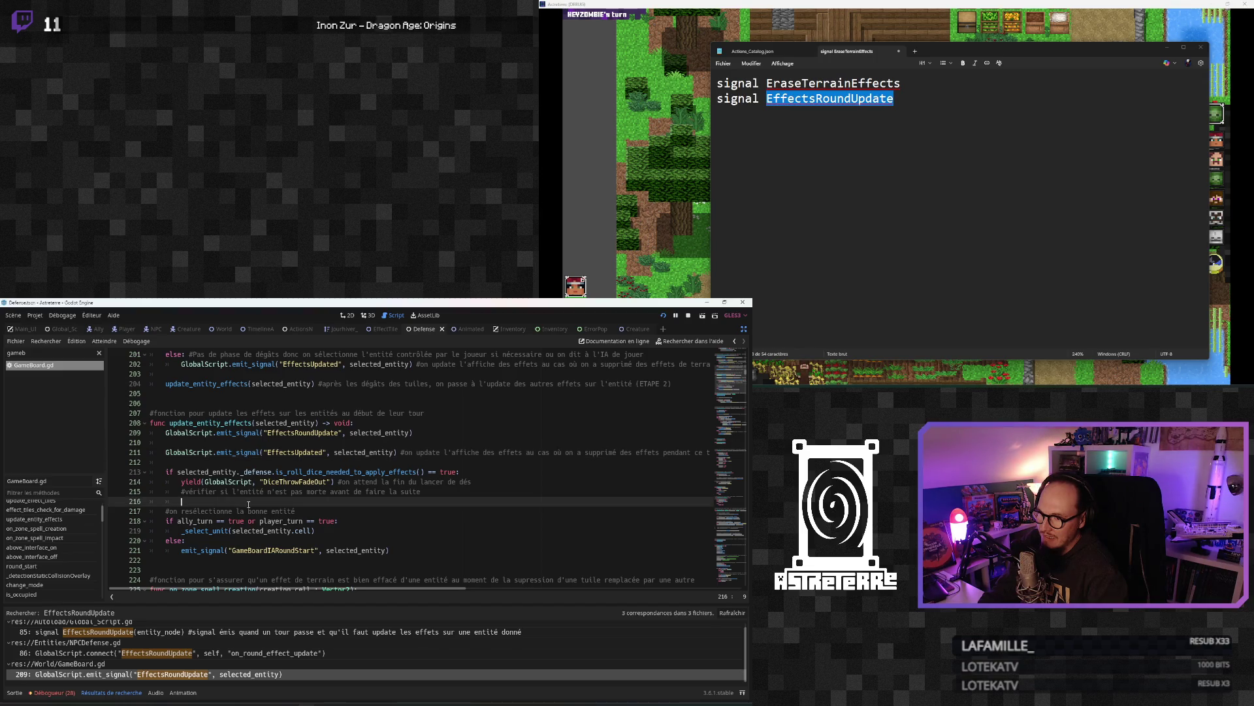
scroll(248, 504, down, 1)
click(249, 502)
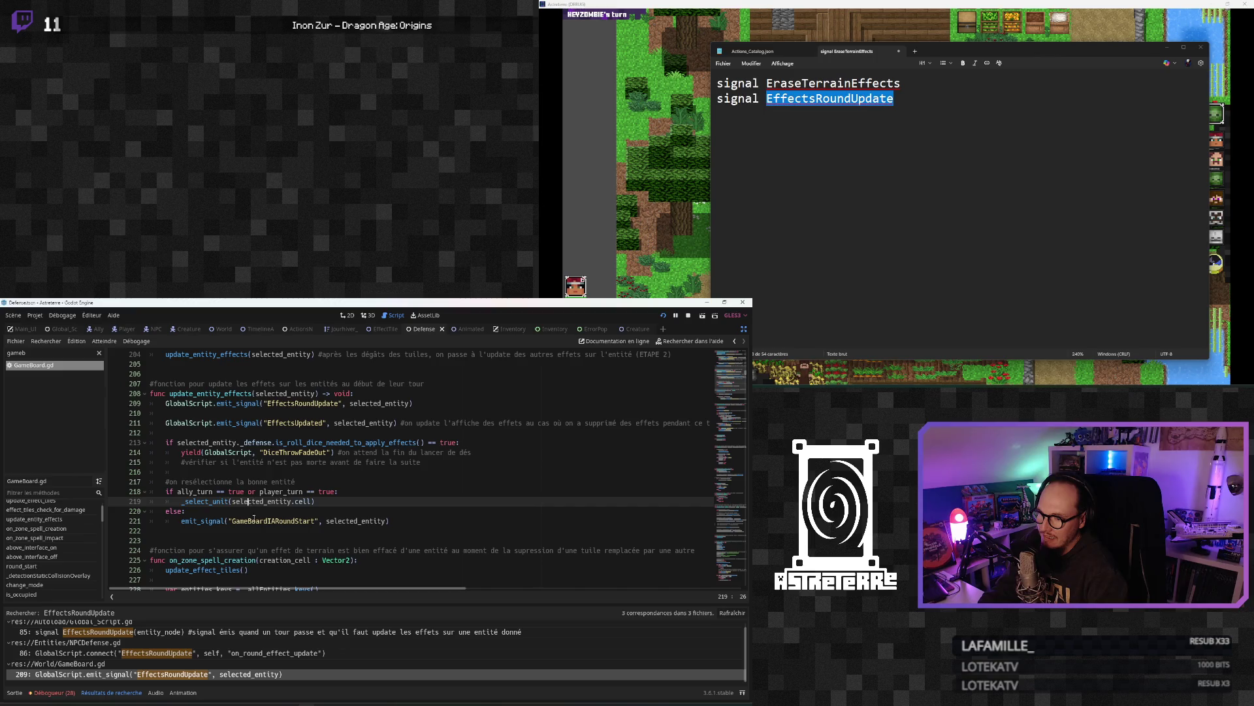
scroll(252, 506, up, 5)
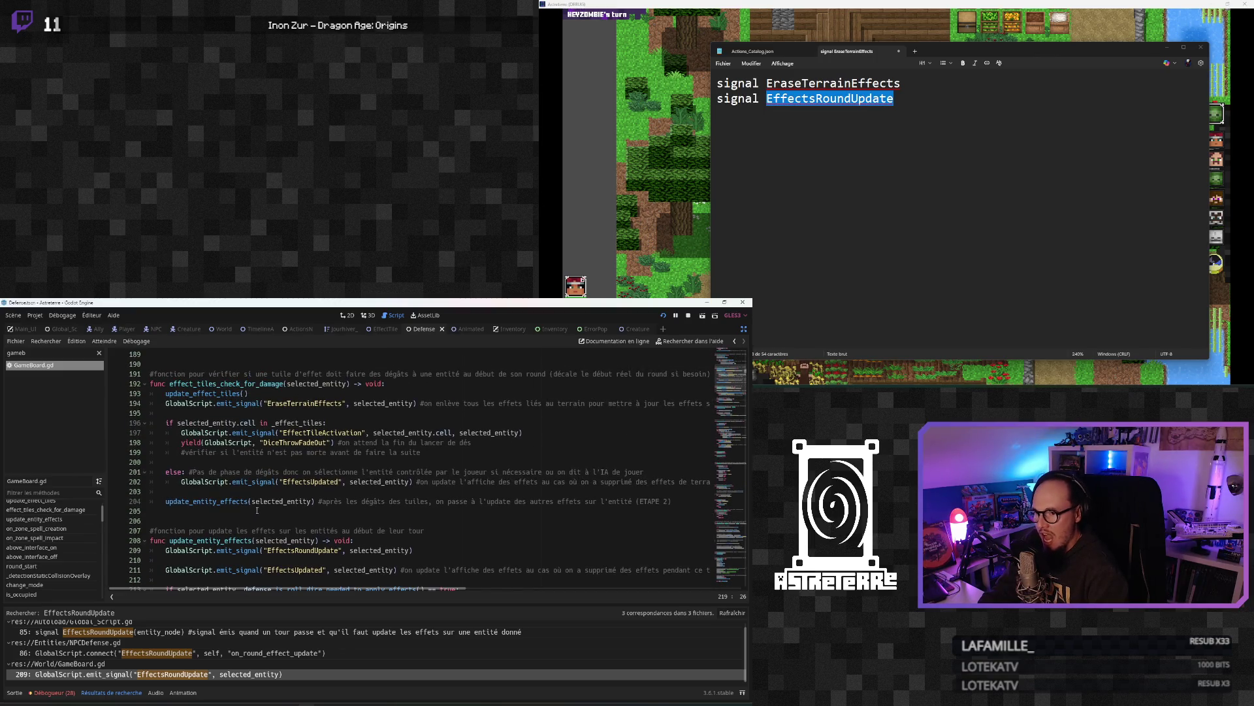
click(298, 501)
click(329, 501)
scroll(330, 503, down, 1)
click(358, 501)
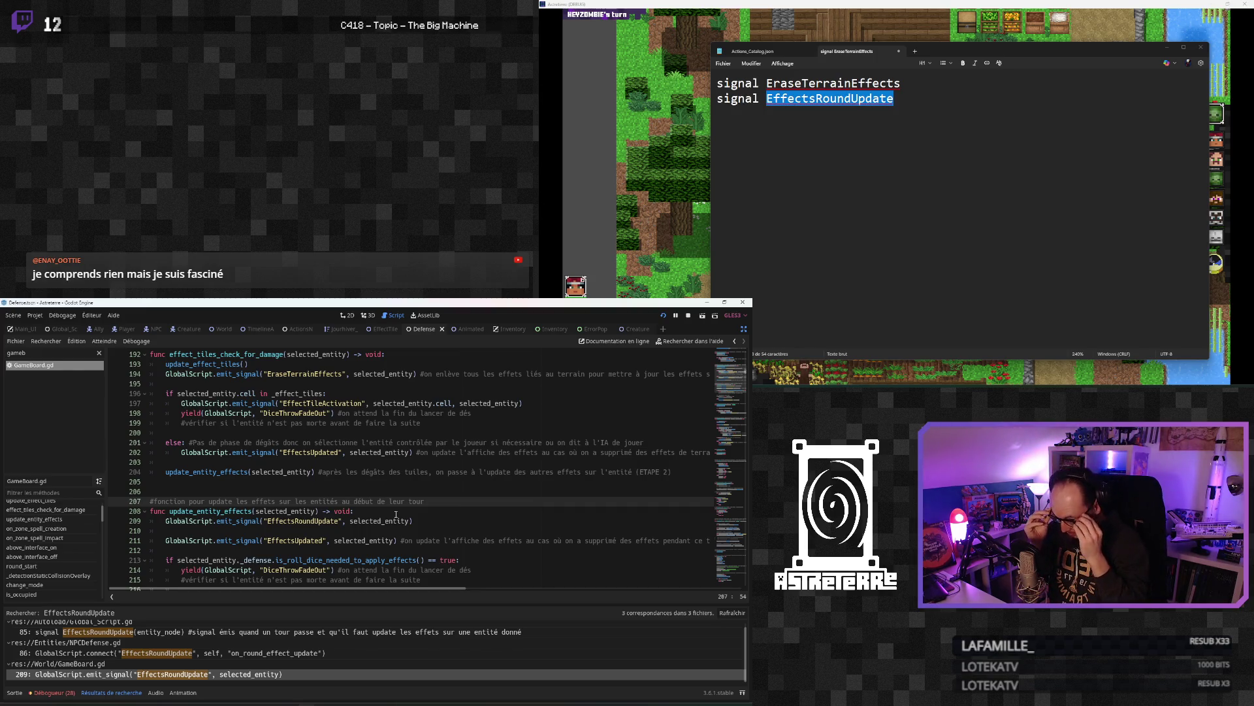
click(324, 520)
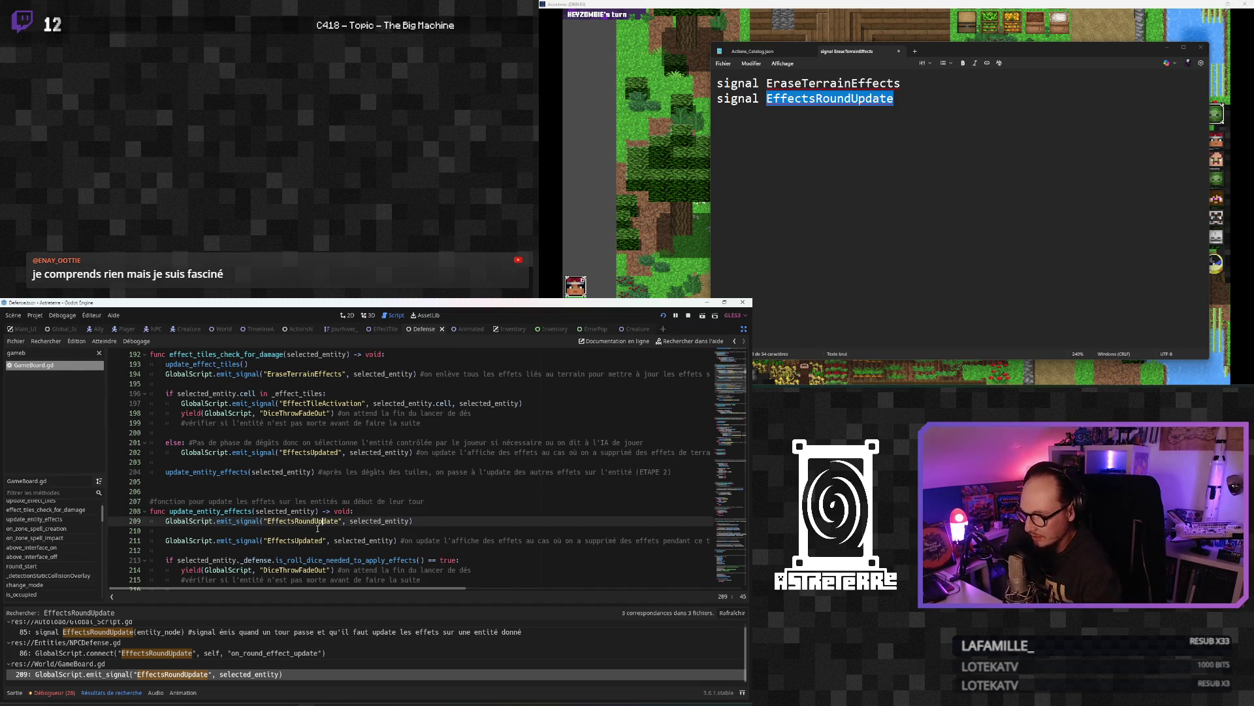
Step: Review update_entity_effects in GameBoard.gd around the EffectsUpdated emit, undoing and redoing one edit
scroll(253, 511, down, 2)
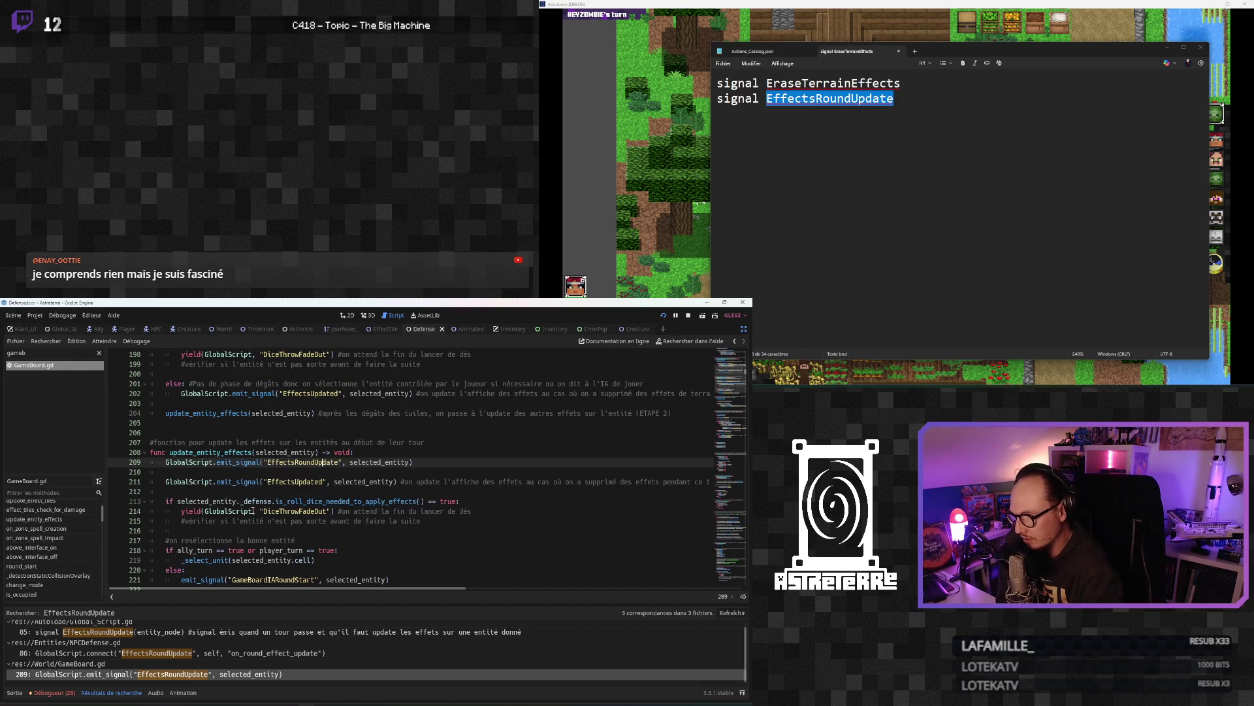
click(239, 481)
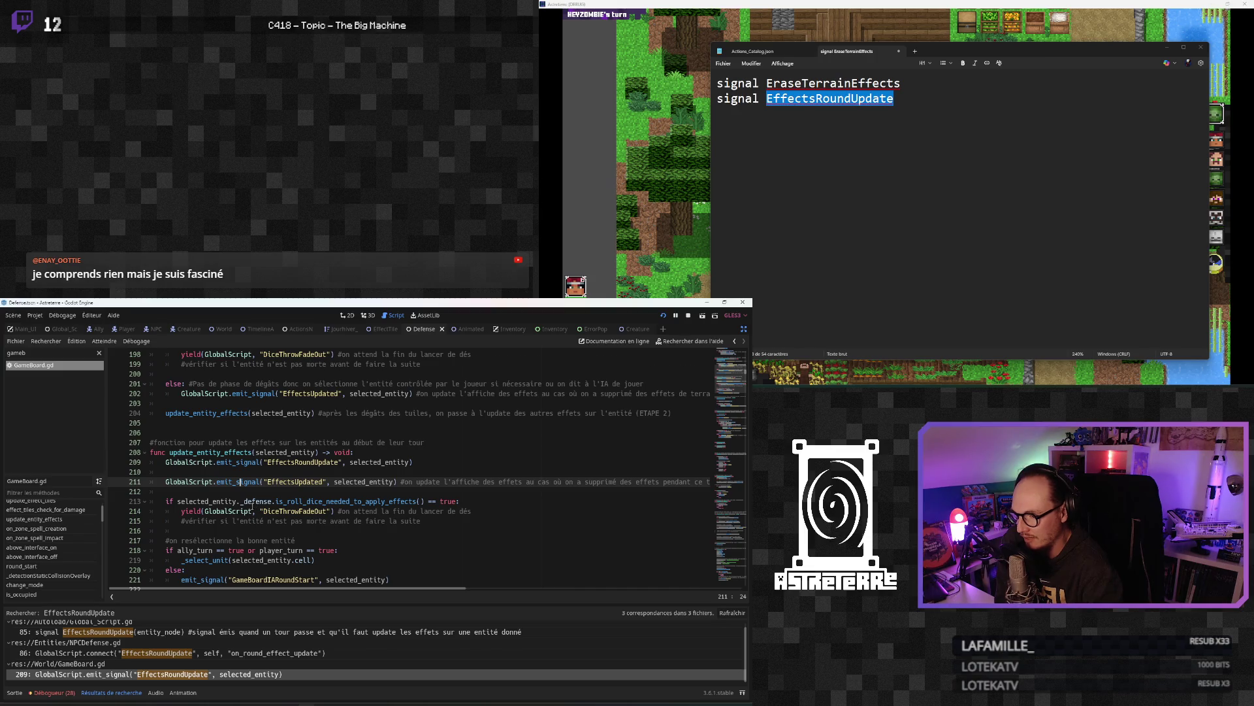
key(ctrl+z)
key(ctrl+y)
key(Up)
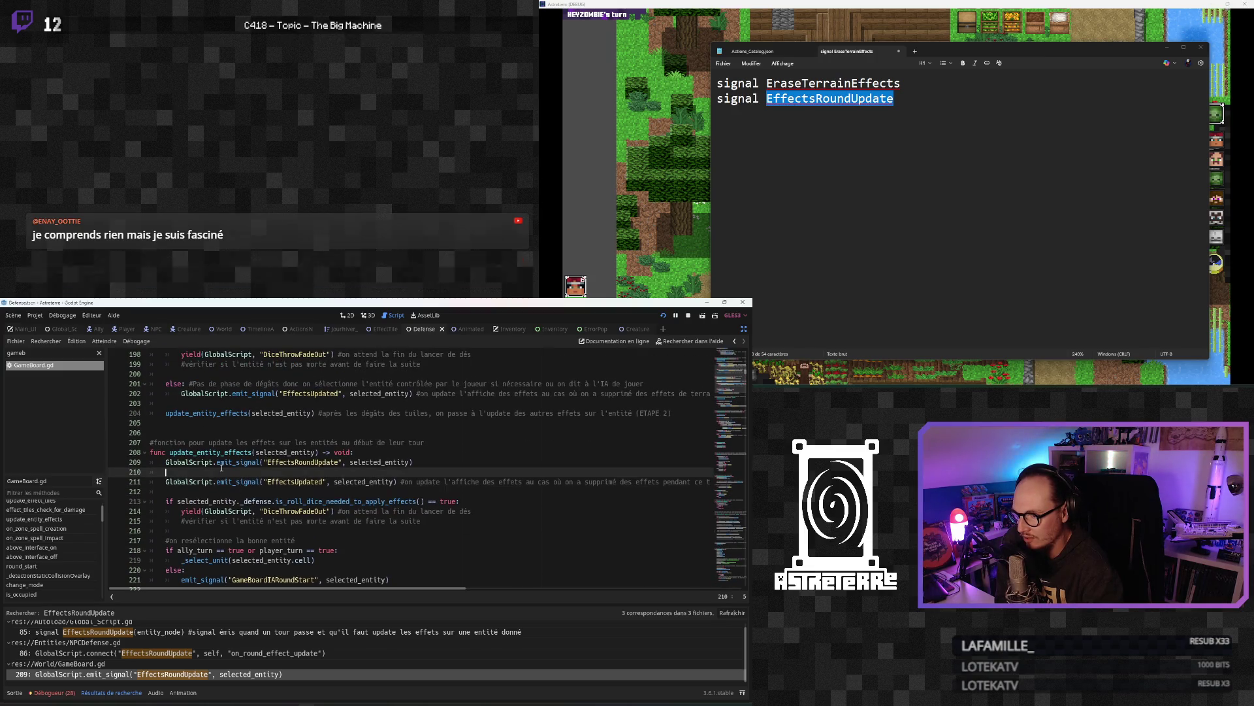
scroll(232, 491, up, 2)
click(234, 472)
scroll(245, 501, up, 3)
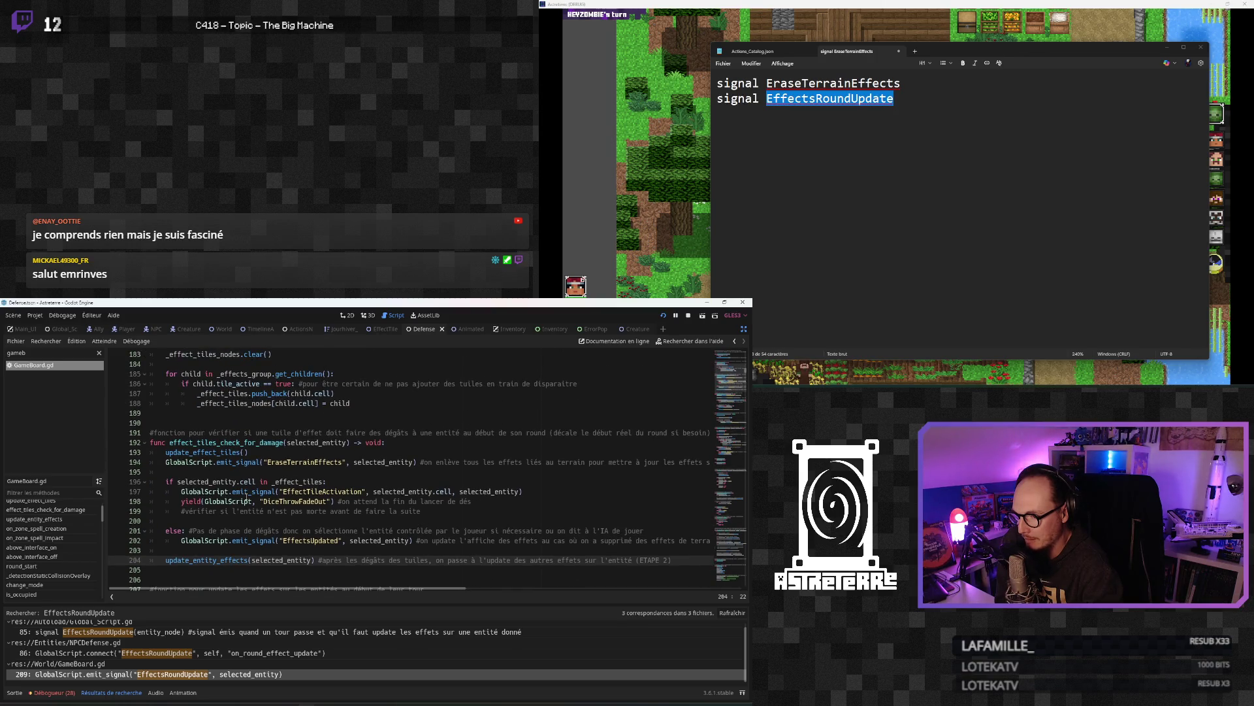
scroll(246, 499, down, 3)
scroll(246, 498, down, 6)
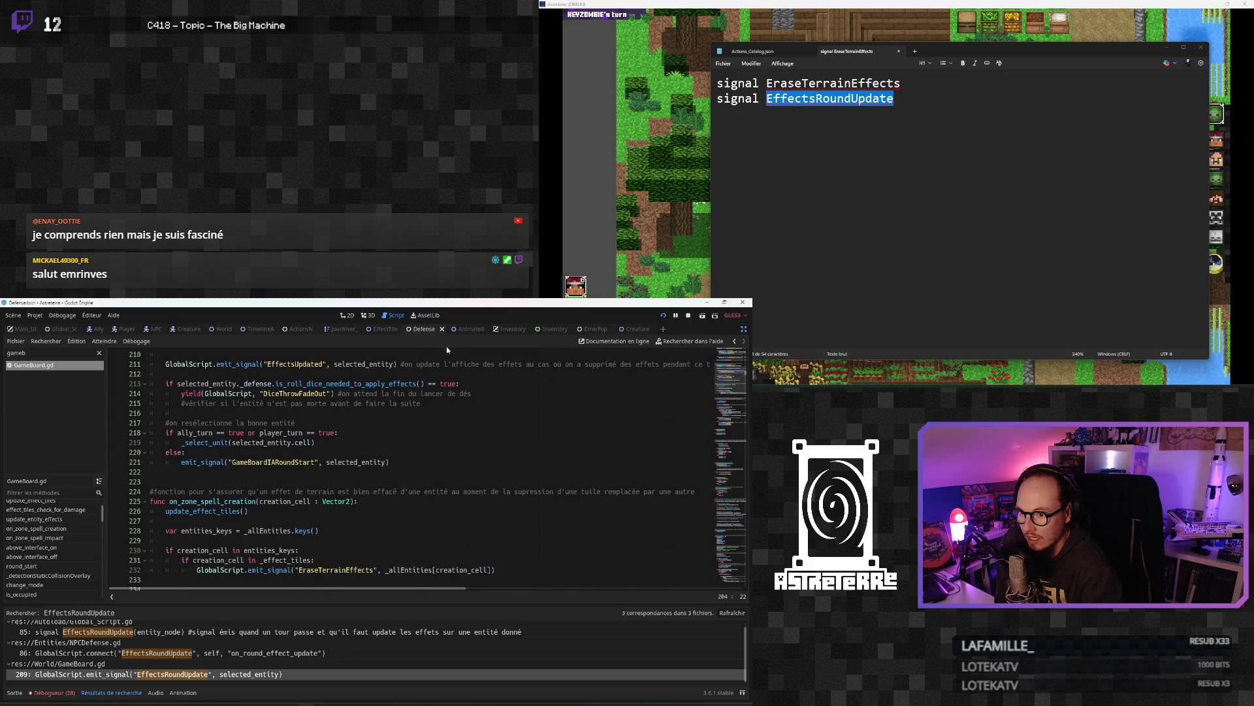
Step: Show the Output log and switch via the EffectTile script to NPCDefense.gd
mouse_move(463, 334)
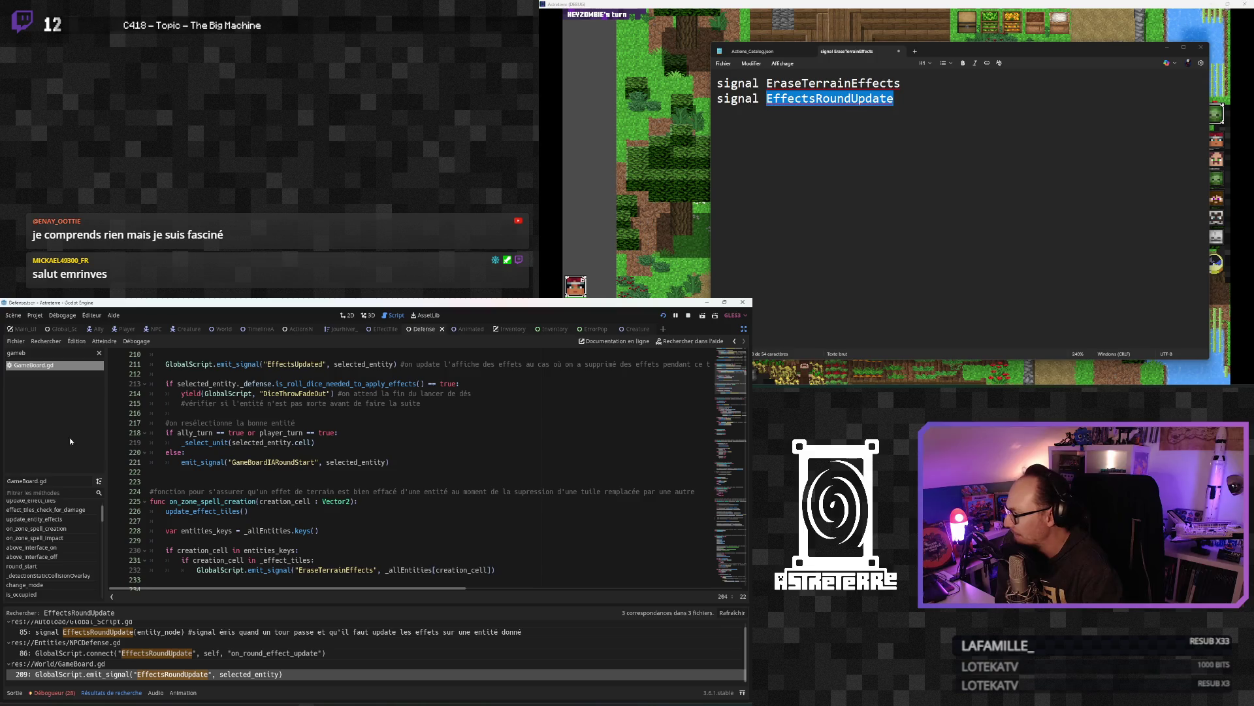
click(14, 692)
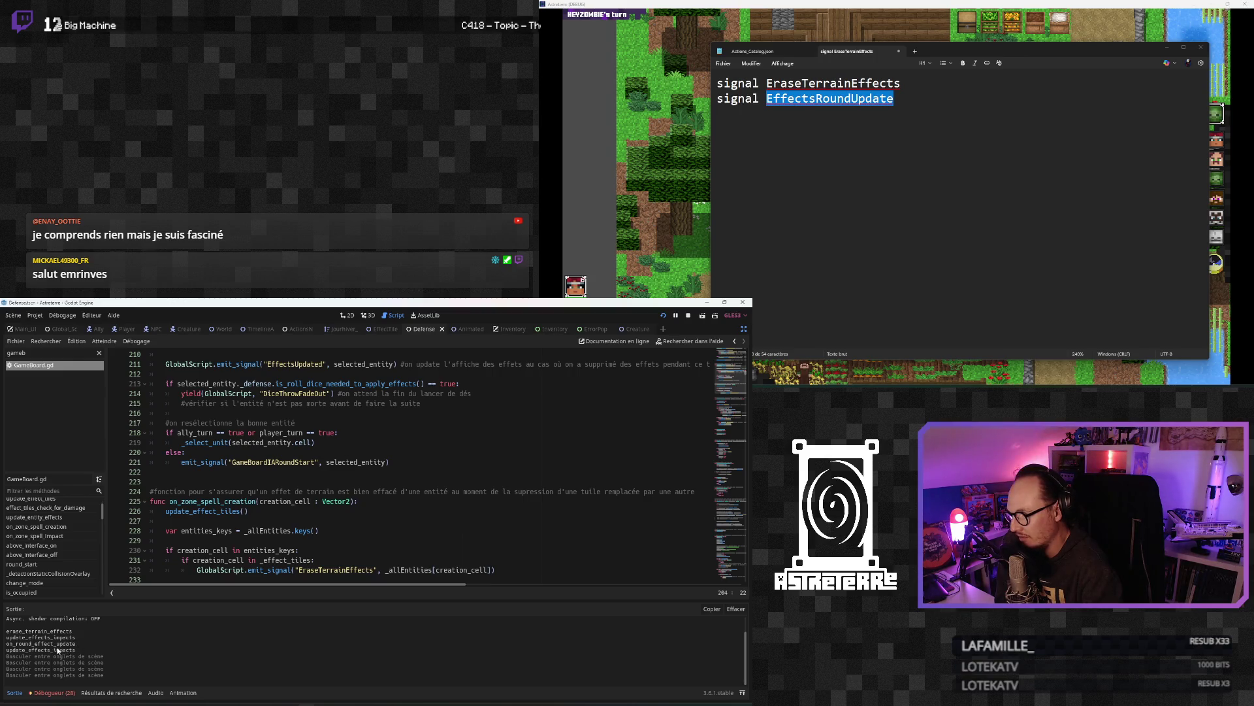
click(275, 501)
scroll(276, 501, up, 2)
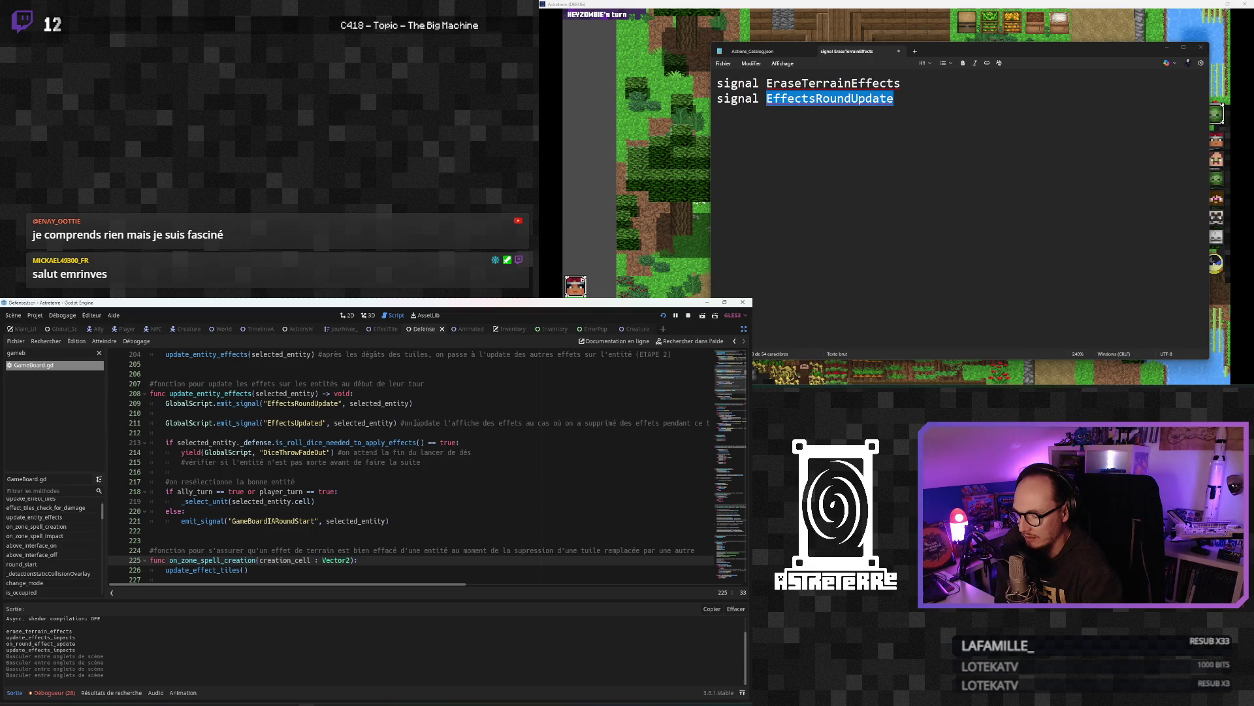
click(384, 329)
click(426, 330)
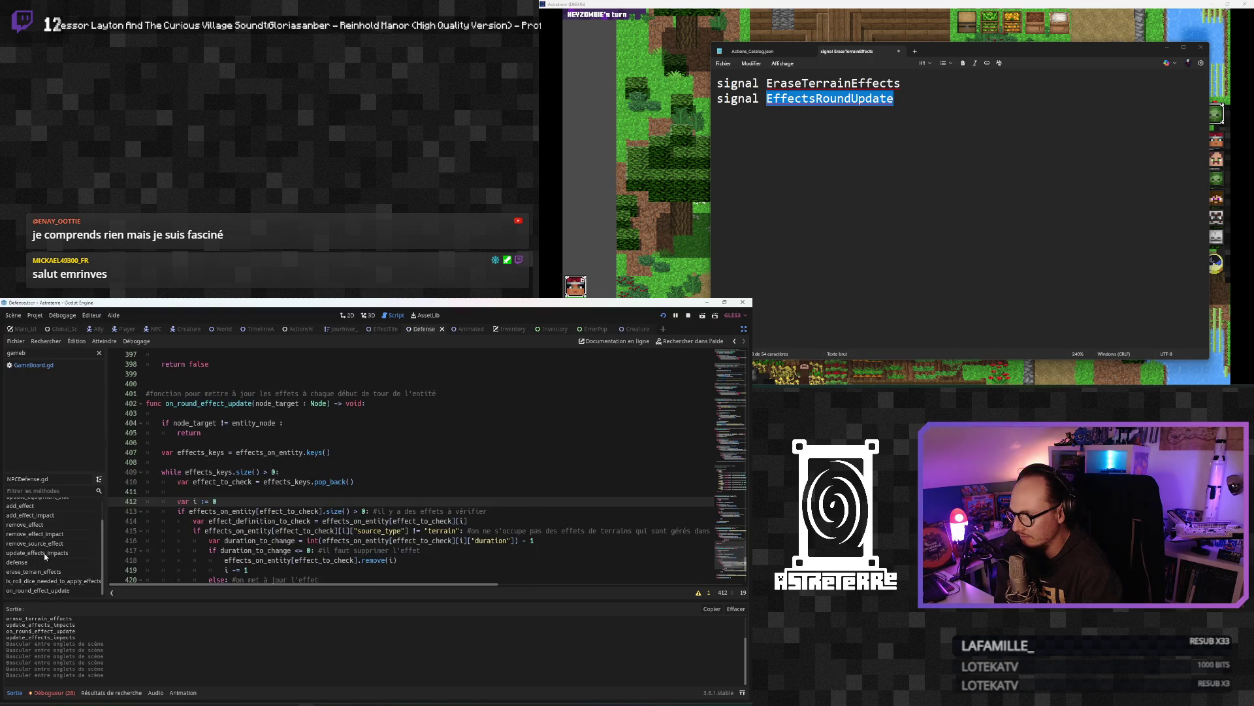
Step: Delete the print("remove_source_effect") debug line in NPCDefense.gd
click(38, 554)
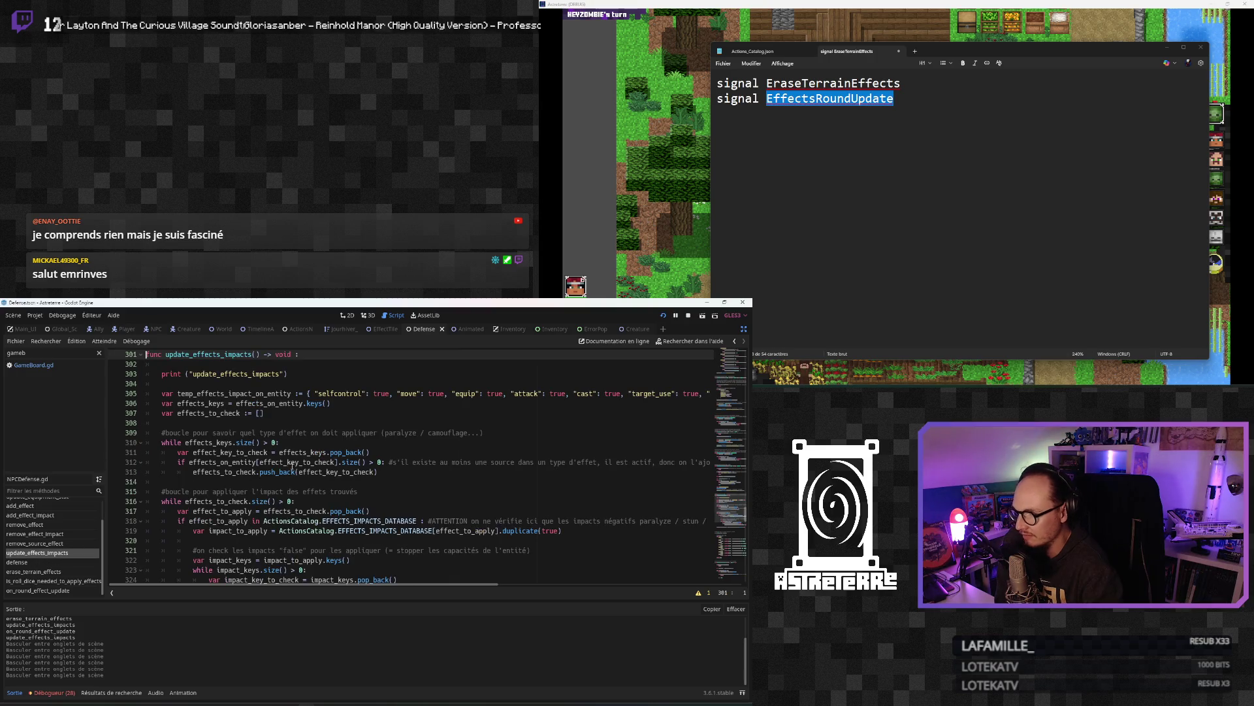
scroll(291, 465, up, 2)
click(289, 433)
scroll(291, 457, up, 3)
drag(283, 435, 108, 436)
key(BackSpace)
key(BackSpace)
key(Down)
key(Down)
key(Down)
scroll(224, 516, down, 15)
scroll(225, 517, up, 20)
scroll(224, 517, up, 15)
scroll(223, 517, down, 17)
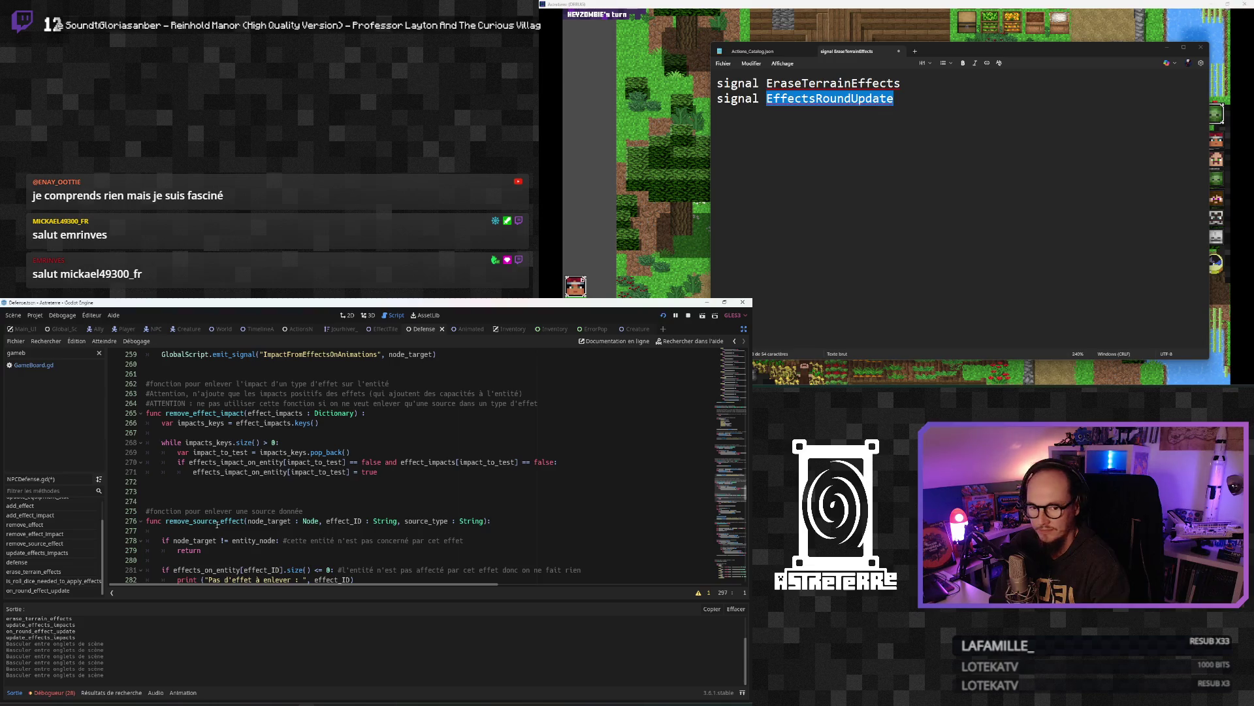
scroll(217, 524, down, 1)
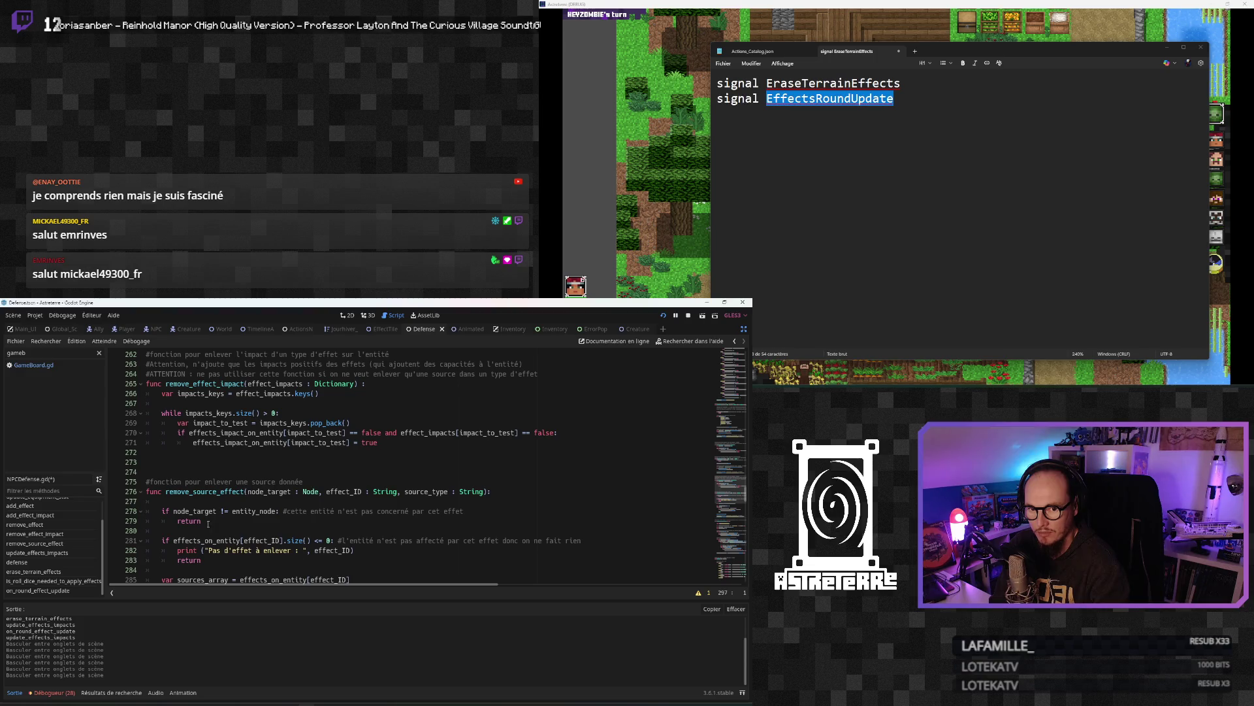
Step: Delete the print("erase_terrain_effects") debug line in erase_terrain_effects
click(137, 491)
click(157, 501)
click(184, 530)
scroll(185, 529, down, 2)
scroll(312, 497, down, 6)
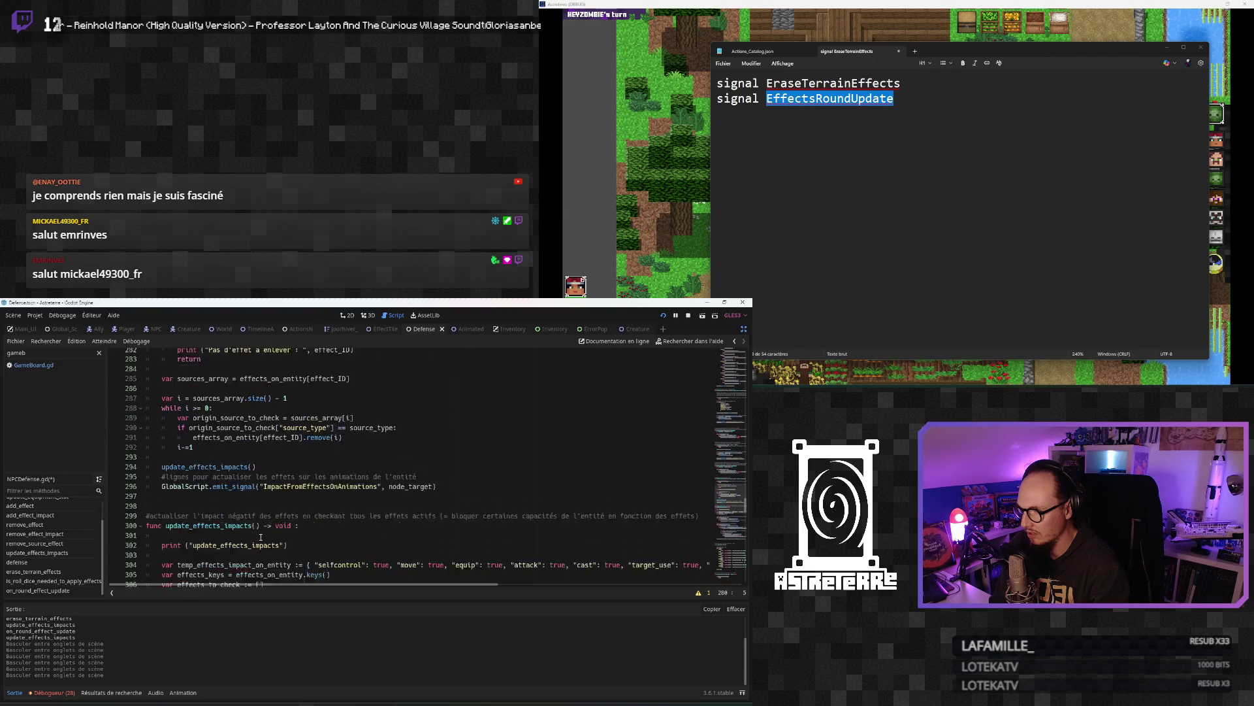
scroll(246, 518, down, 20)
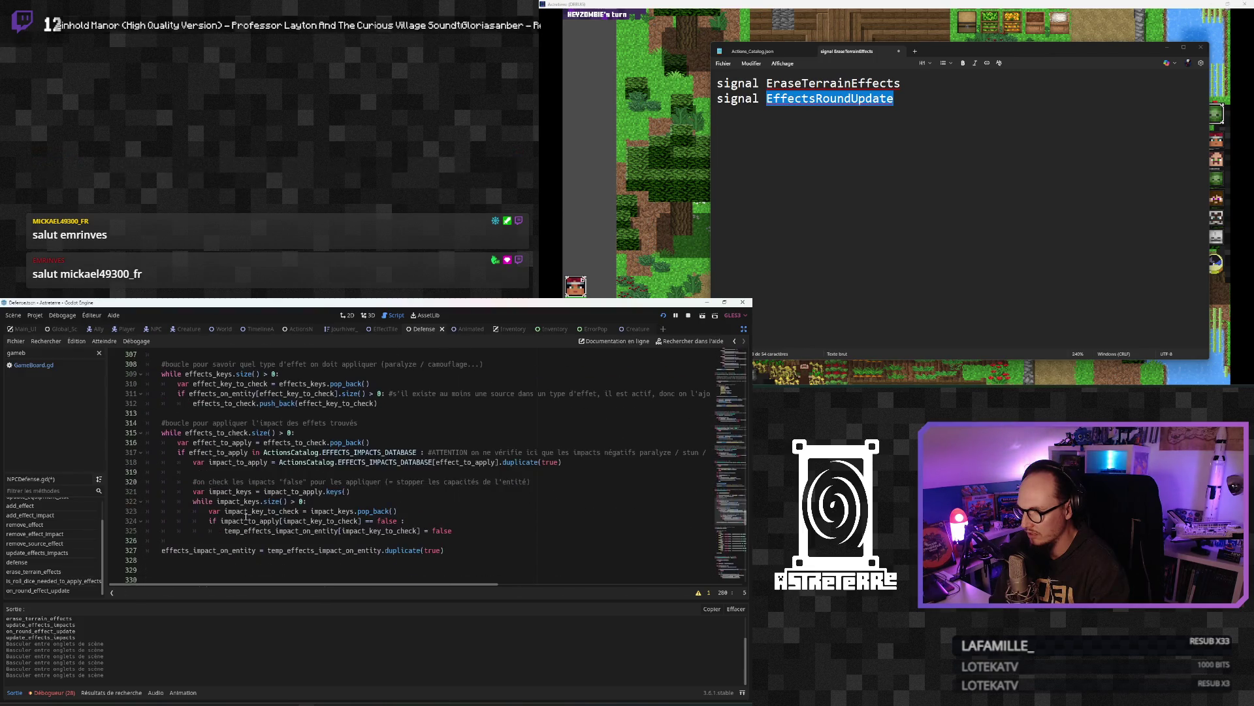
scroll(246, 518, down, 1)
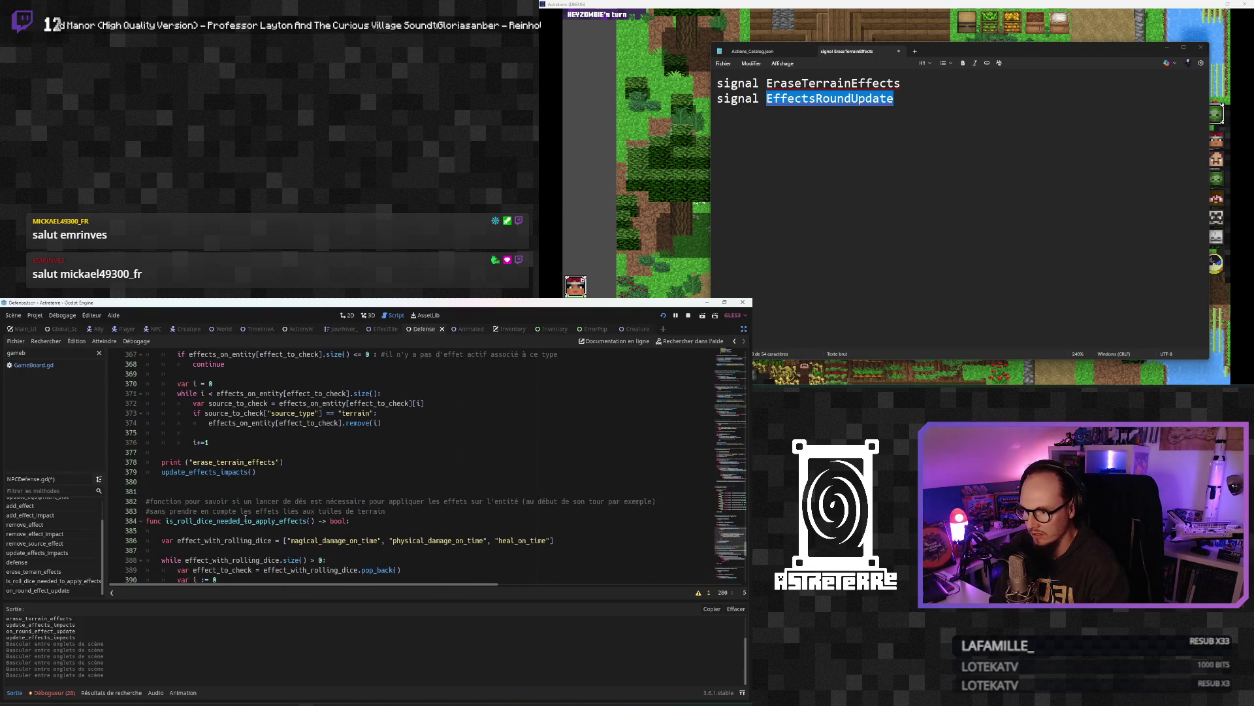
drag(293, 460, 162, 452)
key(BackSpace)
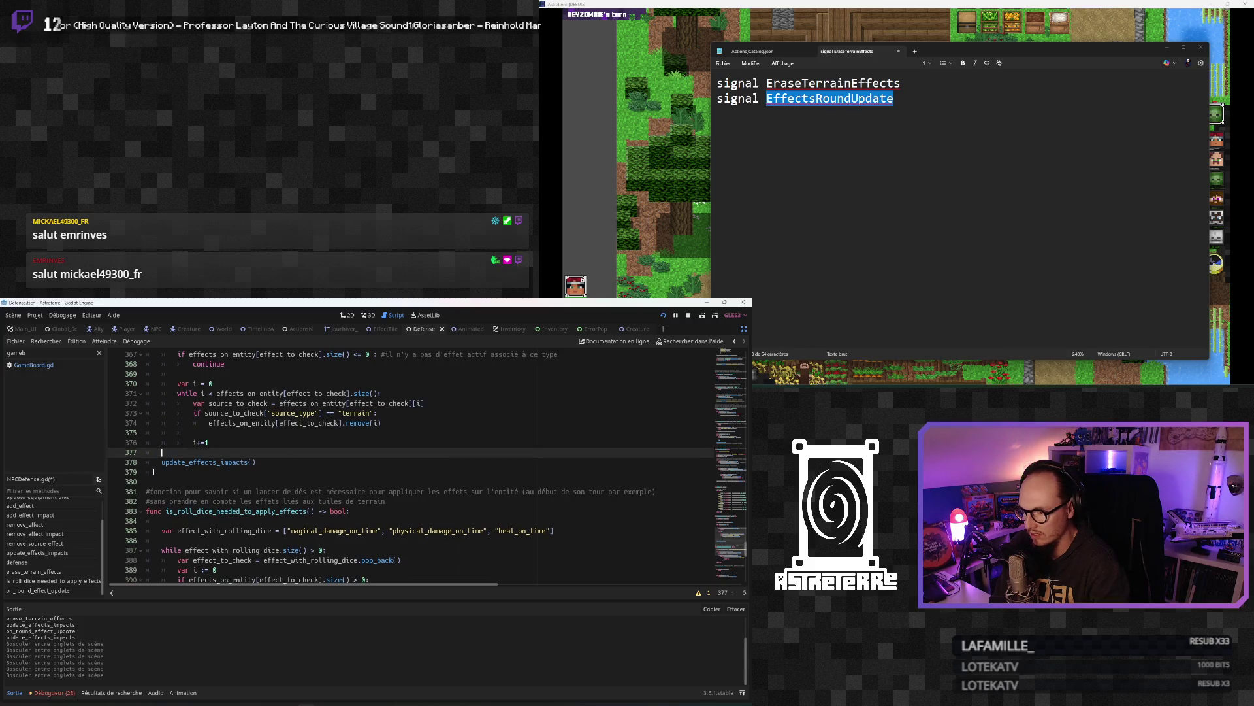
click(221, 481)
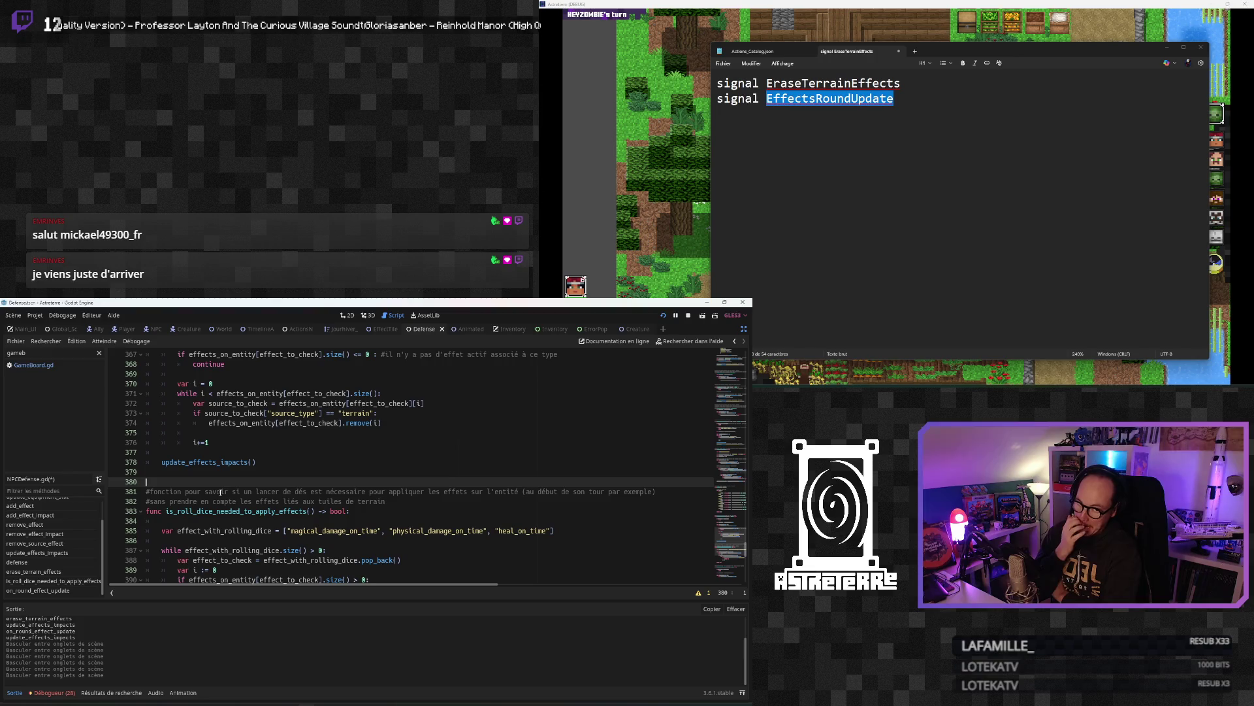
click(272, 461)
scroll(273, 458, up, 2)
scroll(272, 459, up, 4)
scroll(261, 496, down, 5)
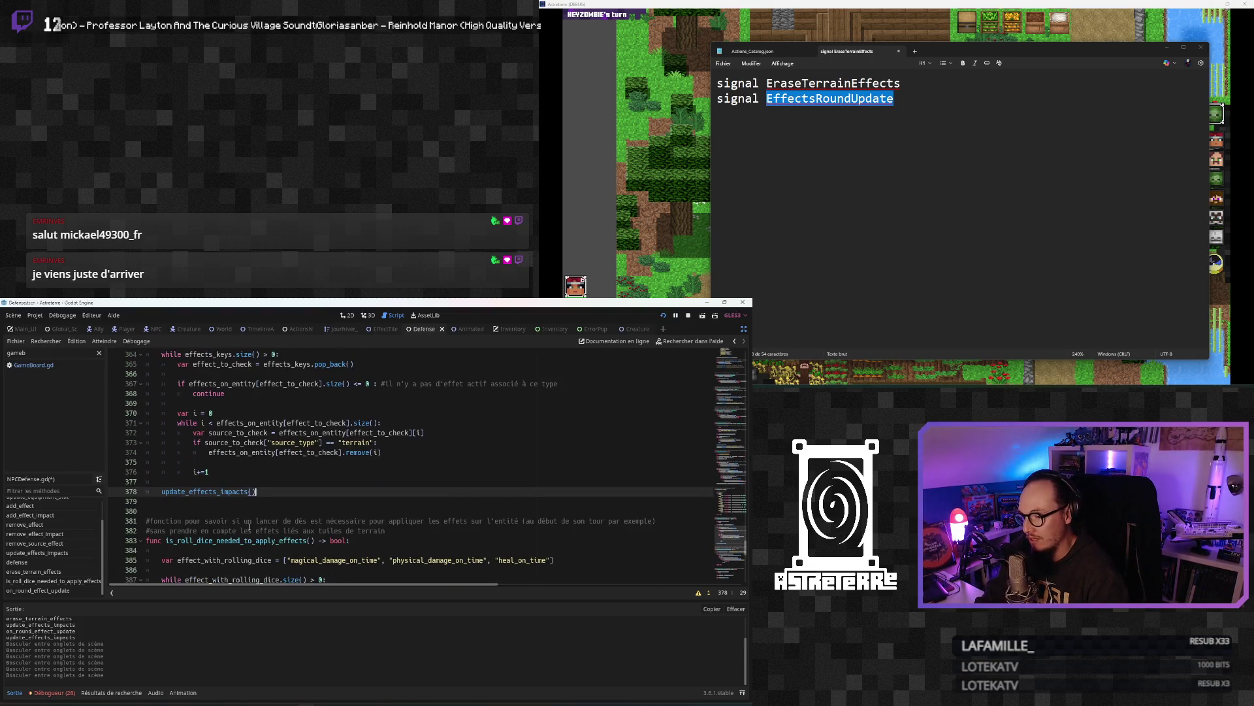
ctrl+click(206, 495)
click(275, 471)
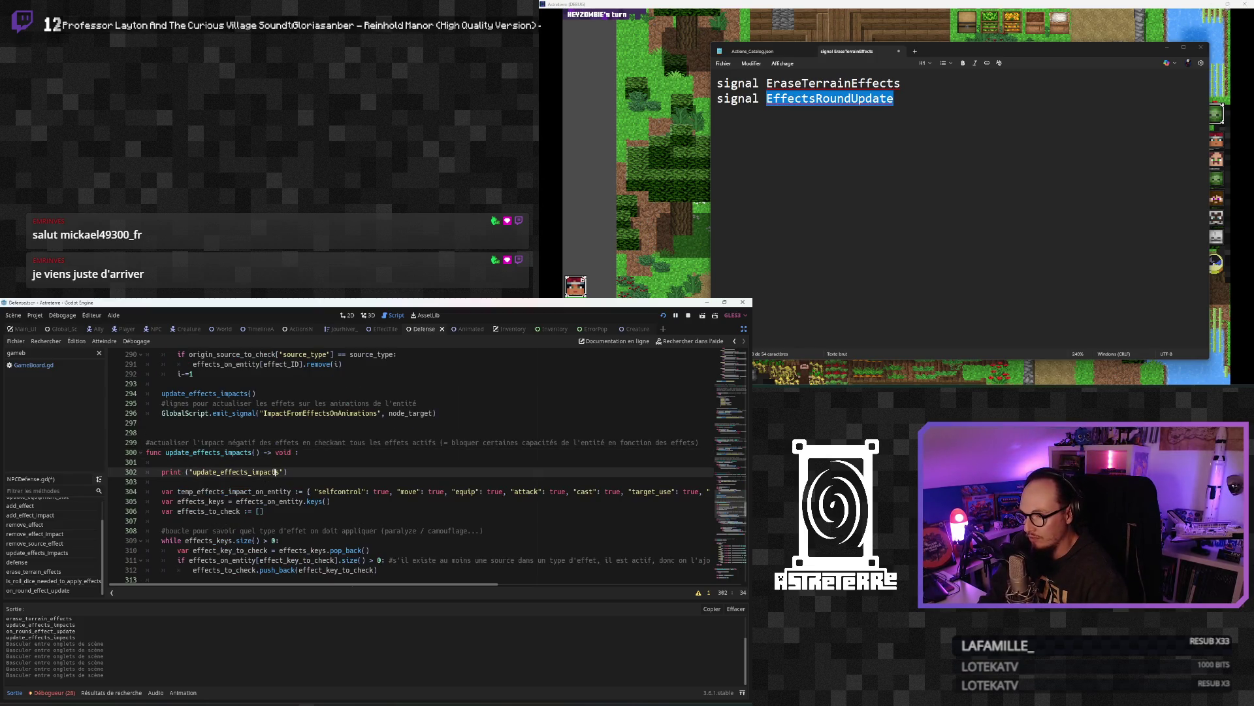
click(305, 471)
scroll(304, 490, down, 8)
scroll(302, 520, up, 6)
scroll(302, 520, up, 4)
click(281, 482)
scroll(282, 482, up, 6)
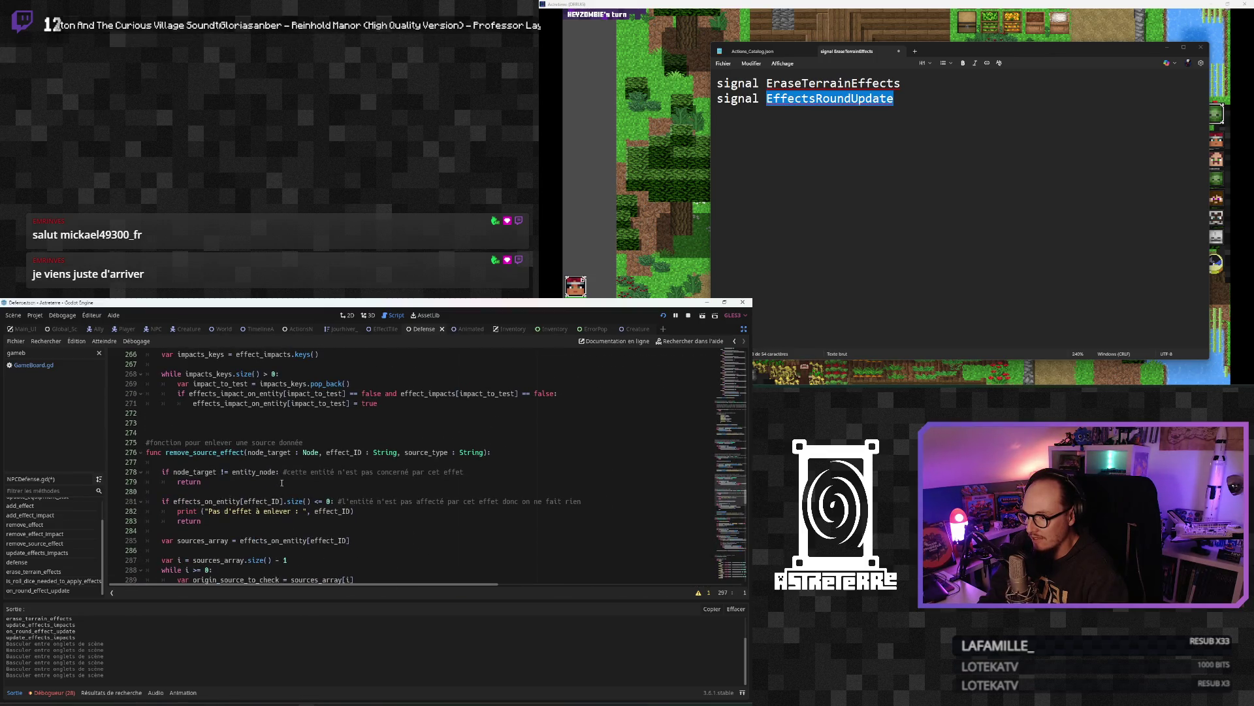
scroll(277, 455, up, 3)
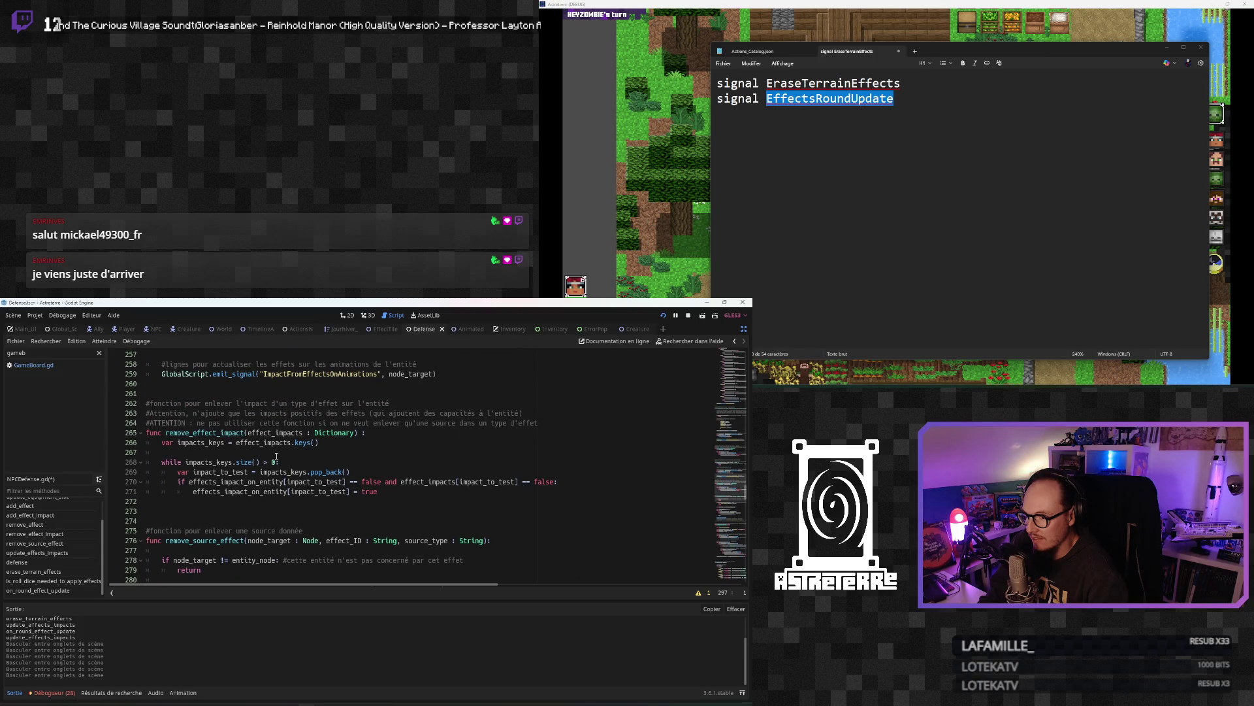
click(294, 481)
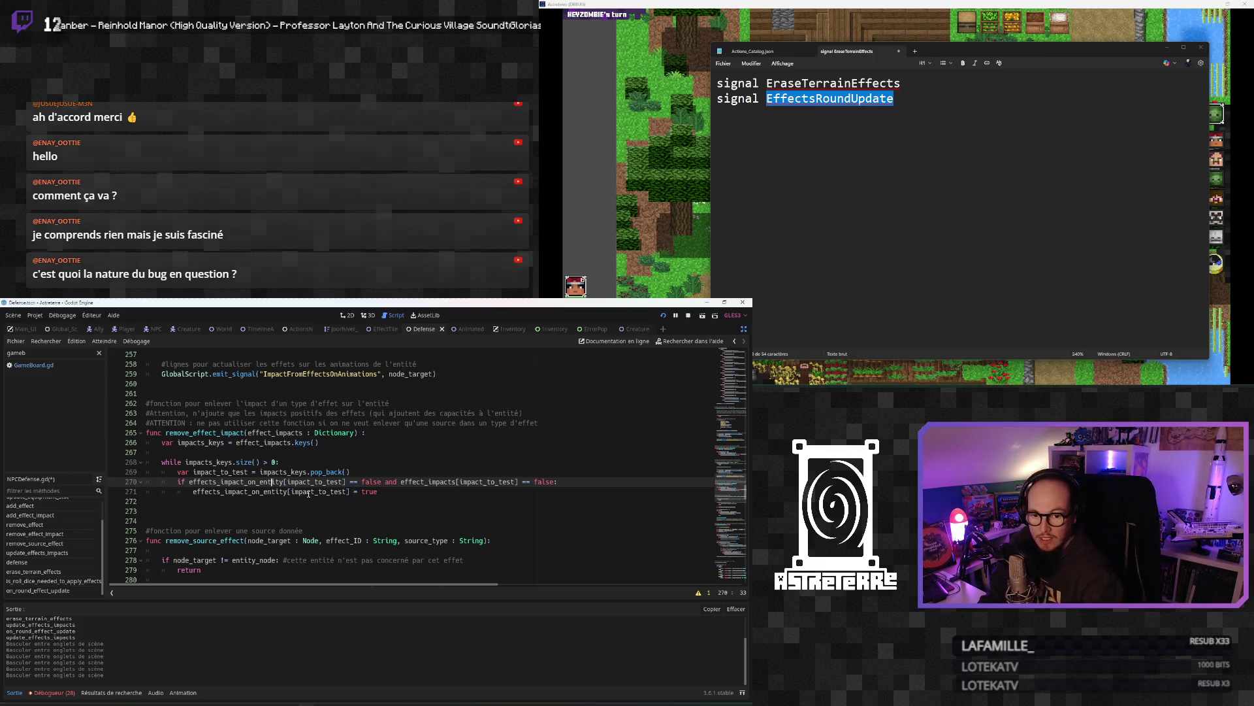
click(258, 501)
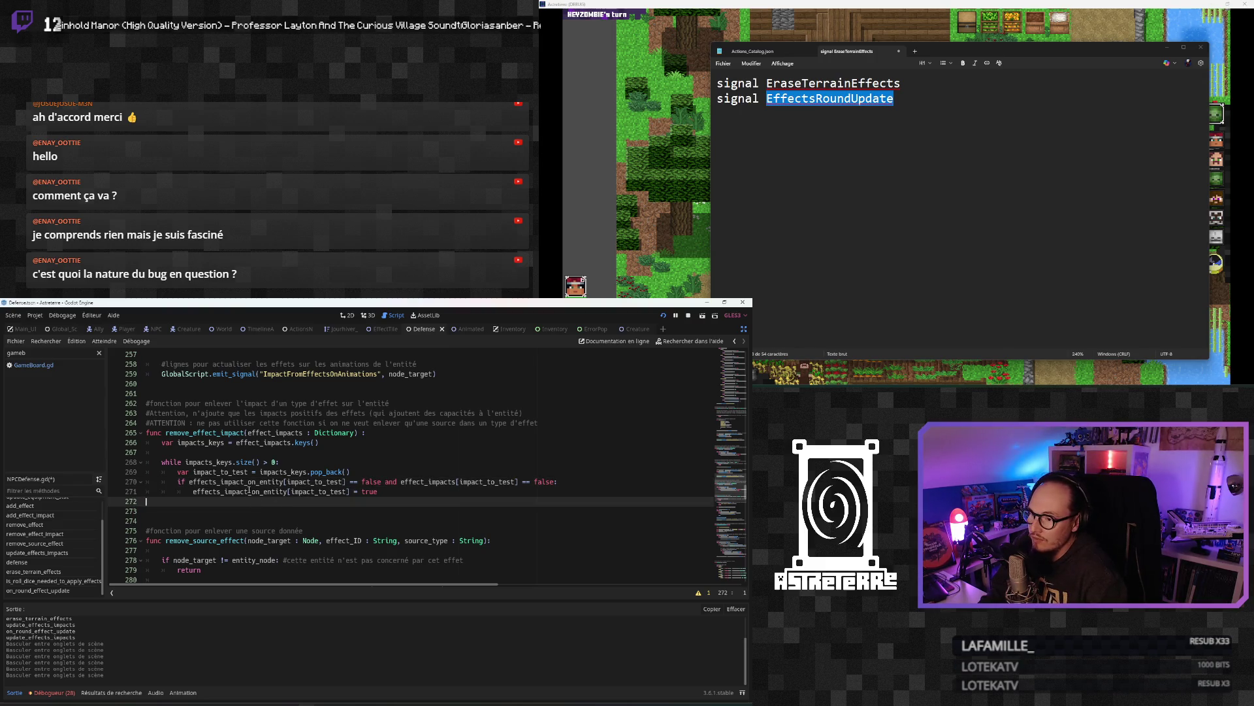
click(228, 443)
scroll(259, 485, up, 2)
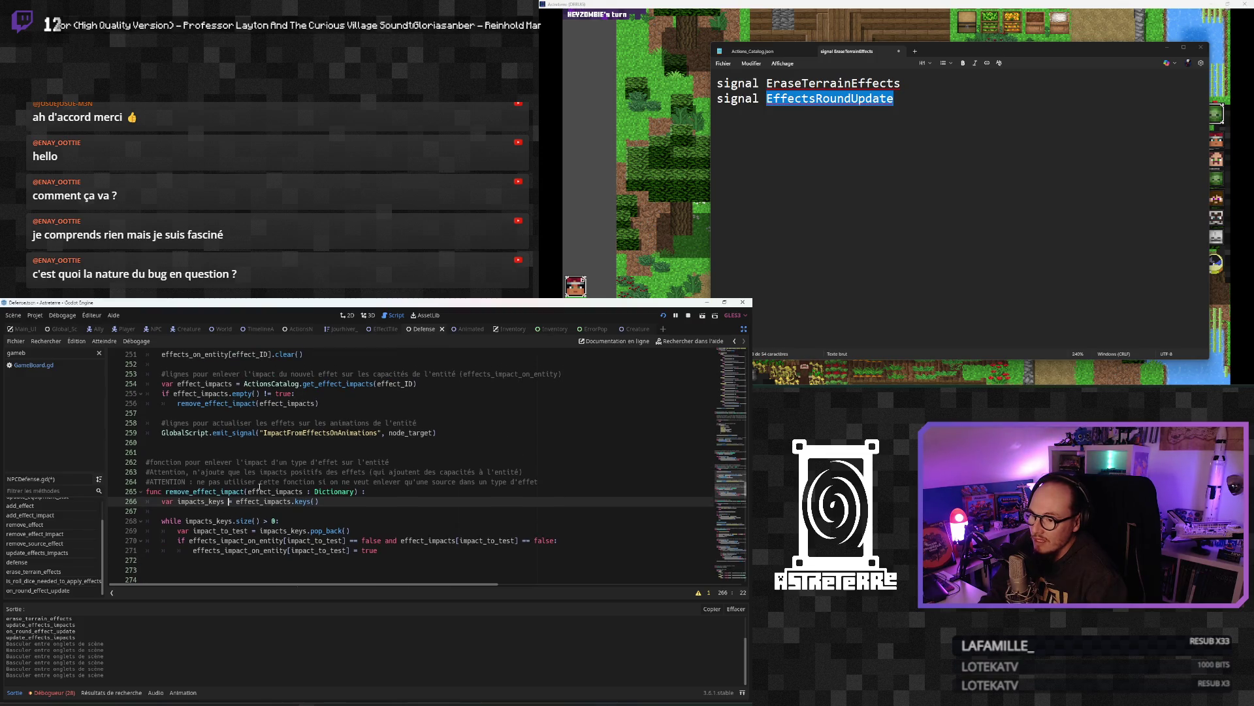
scroll(259, 487, down, 3)
scroll(243, 511, up, 2)
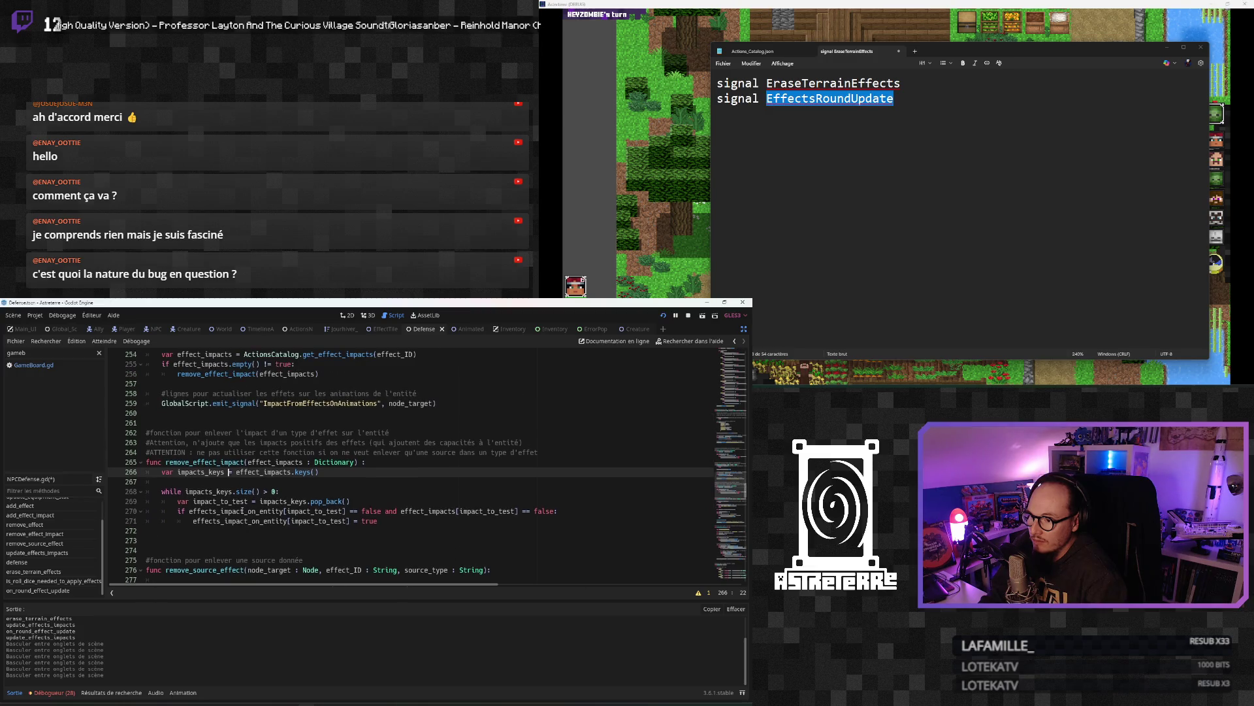
scroll(243, 511, up, 3)
click(235, 491)
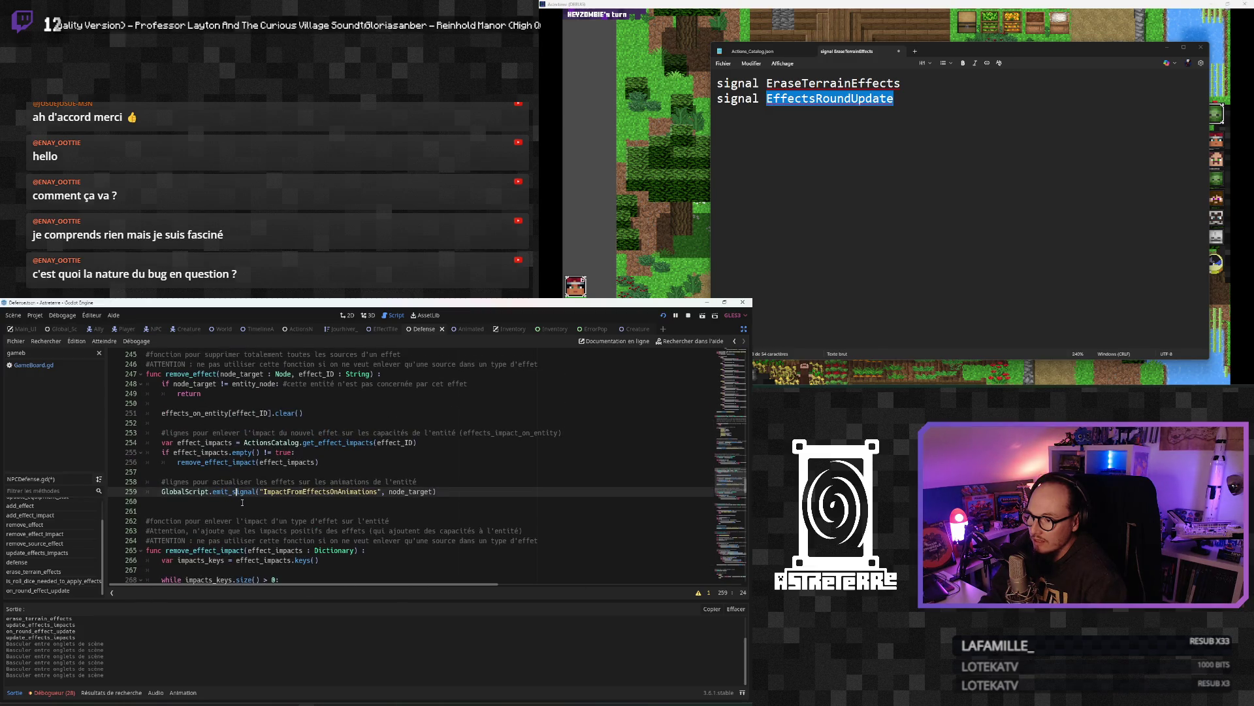
key(Up)
key(Up)
key(Up)
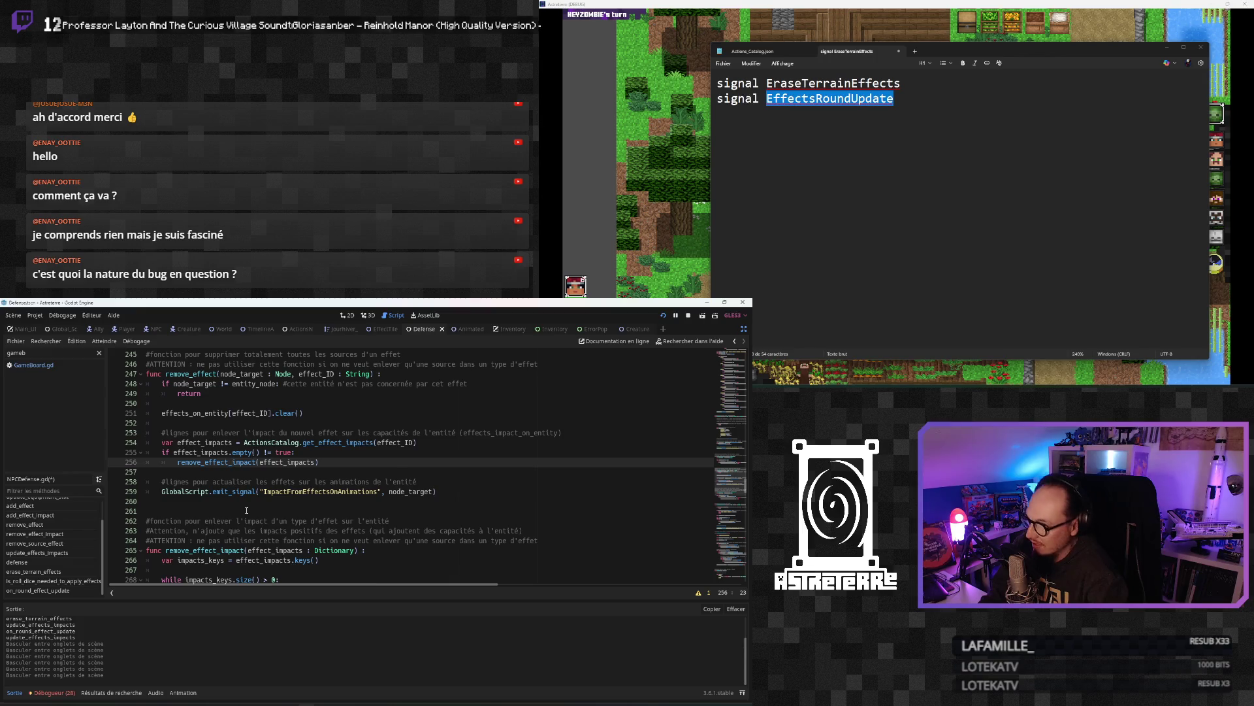
scroll(246, 510, down, 4)
scroll(246, 510, up, 1)
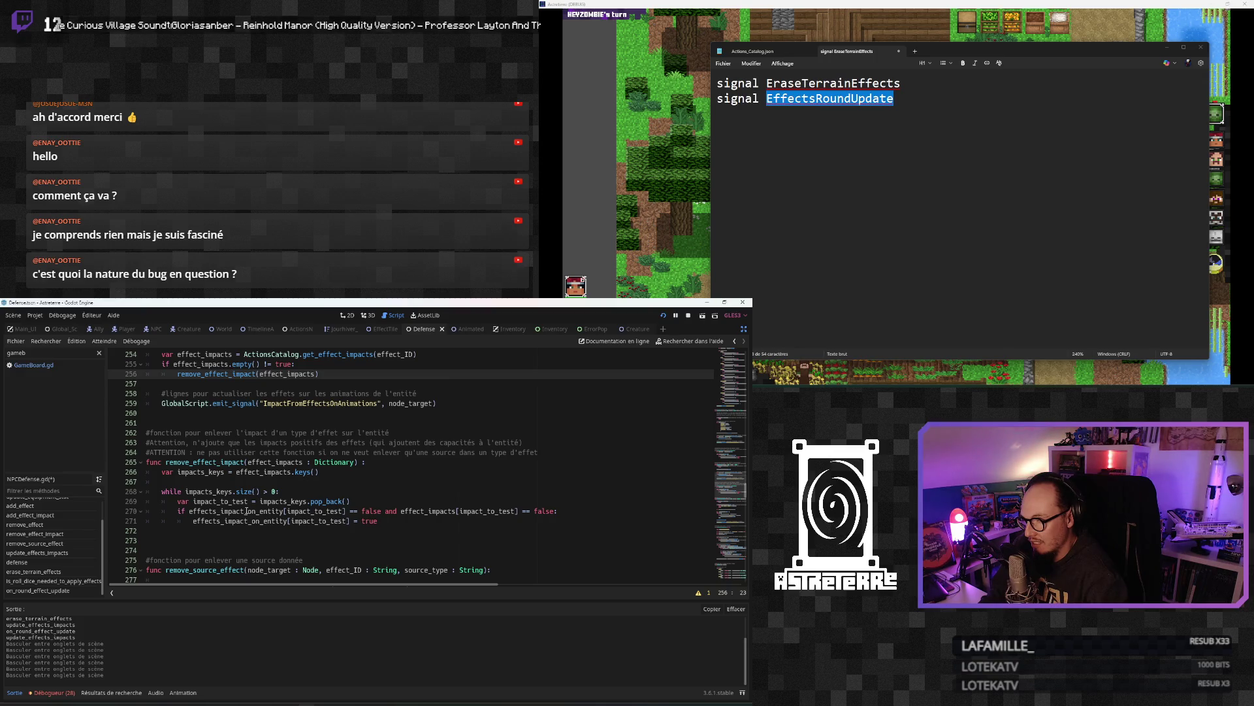
click(483, 452)
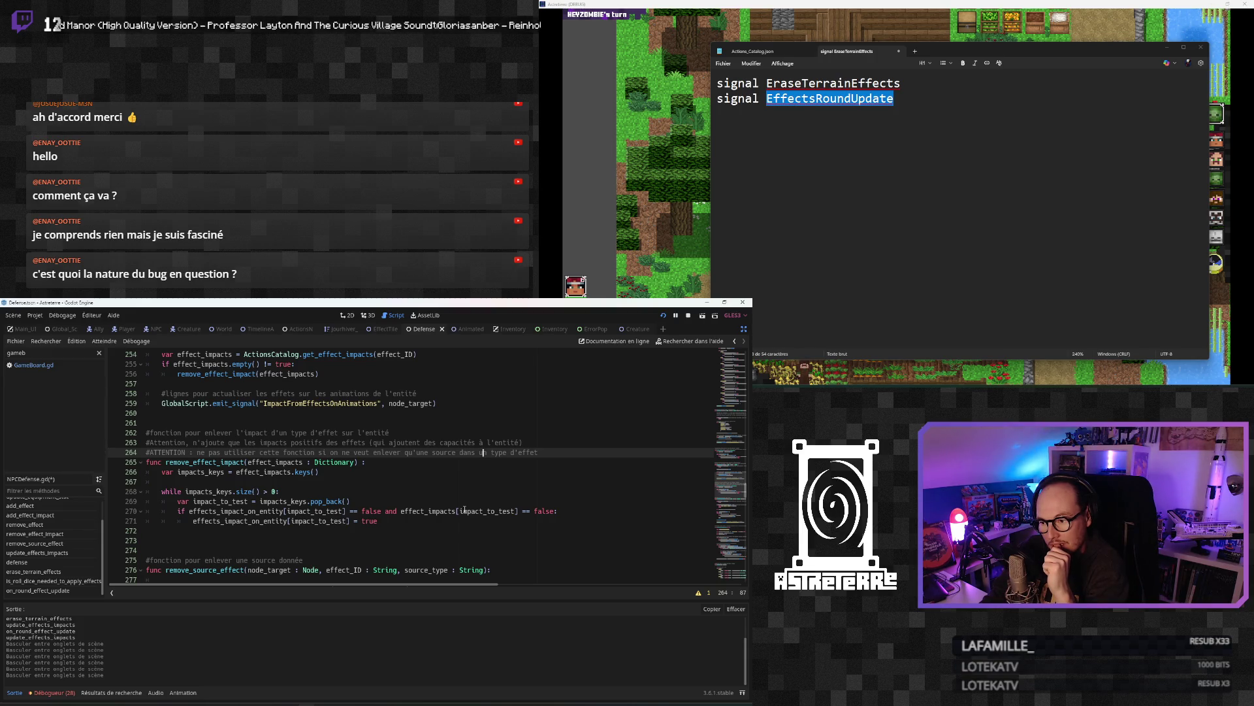
scroll(301, 435, up, 4)
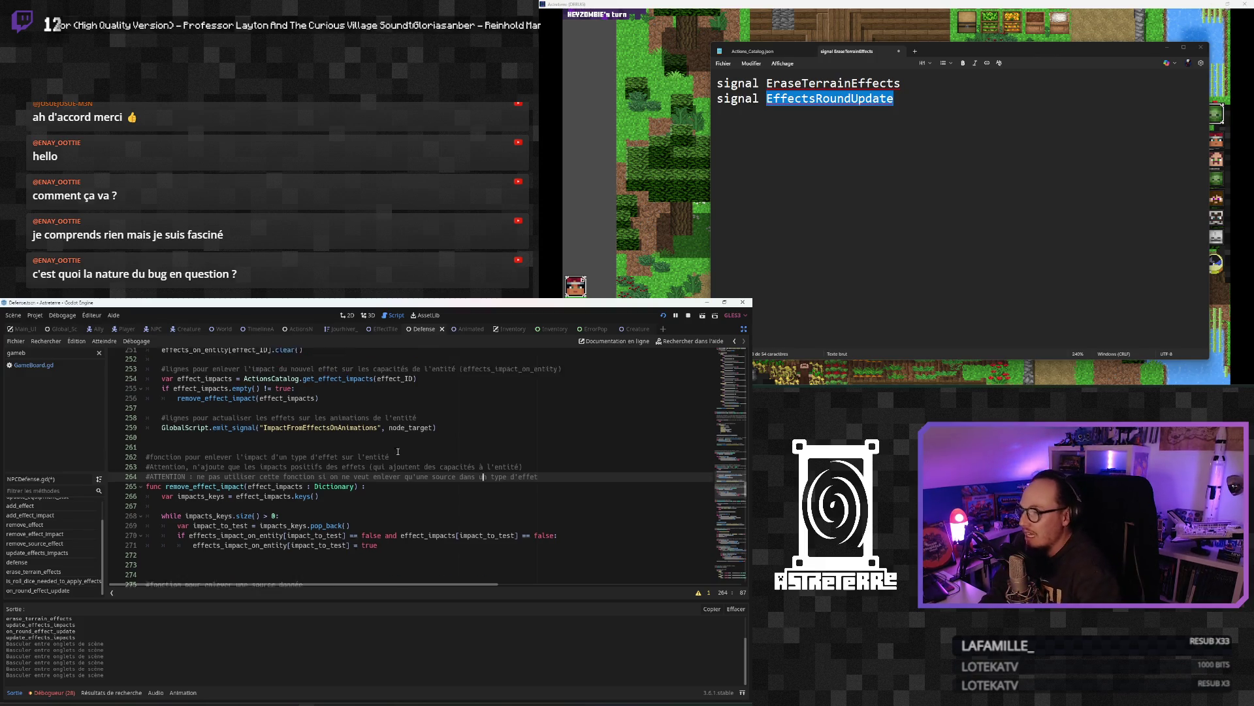
scroll(300, 436, down, 5)
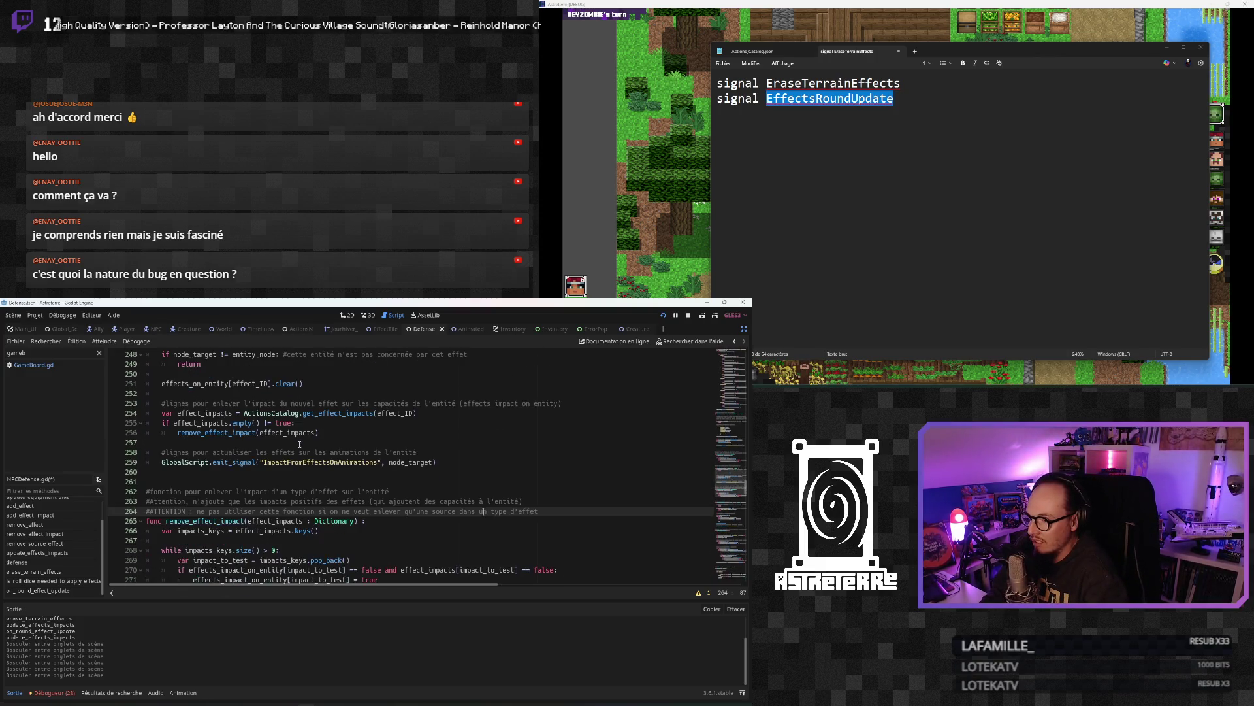
scroll(300, 444, down, 3)
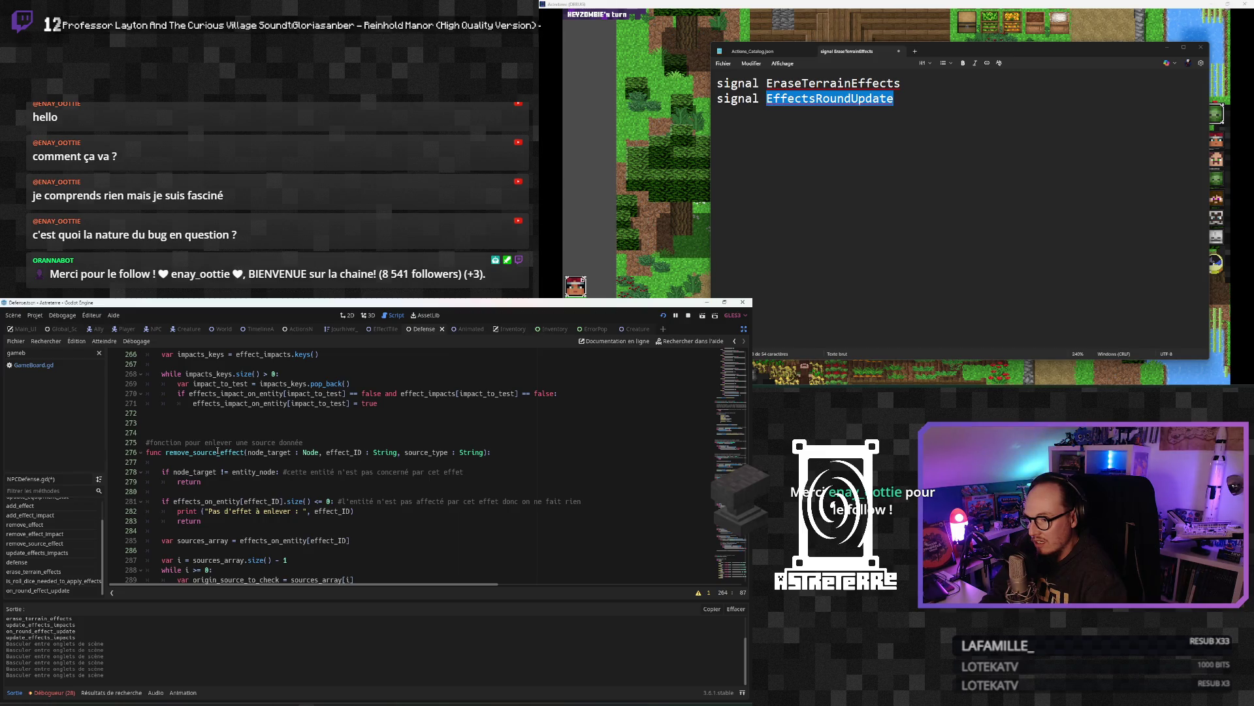
scroll(217, 451, down, 3)
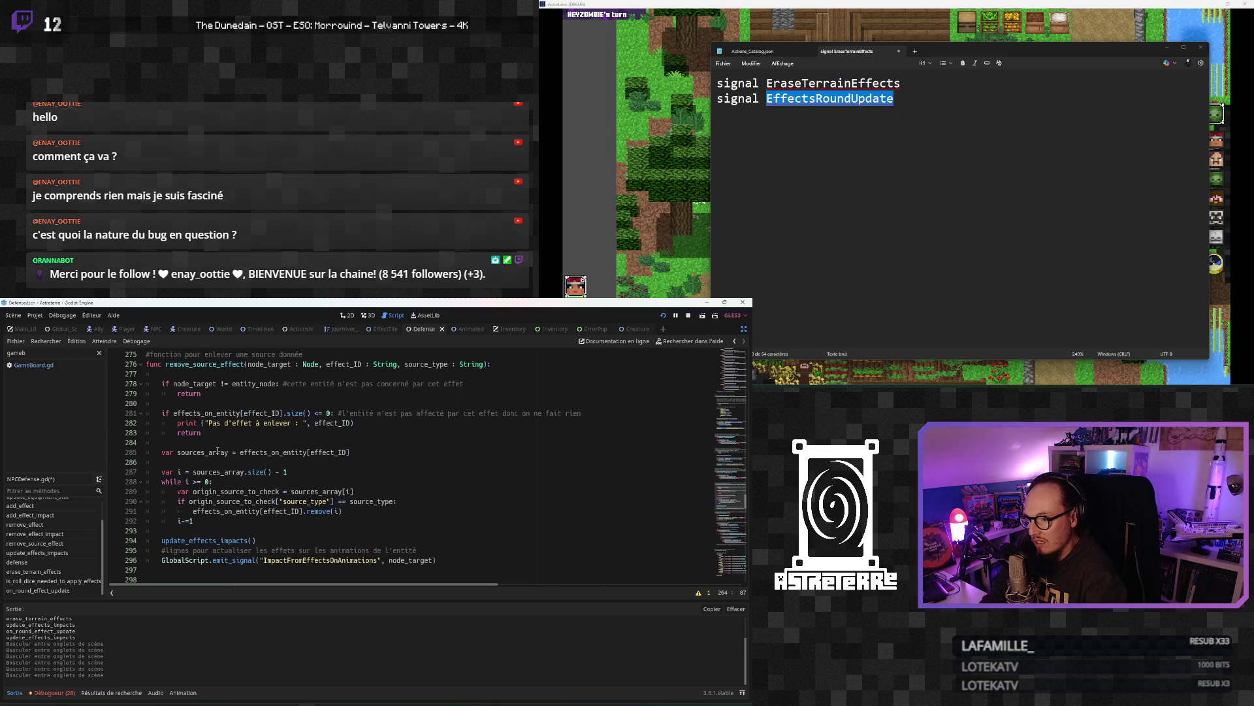
scroll(218, 451, up, 6)
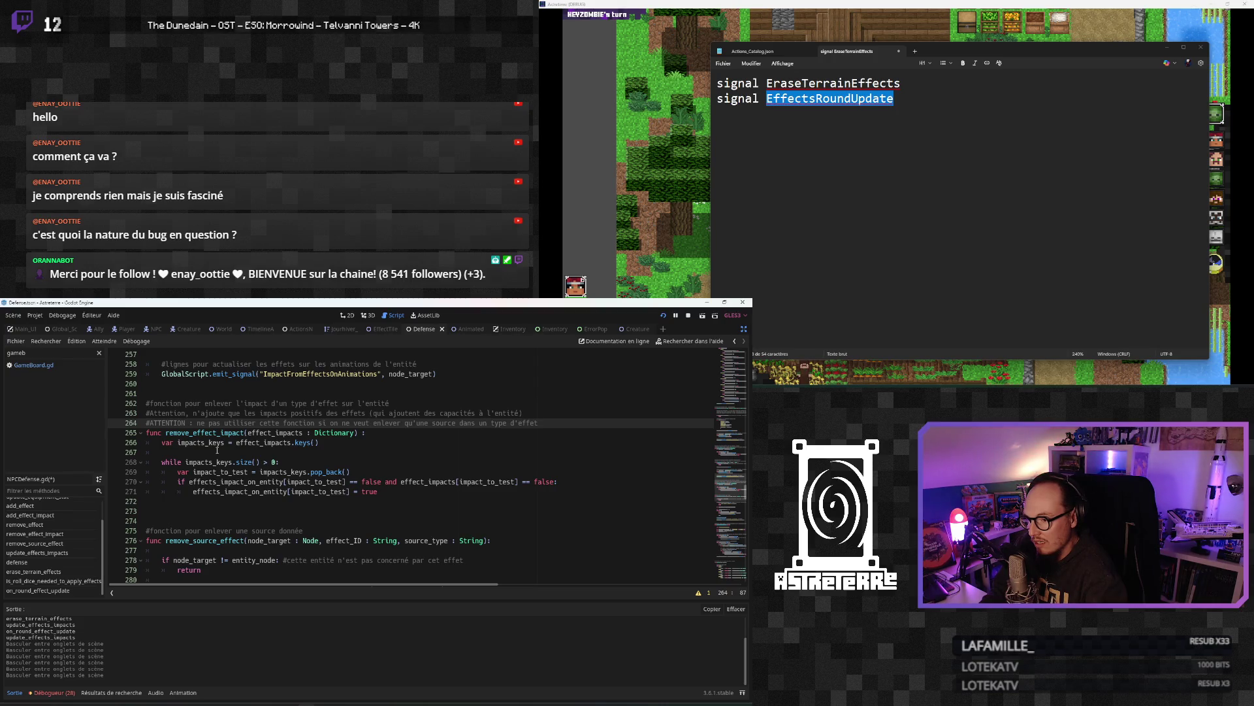
click(413, 493)
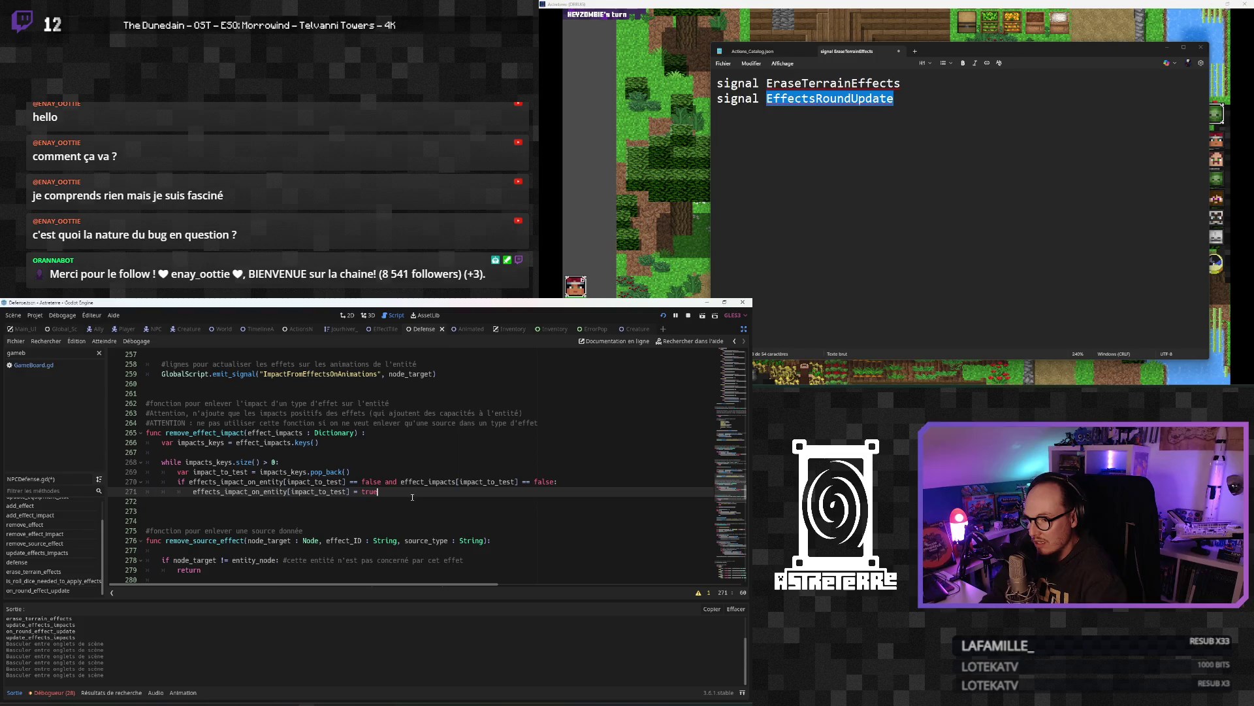
Step: Paste the update_effects_impacts() call on a new line after the loop in remove_effect_impact
key(Return)
key(Return)
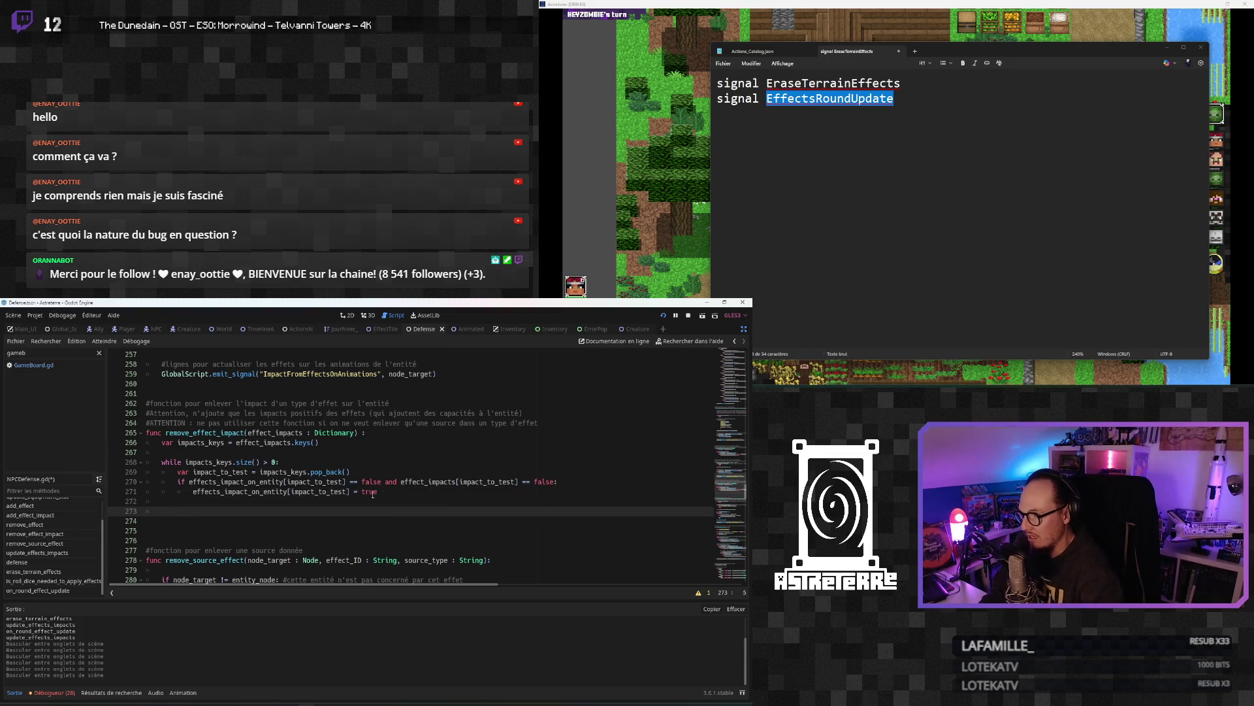
scroll(241, 503, down, 7)
scroll(241, 503, down, 3)
drag(256, 443, 160, 443)
key(ctrl+c)
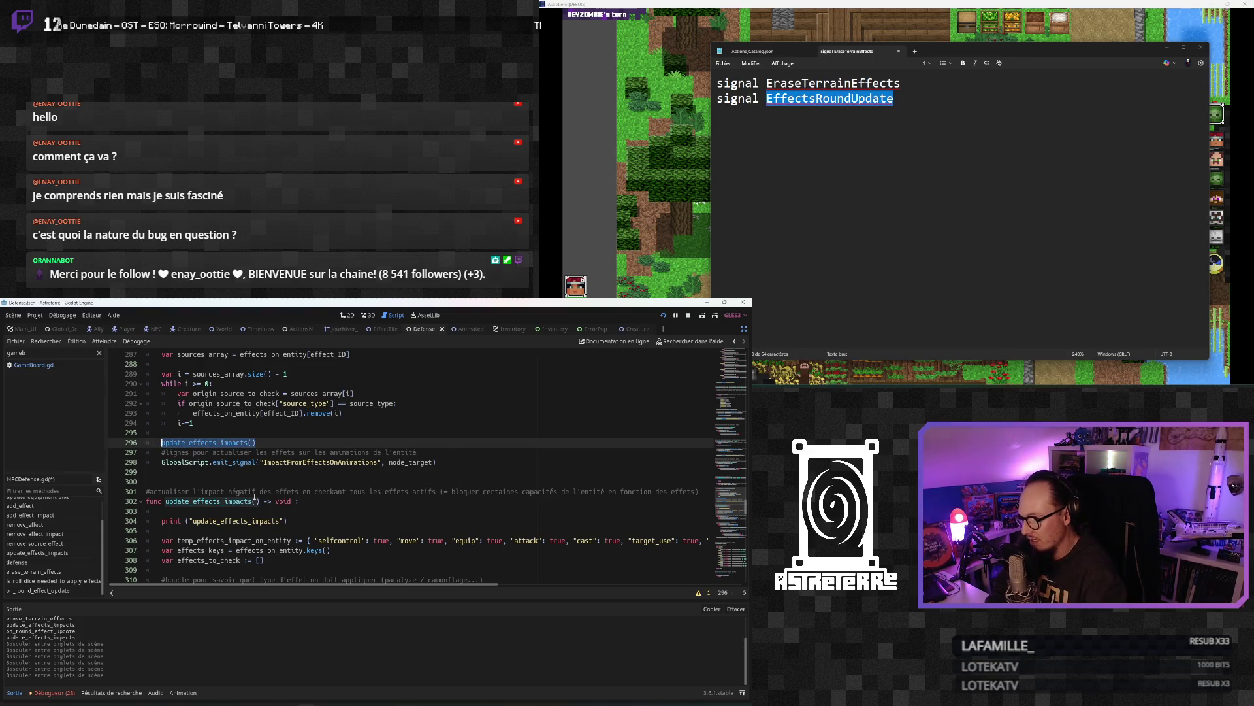
scroll(194, 453, up, 8)
click(194, 453)
key(ctrl+v)
scroll(222, 508, down, 7)
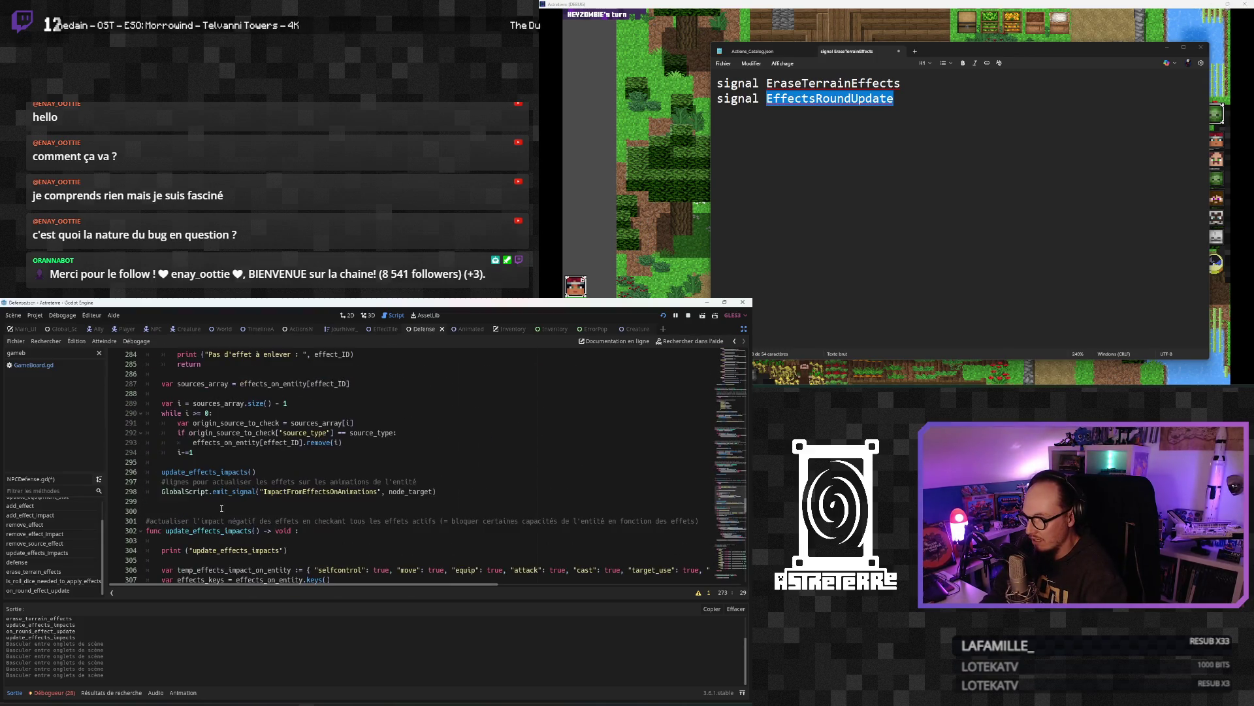
Step: Select the animation comment and signal emission lines in remove_source_effect
click(213, 492)
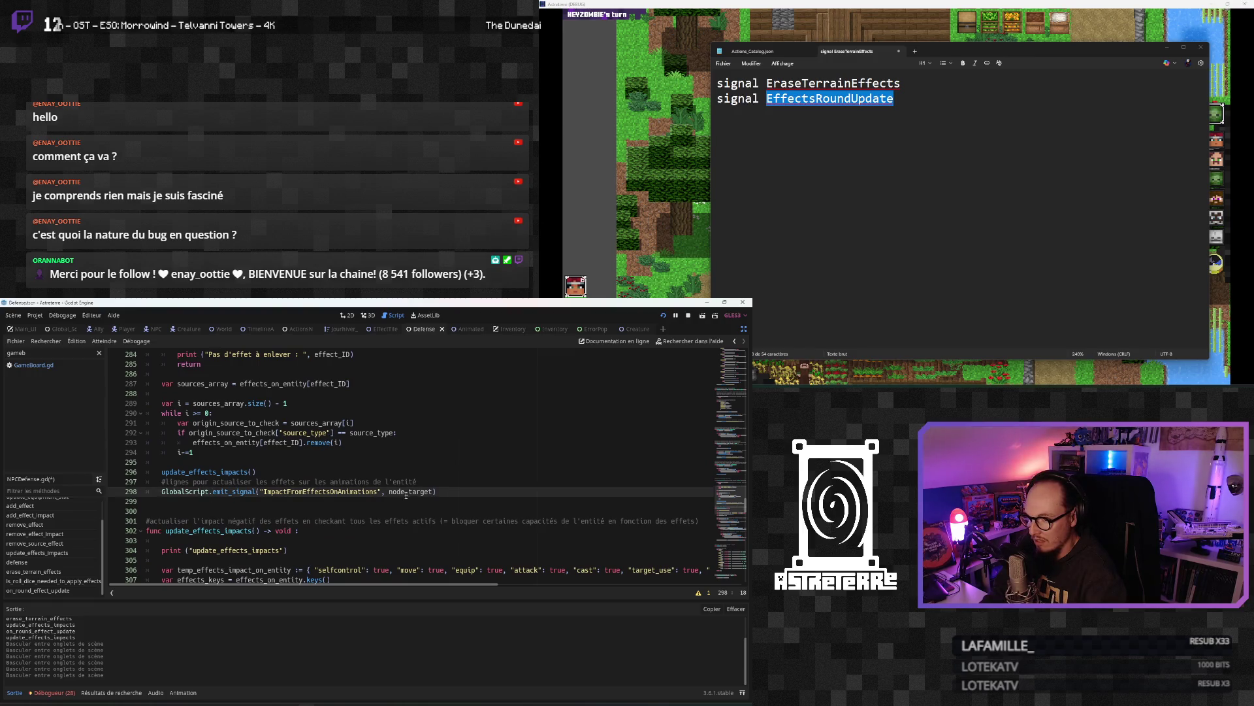
drag(446, 492, 160, 482)
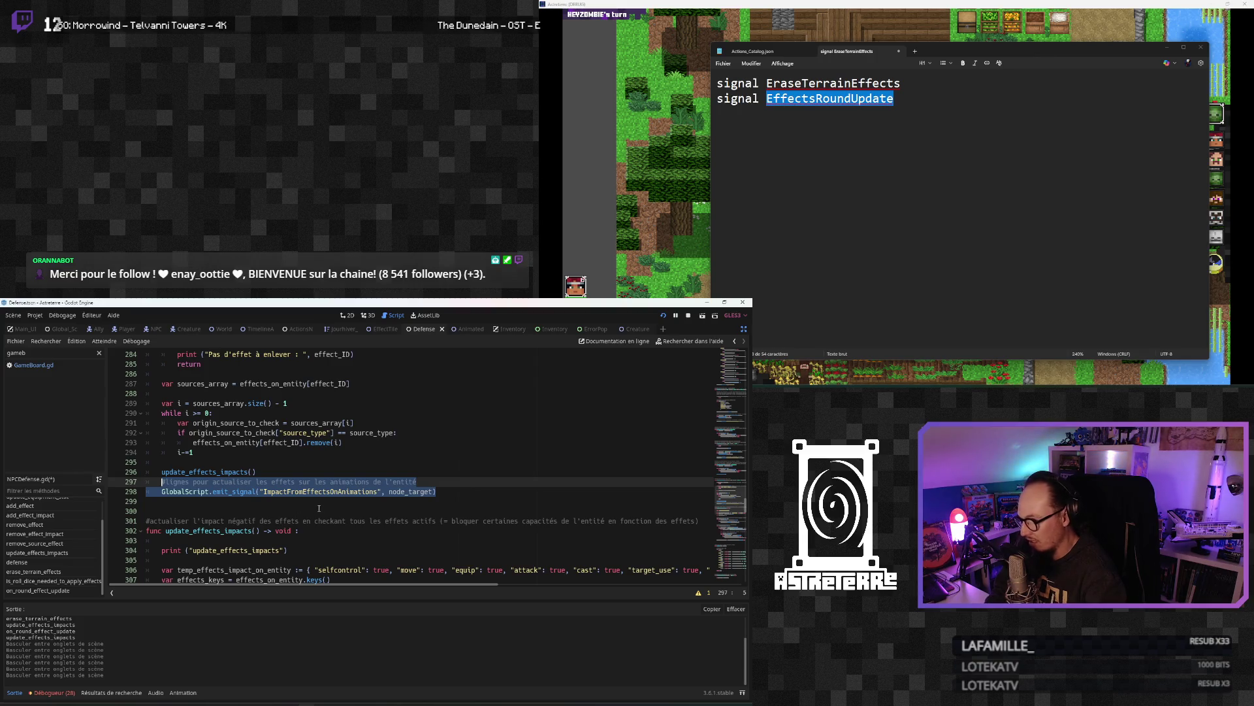
scroll(273, 509, up, 2)
scroll(274, 508, up, 10)
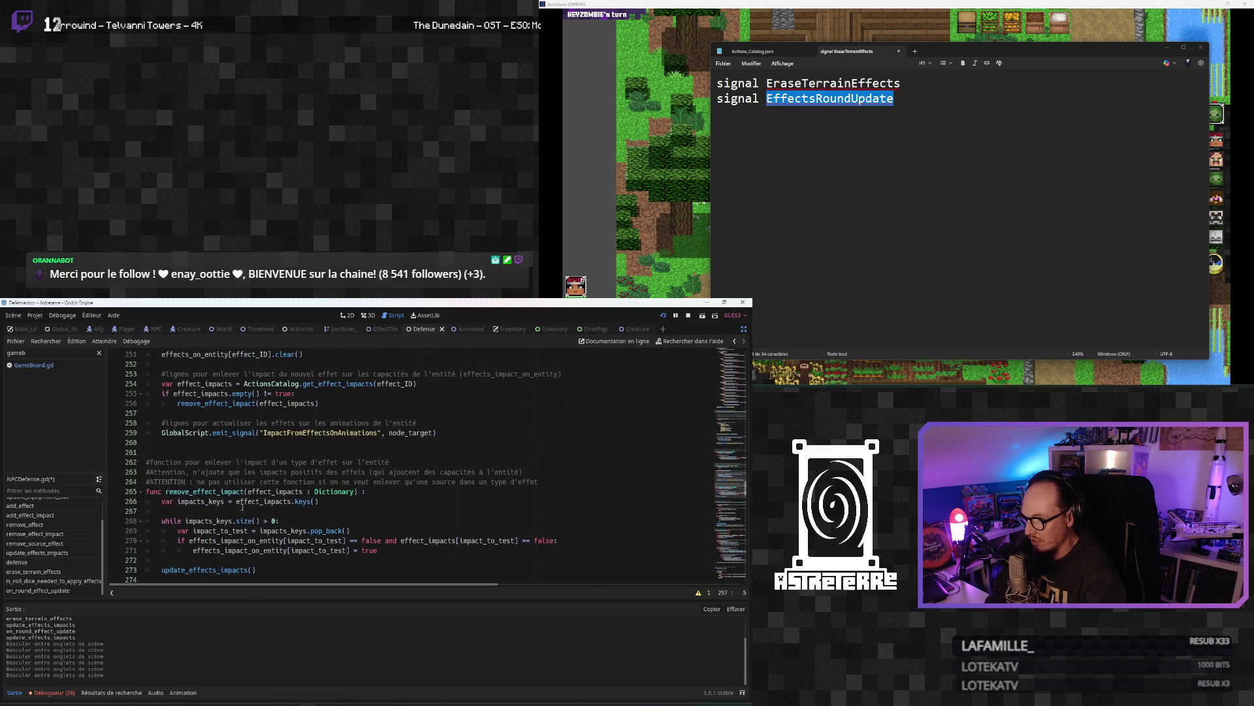
click(246, 463)
scroll(246, 468, down, 1)
scroll(245, 471, up, 1)
Step: Review the signal emission and empty-impacts condition in remove_effect
click(230, 442)
click(229, 432)
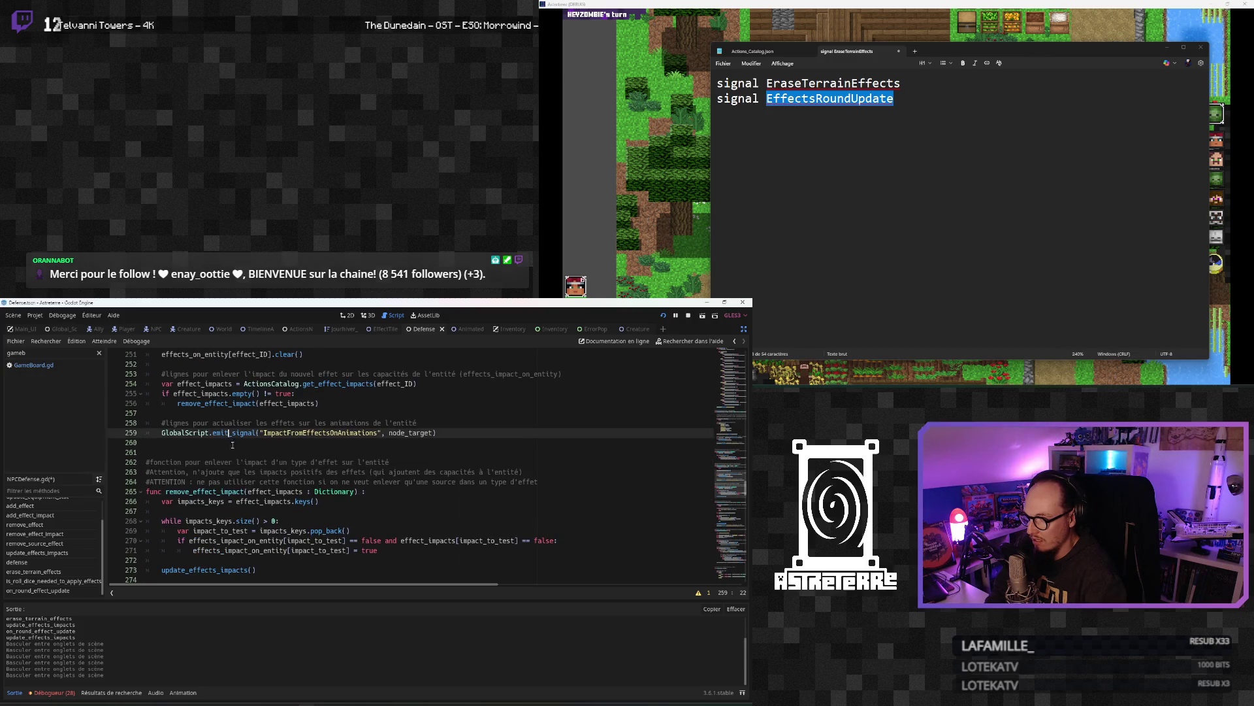
scroll(236, 460, down, 8)
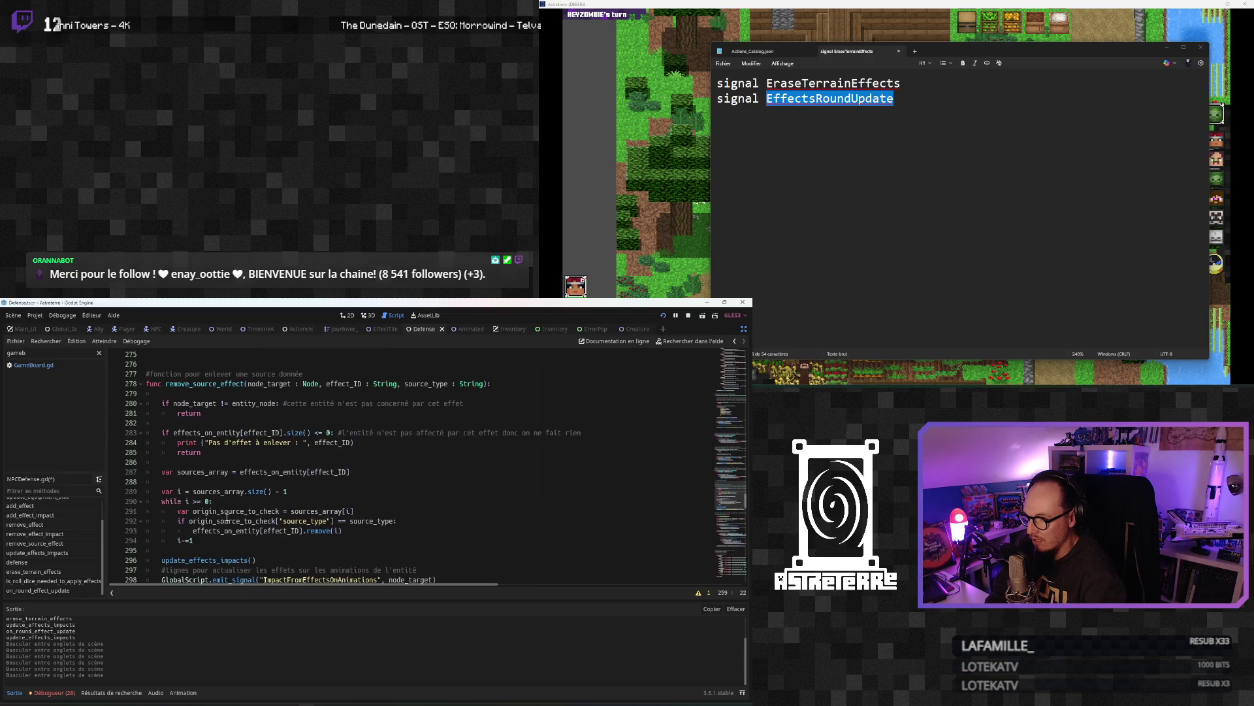
scroll(226, 518, up, 7)
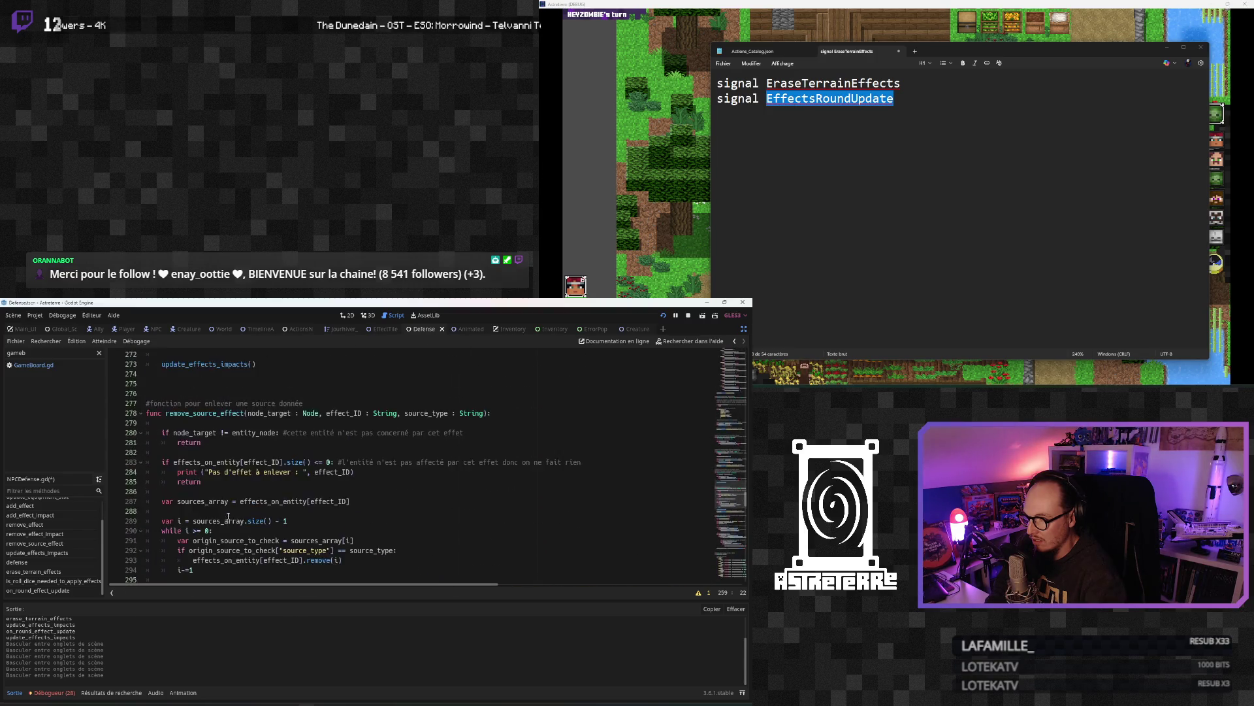
scroll(229, 516, up, 3)
click(226, 452)
scroll(232, 510, down, 2)
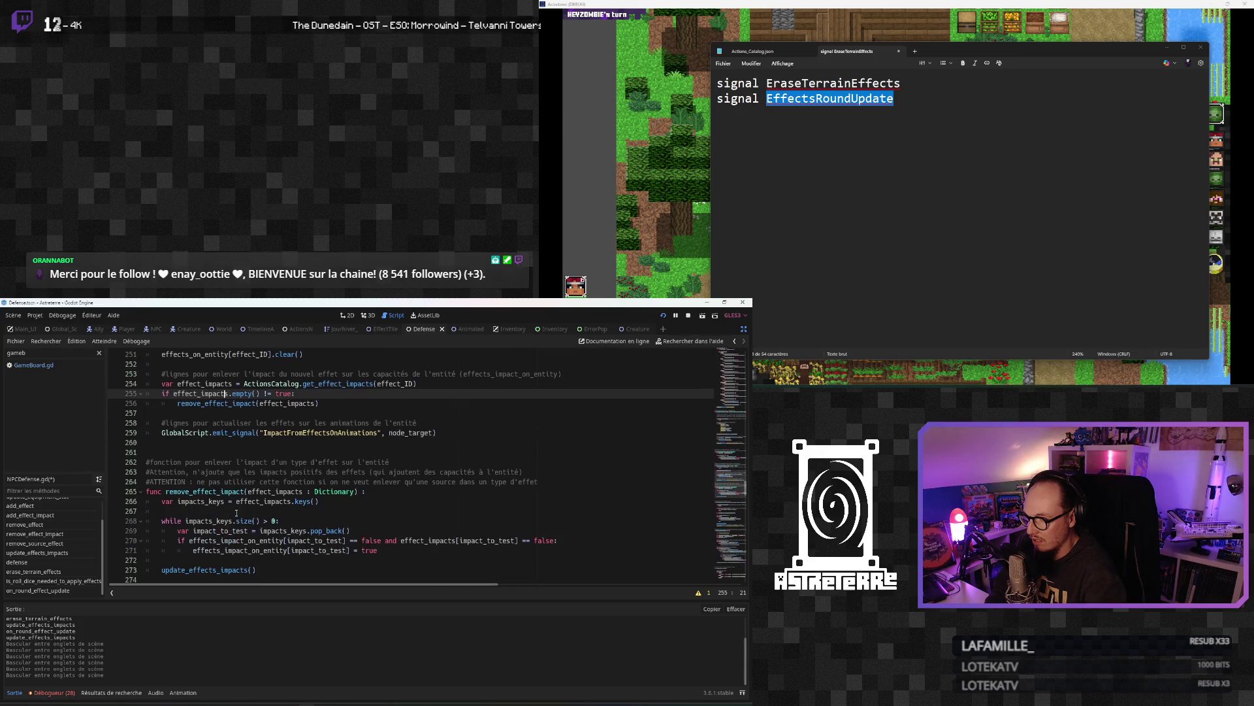
Step: Check the loop's impact reset, then search all project files for remove_effect_impact
click(236, 510)
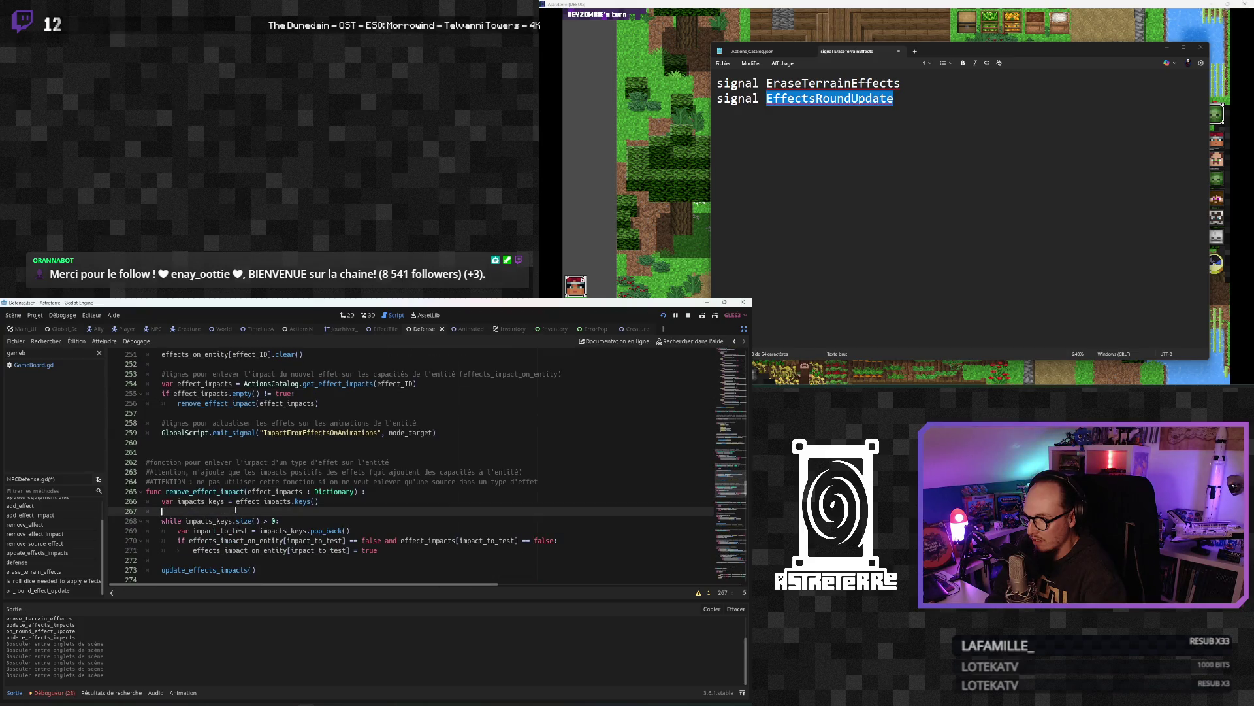
scroll(235, 510, down, 2)
click(225, 492)
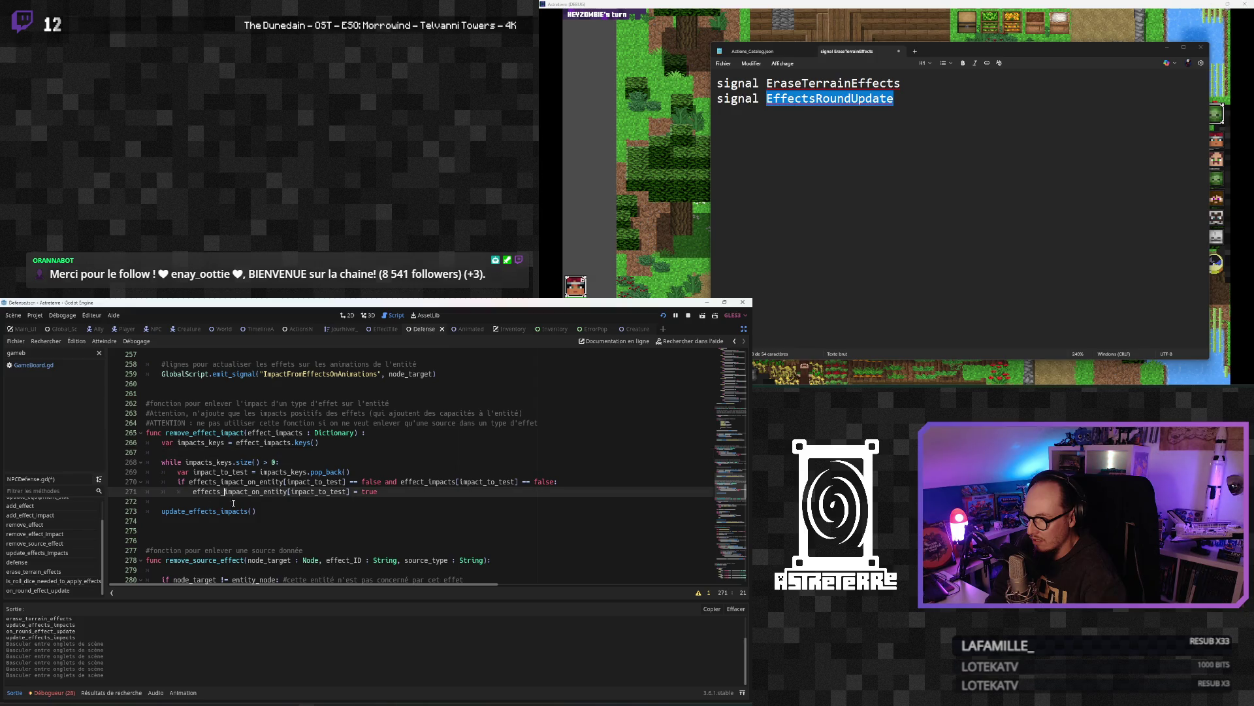
scroll(234, 502, up, 3)
double_click(216, 432)
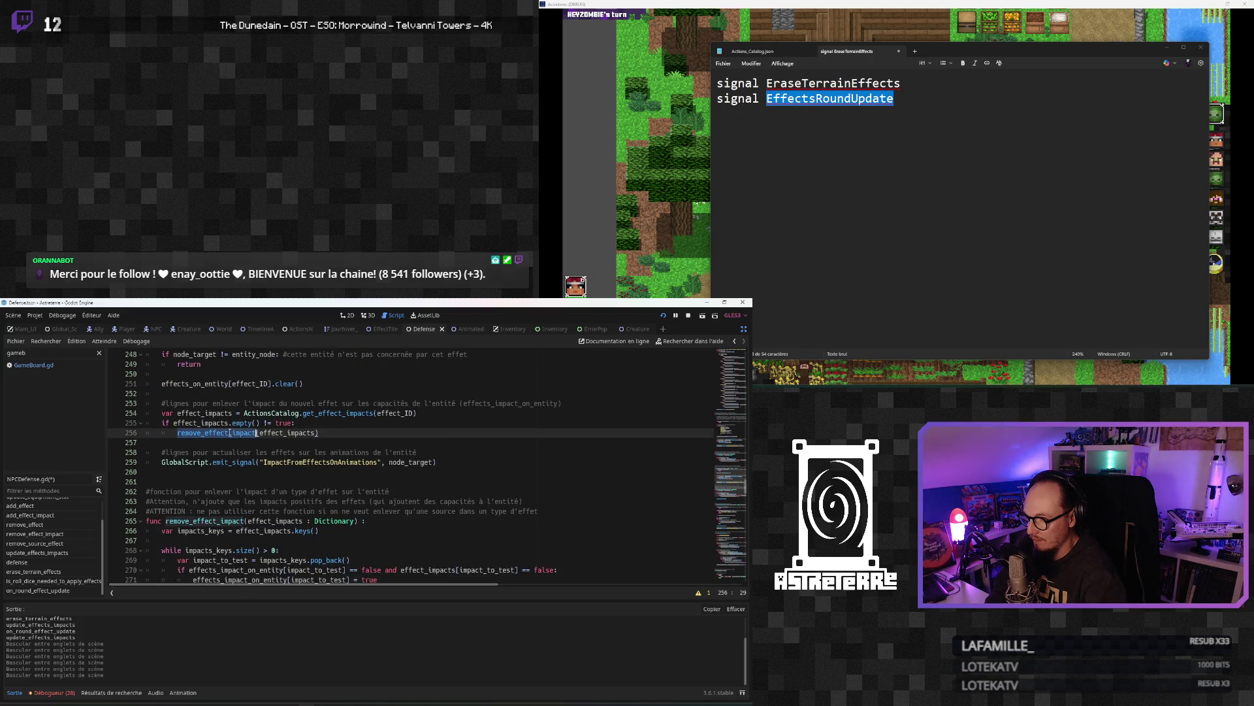
key(ctrl+shift+f)
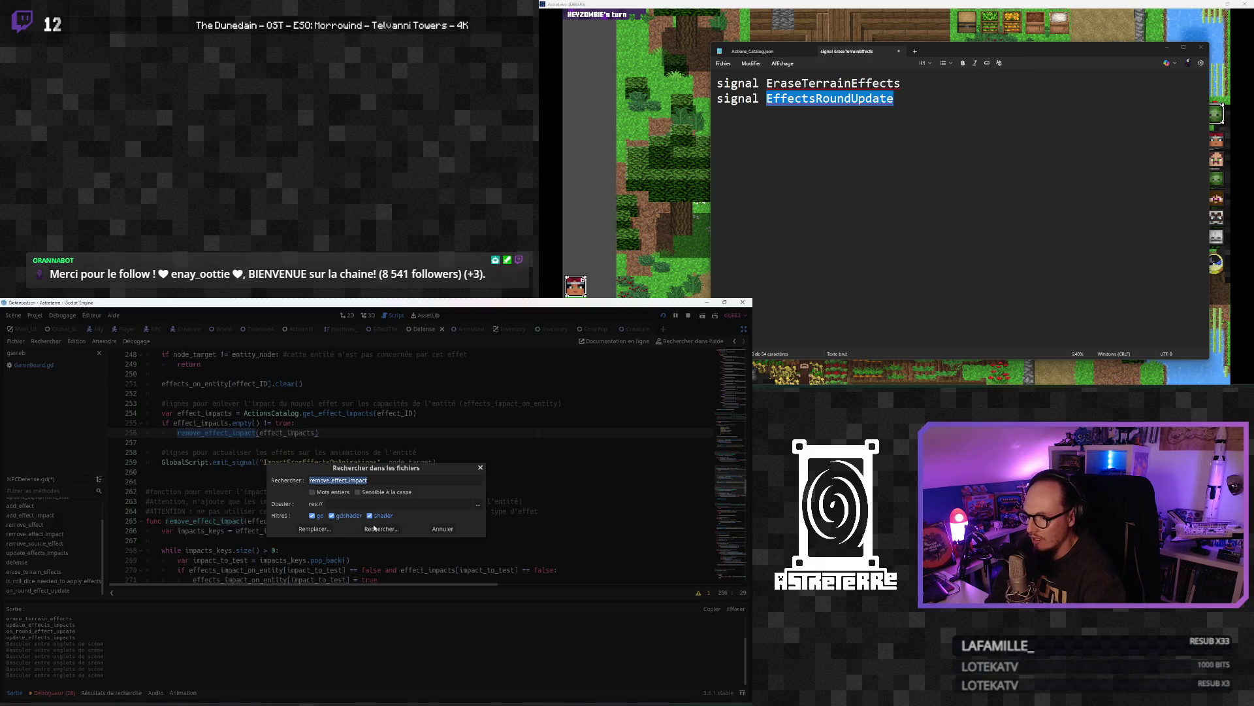
Step: Run the remove_effect_impact search and review the loop and new update call
click(378, 528)
click(209, 495)
scroll(209, 494, down, 2)
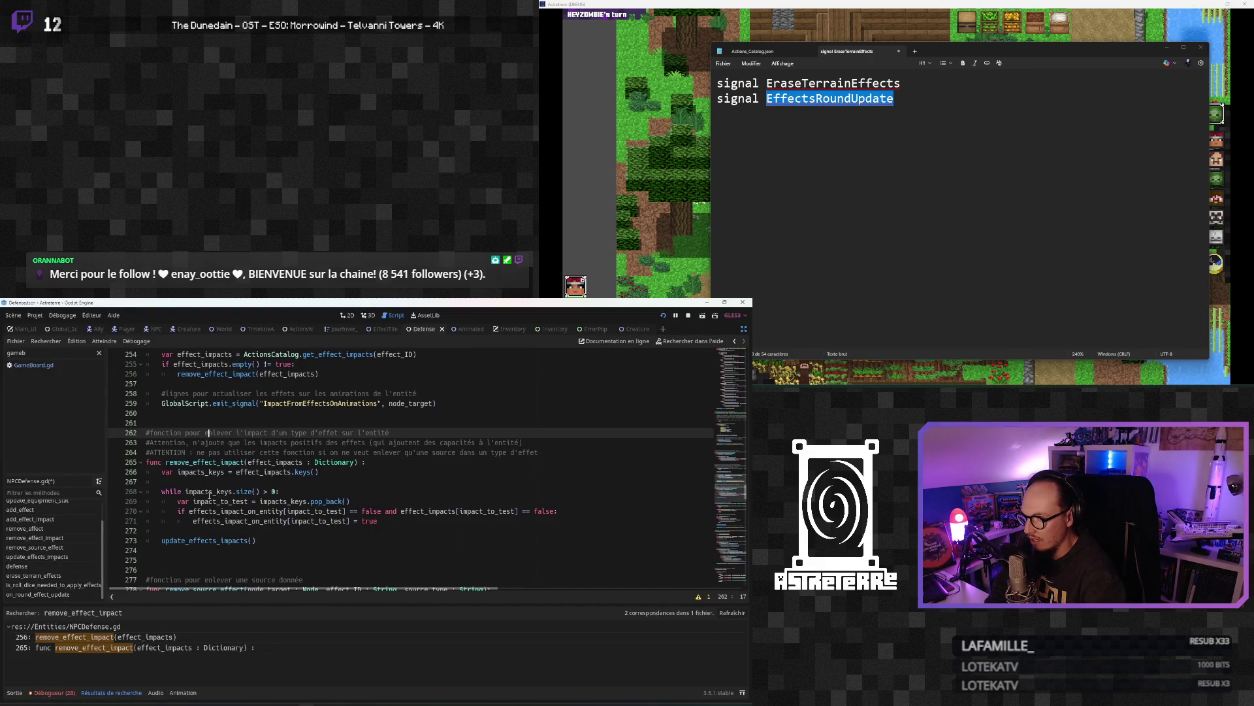
click(212, 491)
click(216, 530)
click(210, 549)
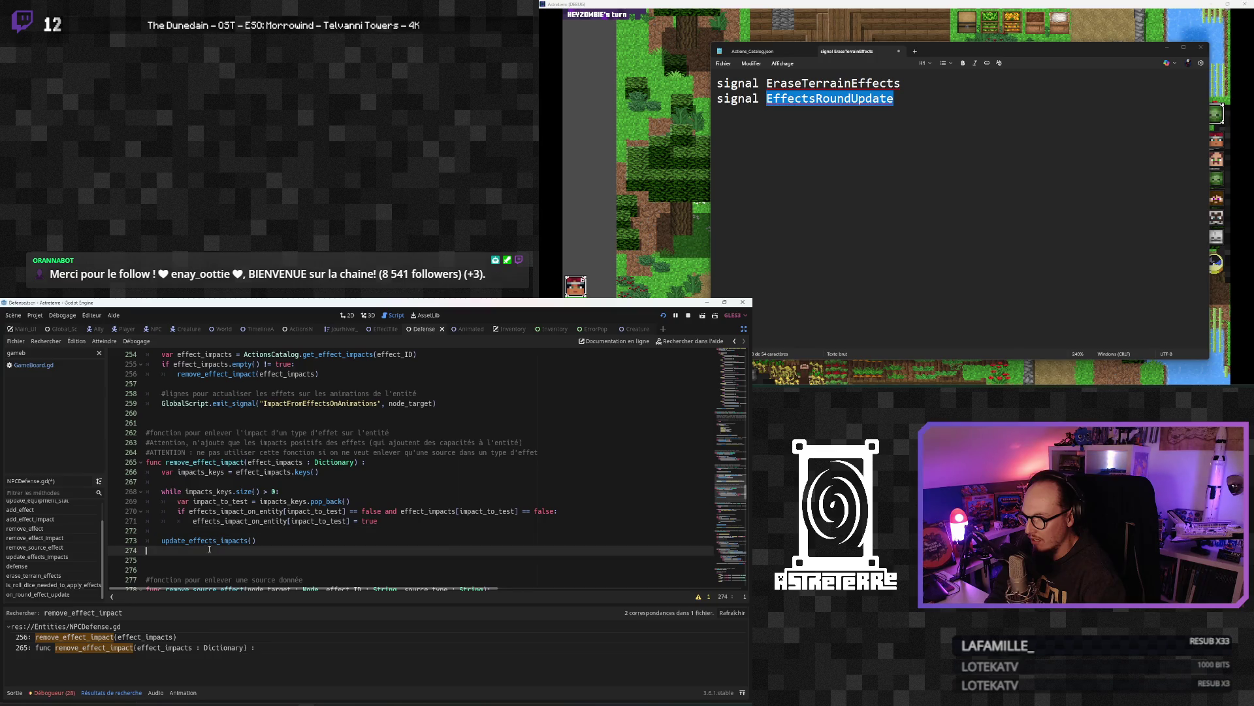
click(244, 511)
click(262, 540)
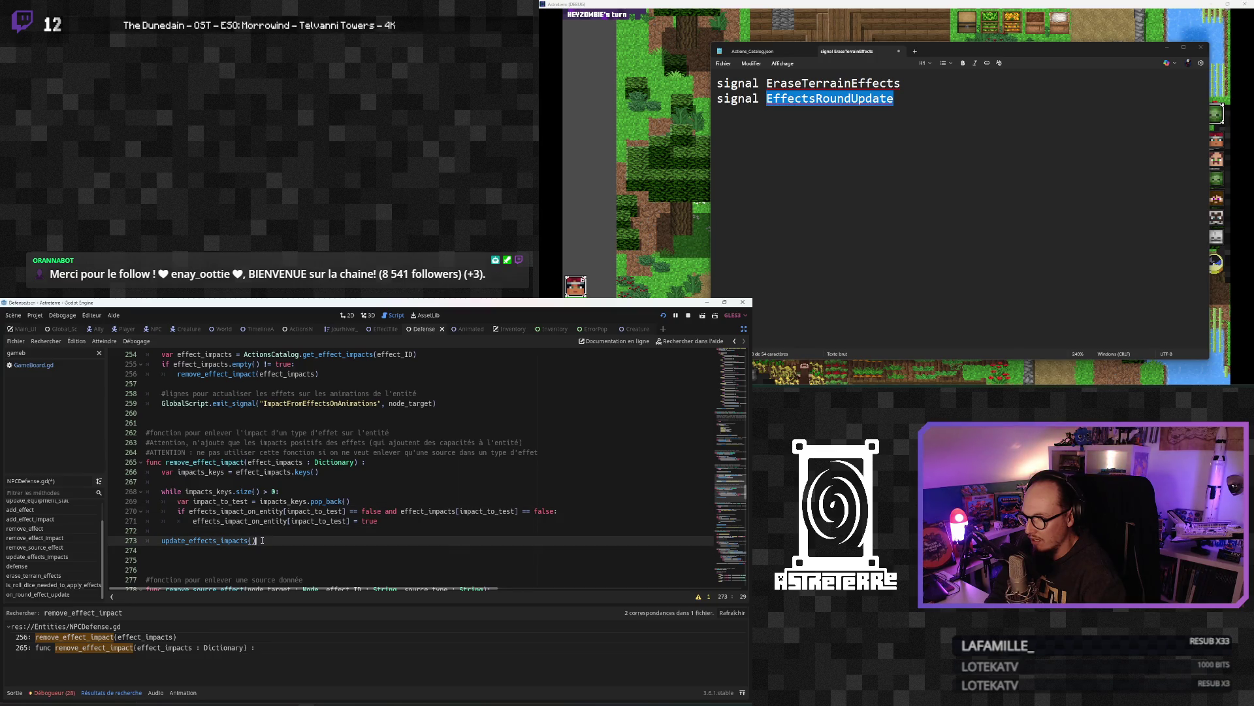
scroll(262, 541, down, 10)
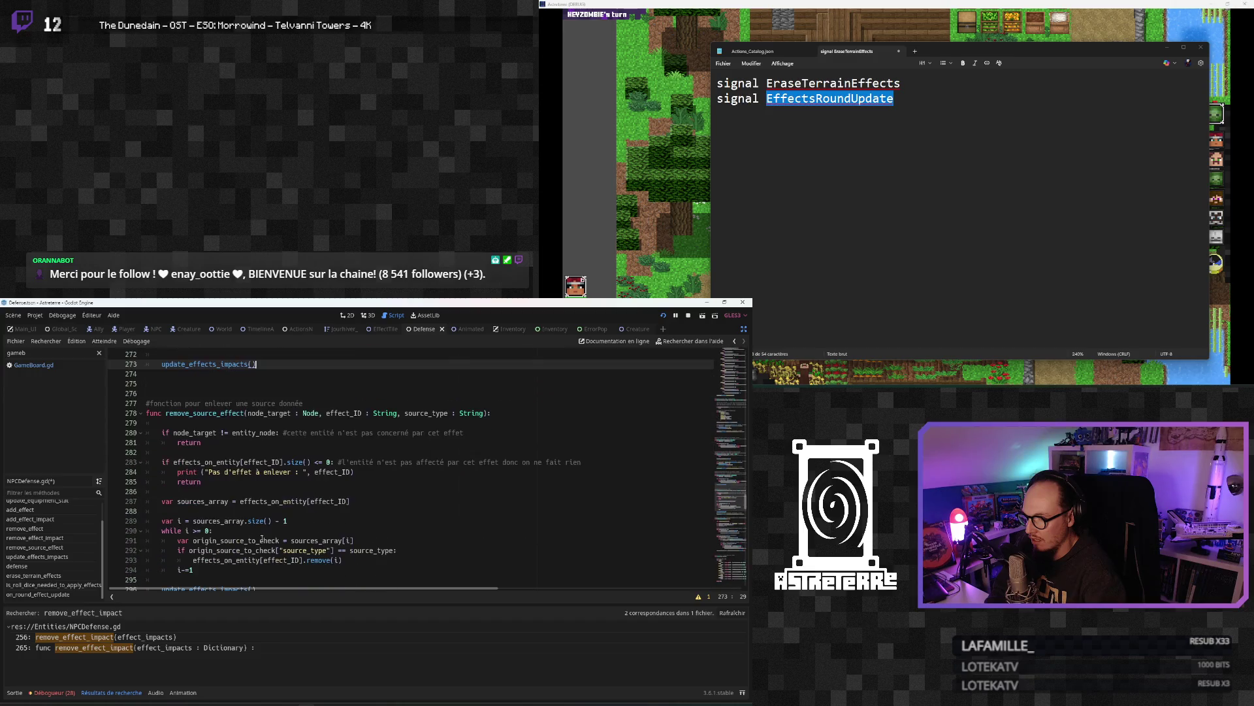
scroll(262, 537, up, 11)
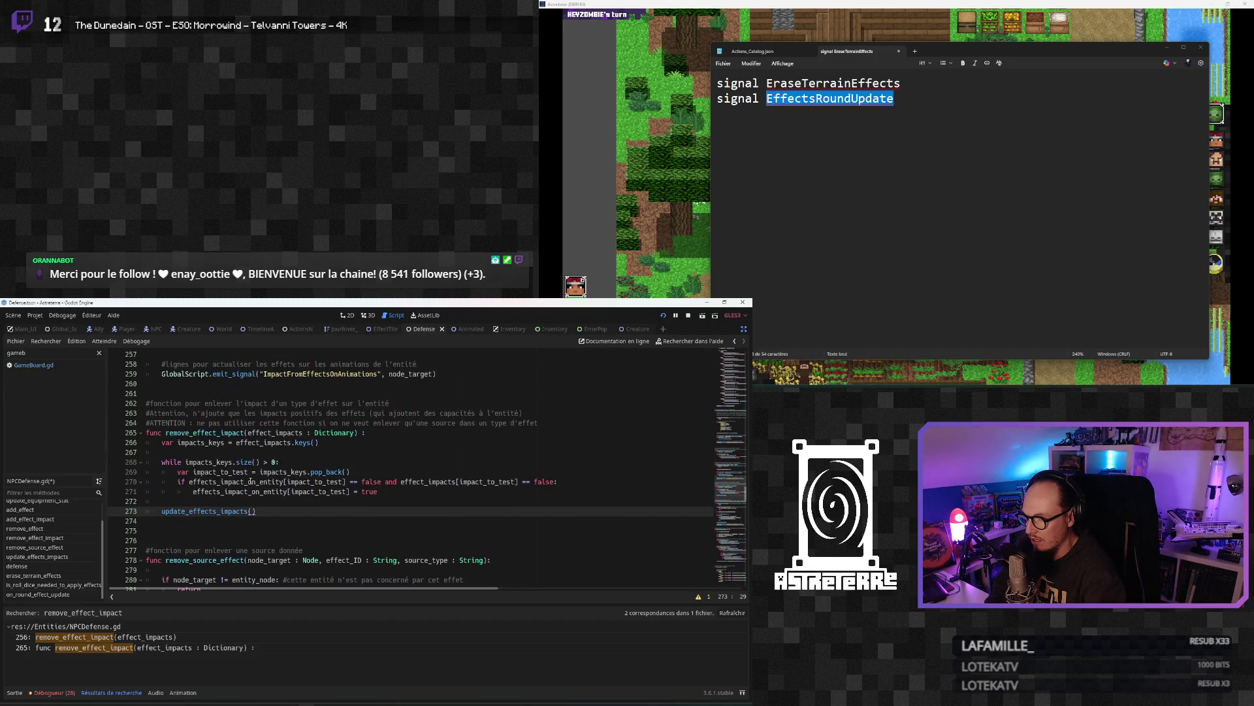
Step: Delete the animation emit from remove_effect and paste node_target into line 274's emit_signal
drag(444, 434, 147, 423)
key(ctrl+c)
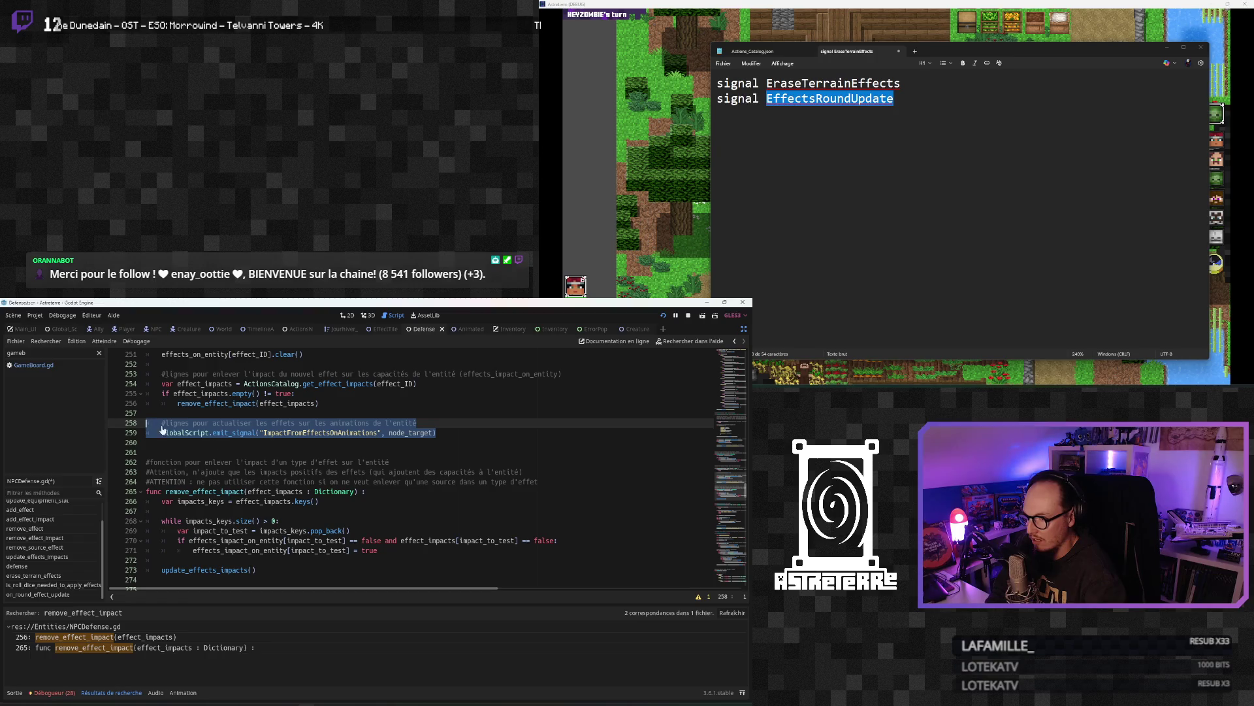
key(BackSpace)
scroll(206, 519, down, 2)
click(207, 519)
key(ctrl+v)
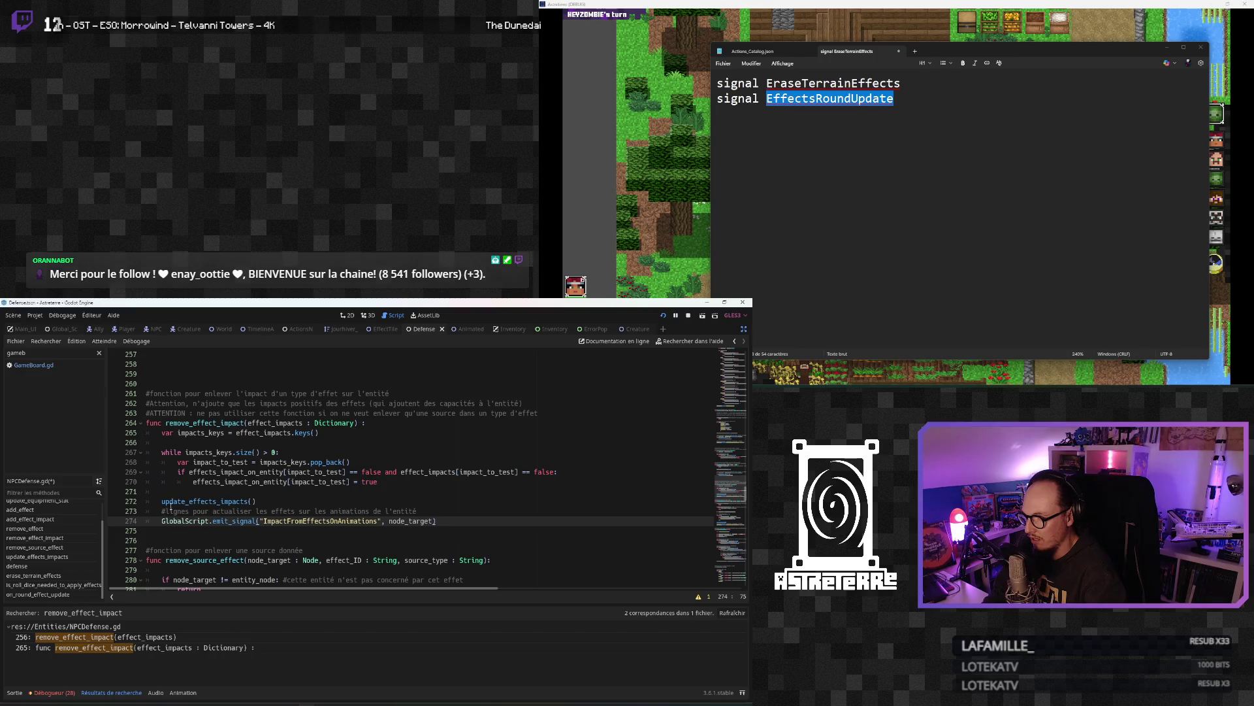
scroll(179, 521, up, 6)
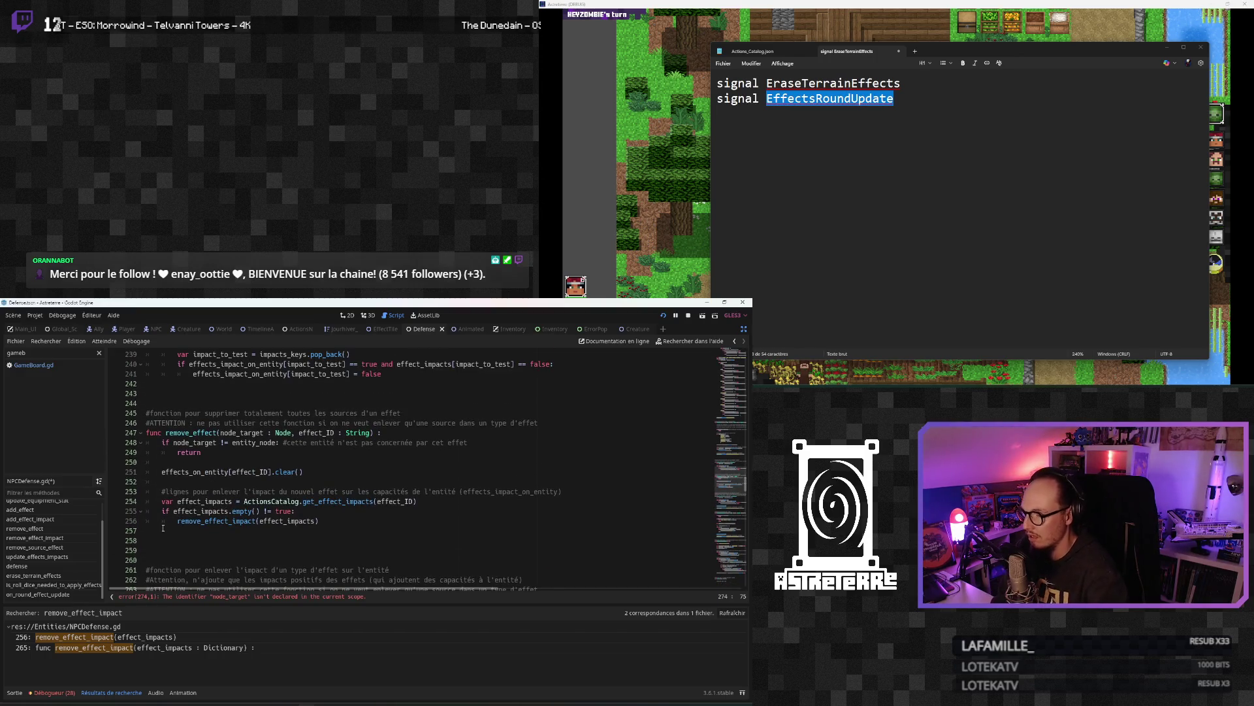
Step: Delete empty line 257 and inspect the erroring emit_signal on line 273
click(176, 532)
key(BackSpace)
scroll(392, 516, down, 6)
click(408, 512)
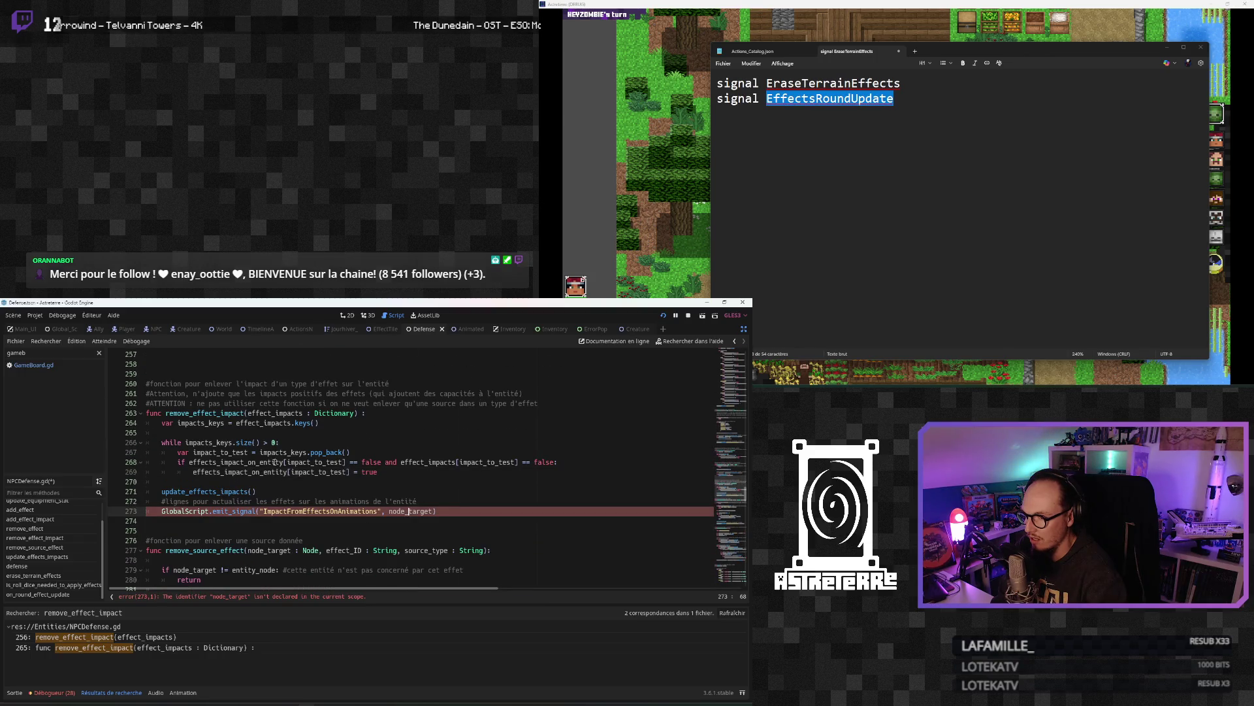
scroll(275, 461, up, 1)
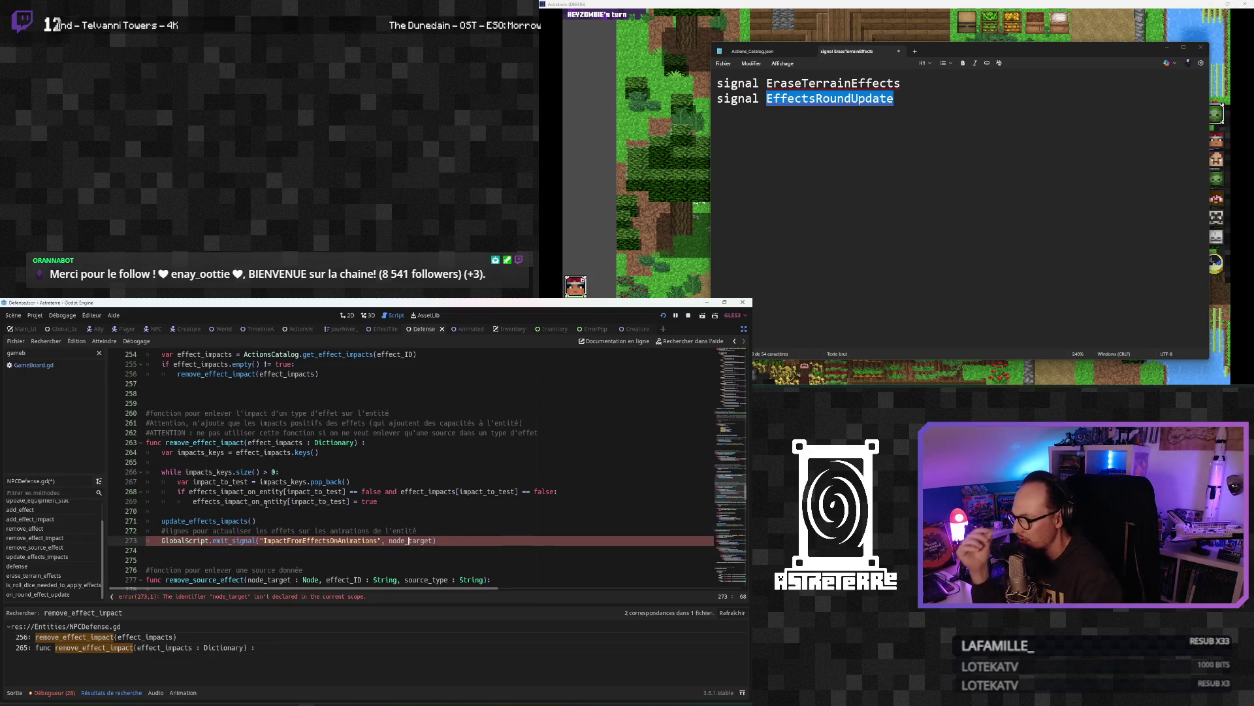
scroll(268, 497, down, 3)
scroll(266, 507, up, 8)
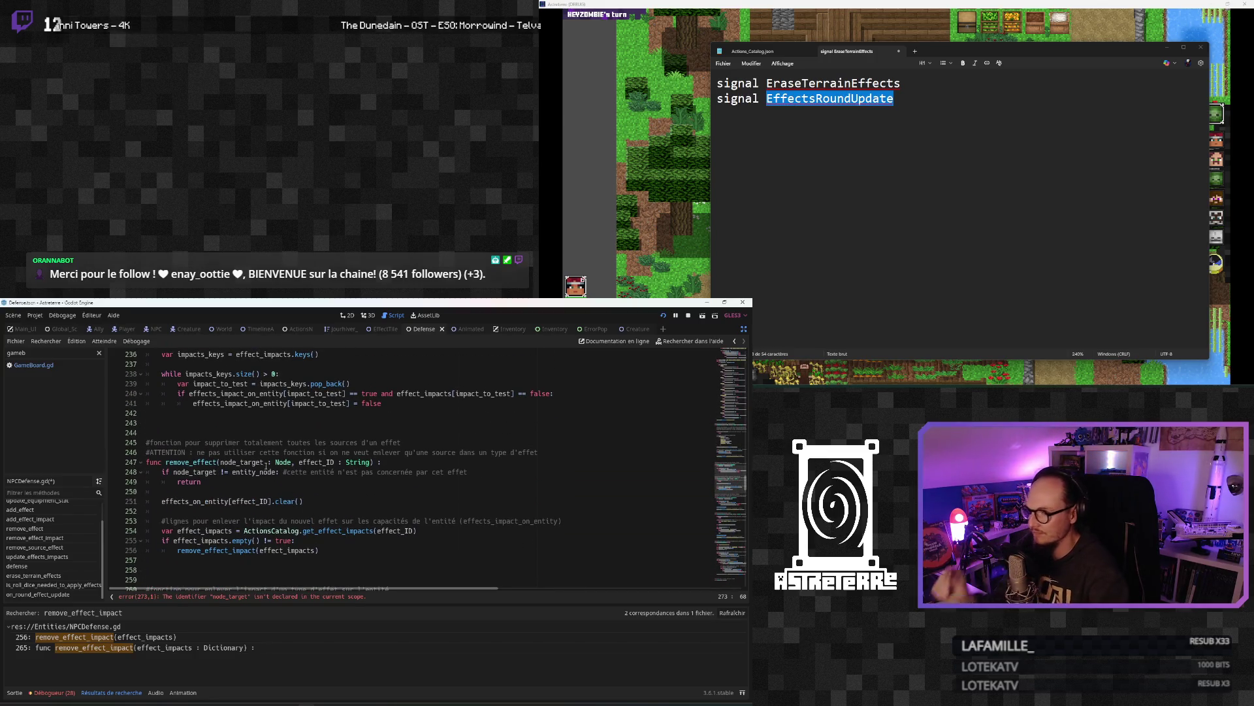
scroll(258, 501, down, 4)
scroll(258, 500, down, 1)
click(252, 492)
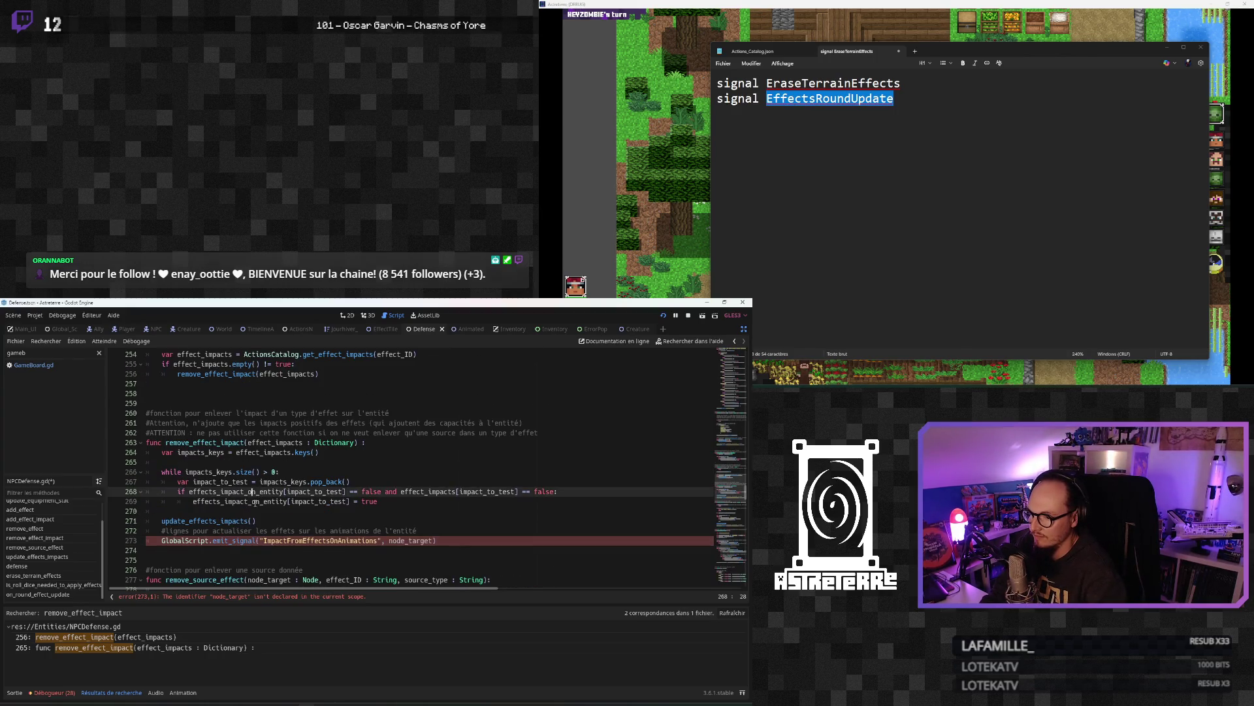
scroll(256, 503, down, 1)
scroll(255, 503, up, 6)
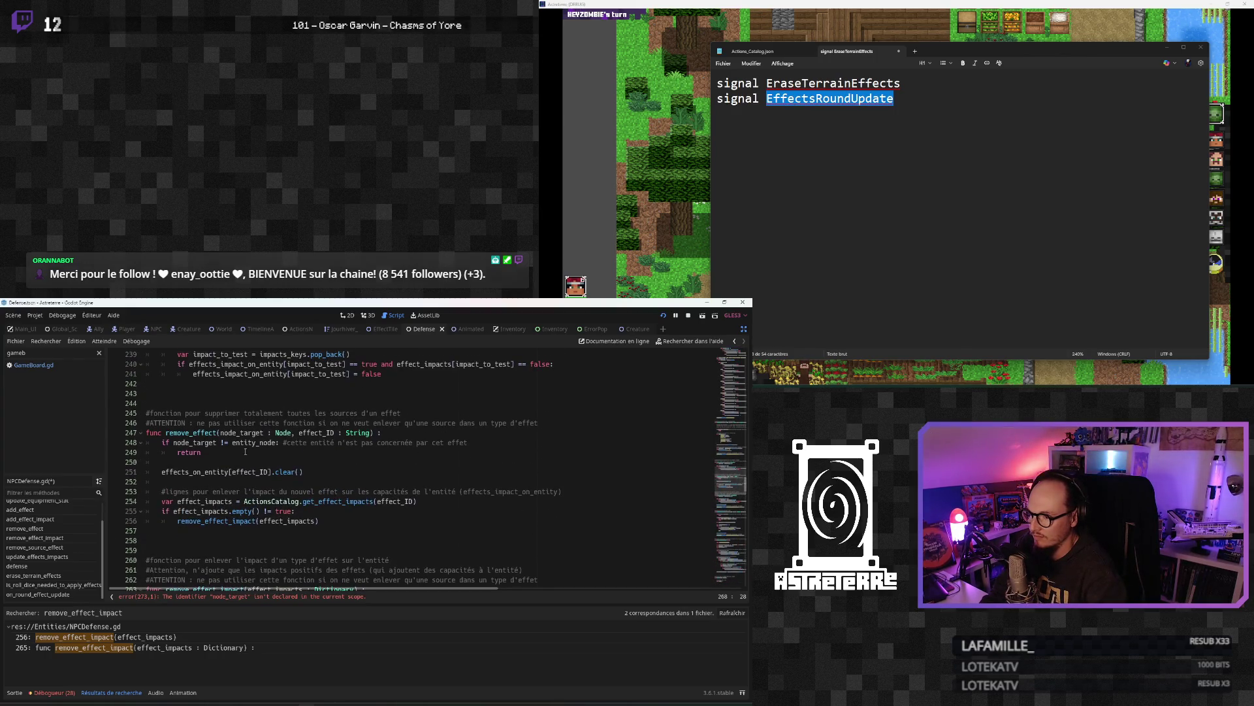
Step: Copy remove_effect's node_target parameter into remove_effect_impact's signature before effect_impacts
drag(295, 433, 220, 433)
key(ctrl+c)
scroll(260, 482, down, 2)
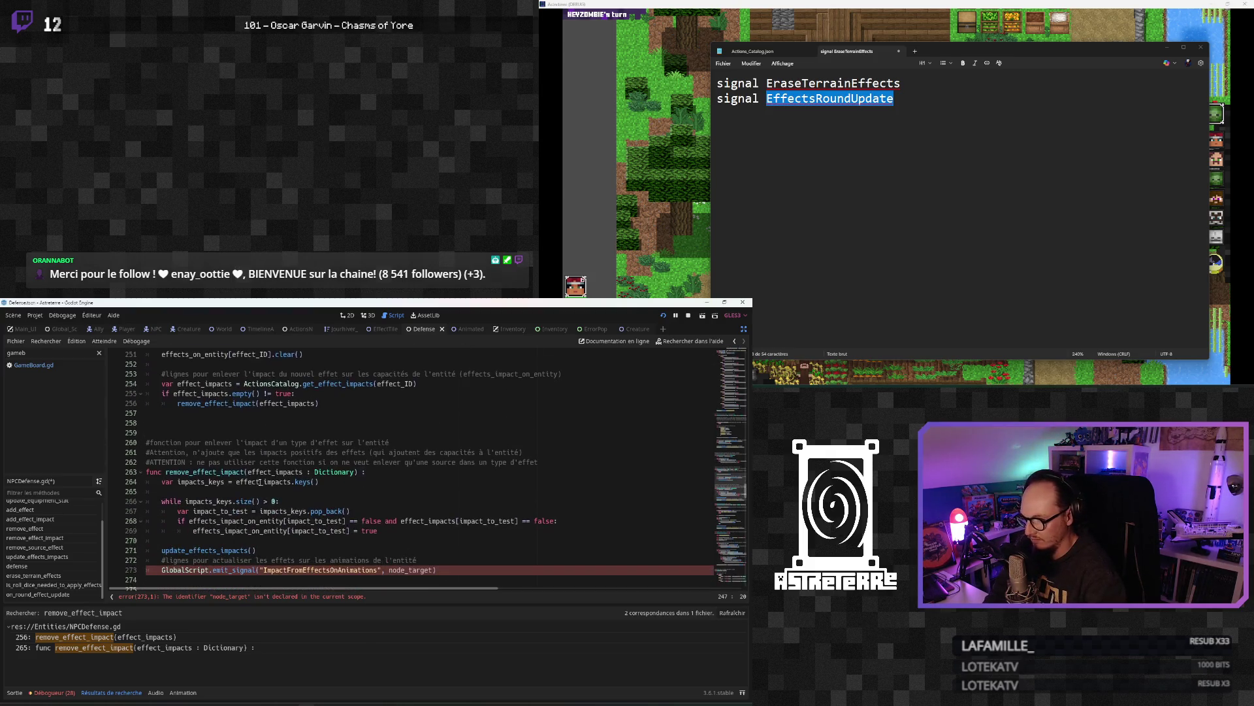
scroll(254, 503, down, 1)
scroll(254, 508, up, 1)
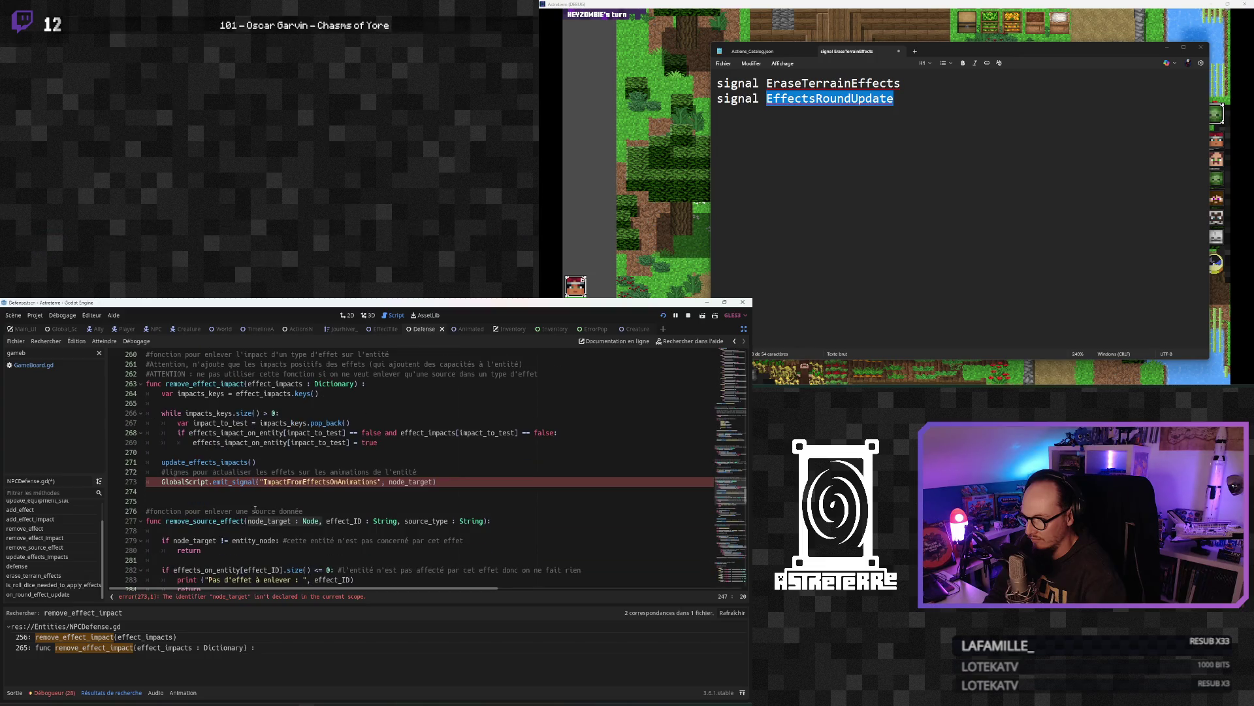
click(249, 443)
key(ctrl+v)
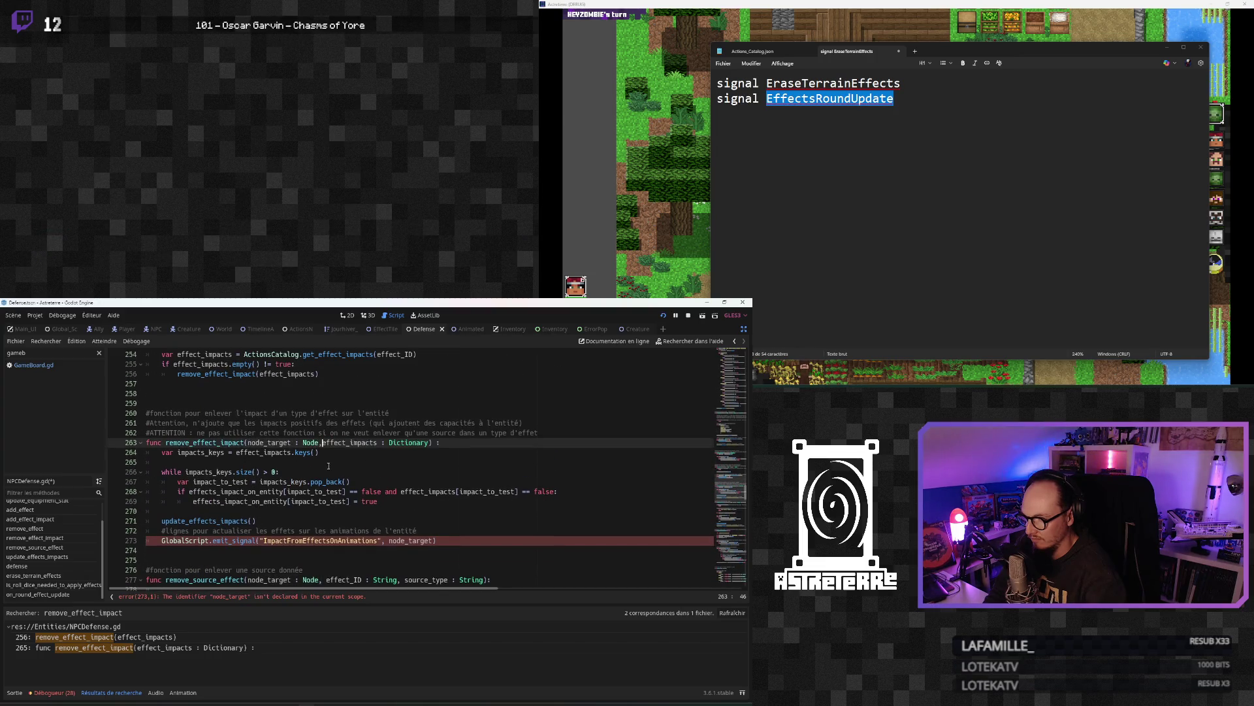
click(255, 482)
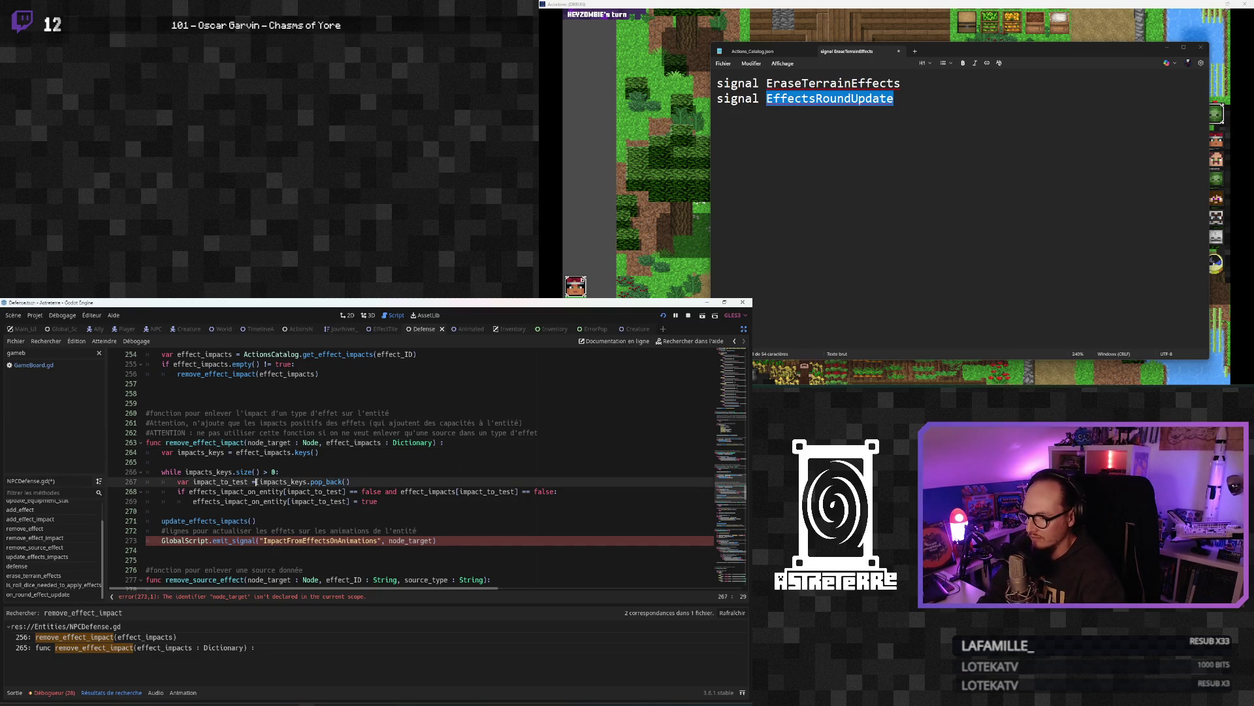
double_click(275, 445)
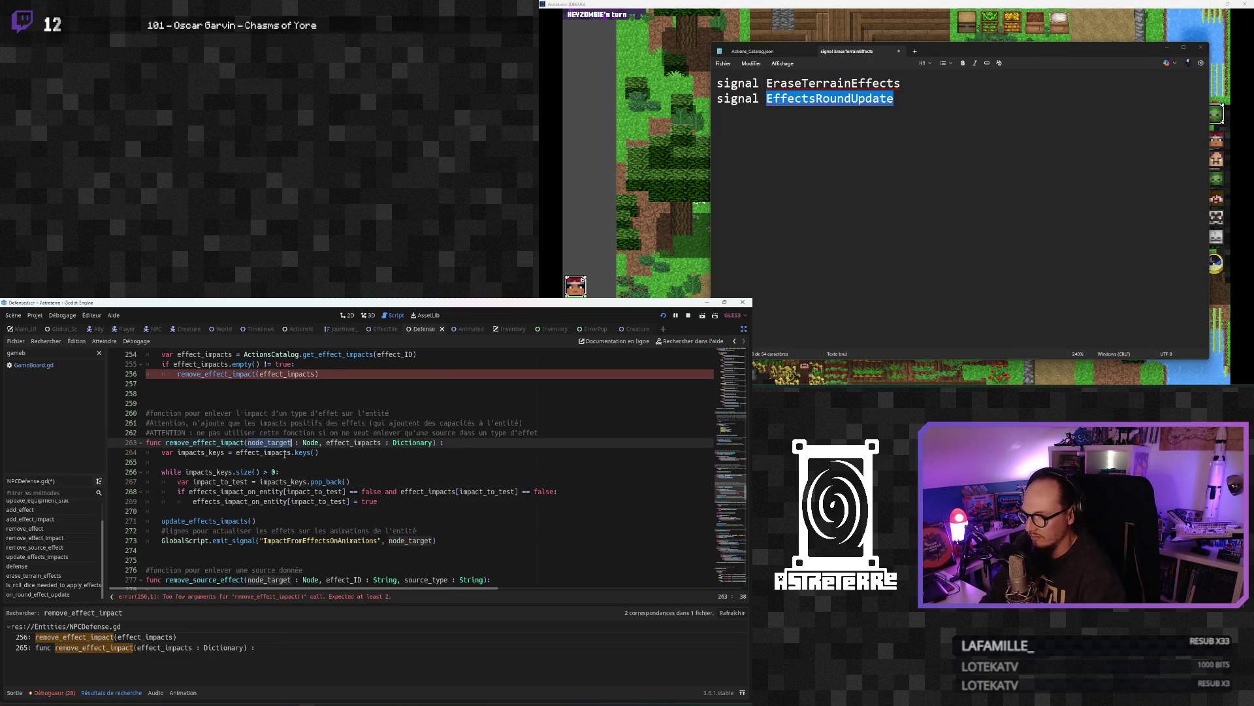
click(356, 481)
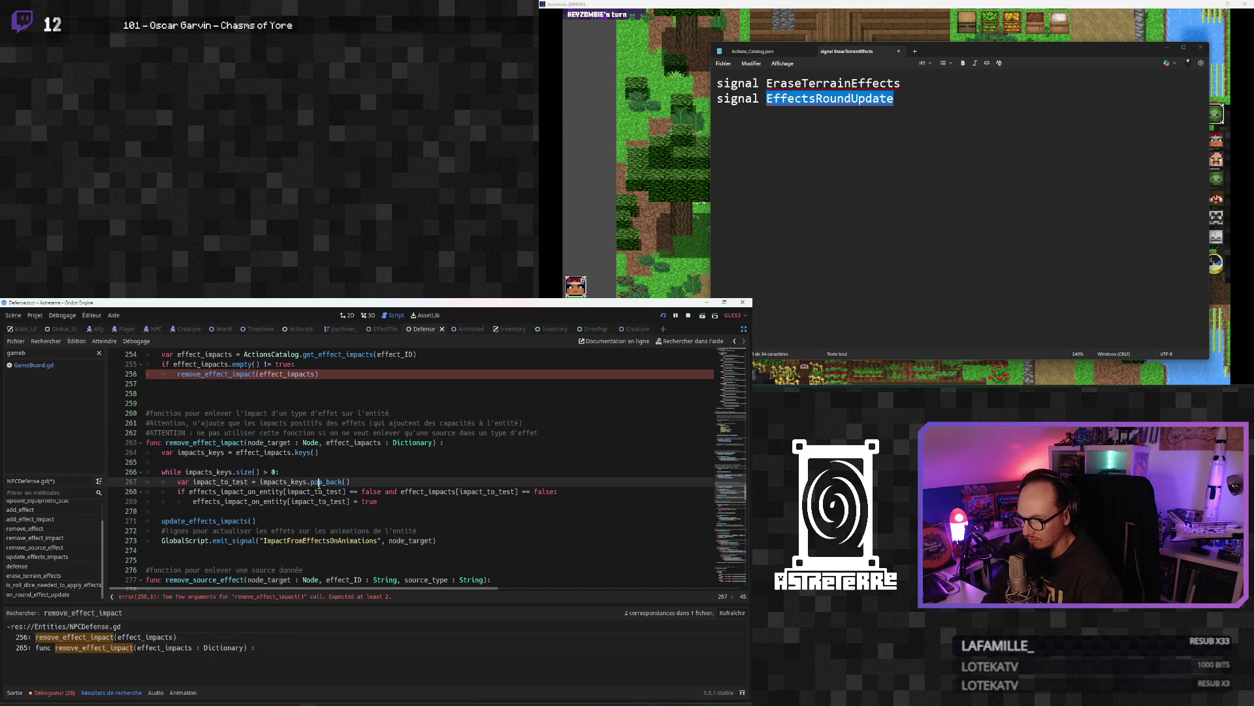
Step: Add node_target as the first argument of the remove_effect_impact call on line 256
scroll(260, 460, up, 3)
scroll(265, 462, up, 1)
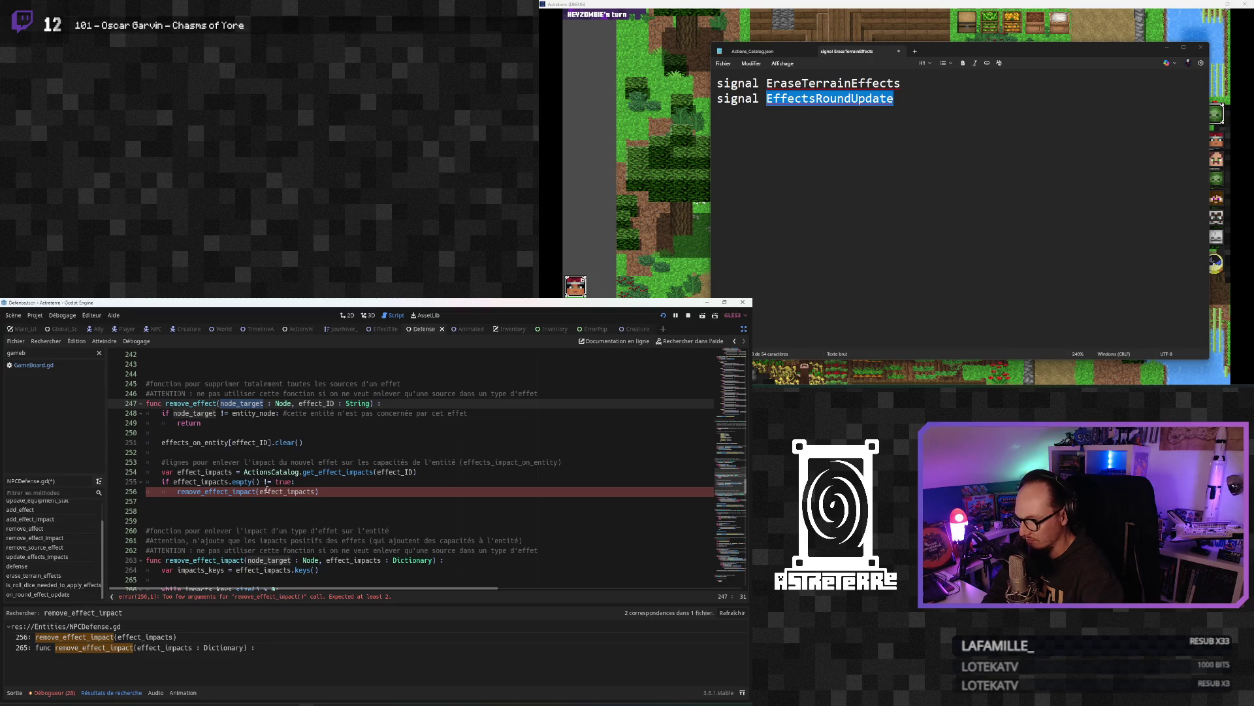
click(260, 491)
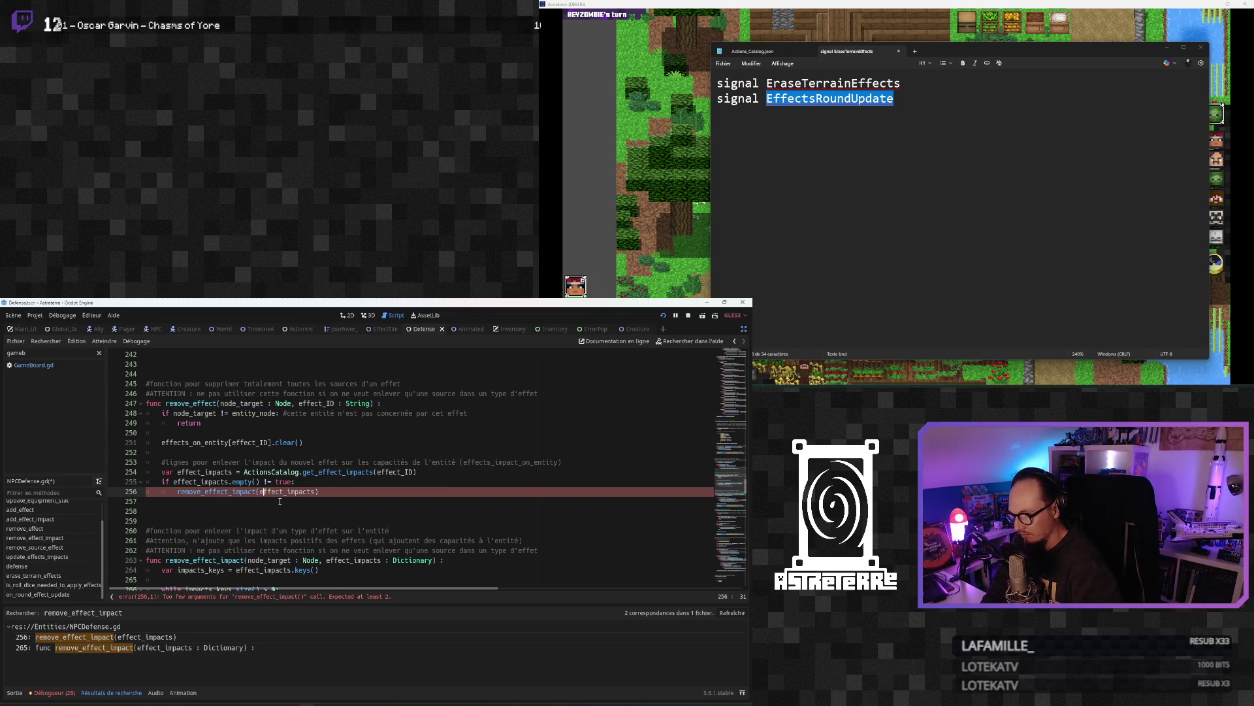
text(node_target,)
click(232, 536)
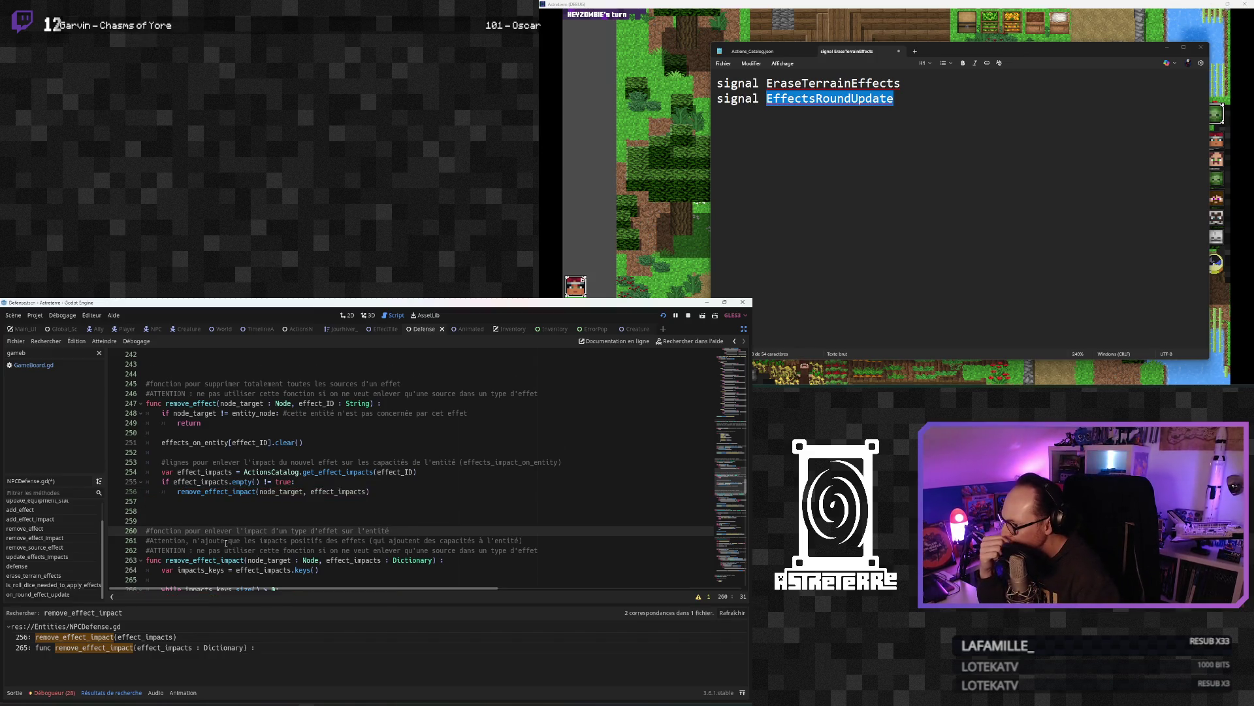
scroll(232, 541, down, 4)
Step: Select the remove_effect function name and search the project files for it
click(205, 530)
click(206, 501)
double_click(206, 443)
scroll(233, 505, up, 4)
double_click(196, 404)
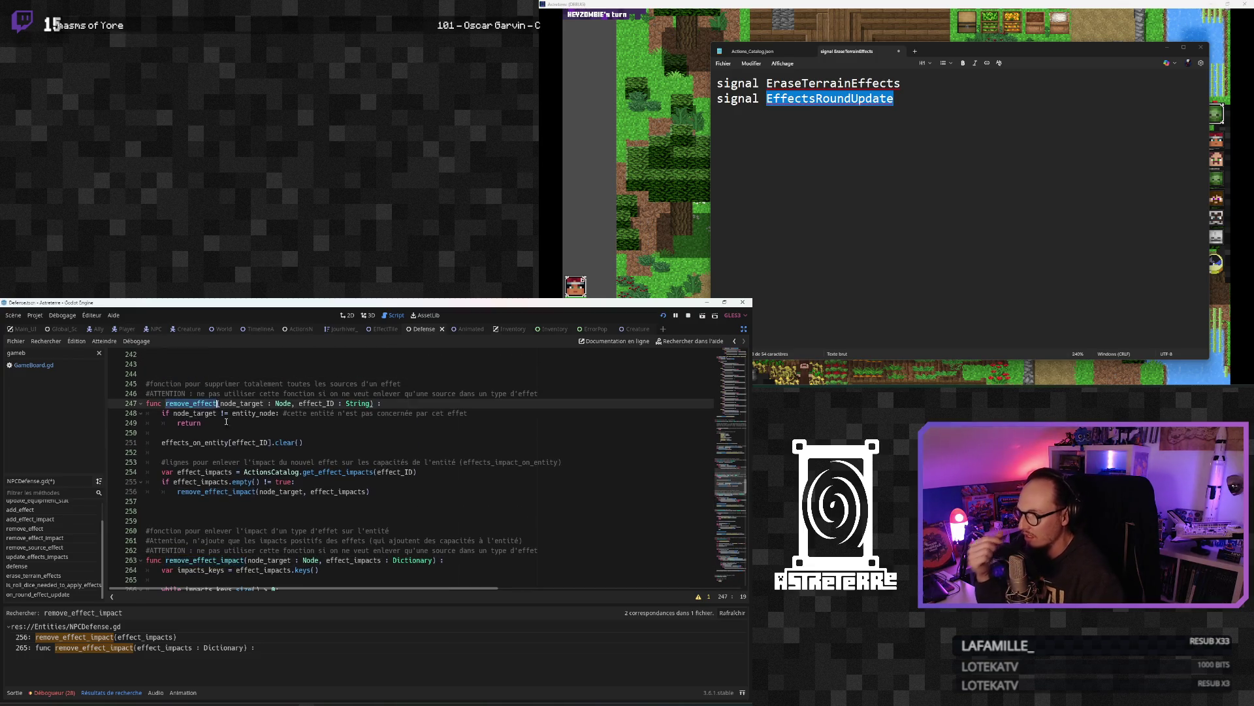
key(ctrl+shift+f)
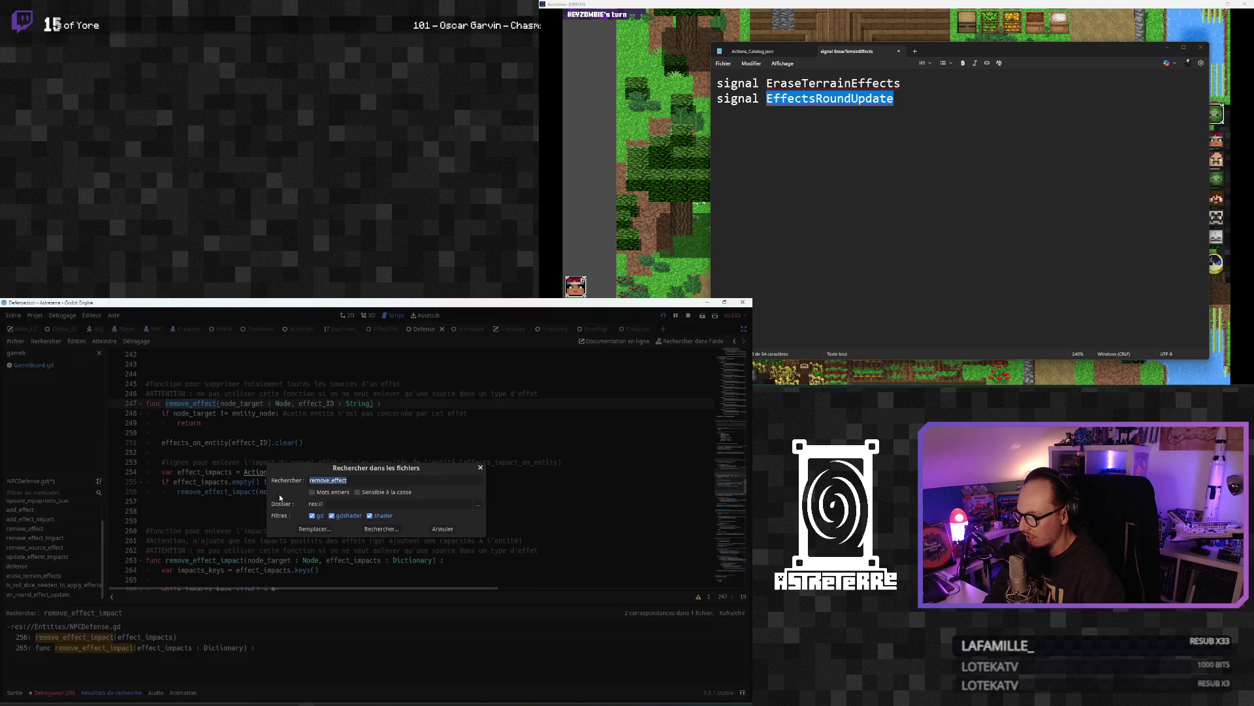
Step: Run the remove_effect search and open the RemoveEffect connect call on line 83
click(391, 529)
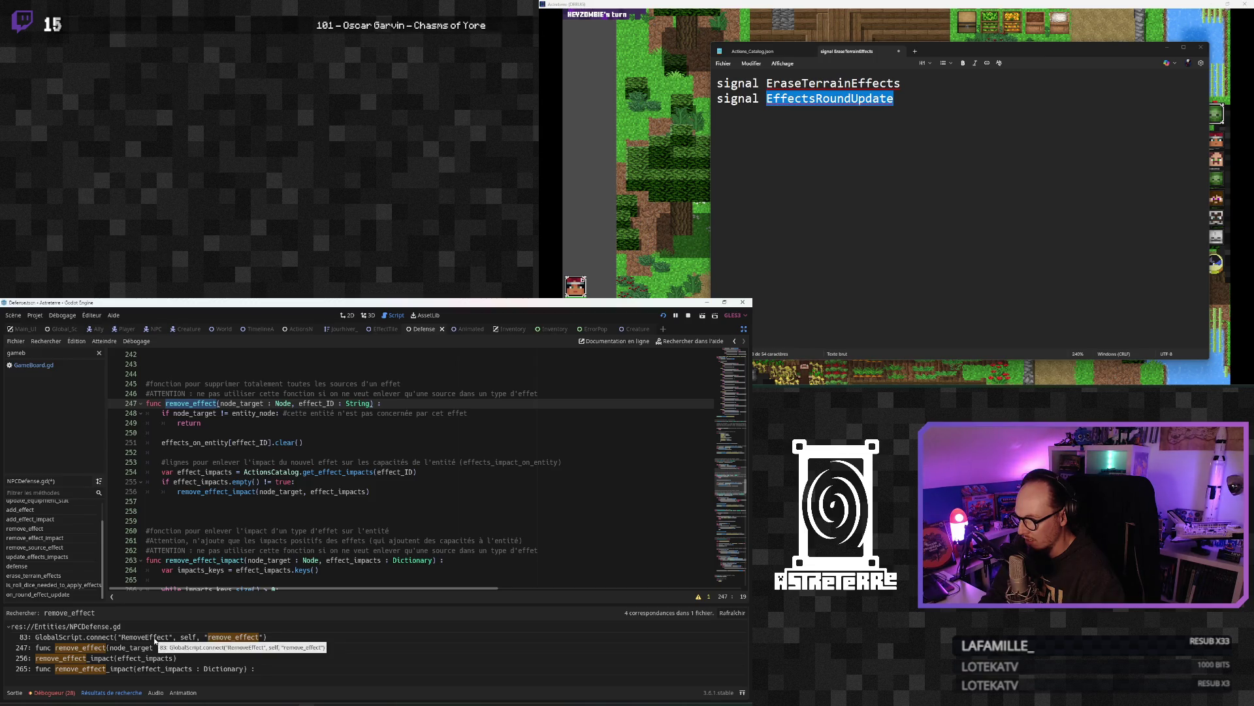
click(155, 637)
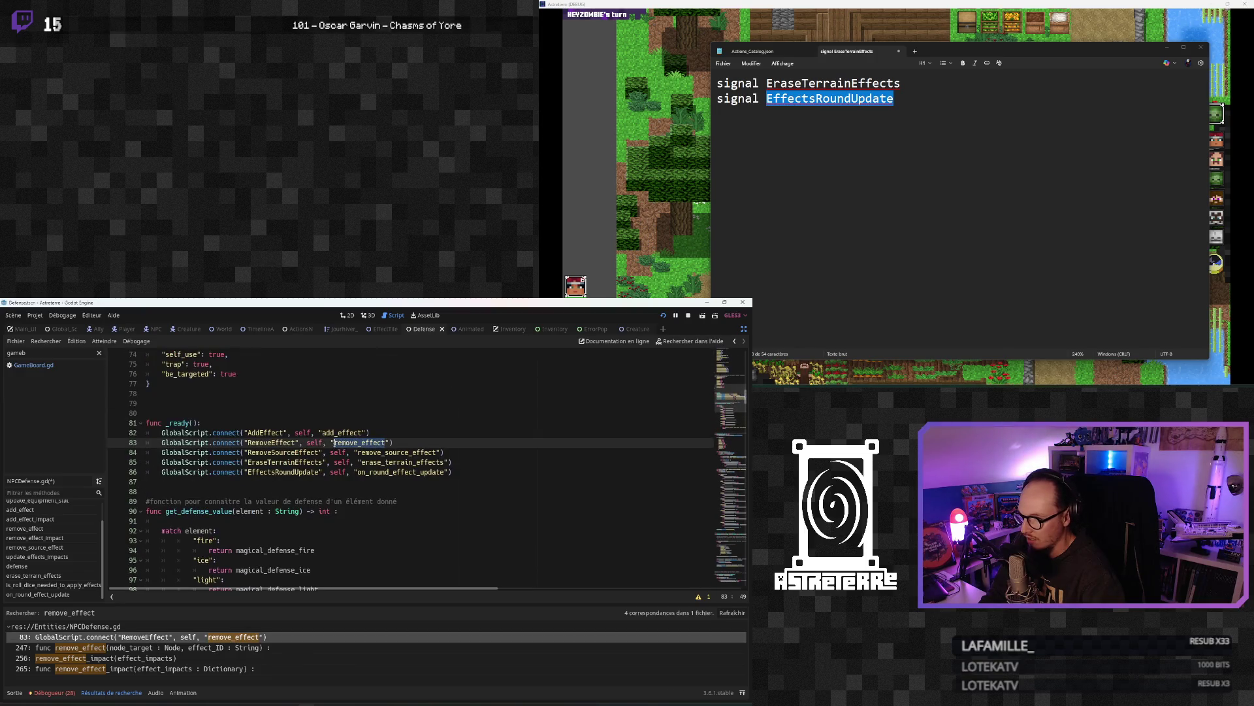
double_click(271, 443)
Step: Search the project for RemoveEffect and scroll through its 13 matches in 3 files
key(ctrl+shift+f)
key(Return)
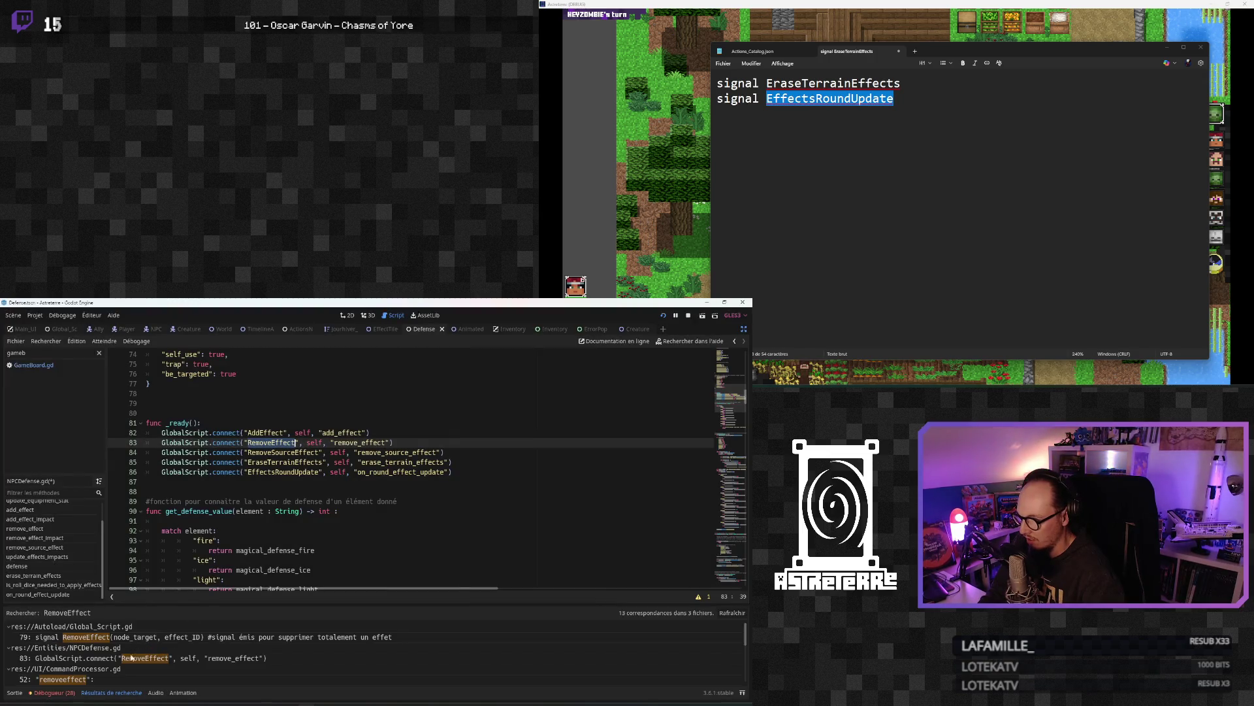
scroll(130, 663, down, 5)
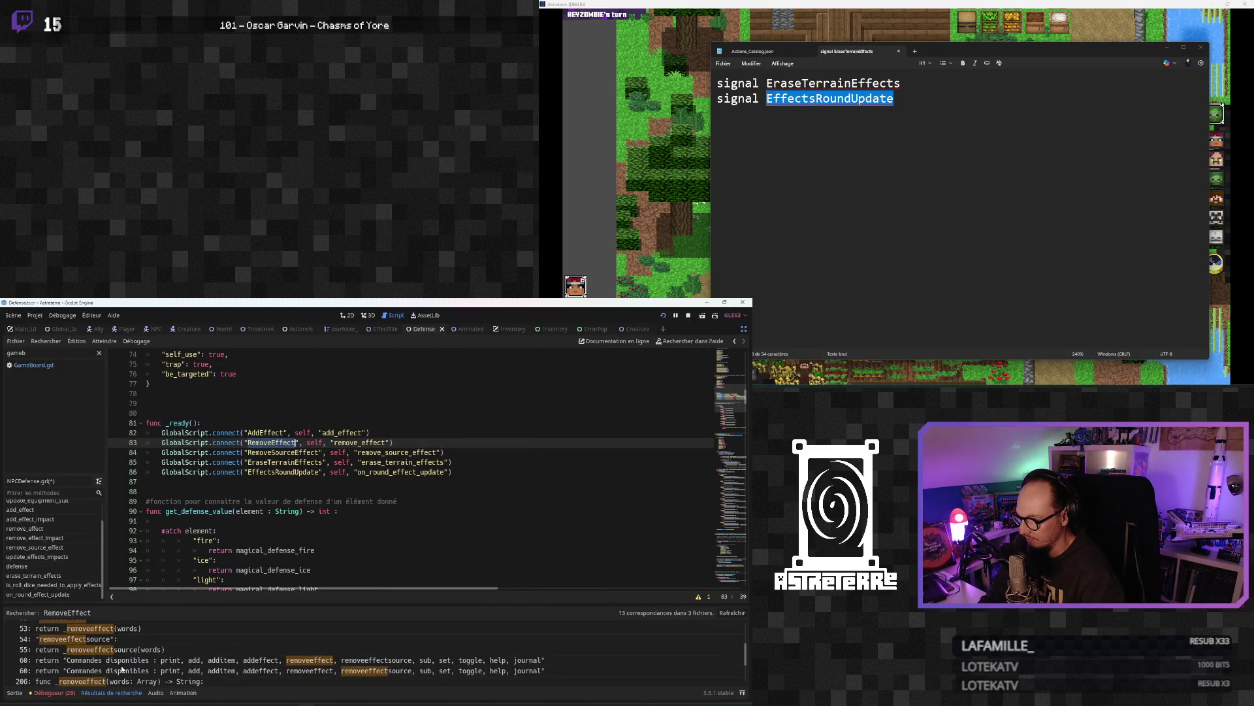
scroll(122, 668, down, 2)
click(275, 531)
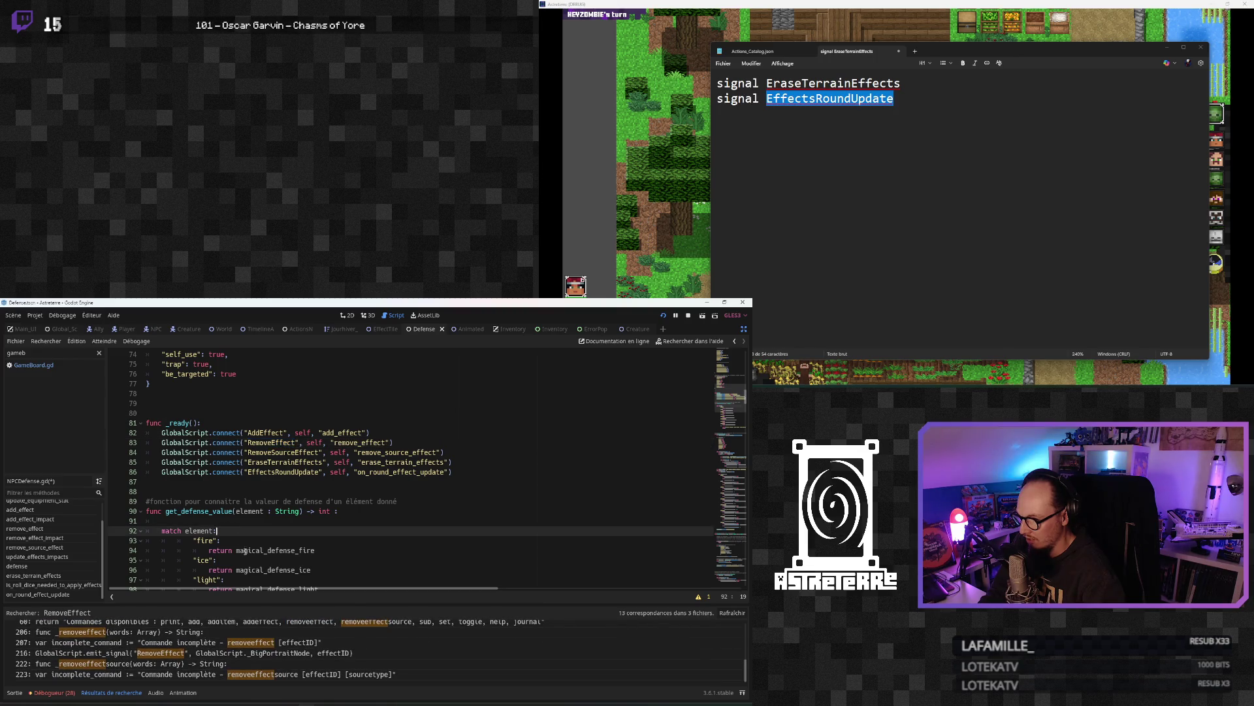
scroll(275, 536, down, 9)
scroll(275, 537, down, 4)
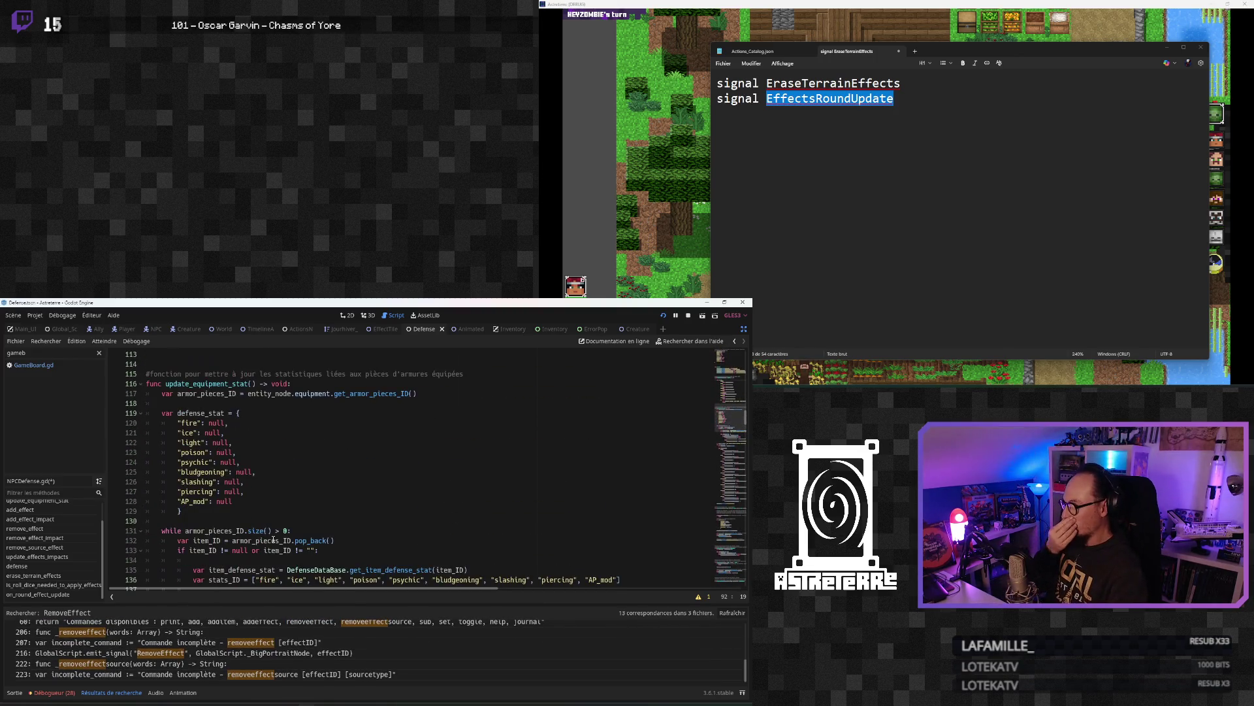
click(265, 530)
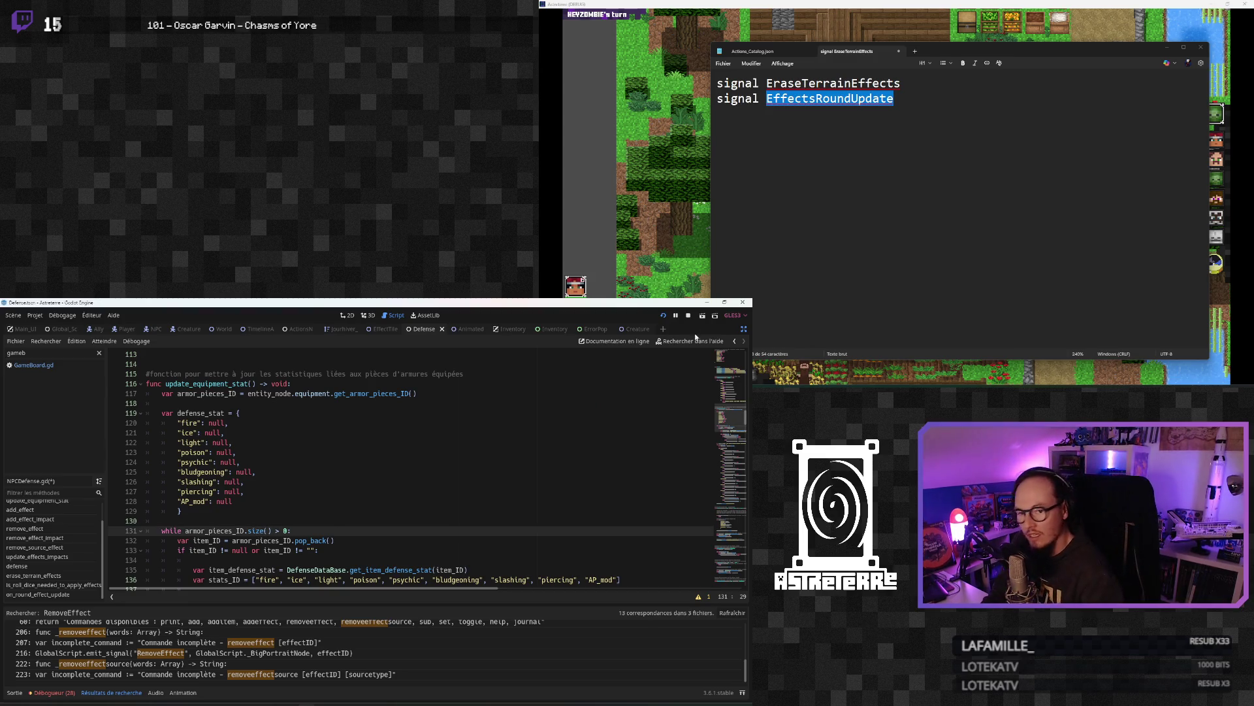
click(664, 316)
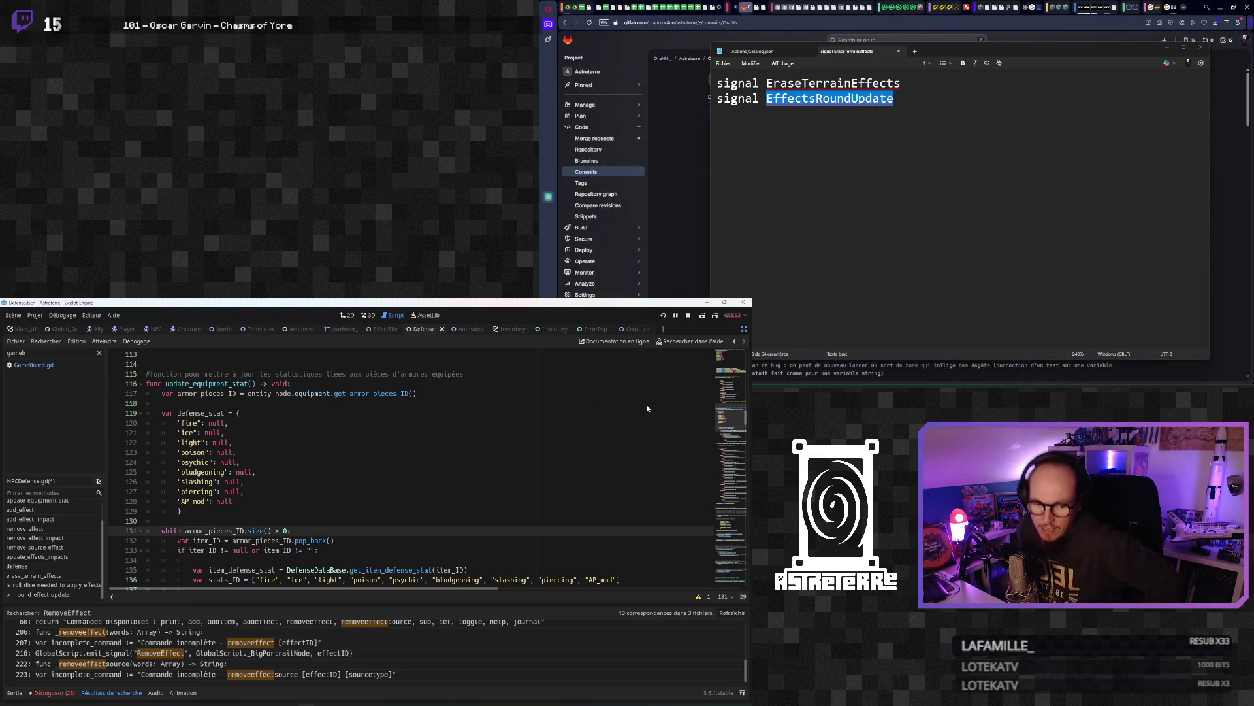
Step: Launch the game, move its window aside, and check the inventory panel
key(ctrl+s)
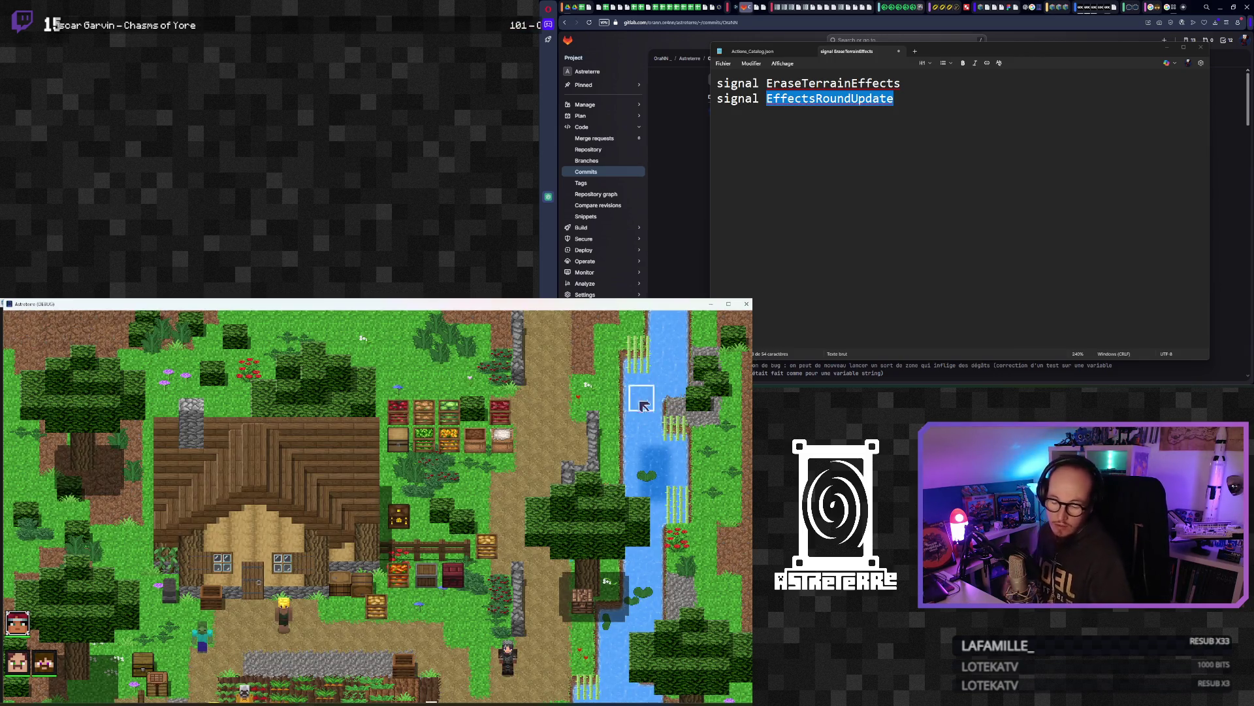
mouse_move(372, 309)
mouse_down()
mouse_move(1251, 132)
mouse_move(1251, 144)
mouse_move(1251, 99)
mouse_move(362, 367)
mouse_move(902, 41)
mouse_move(893, 68)
mouse_move(892, 26)
mouse_up()
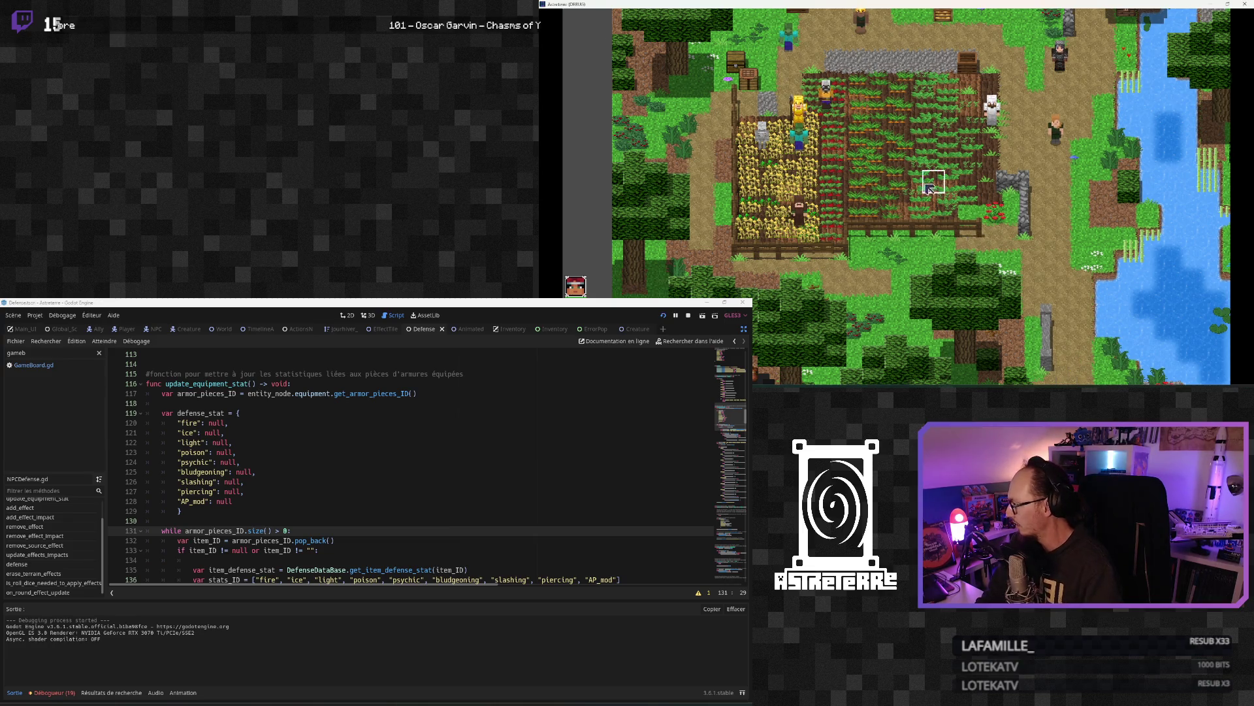
key(i)
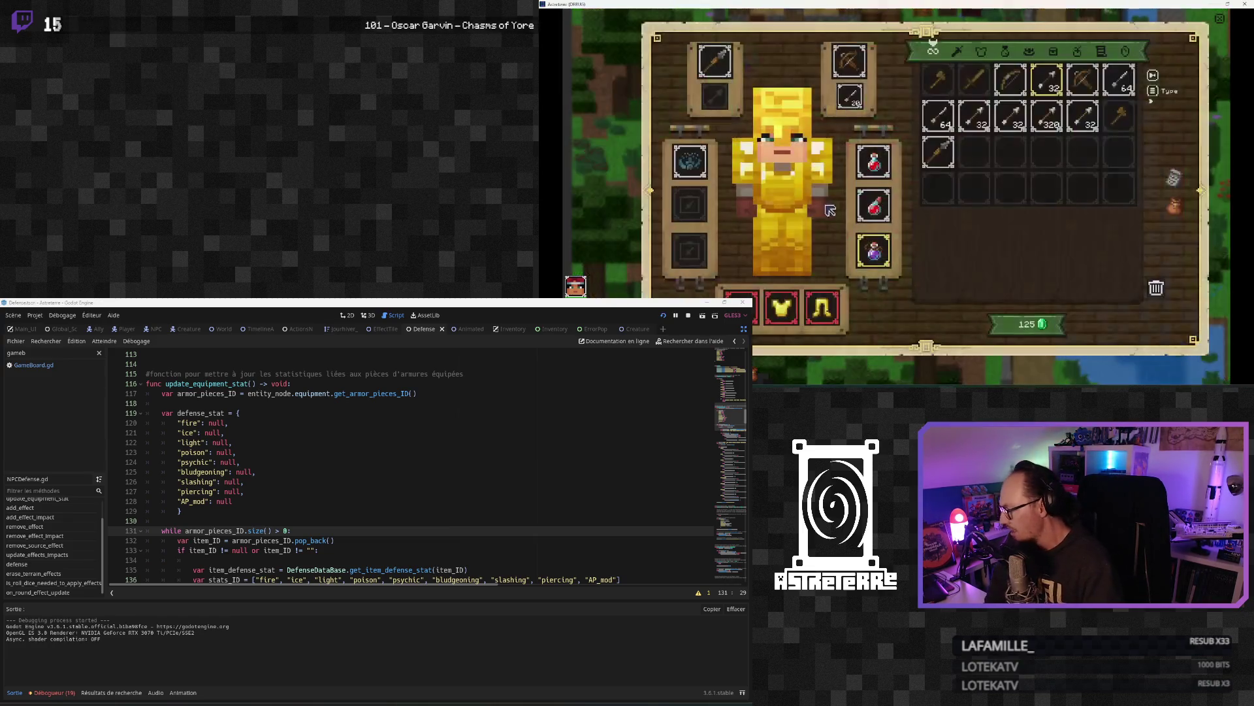
mouse_move(799, 316)
key(i)
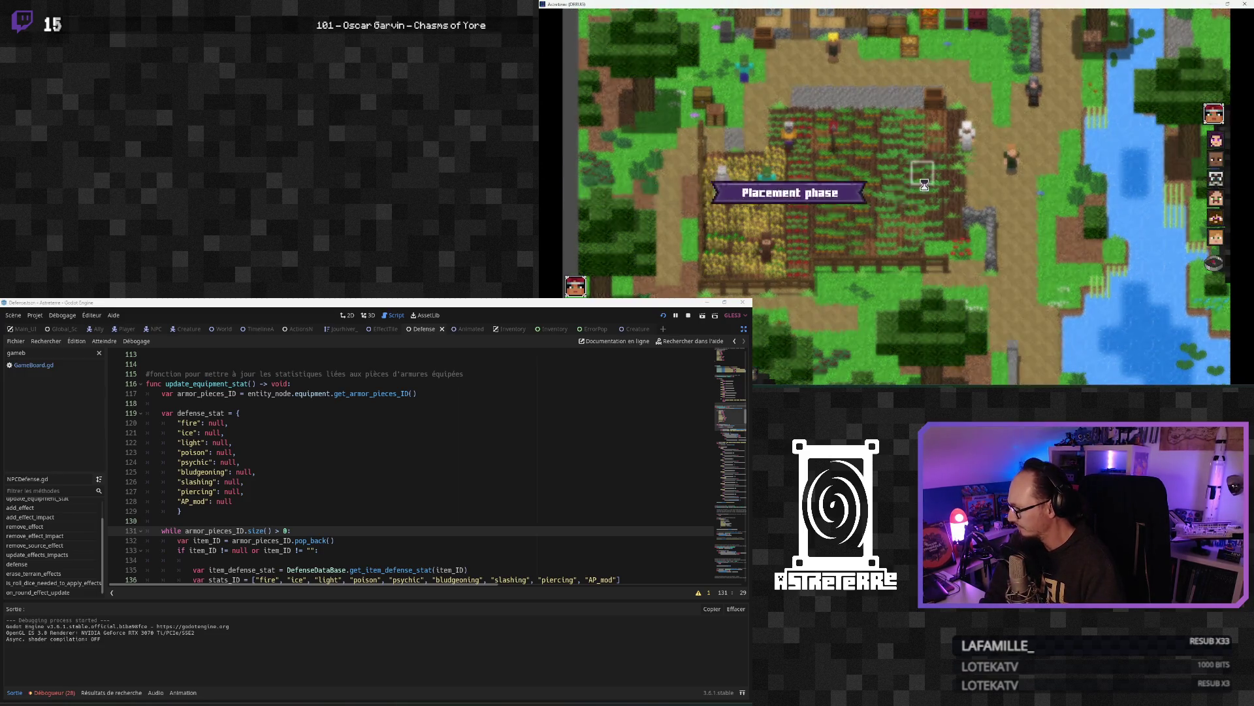
Step: End the placement phase and open the in-game debug console
click(1213, 266)
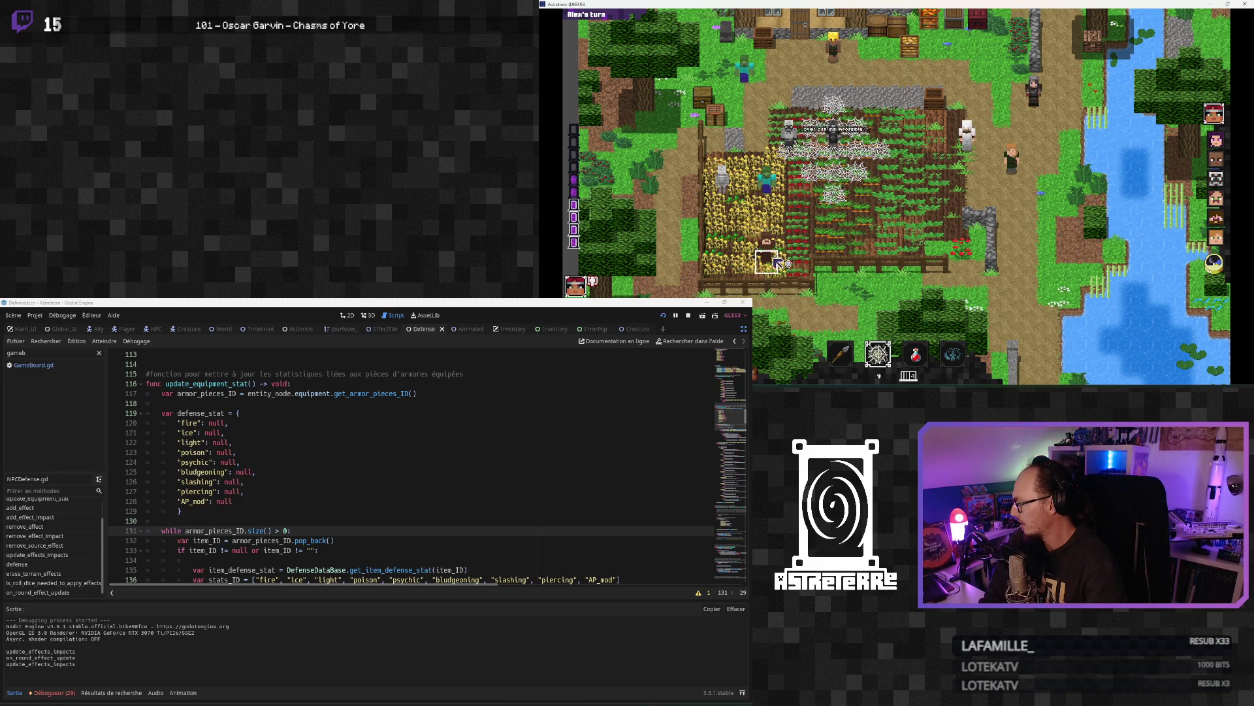
mouse_move(879, 355)
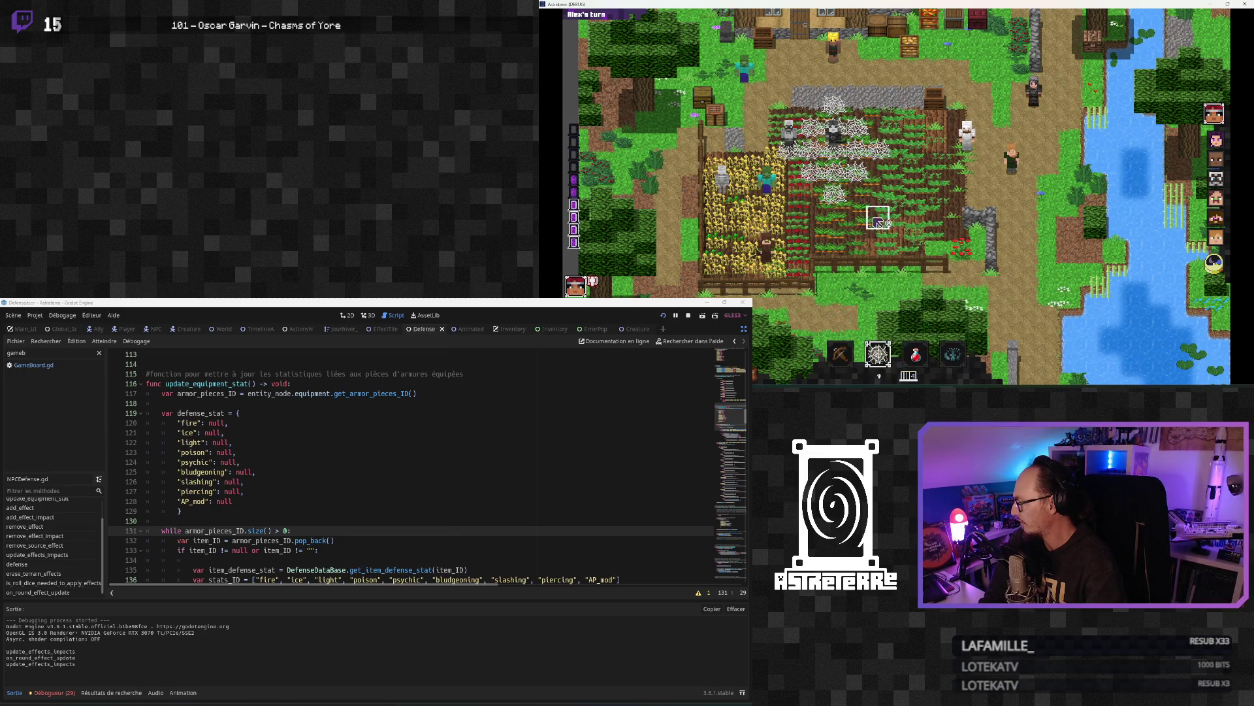
key(quoteleft)
text(addaffect stun)
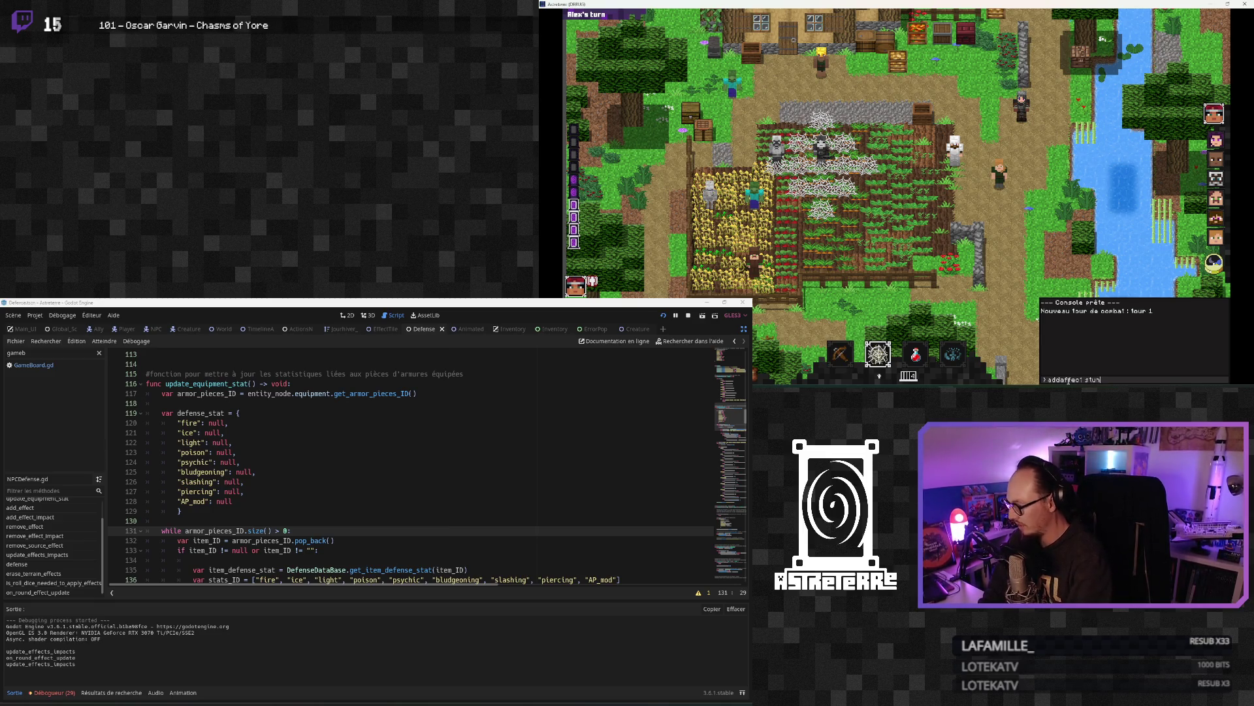
Step: Run 'addeffect stun' then 'removeeffect stun' in the game's debug console
key(Return)
key(quoteleft)
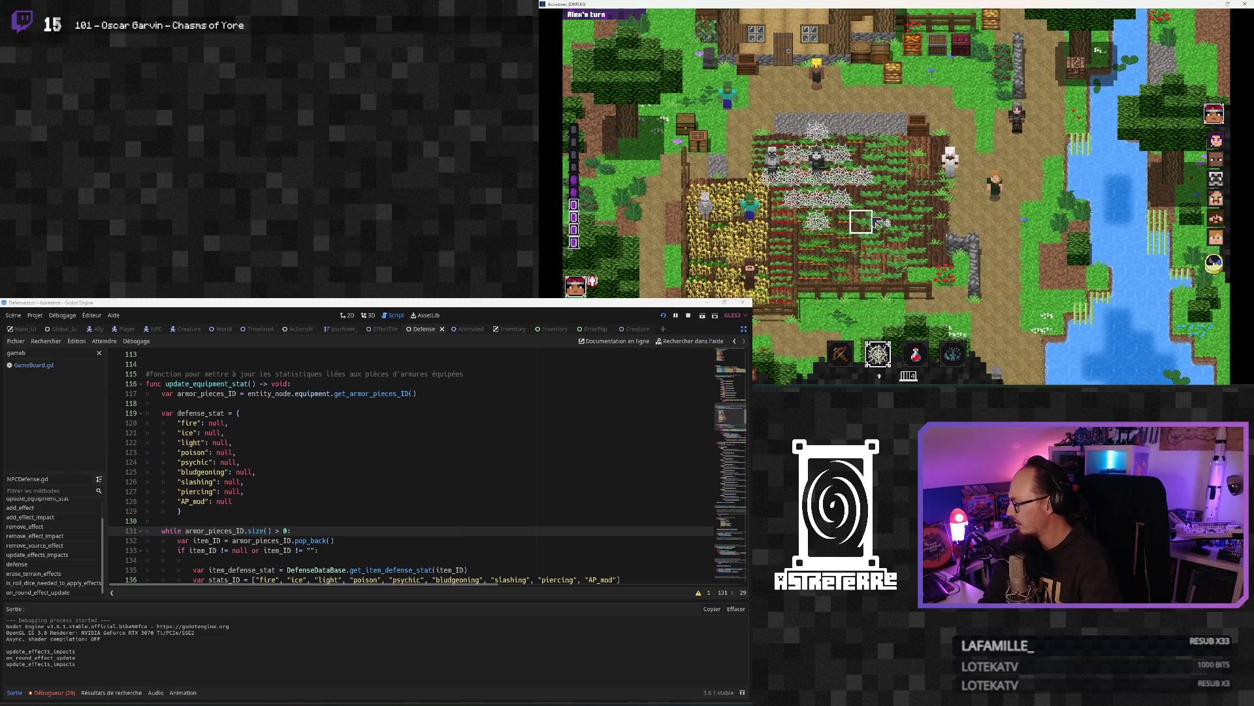
key(quoteleft)
text(addeffe)
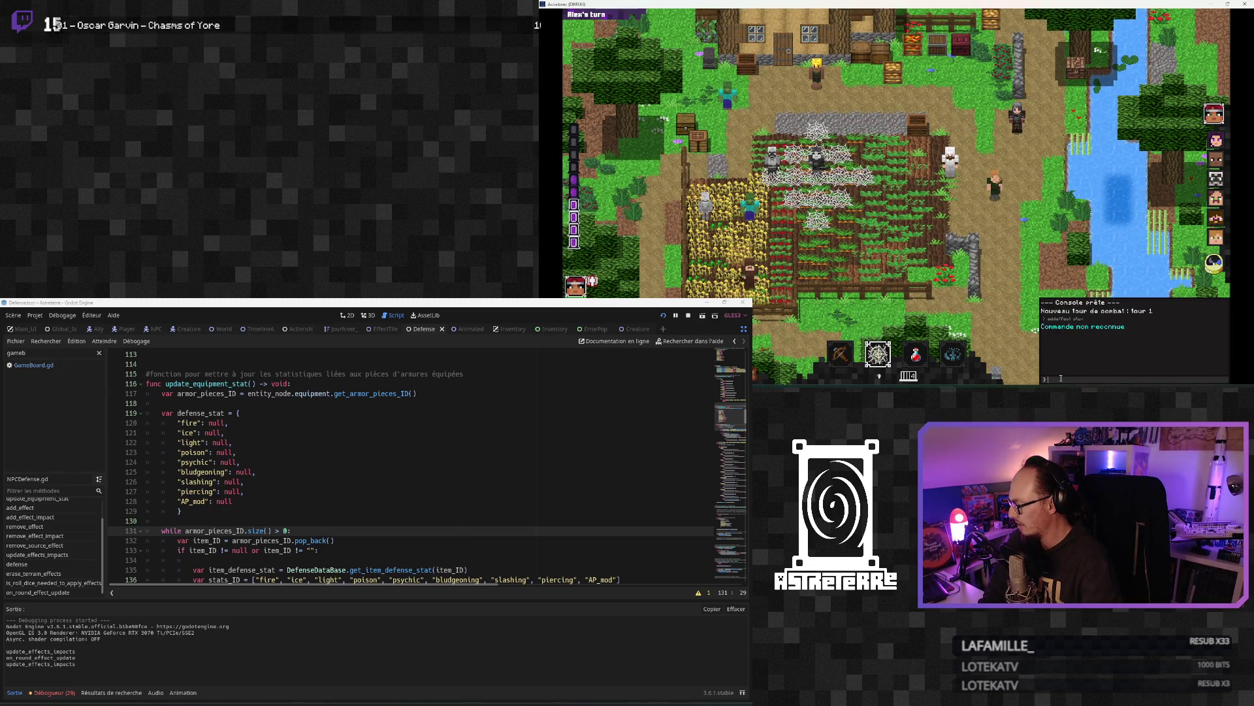
text(ct stun)
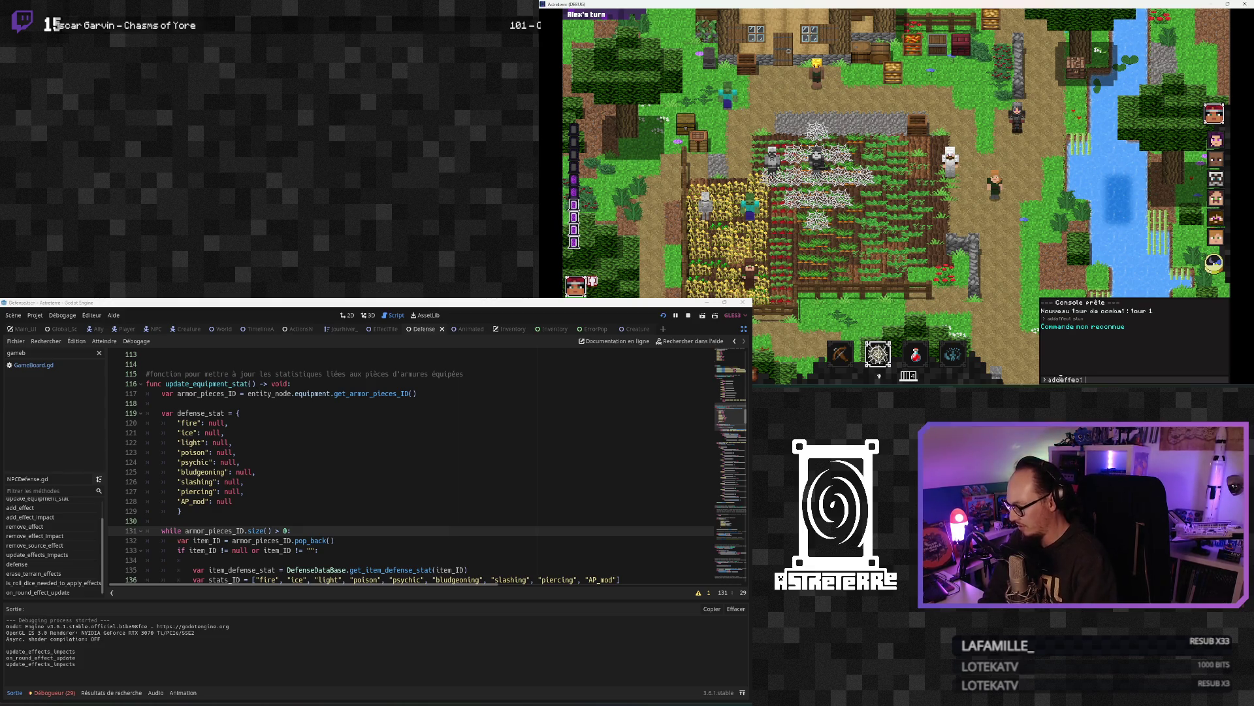
key(Return)
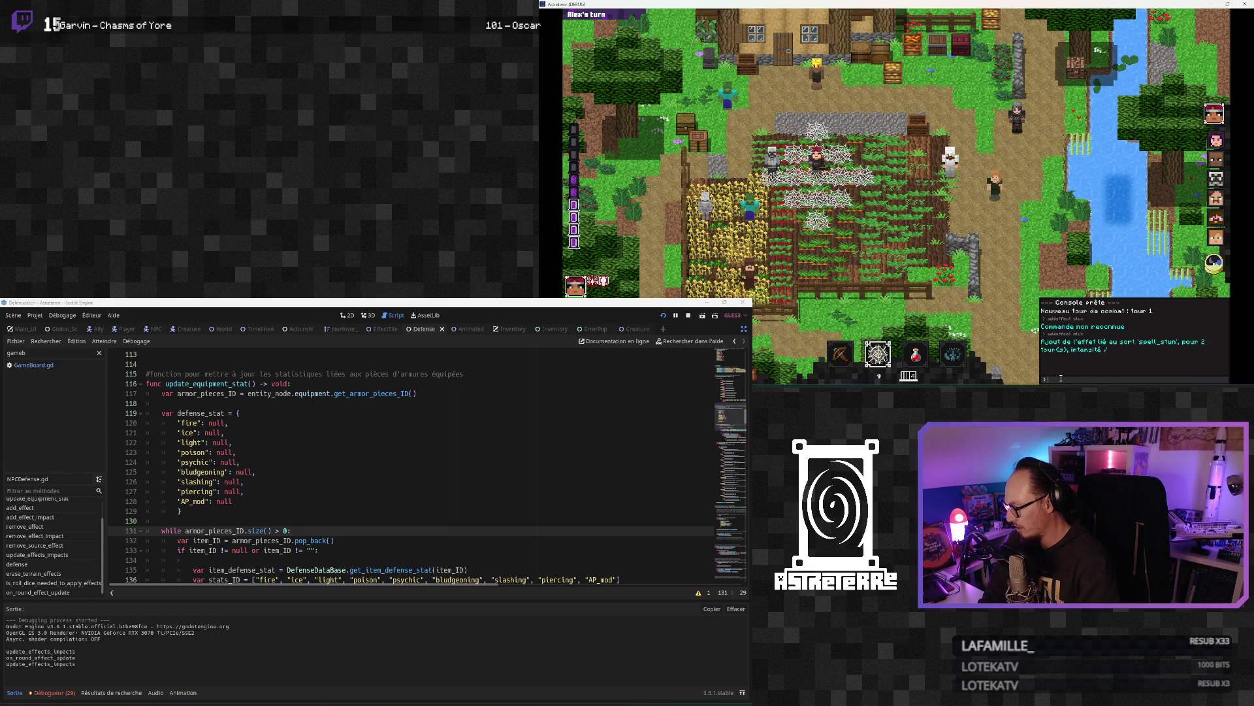
key(quoteleft)
key(quoteleft)
text(removeeffect stun)
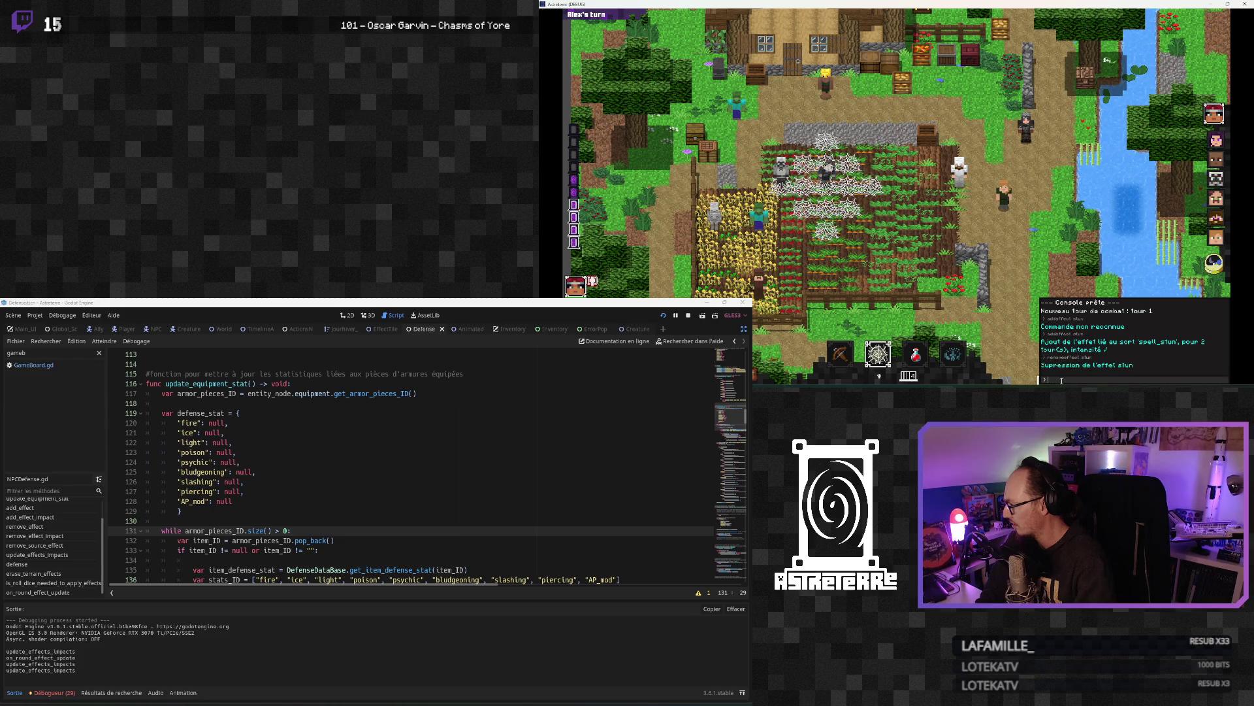
key(Return)
key(quoteleft)
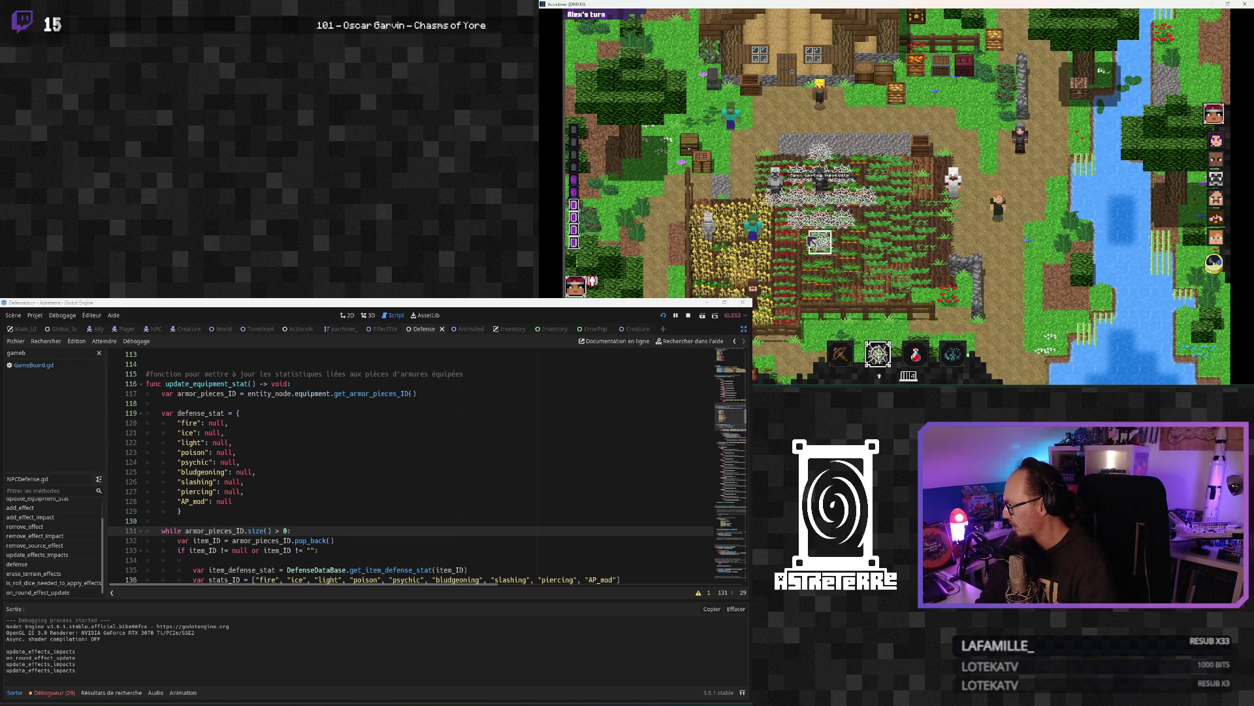
Step: Ready the Spider web spell from the hotbar spell list
click(878, 353)
click(907, 327)
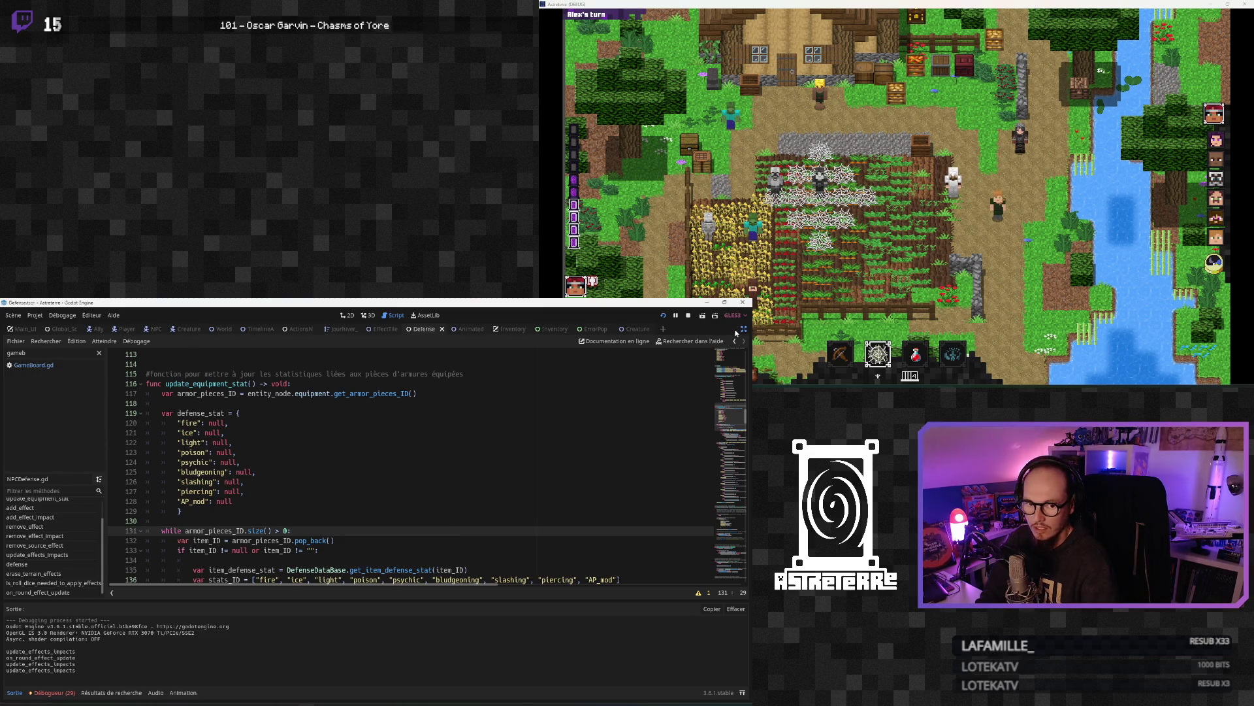
click(744, 329)
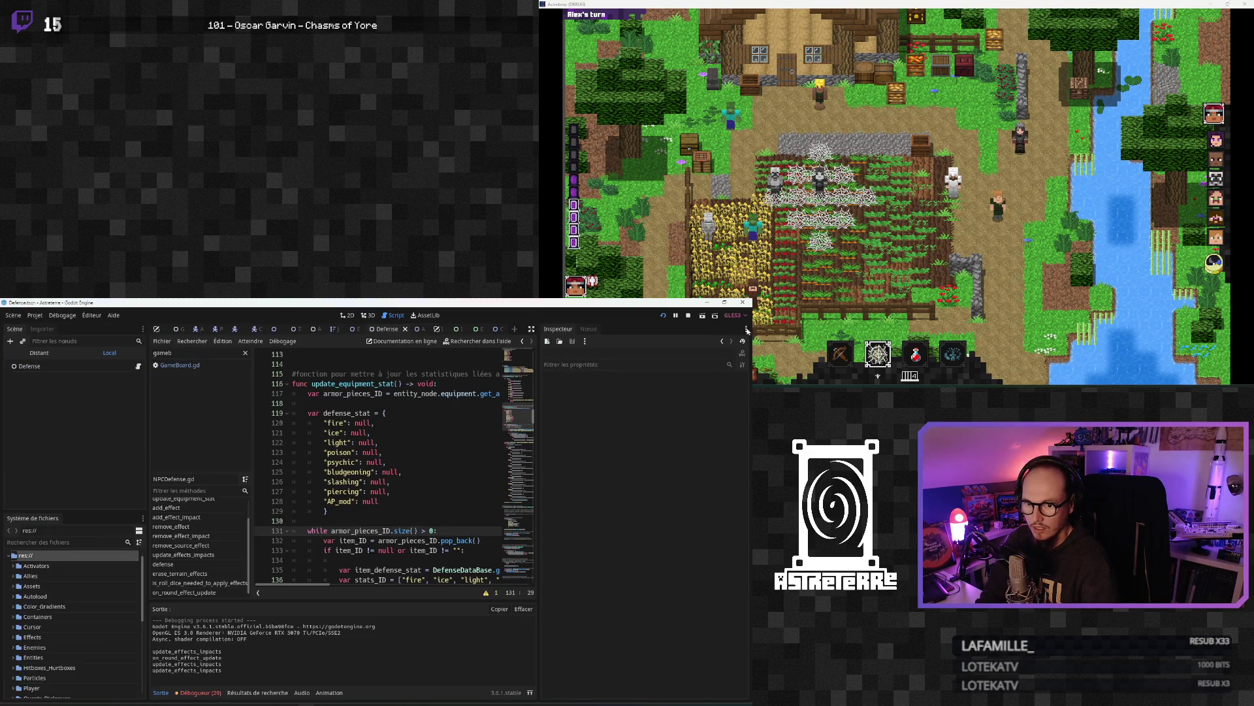
Step: Inspect the remote Defense node with Effects Impact on Entity expanded, then switch to Notion
click(40, 352)
click(49, 411)
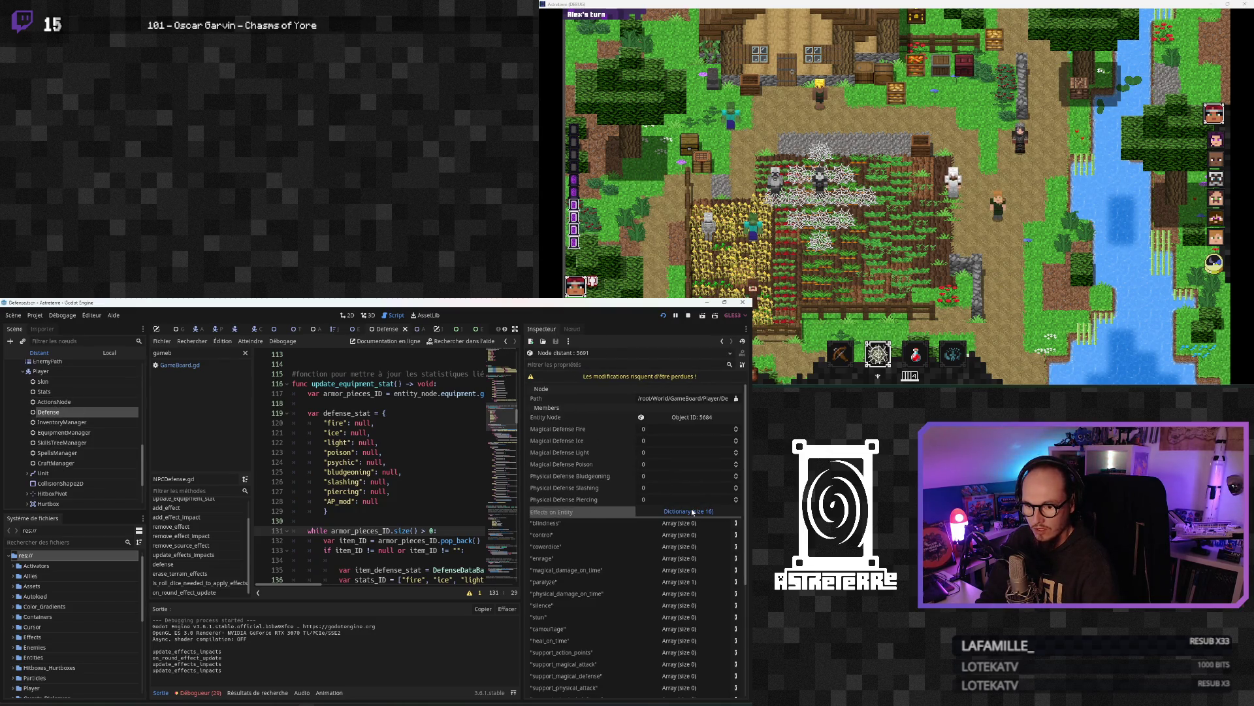
click(683, 534)
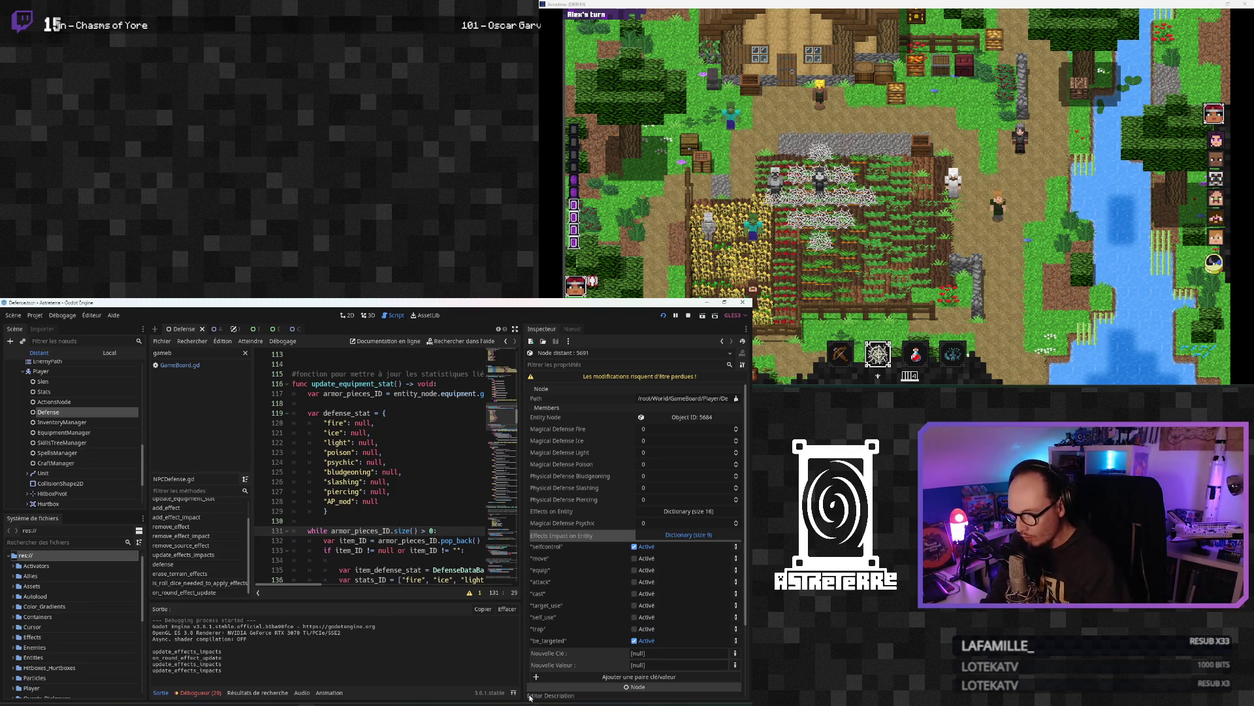
key(alt+Tab)
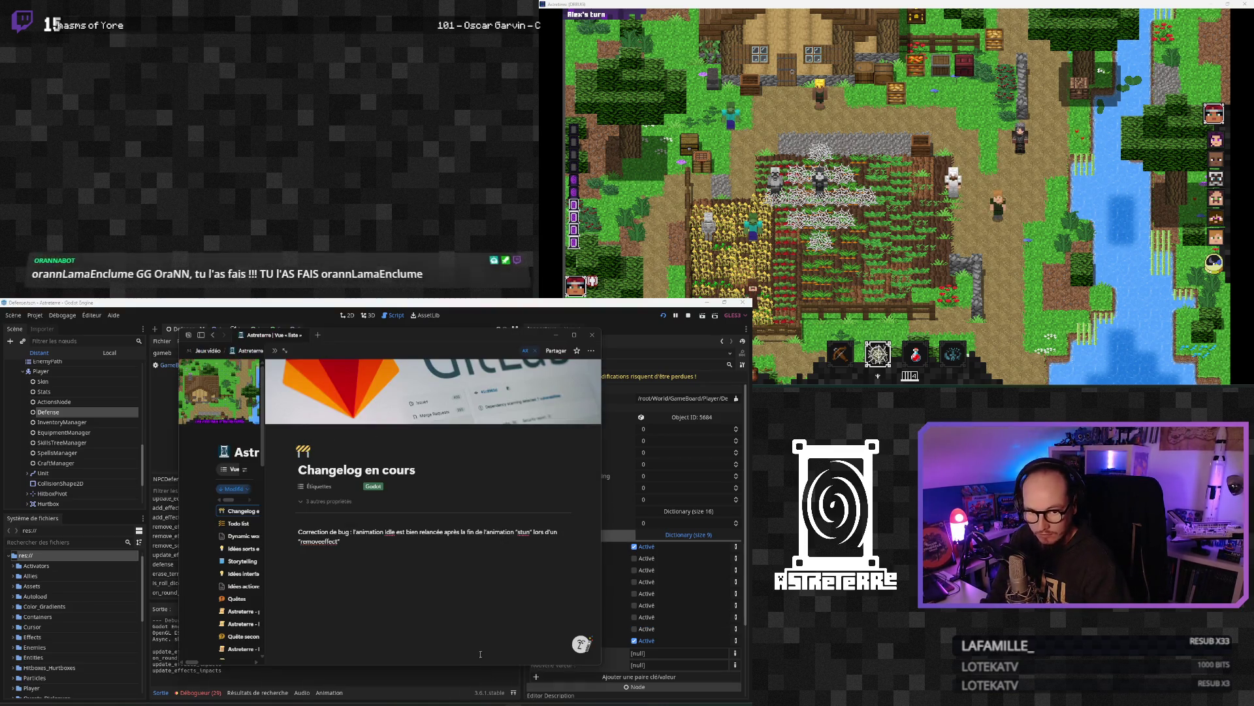
Step: Add a changelog line: effect impacts update correctly after removeeffect; then minimize Notion
key(Escape)
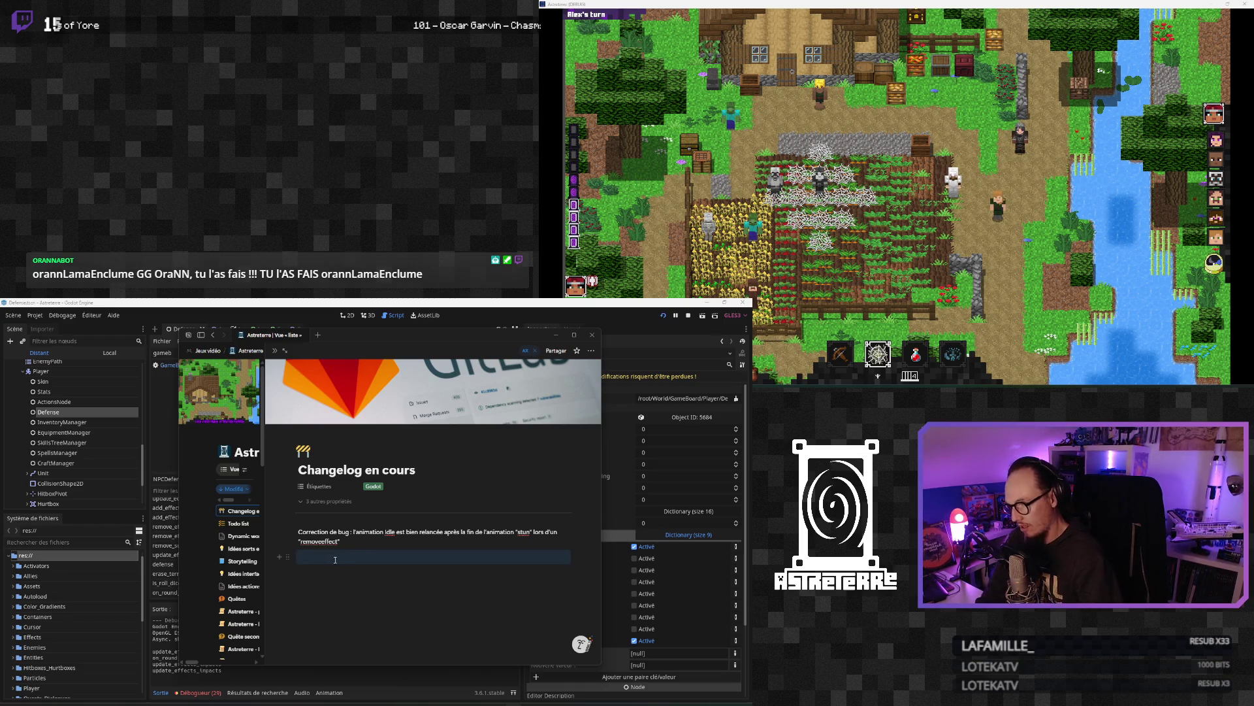
text(crr)
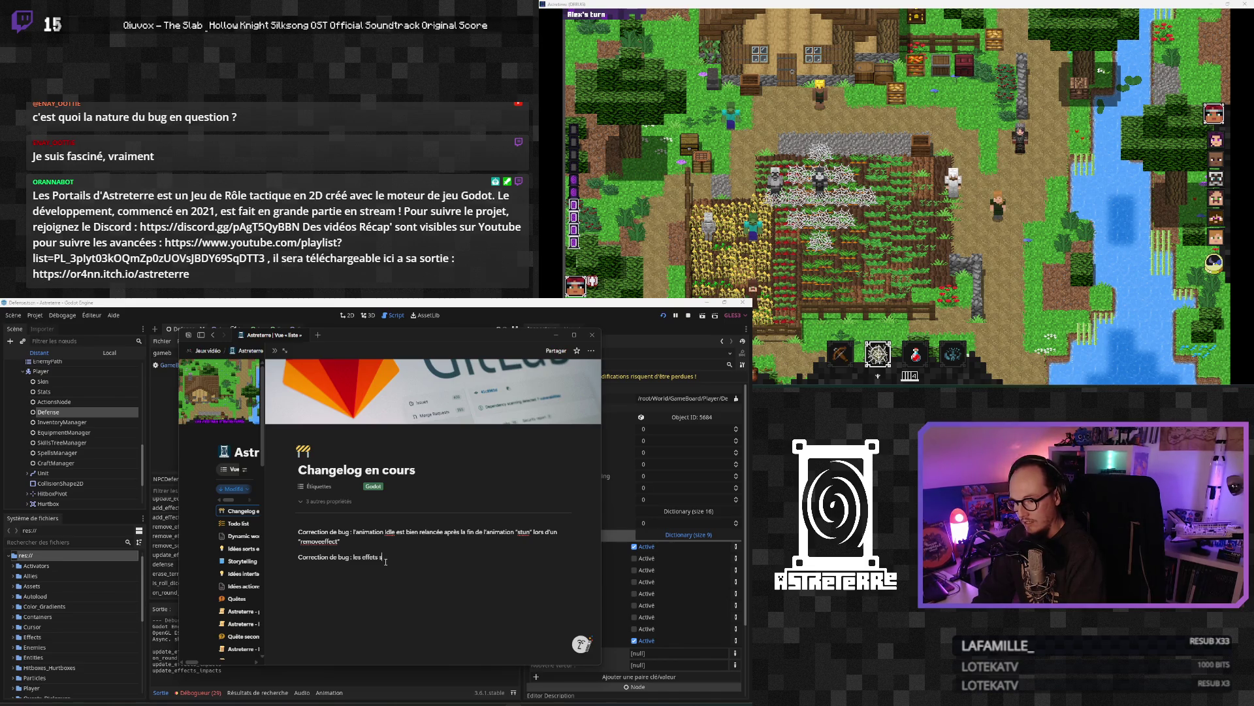
text(impacts des)
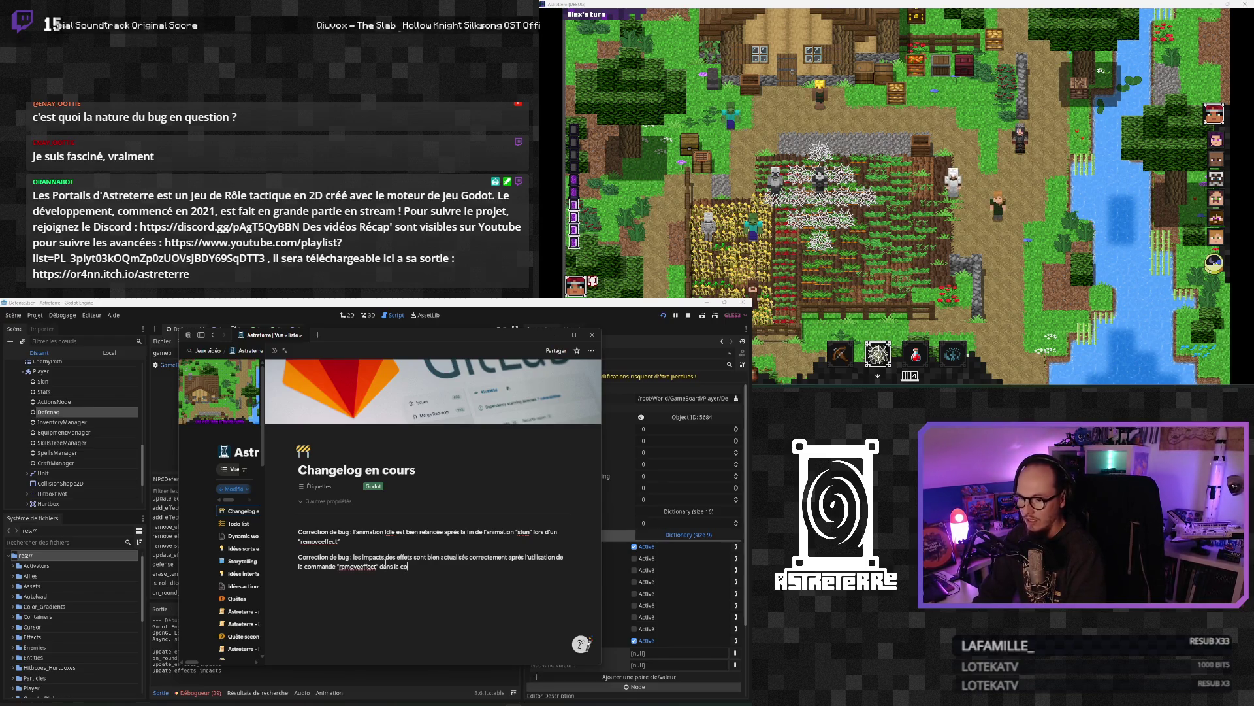
click(428, 557)
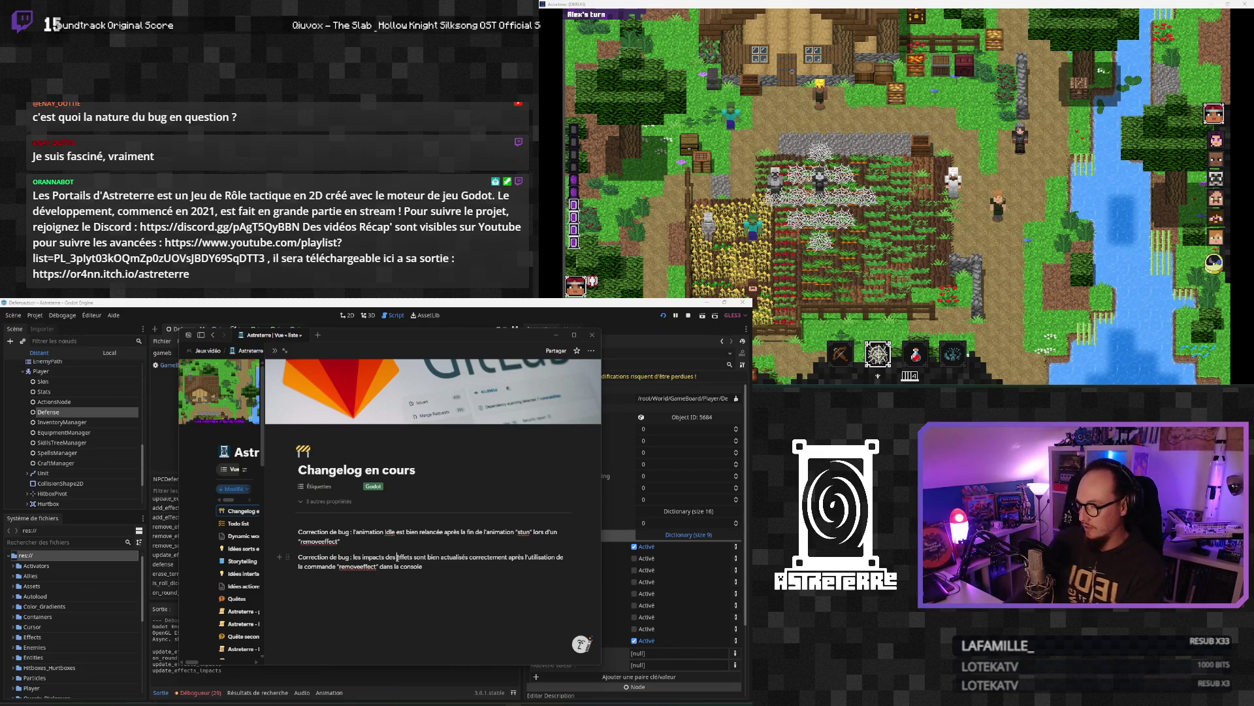
click(555, 335)
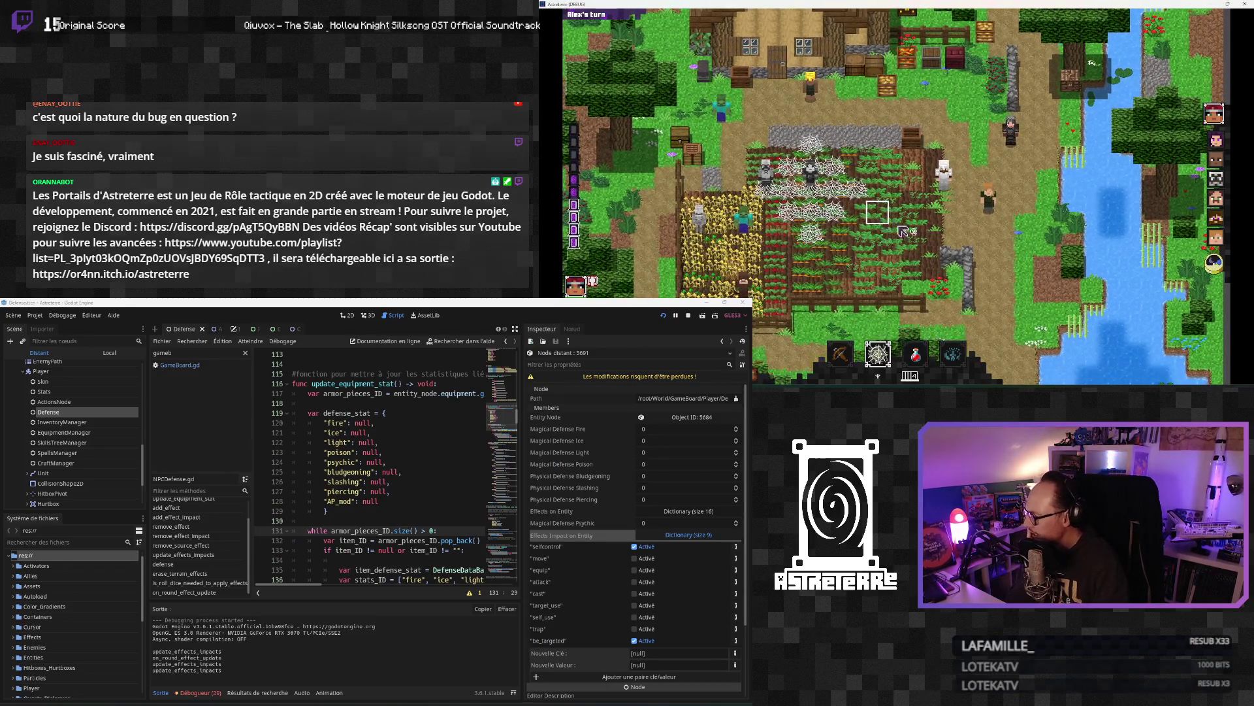
Step: Replay the Astreterre recap video from 0:49, pause it, minimize YouTube, and restart the game
key(alt+Tab)
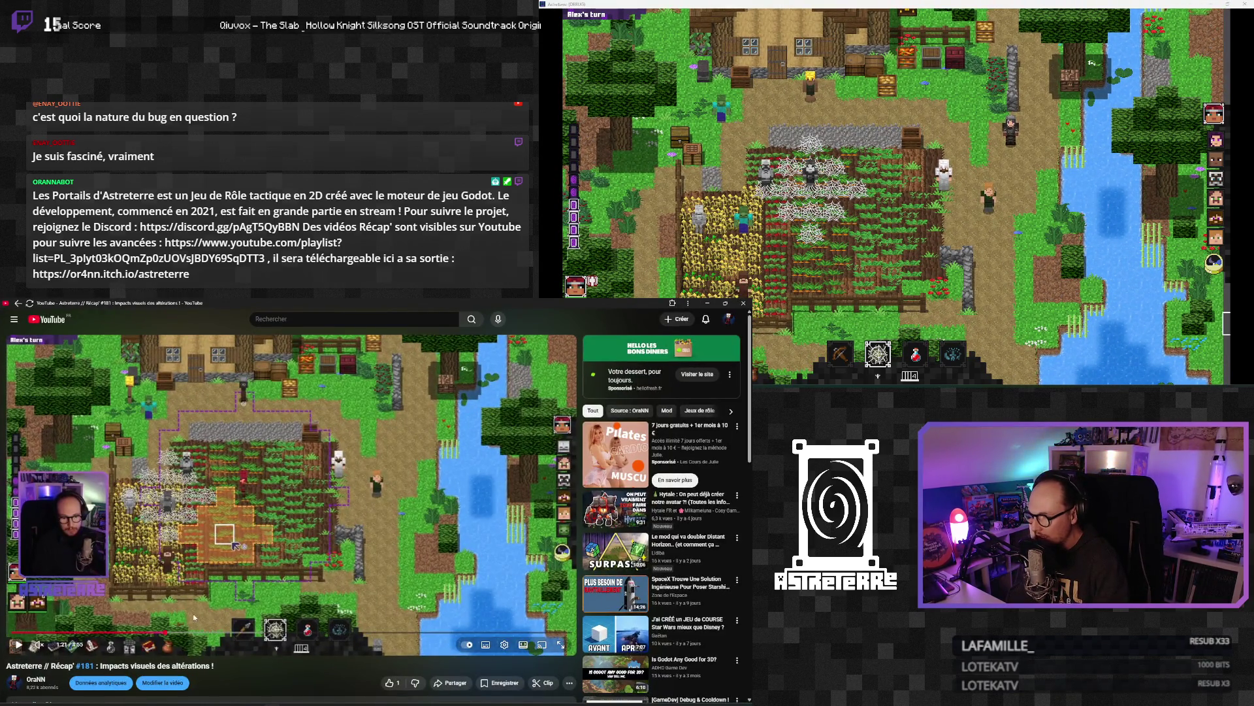
drag(164, 634, 107, 634)
click(293, 548)
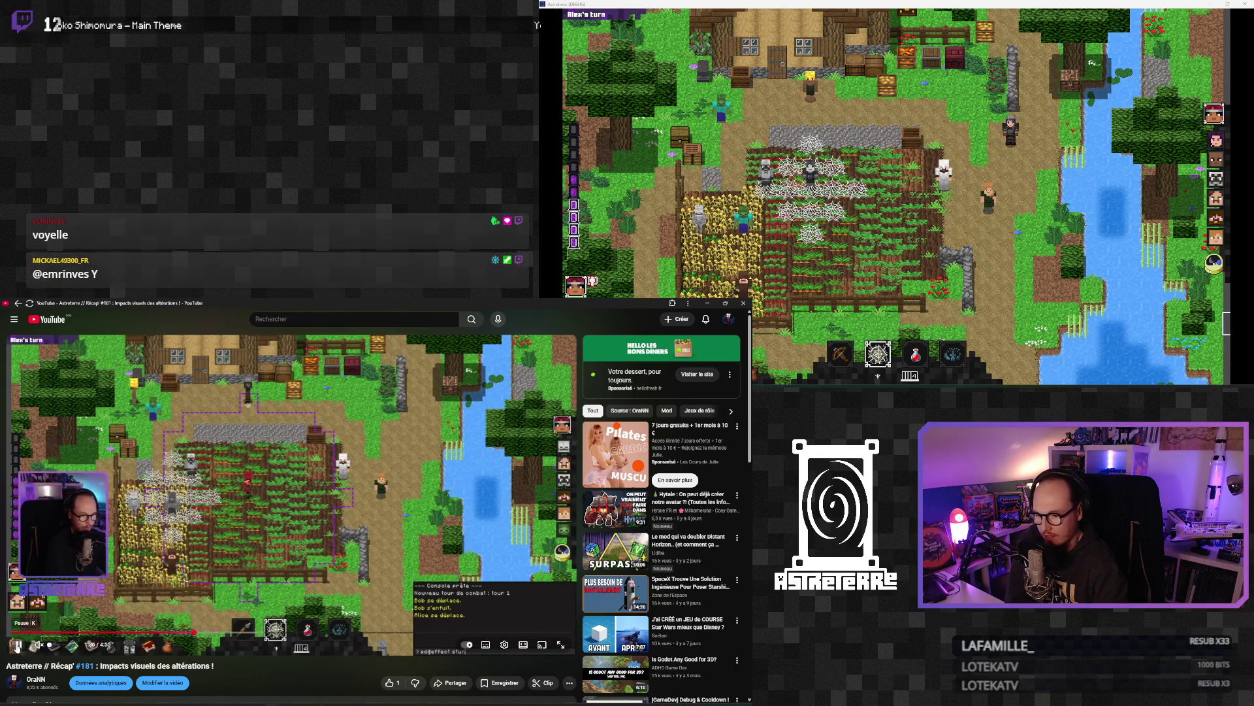
click(17, 645)
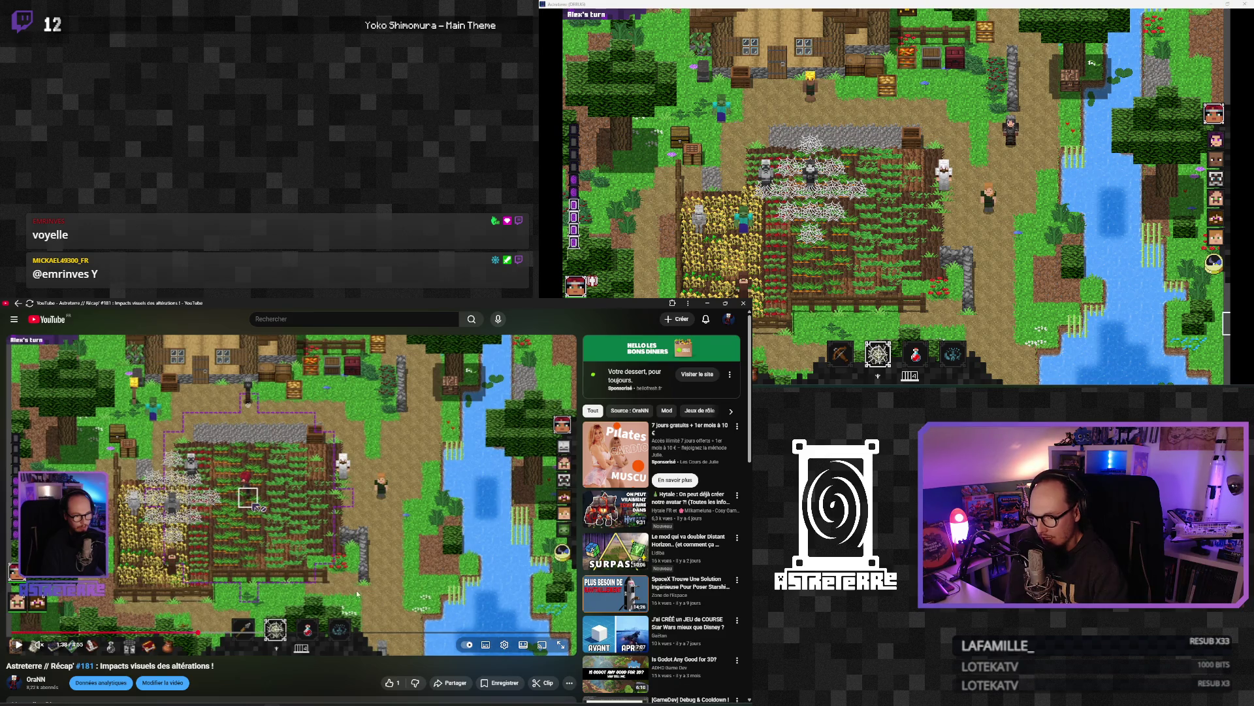
click(18, 645)
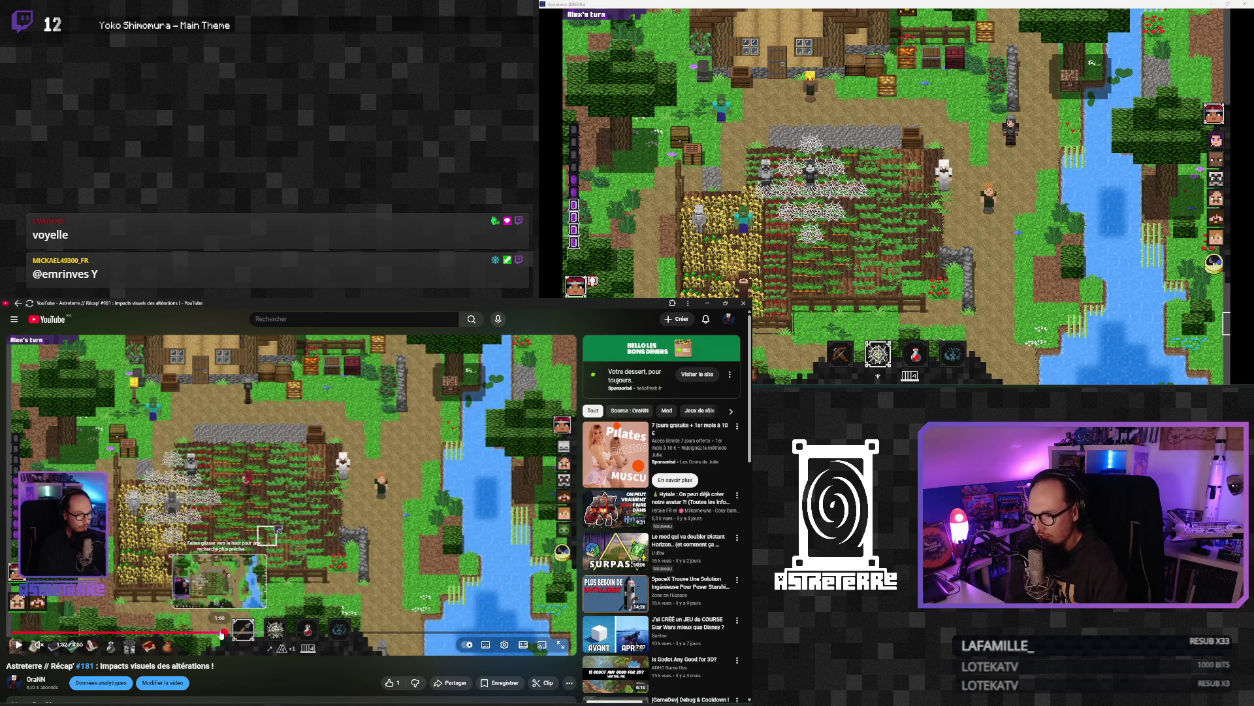
click(17, 645)
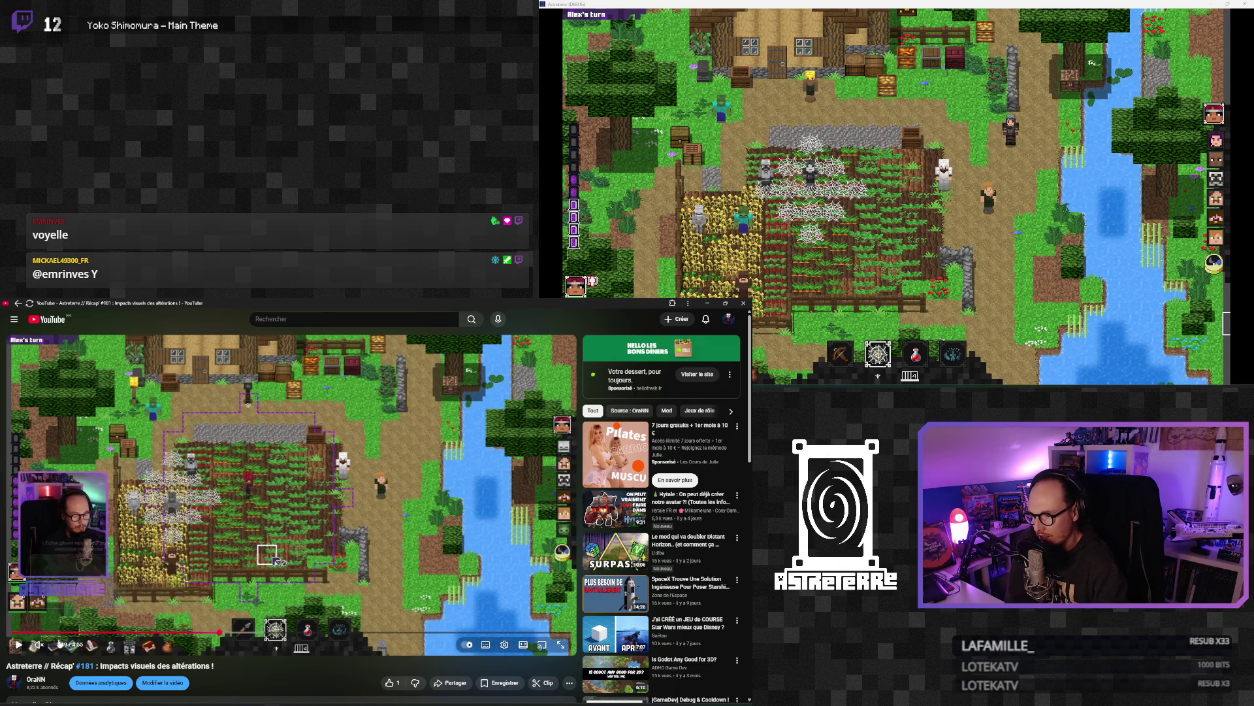
click(17, 645)
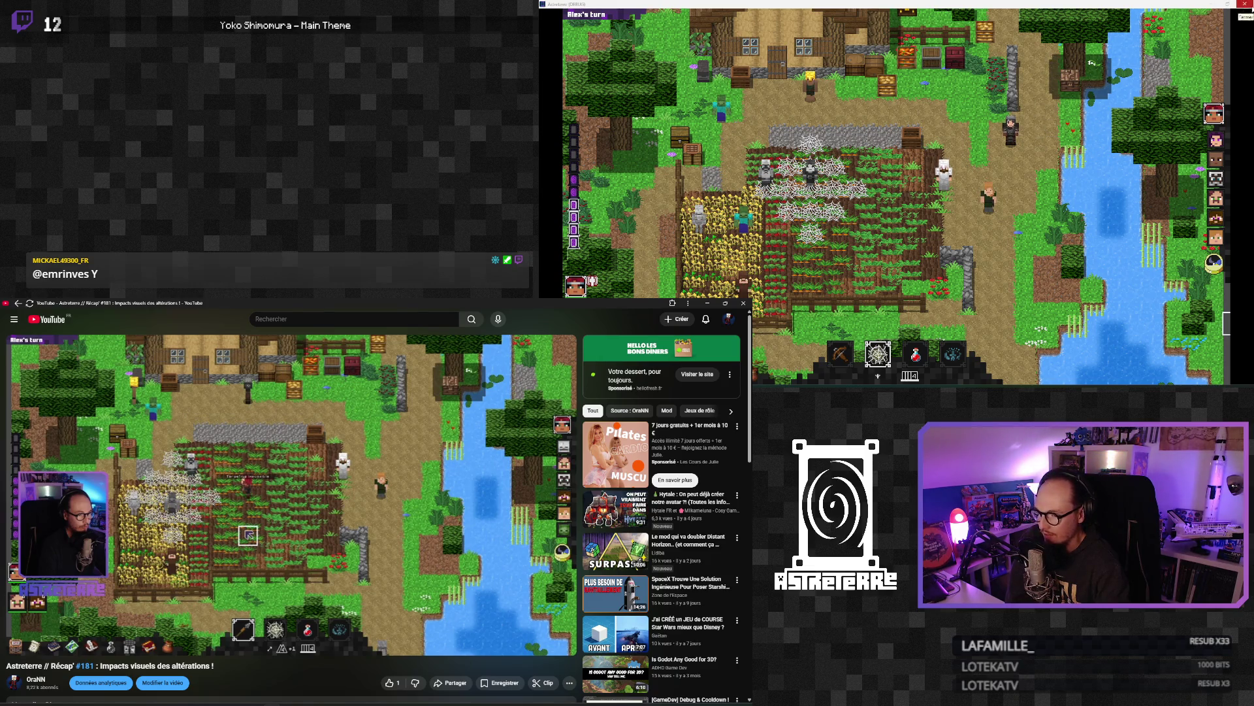
click(707, 303)
click(668, 319)
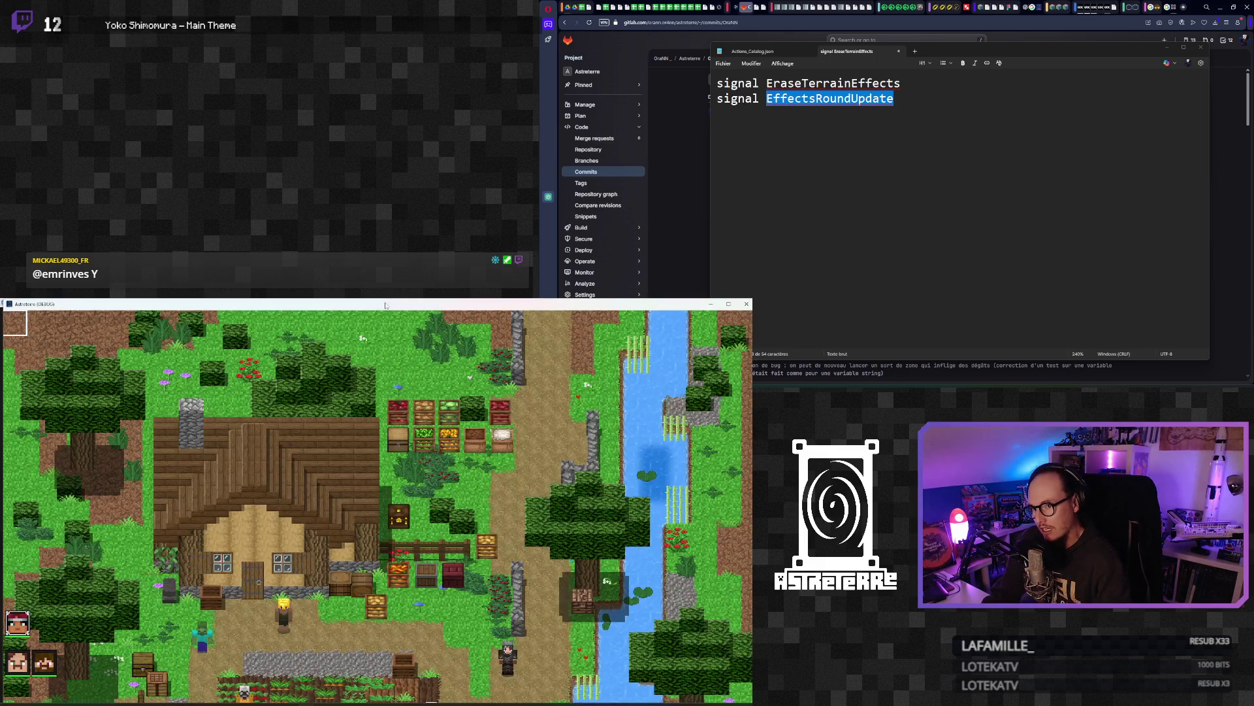
Step: Move the game to the top-right screen, unequip chest and leg armour, and end placement
mouse_move(385, 305)
mouse_down()
mouse_move(1241, 95)
mouse_move(926, 26)
mouse_move(928, 3)
mouse_up()
key(d)
key(w)
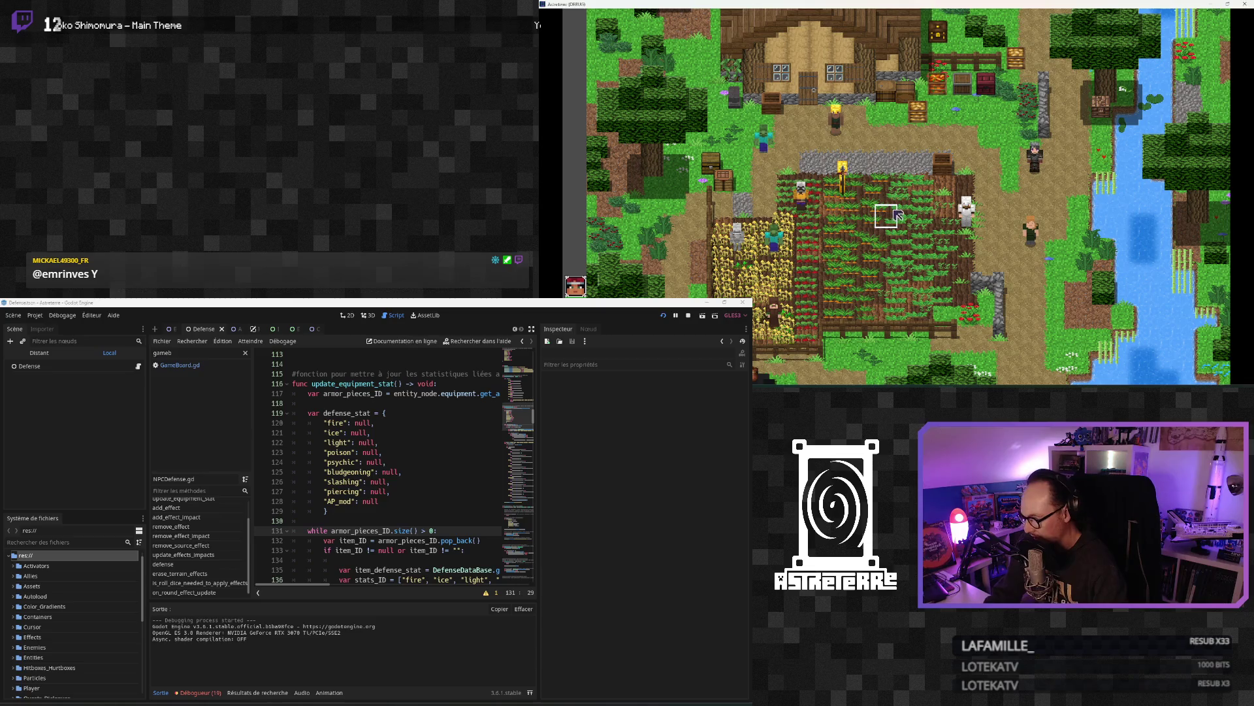
key(i)
click(782, 307)
click(822, 307)
key(i)
key(d)
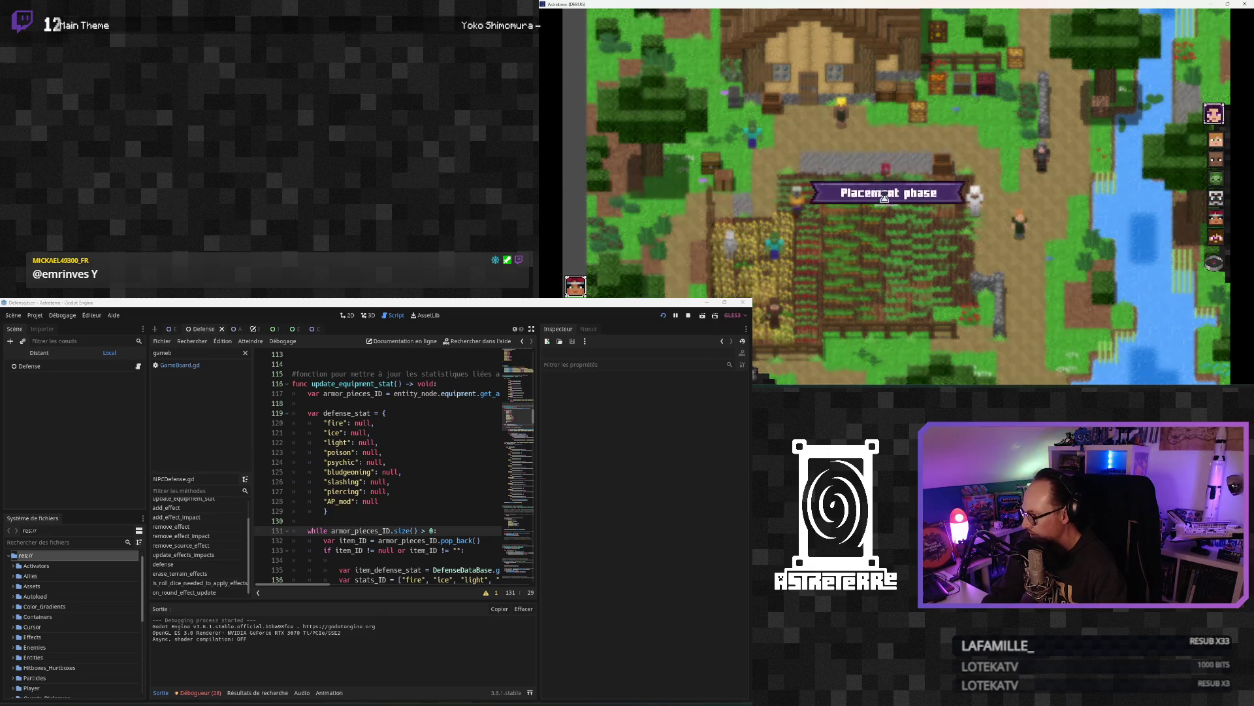
click(1213, 264)
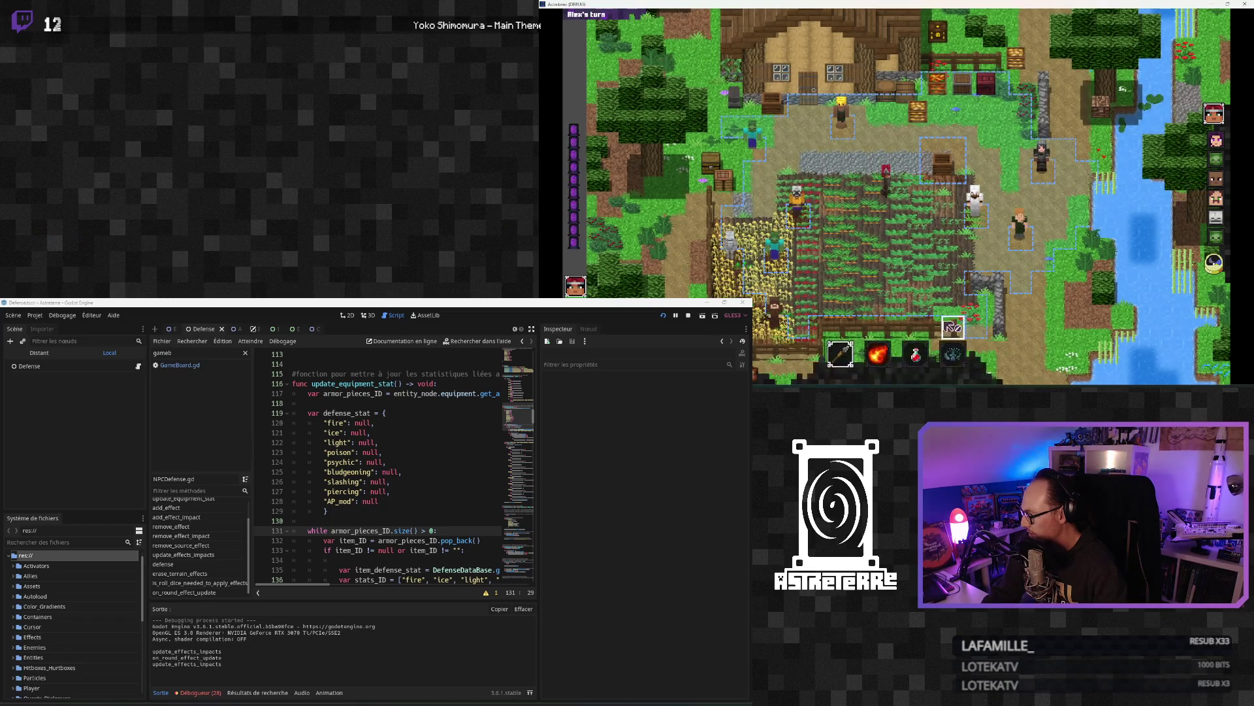
Step: Select the spider web spell and cast webs over a cross-shaped patch of the field
click(878, 353)
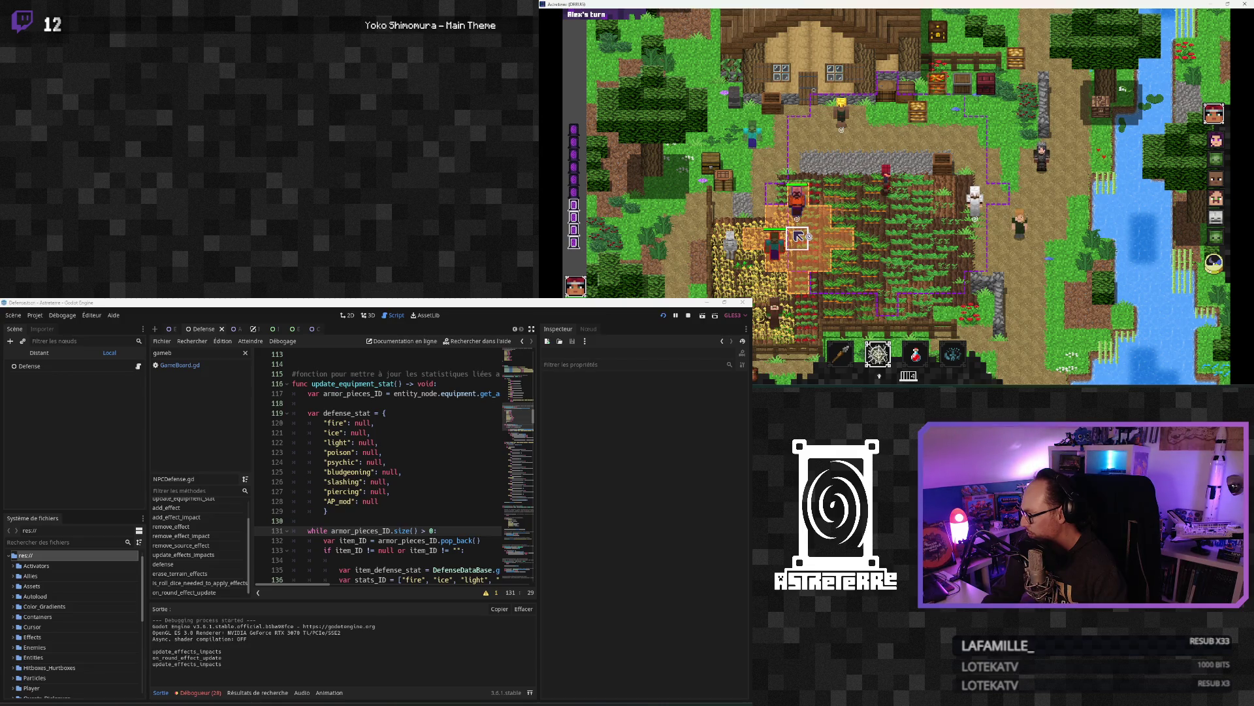
click(798, 236)
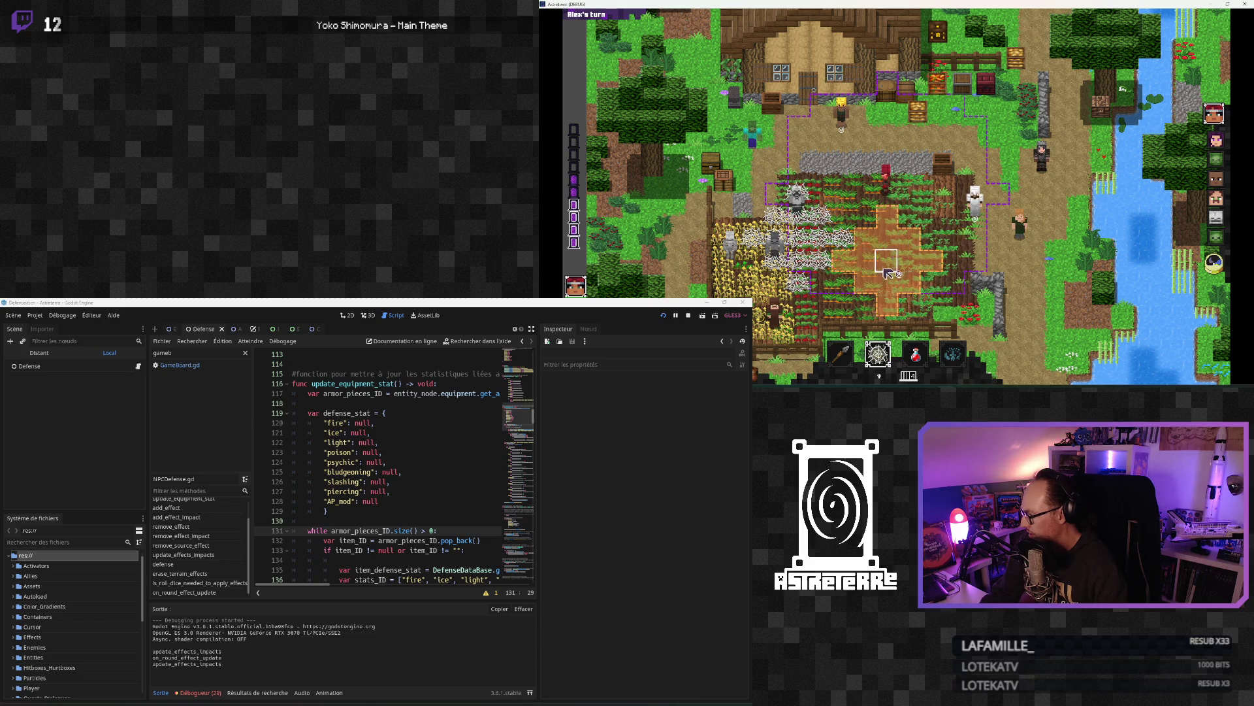
key(quoteleft)
Step: Run 'add_effect stun' in the in-game console to stun the player, then close the console
click(1070, 379)
text(a)
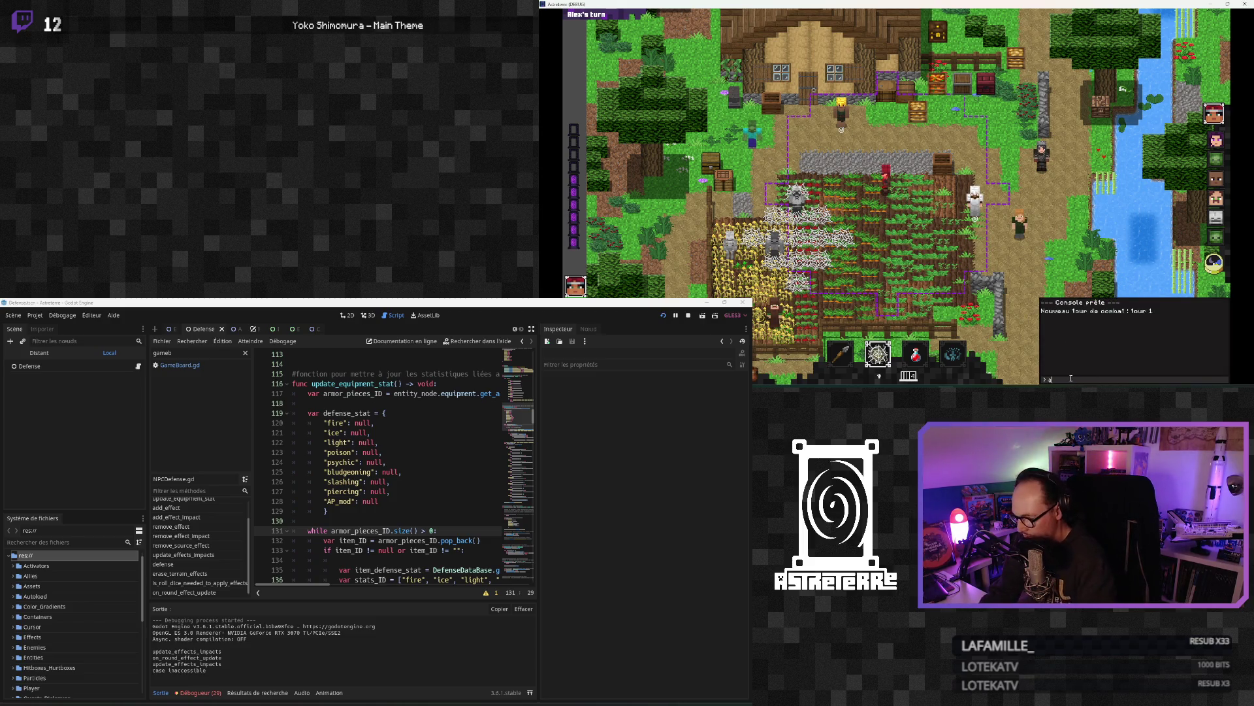
text(dd_effect stun)
key(Return)
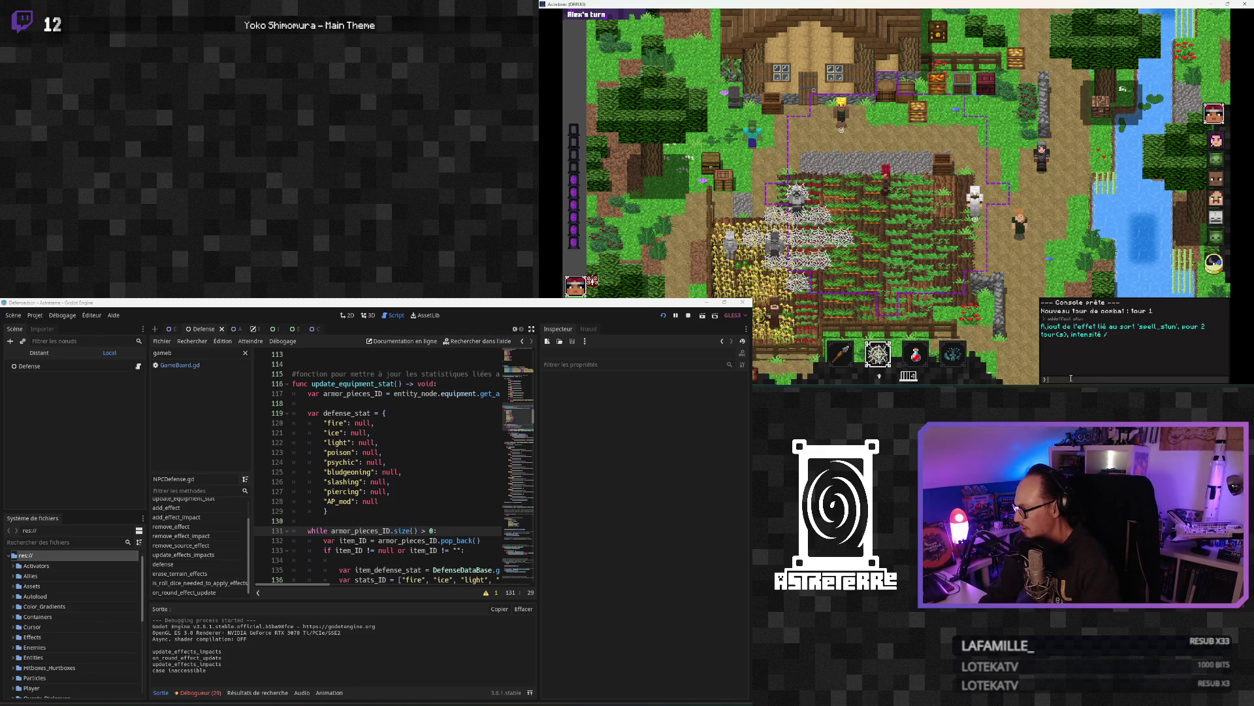
key(Escape)
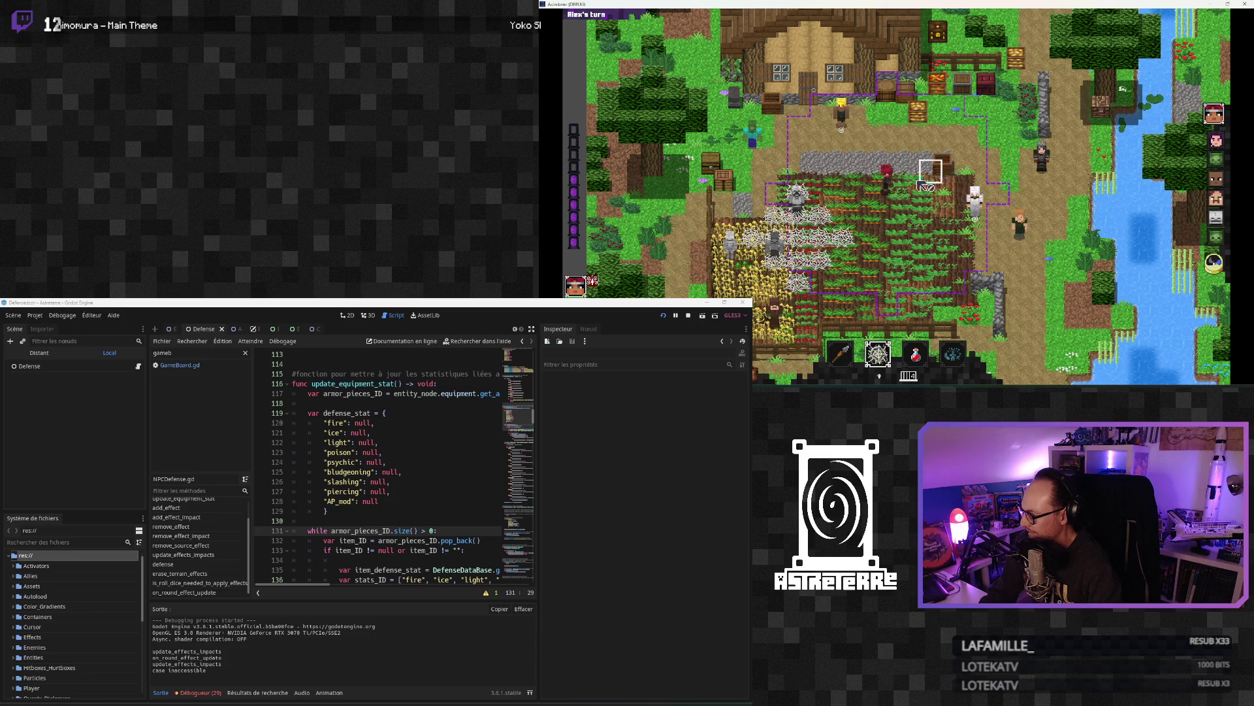
mouse_move(846, 355)
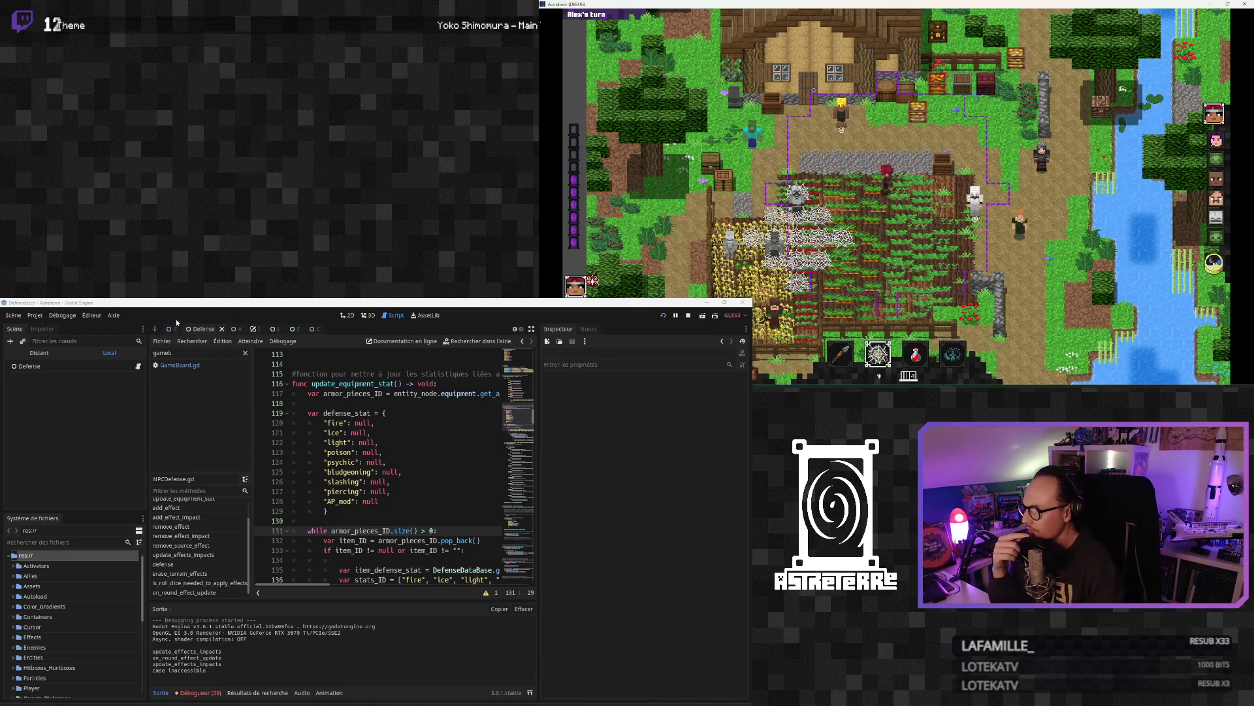
Step: Inspect the live Player > Defense node remotely and expand its Effects Impact on Entity dictionary
click(39, 353)
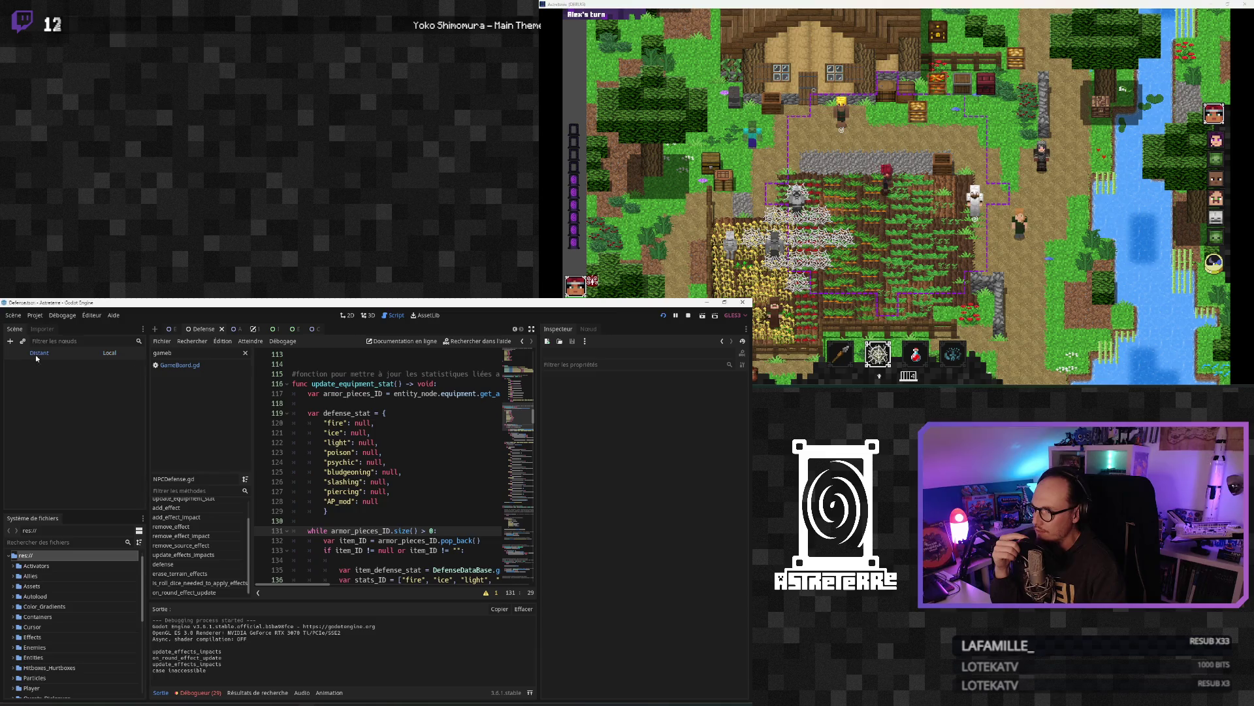
click(54, 408)
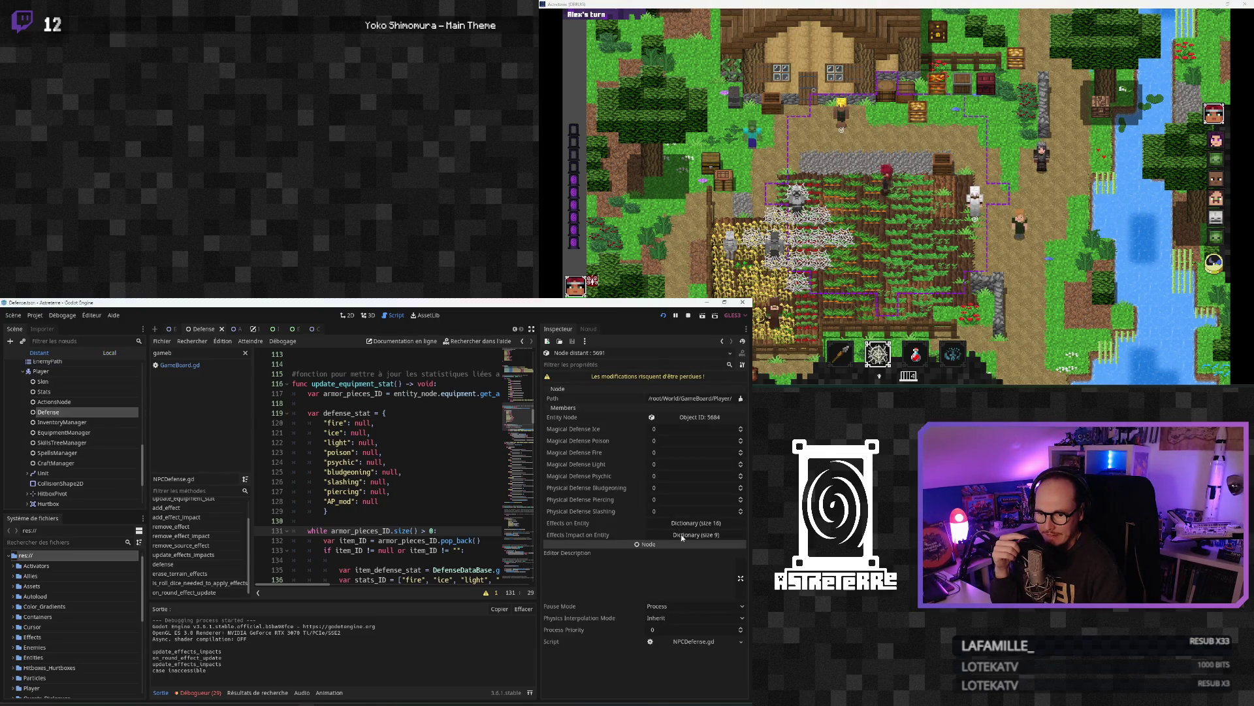
click(682, 536)
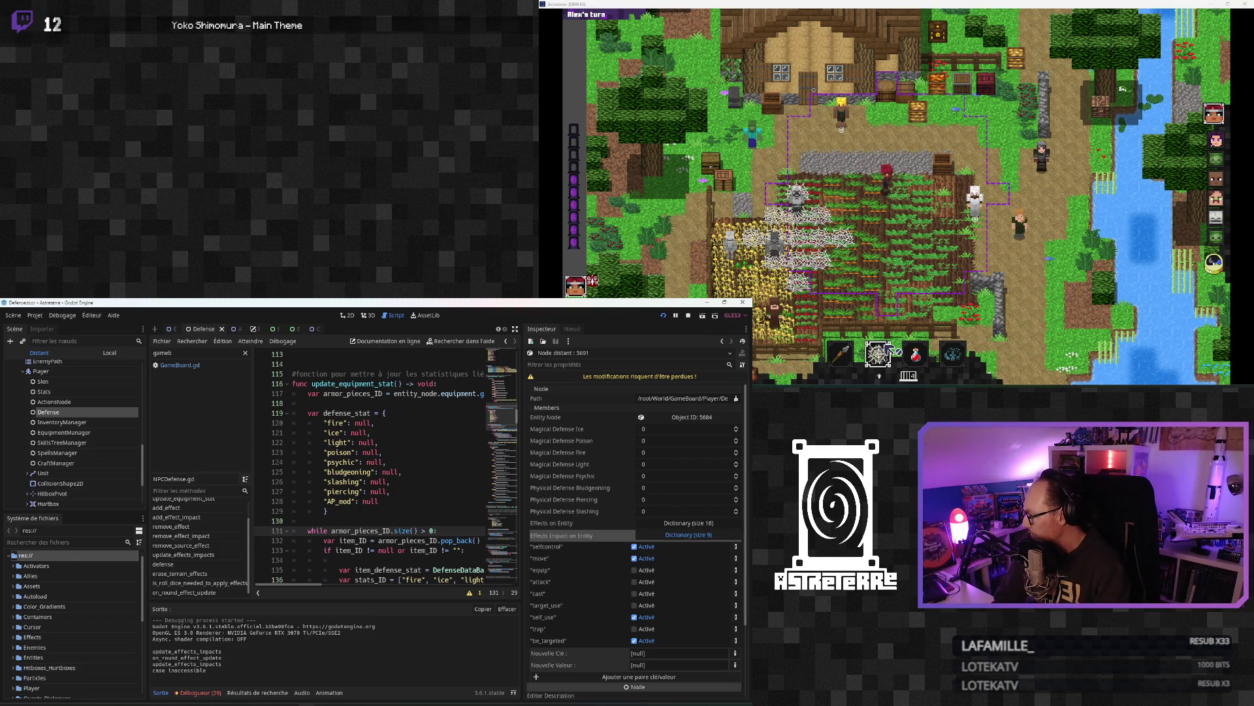
click(913, 233)
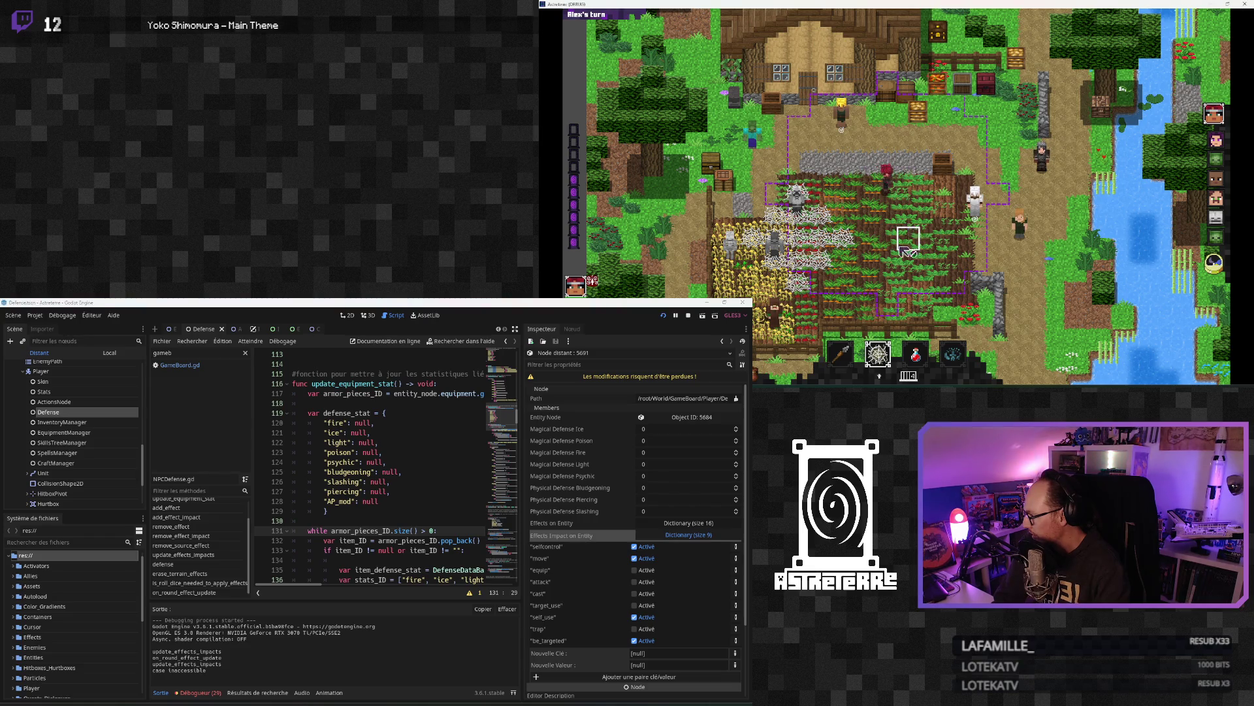
Step: Open the spell choices for a hotbar slot and target a tile up and to the left
click(878, 346)
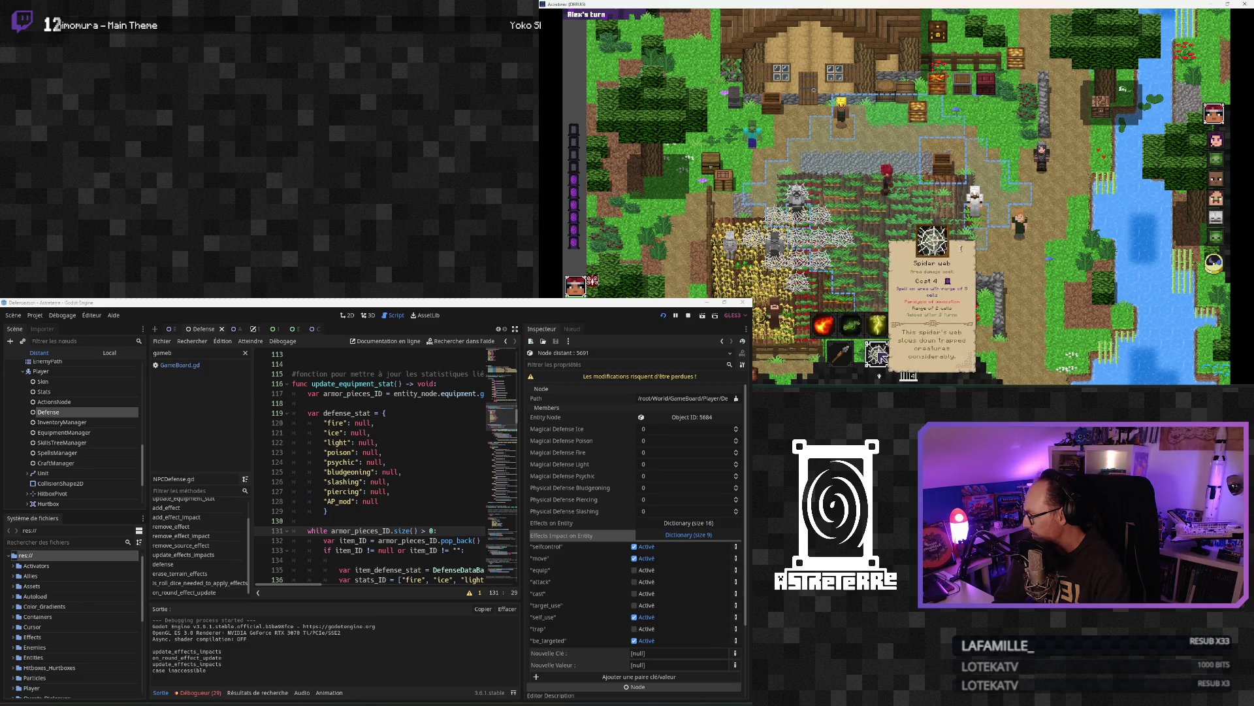
mouse_move(885, 298)
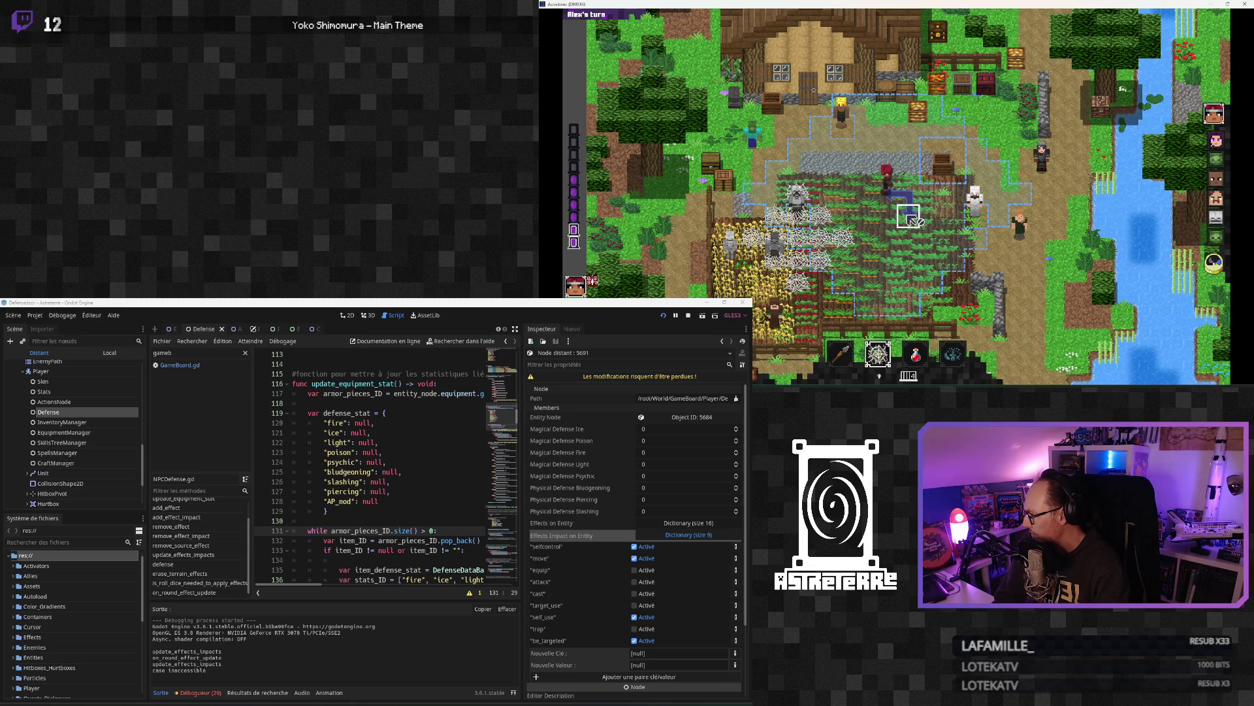
click(873, 187)
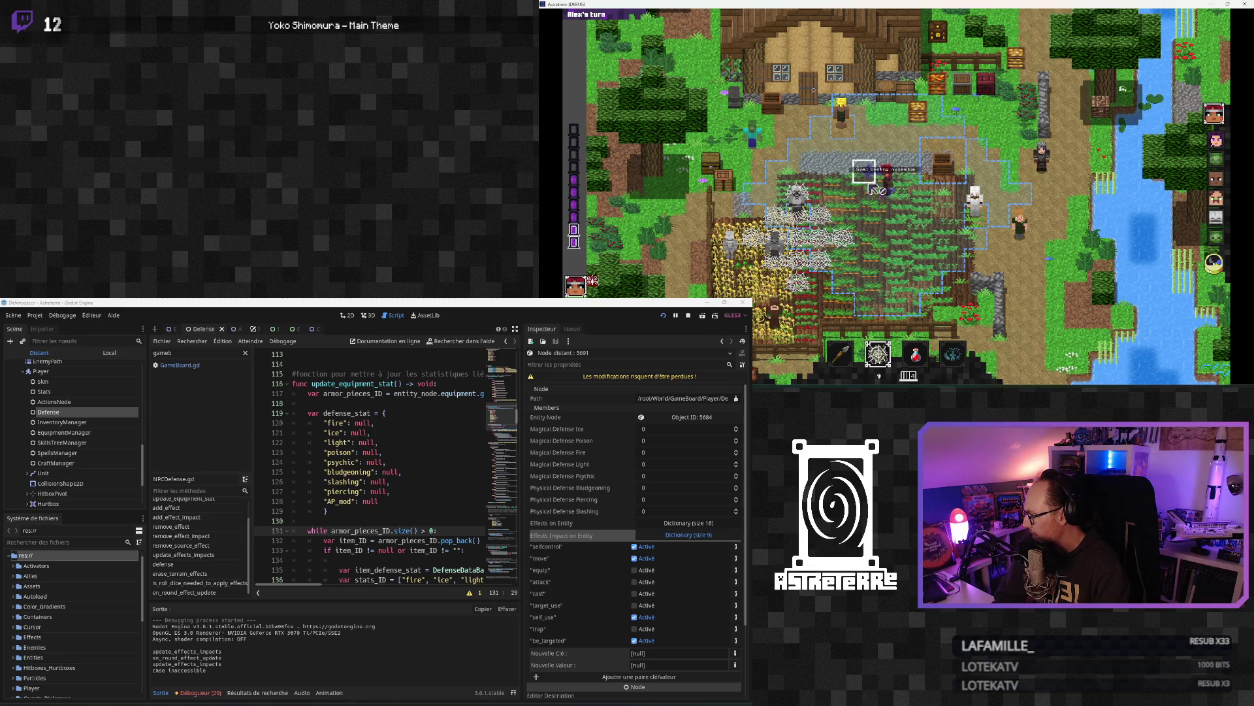
Step: Switch to the stone spear, move the character a few tiles across the field, then stop the game
click(839, 354)
click(896, 214)
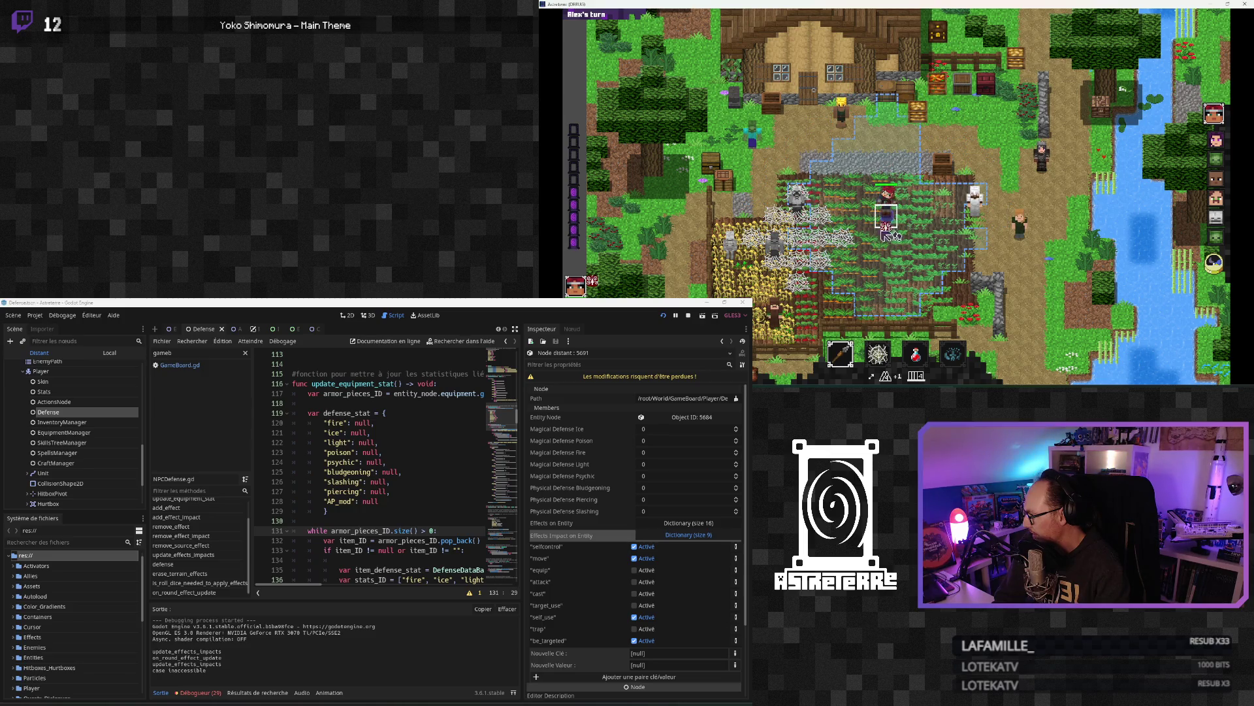
click(787, 324)
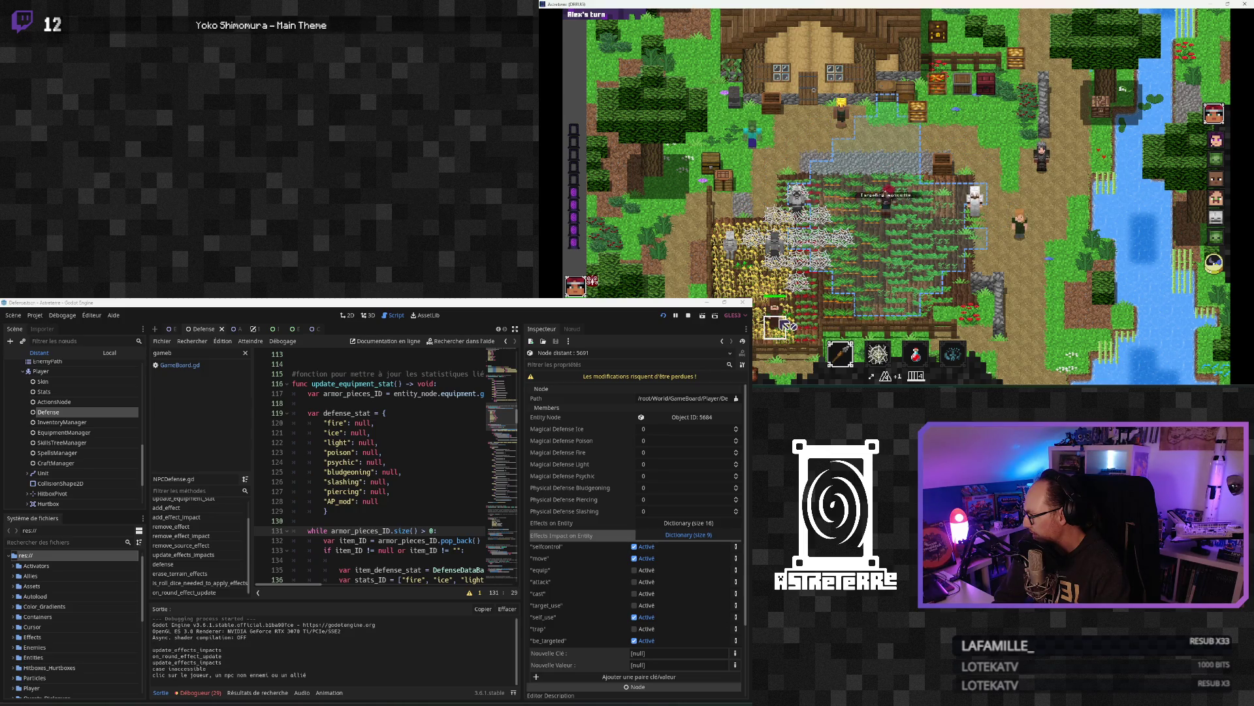
click(908, 237)
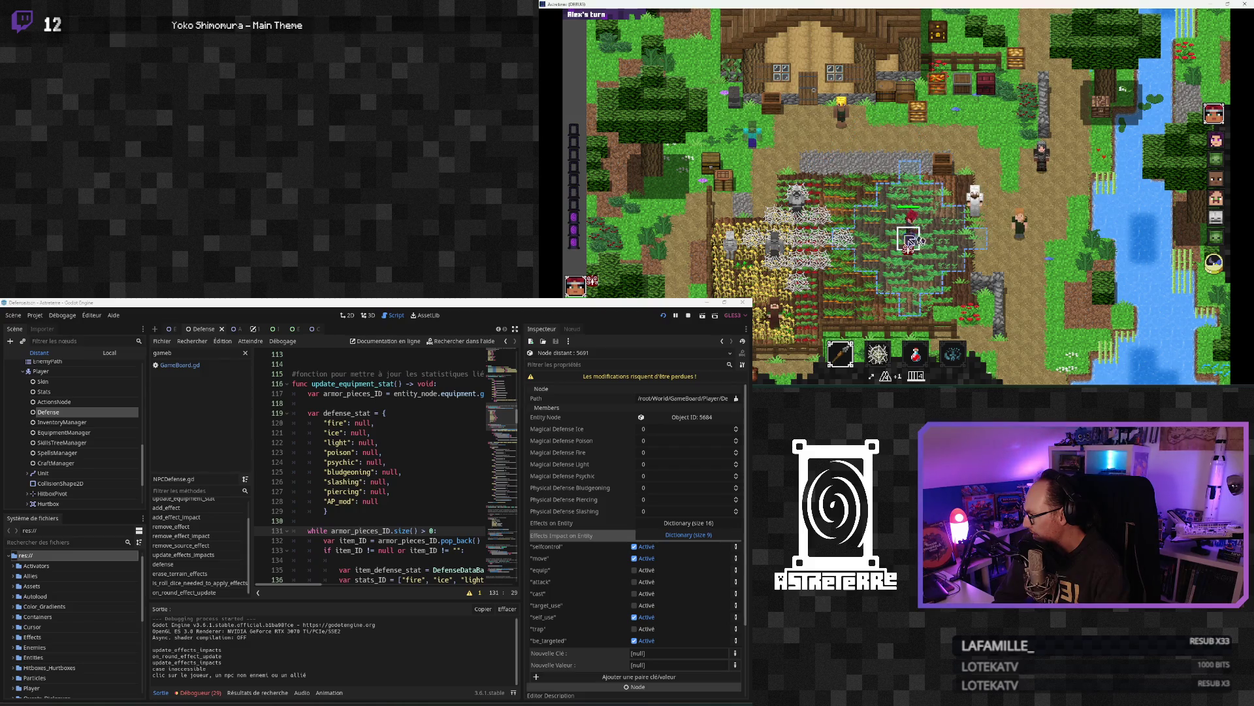
click(885, 216)
click(858, 219)
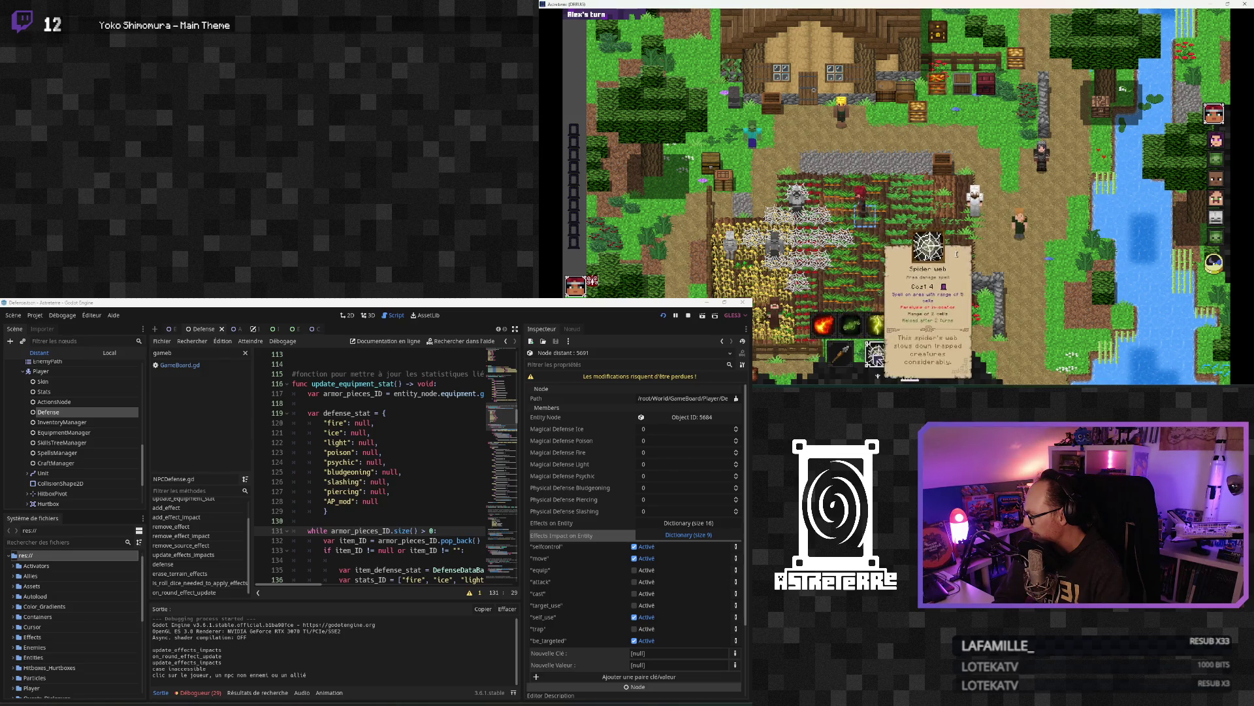
mouse_move(890, 334)
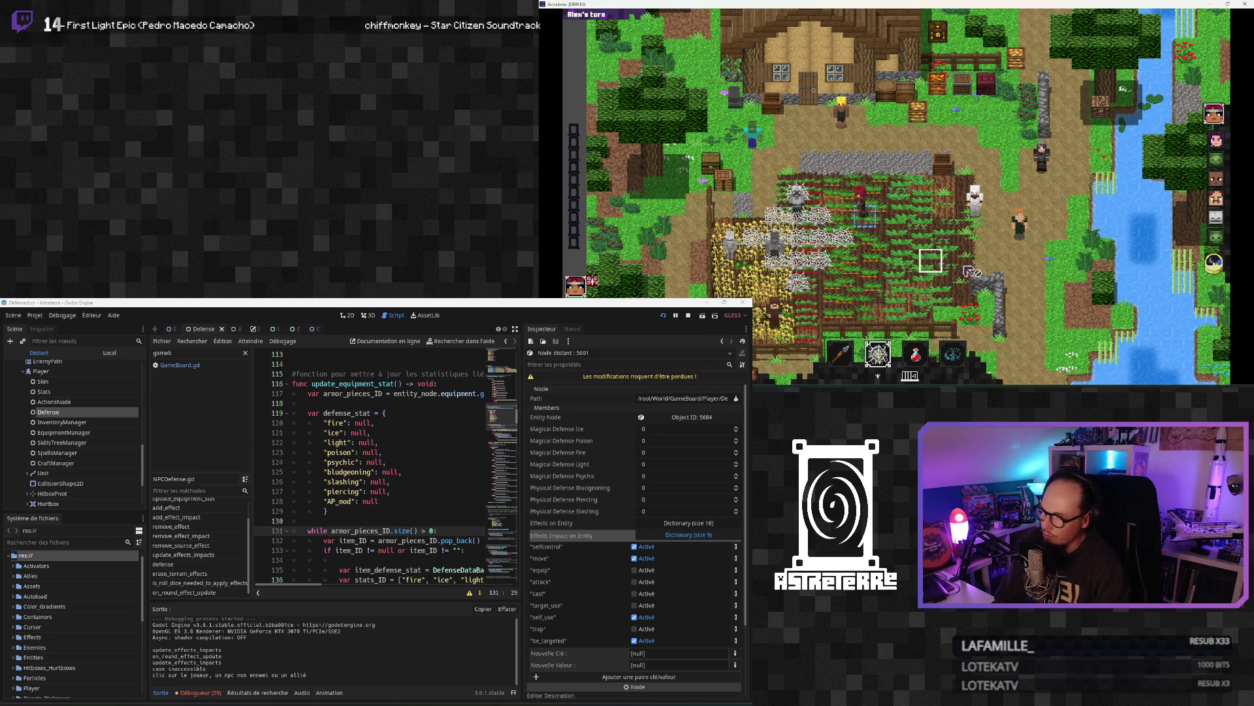
click(1247, 5)
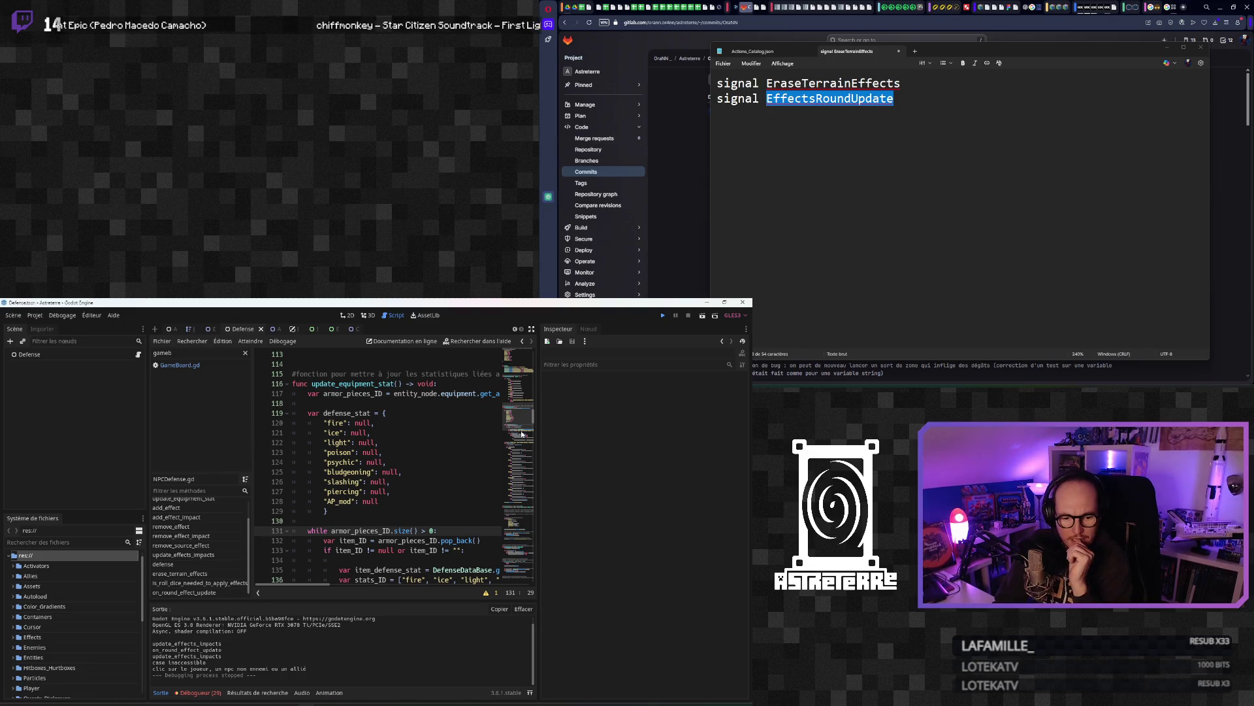
Step: Save and relaunch the game, then unequip the gold helmet from the character's inventory
key(ctrl+s)
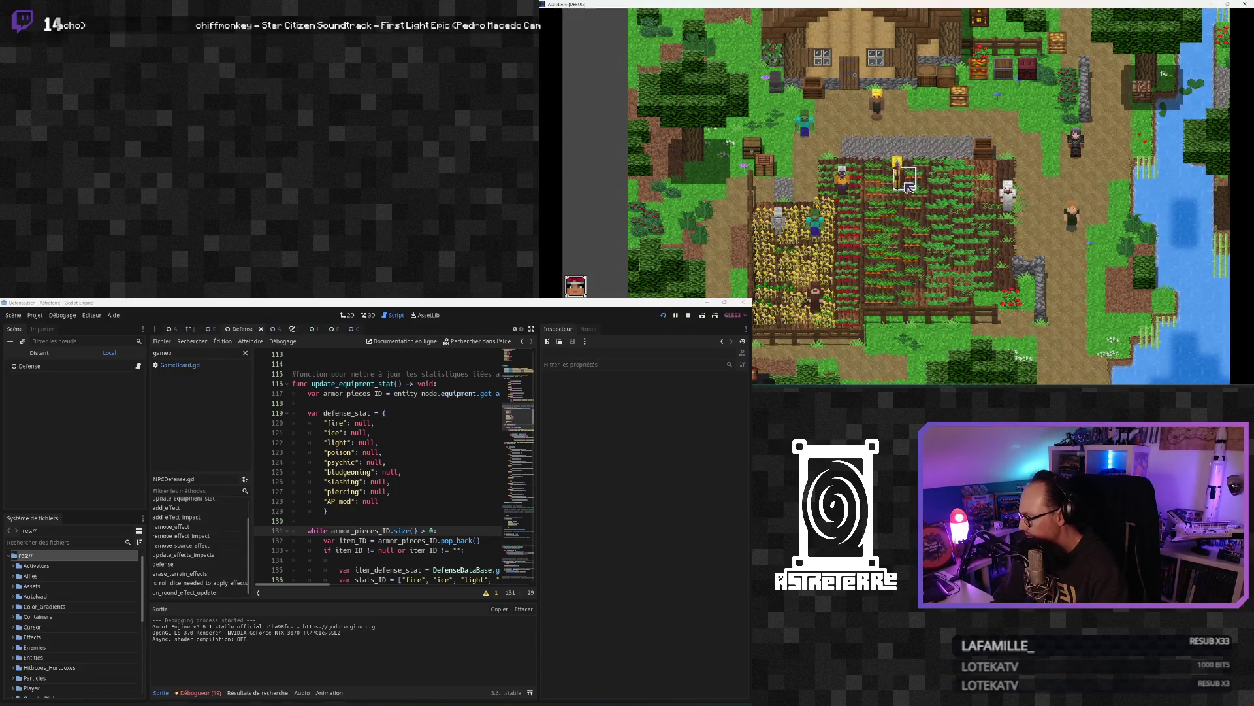
key(i)
click(742, 308)
Step: Unequip the gold chestplate and gold leggings, then close the inventory
click(782, 312)
click(808, 315)
key(i)
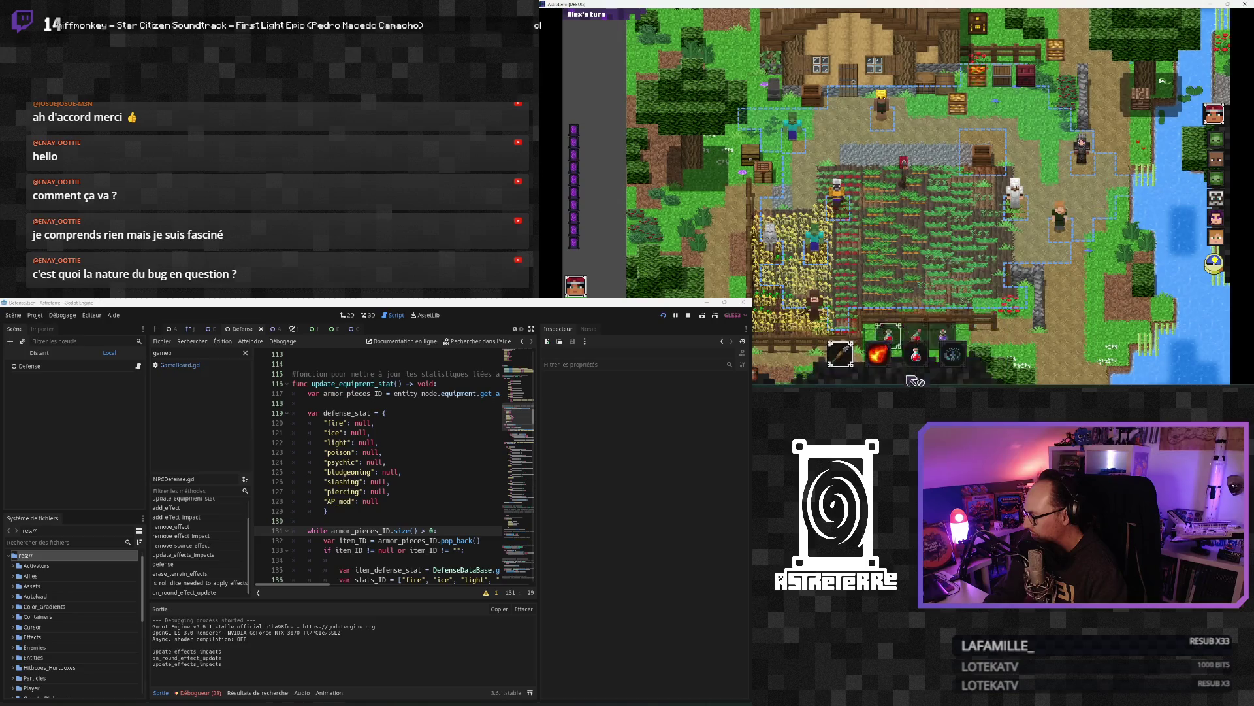
Step: Select the spider web spell and cast webs over a new cross-shaped field area
click(917, 324)
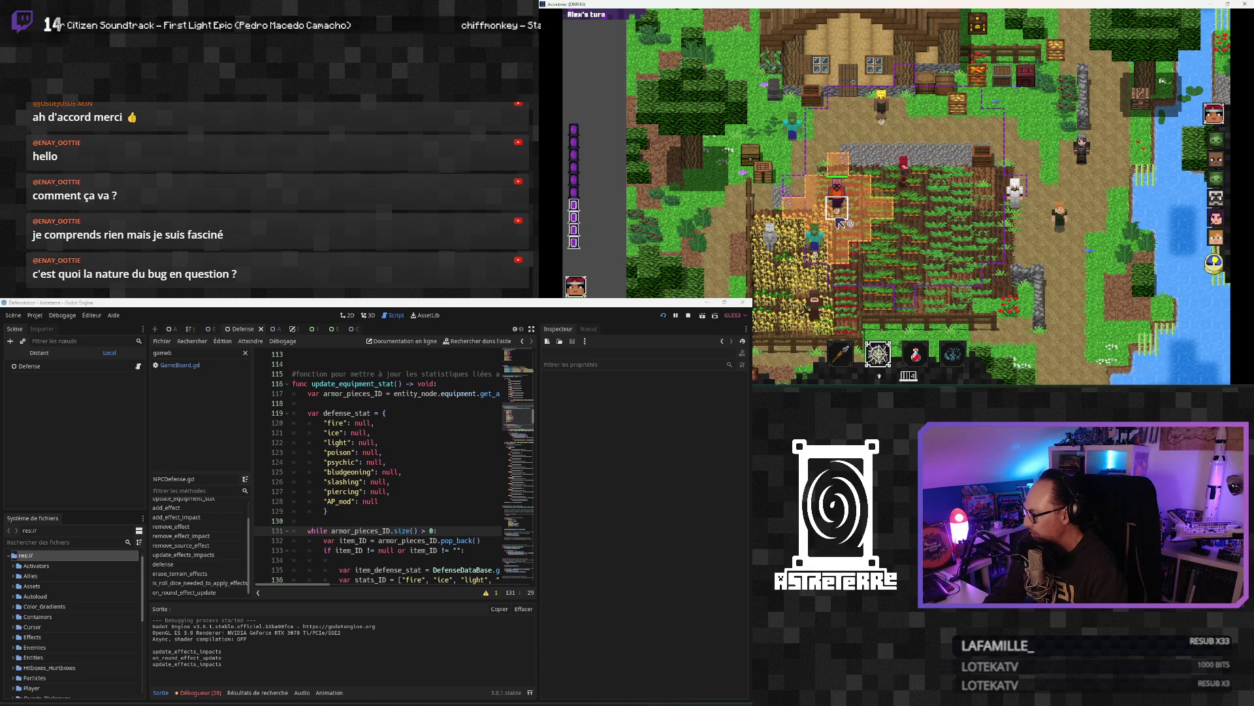
click(841, 223)
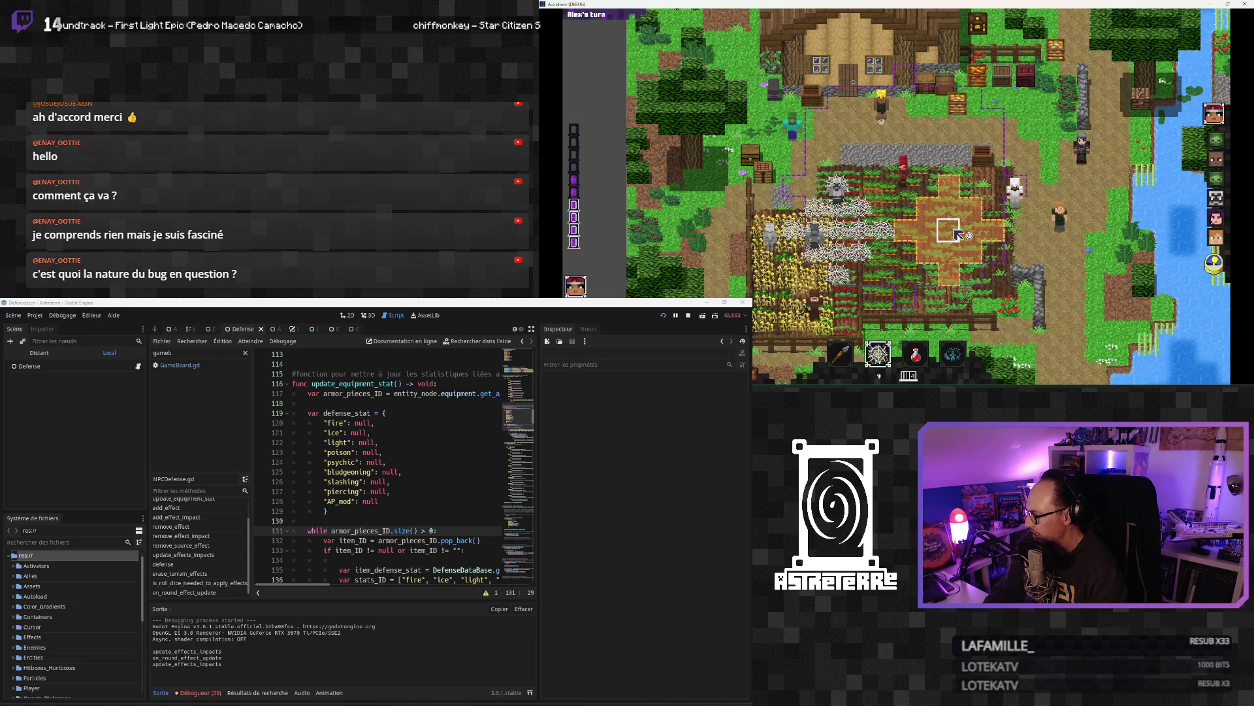
key(quoteleft)
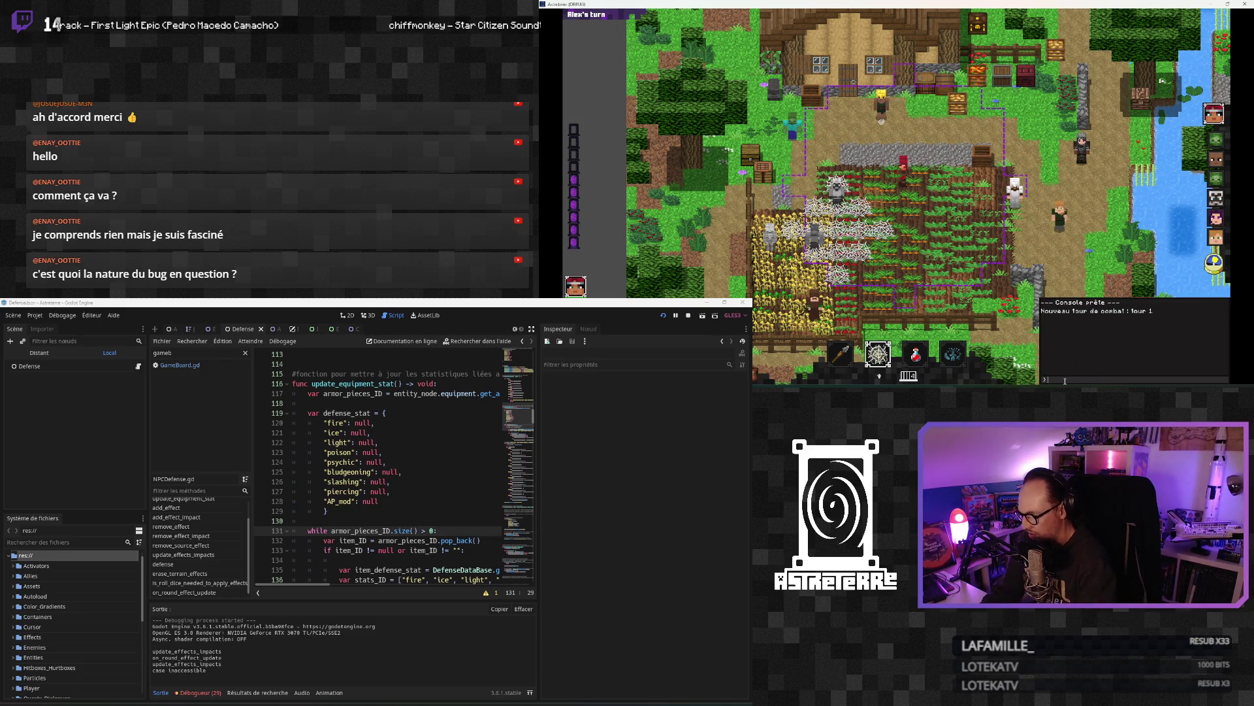
Step: Run the 'addeffect s' command in the in-game console and close it
text(addeffe)
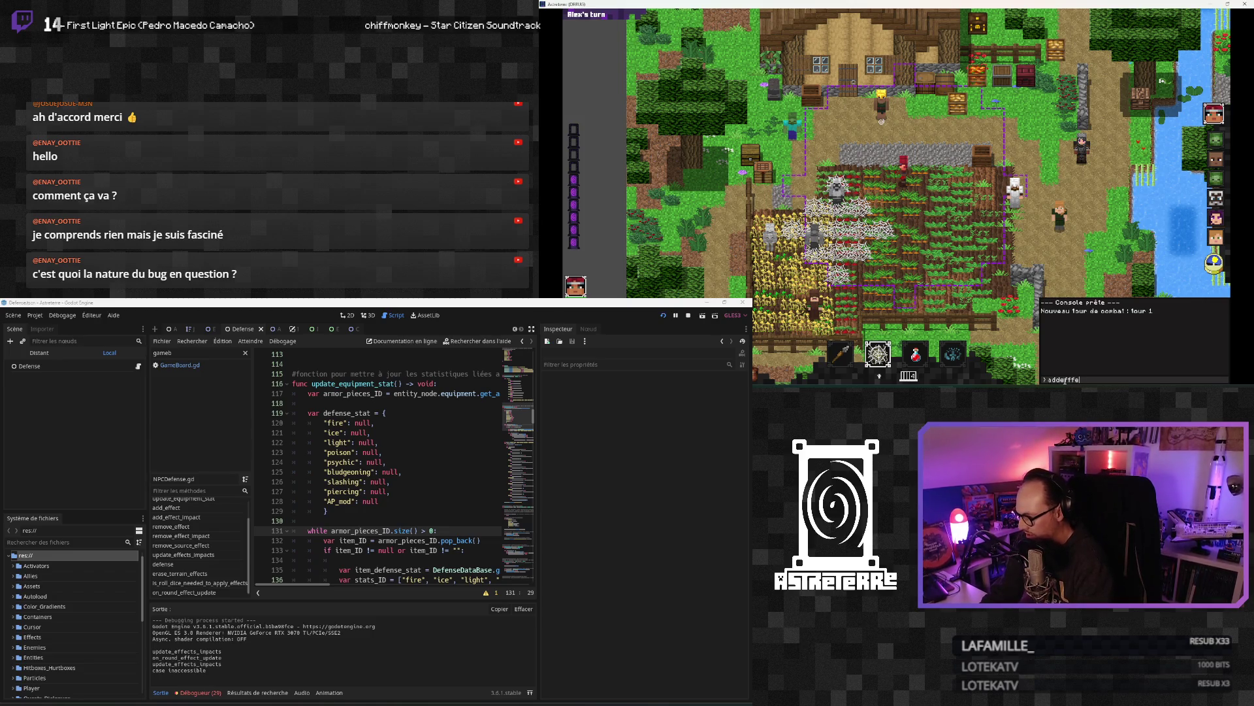
text(ct stun)
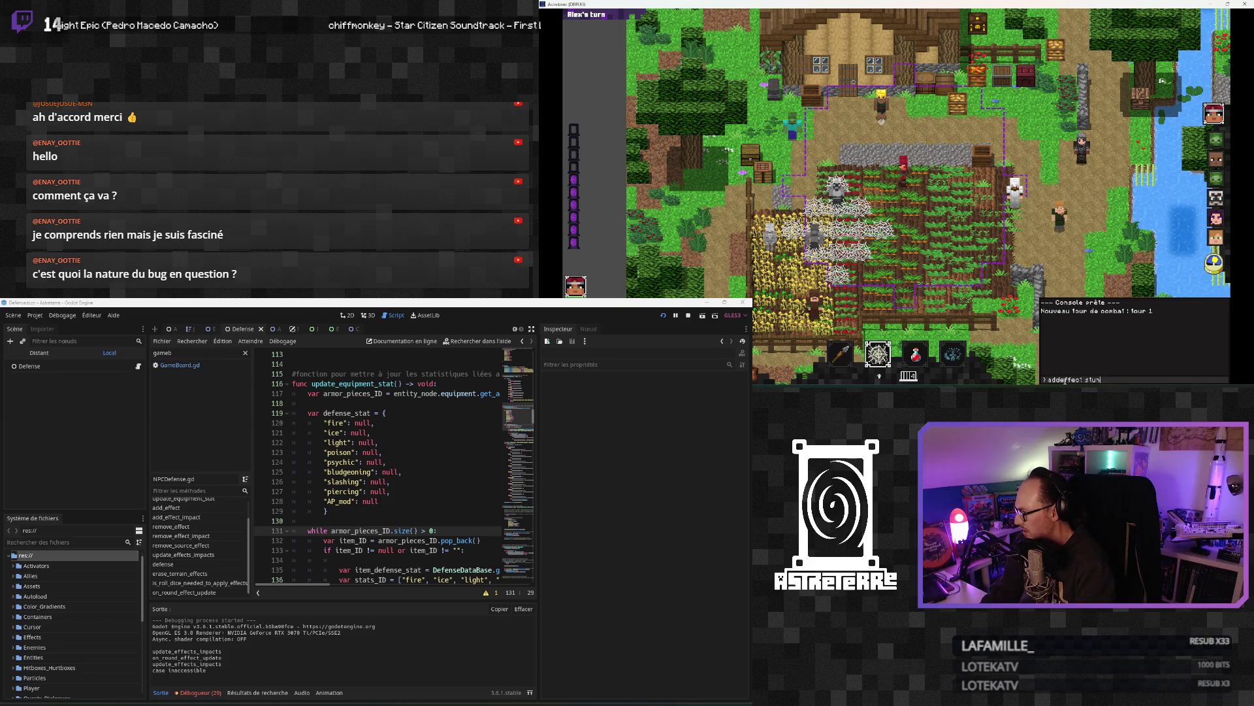
key(Return)
key(quoteleft)
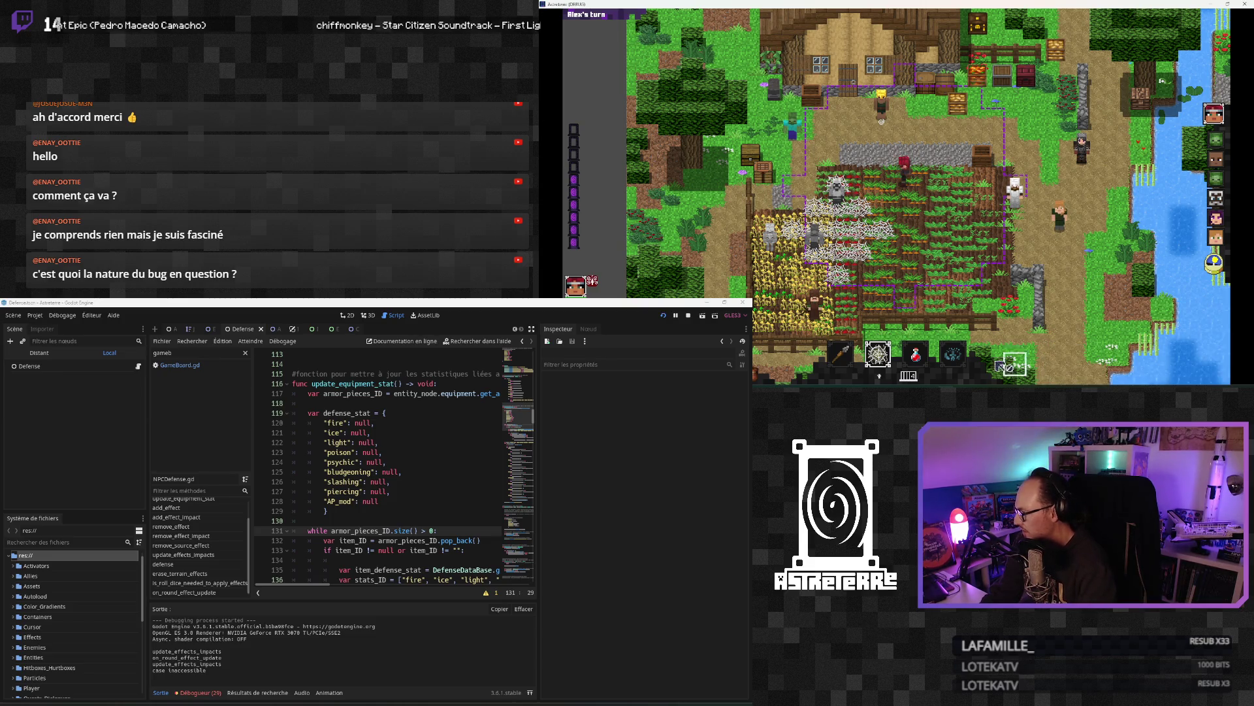
Step: Equip the stone spear with key 1, click the player, then click several board tiles
click(813, 325)
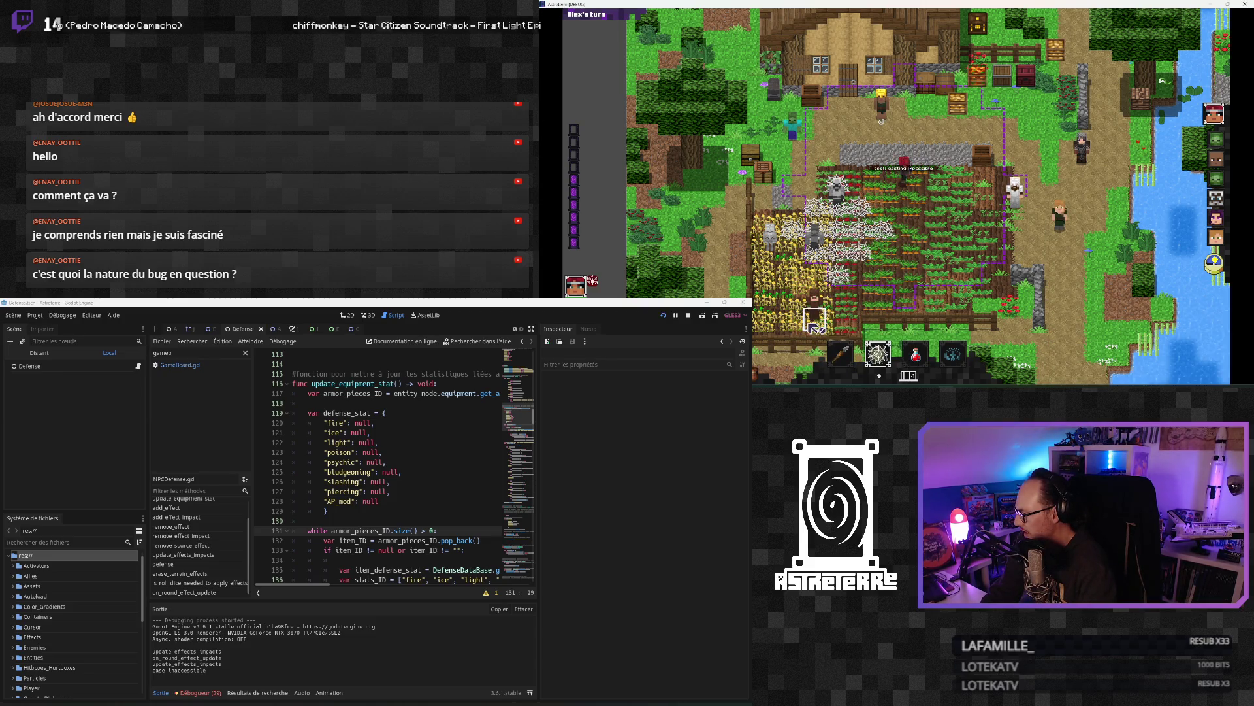
key(1)
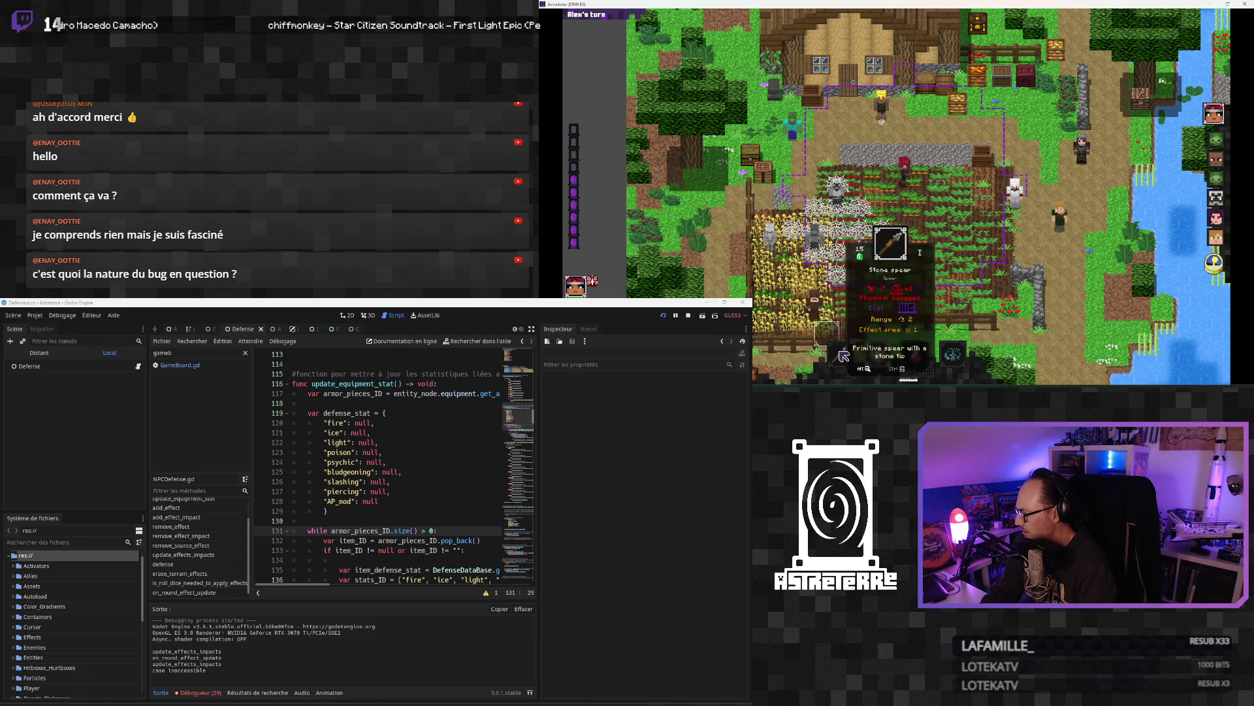
click(814, 318)
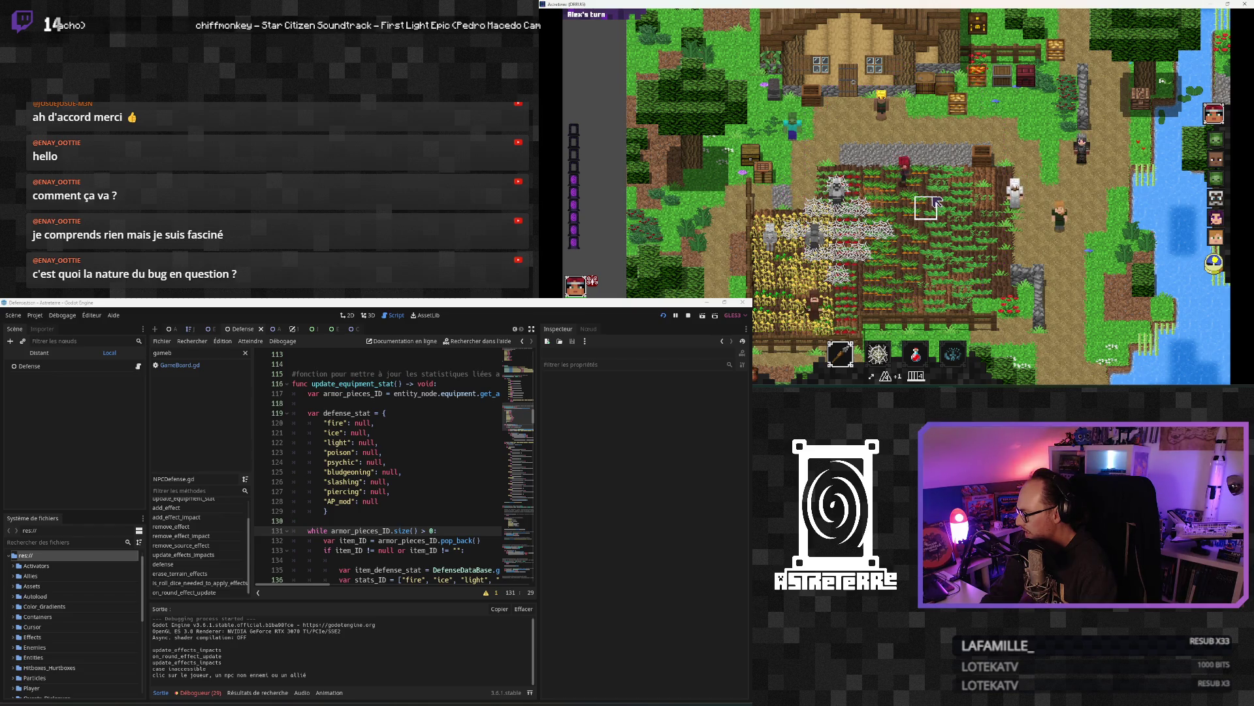
click(935, 208)
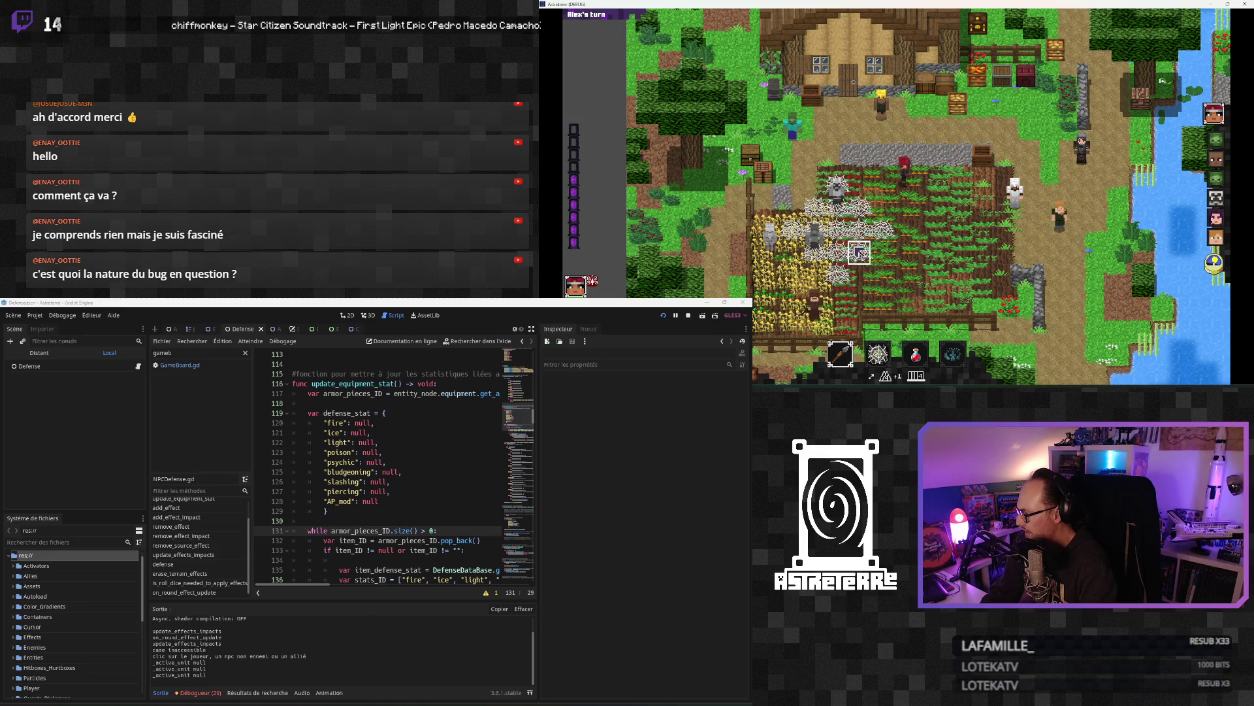
click(908, 273)
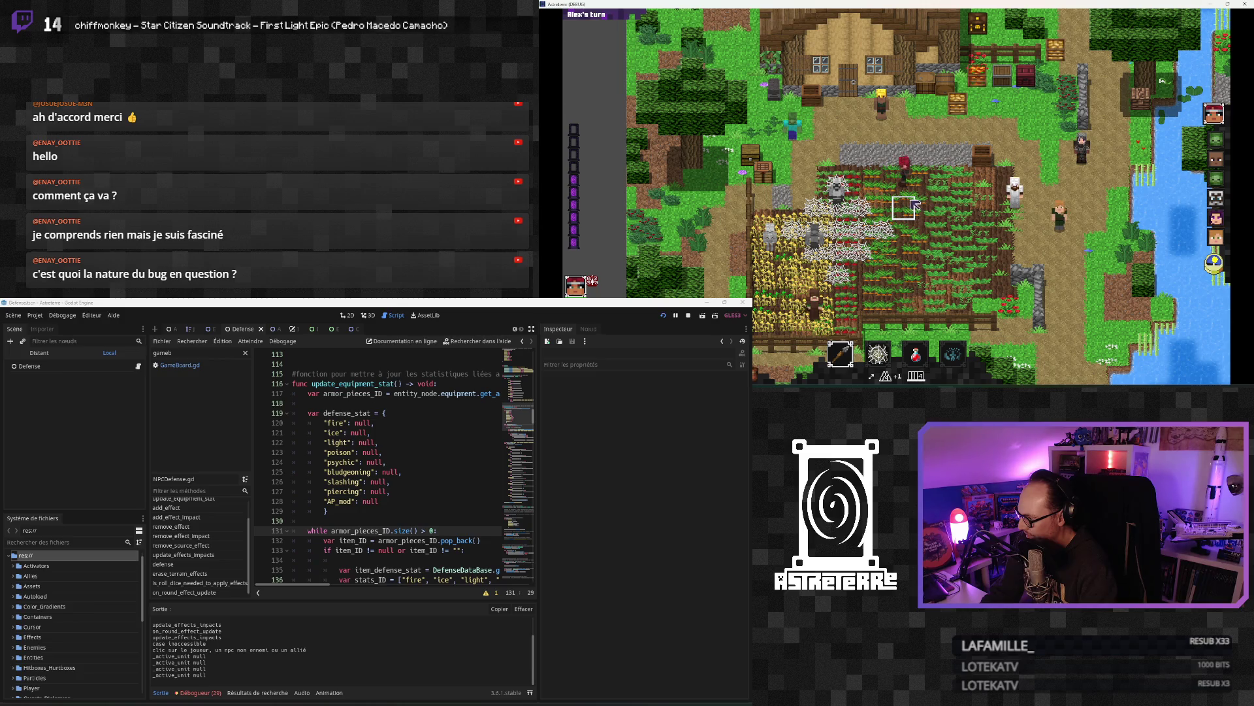
click(906, 206)
Step: Click the selected board tile twice more, then place the caret at line 128's AP_mod value
click(905, 207)
click(905, 206)
click(906, 207)
click(906, 206)
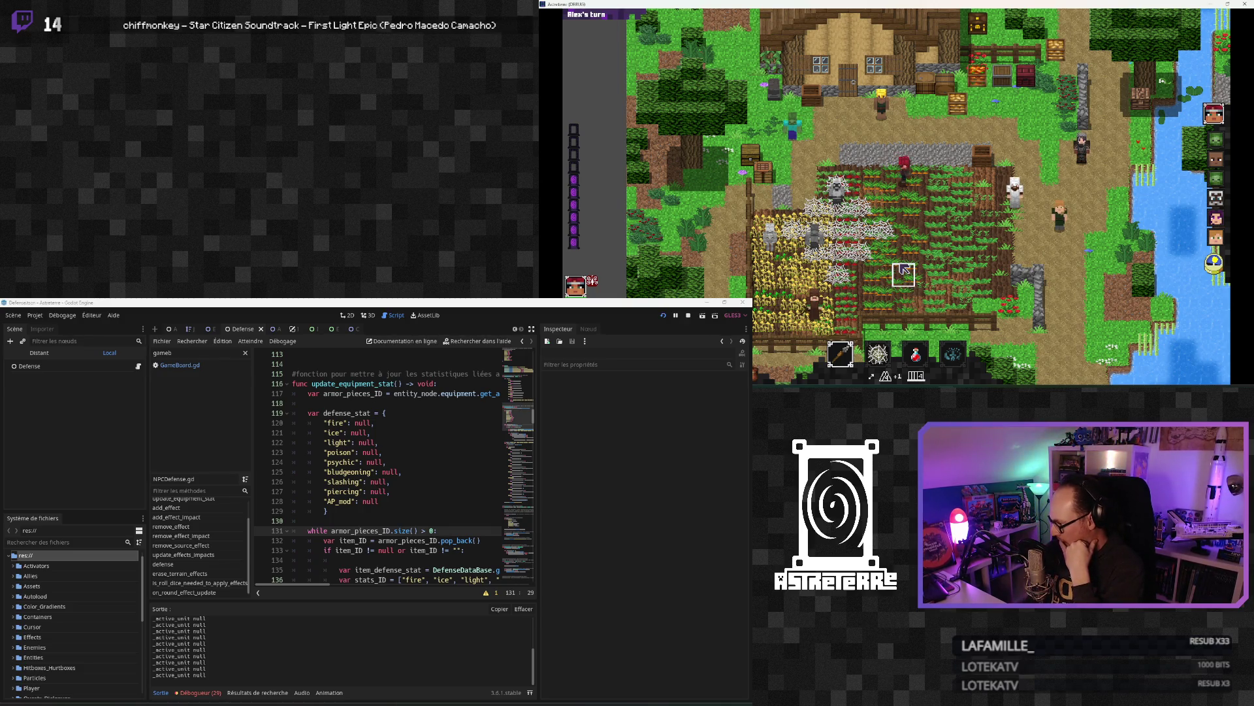
mouse_move(842, 358)
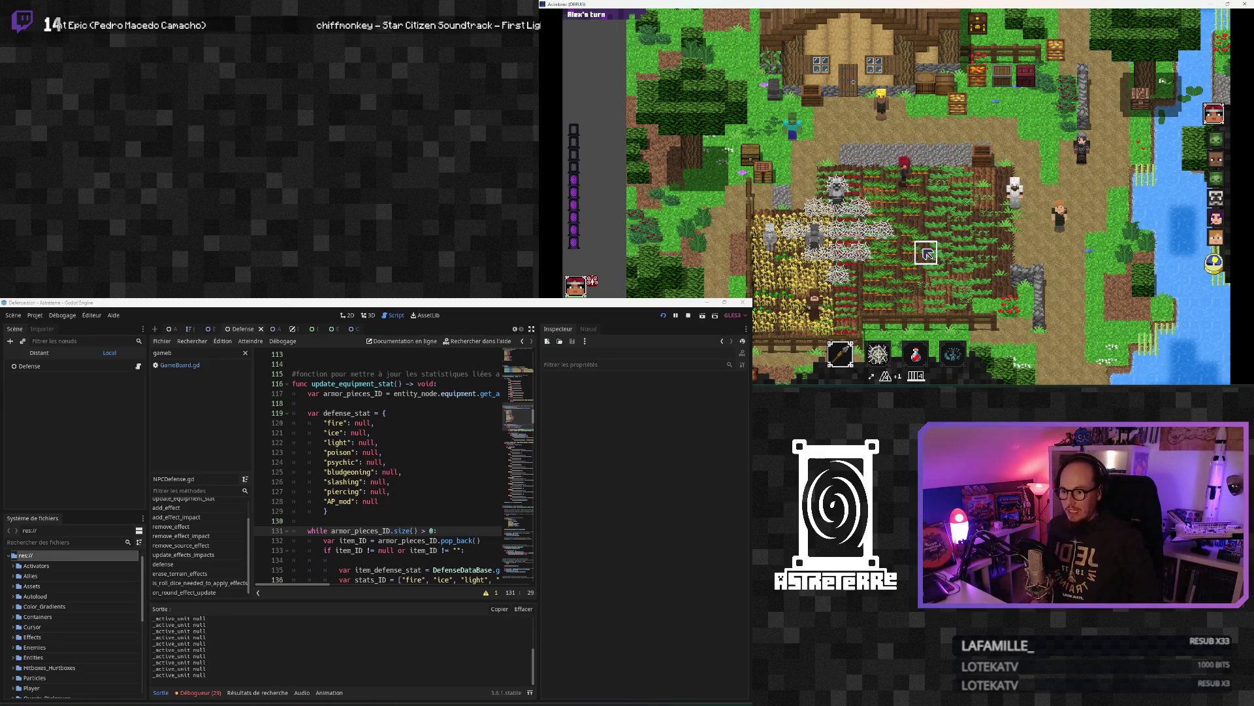
click(363, 502)
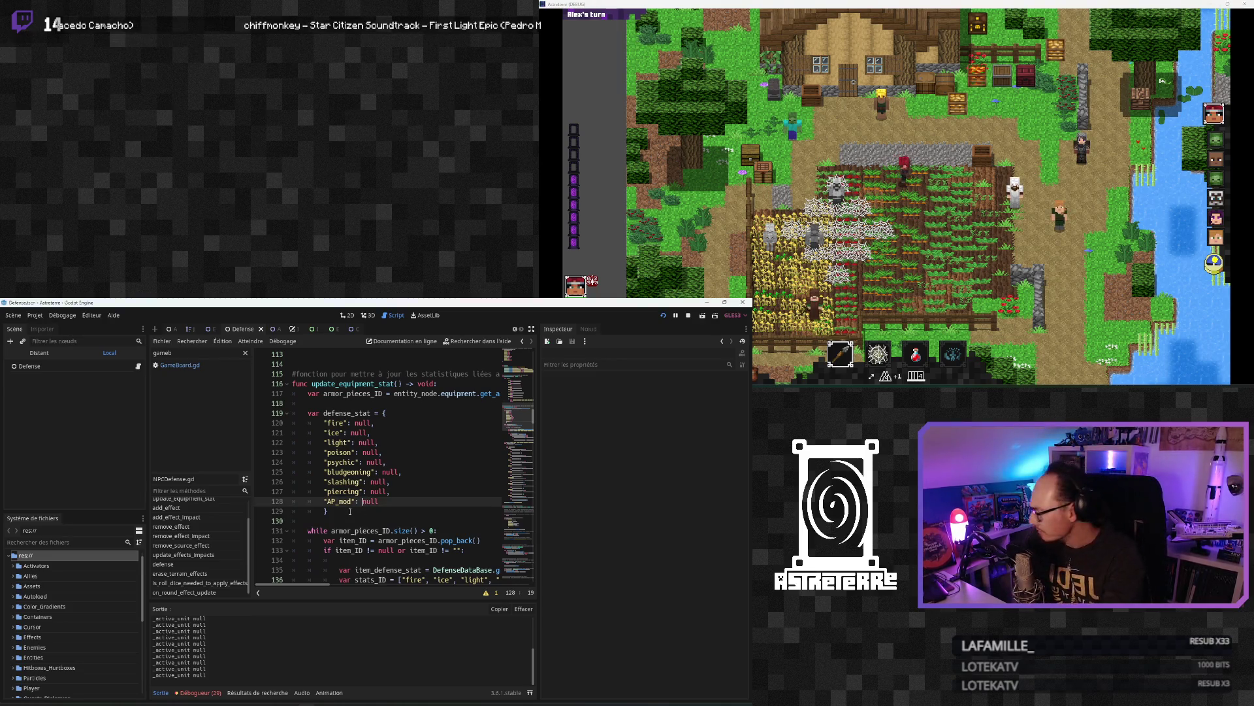
Step: Widen the script editor and switch it to distraction-free mode
click(370, 503)
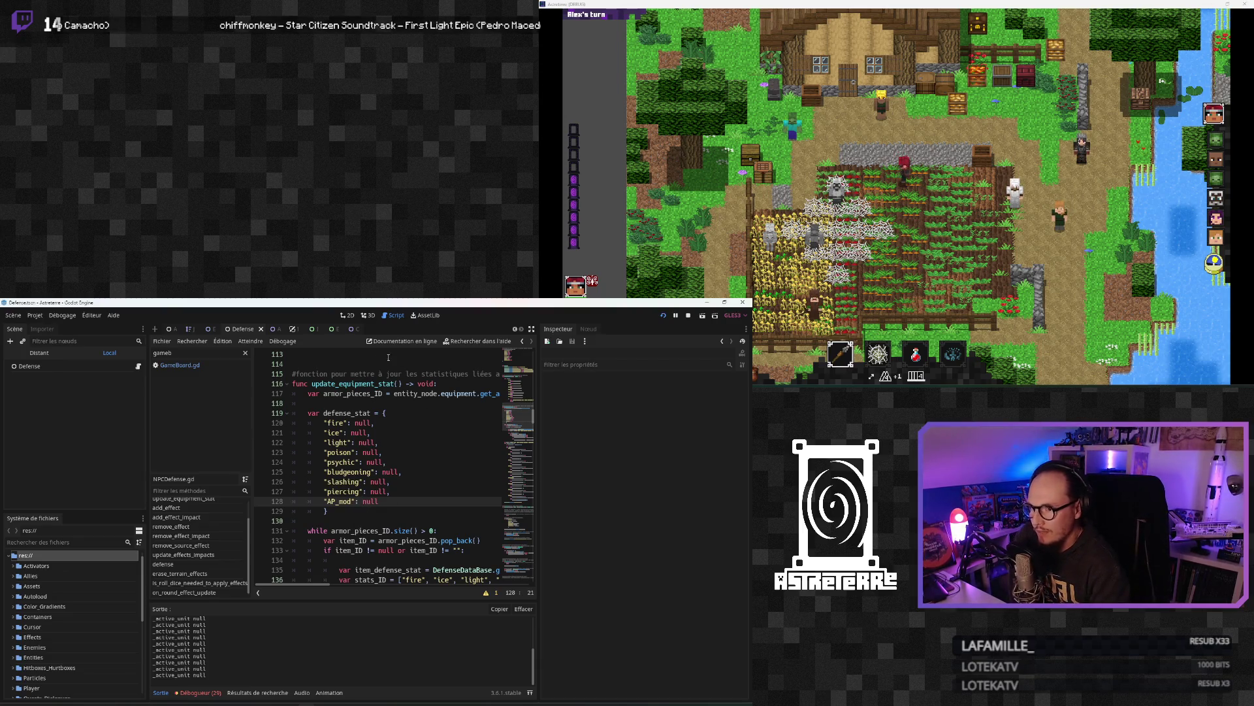
mouse_move(540, 445)
mouse_down()
mouse_move(653, 446)
mouse_move(609, 446)
mouse_up()
click(390, 472)
scroll(391, 520, down, 3)
scroll(390, 520, up, 2)
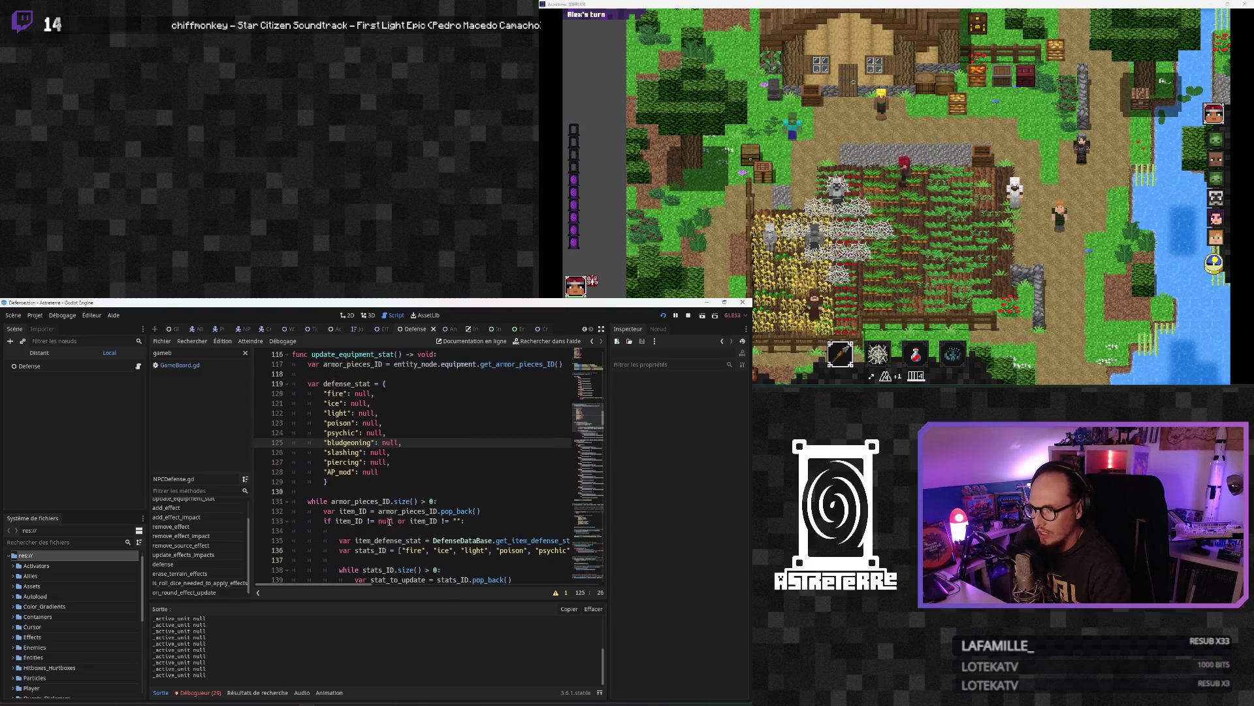
click(602, 329)
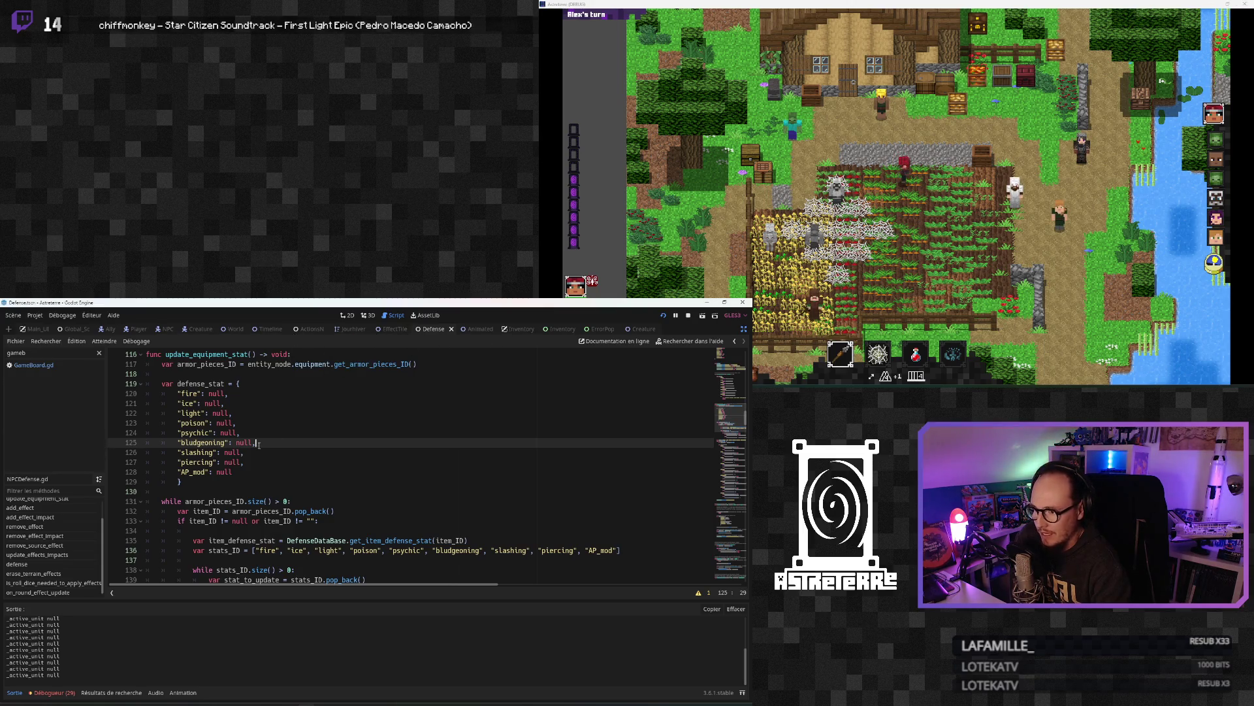
Step: Jump to the add_effect function in NPCDefense.gd and read through its body
scroll(259, 444, up, 3)
click(20, 507)
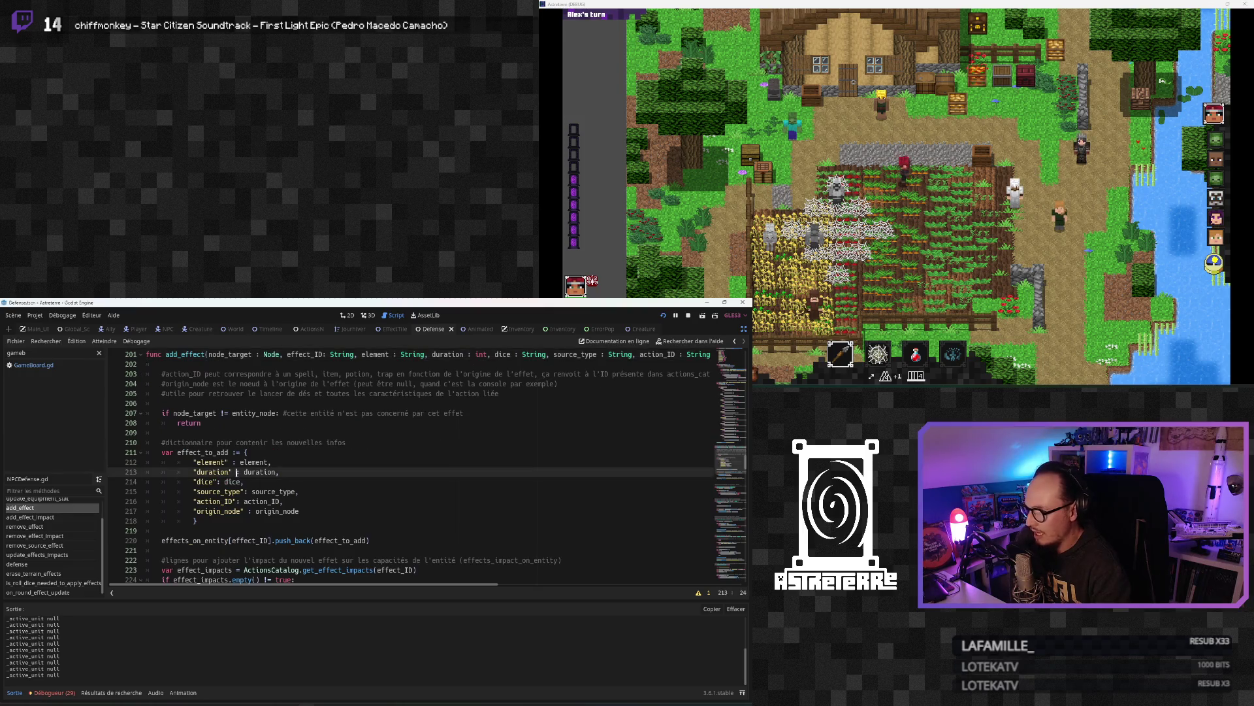
scroll(277, 469, down, 3)
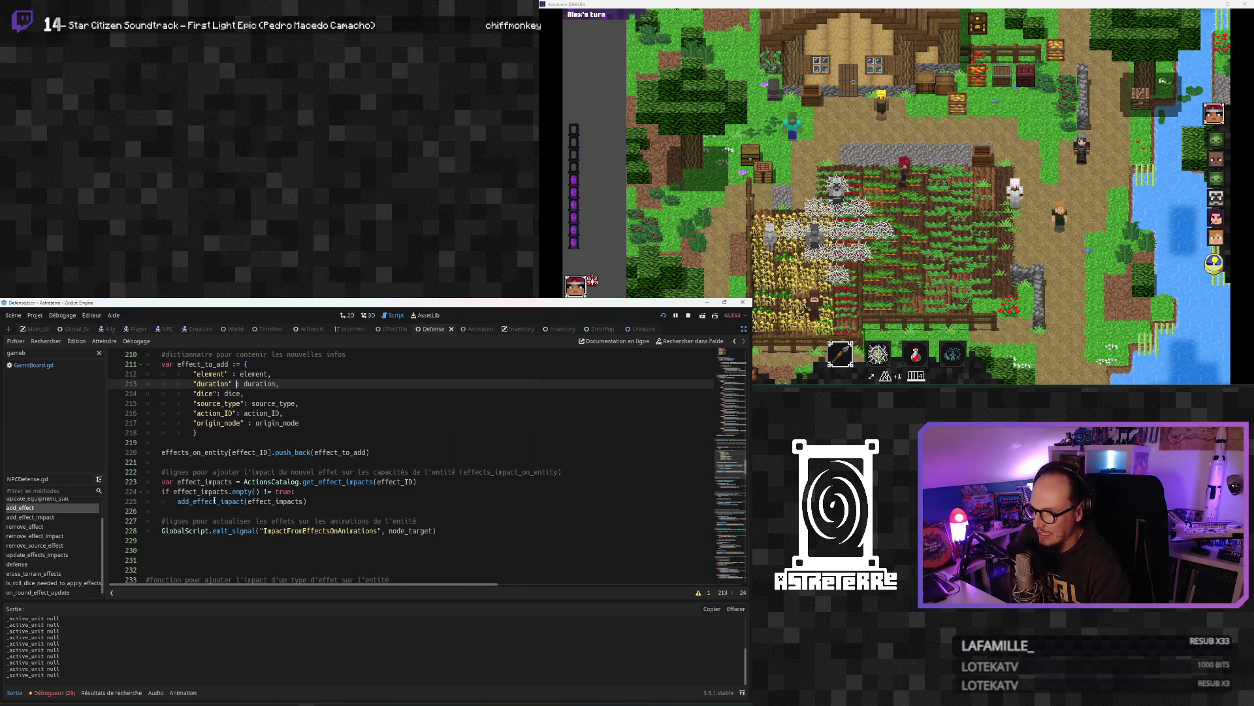
scroll(209, 502, down, 3)
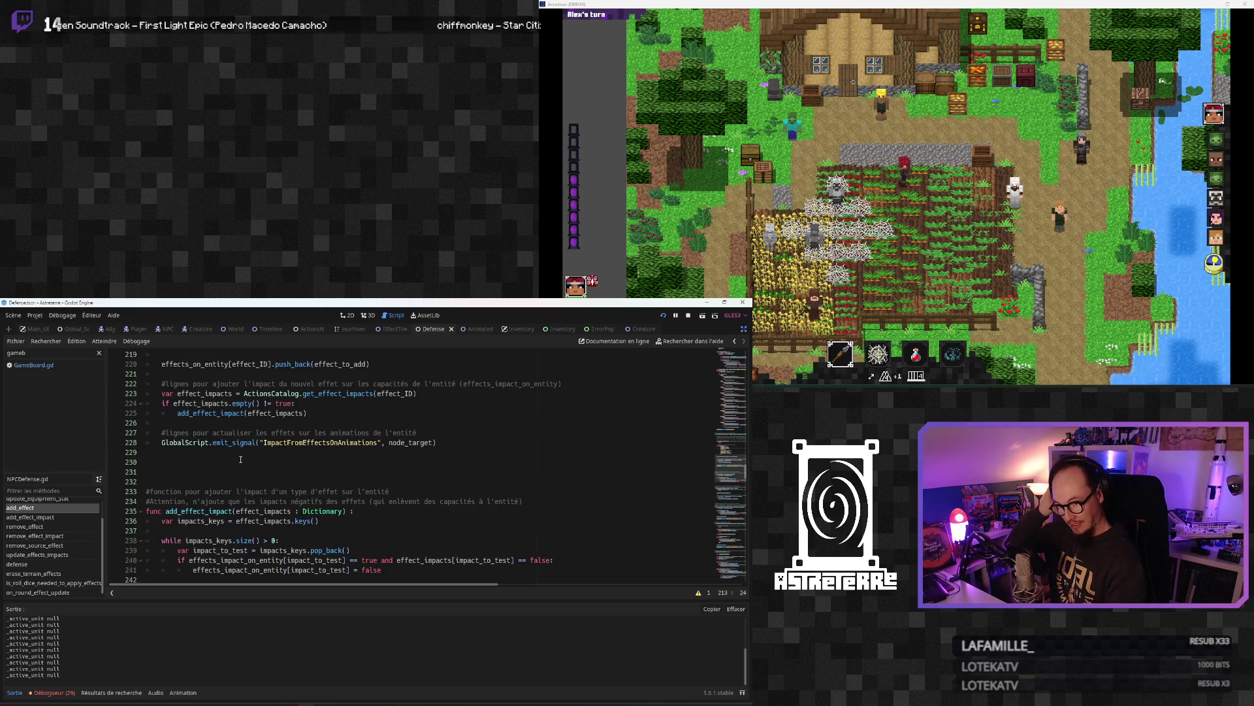
scroll(240, 459, down, 2)
click(217, 472)
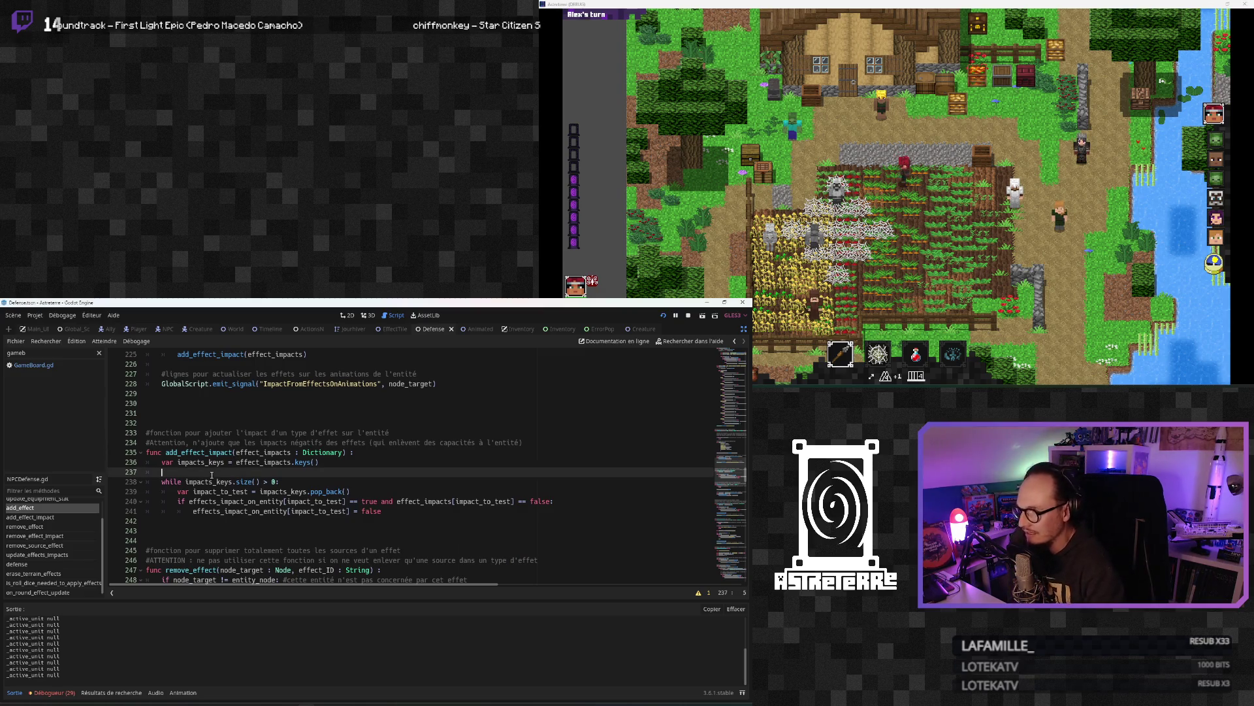
click(217, 491)
click(229, 442)
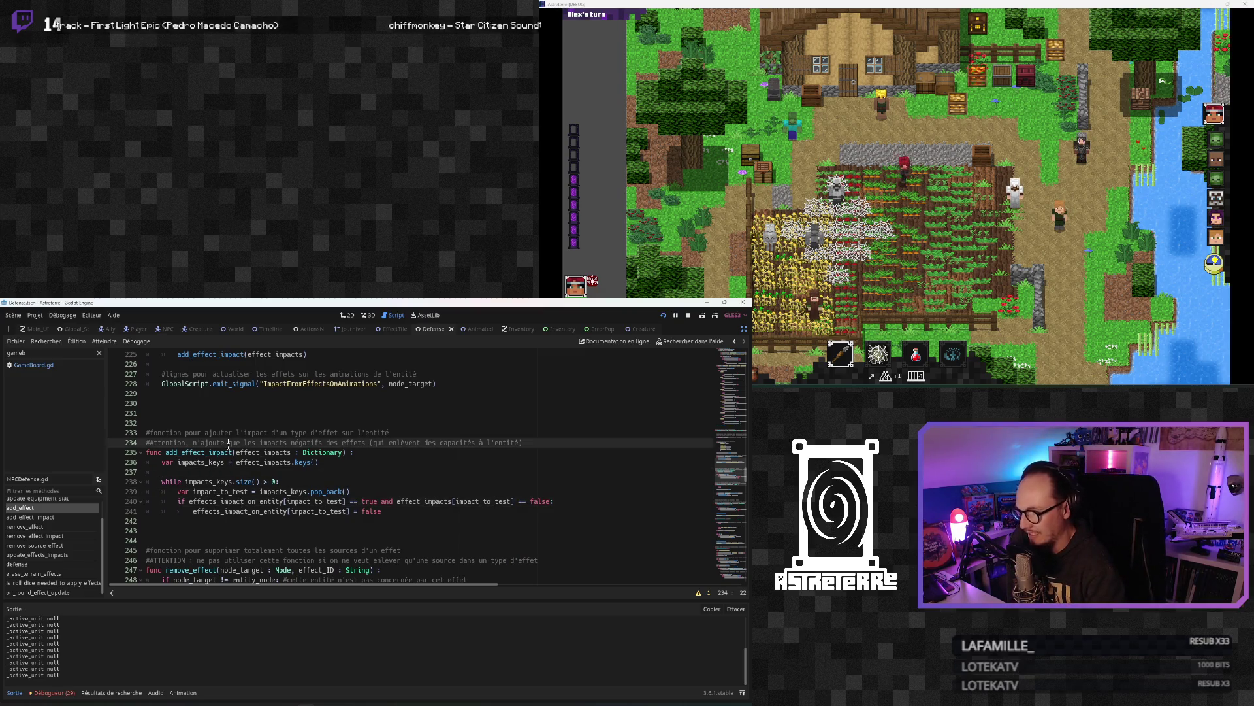
scroll(227, 446, up, 2)
click(226, 443)
scroll(236, 450, up, 2)
scroll(262, 508, up, 1)
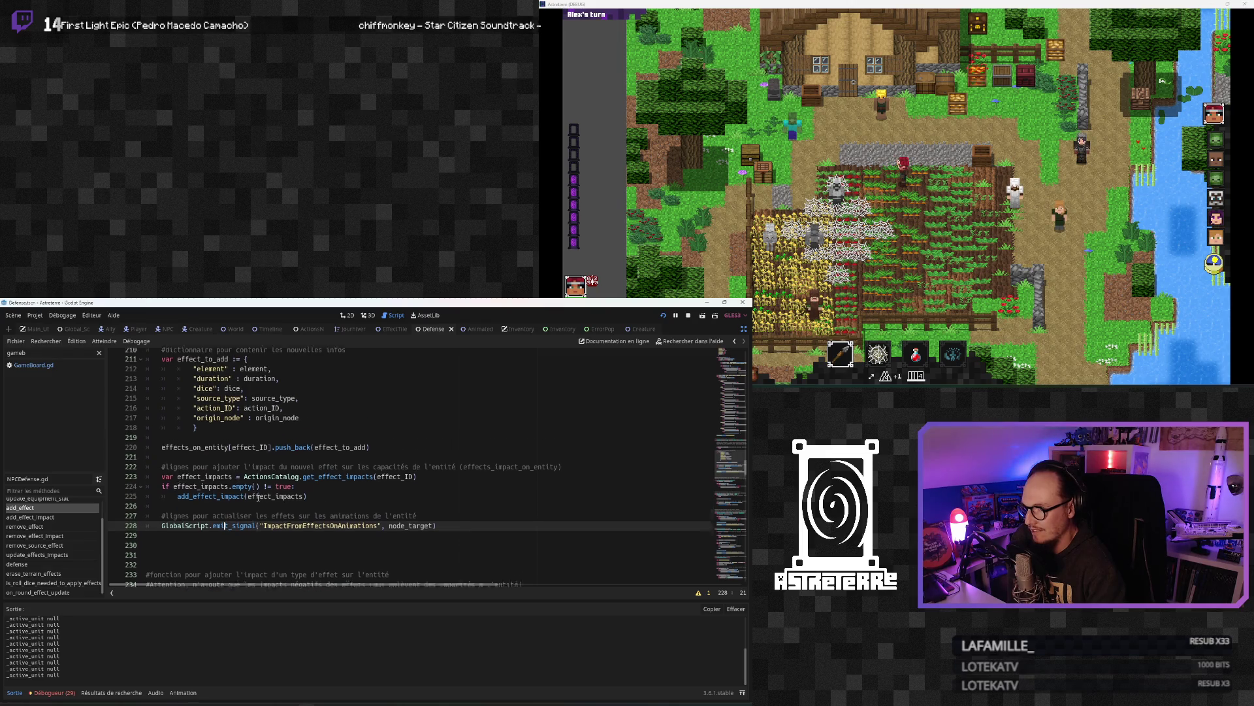
click(53, 368)
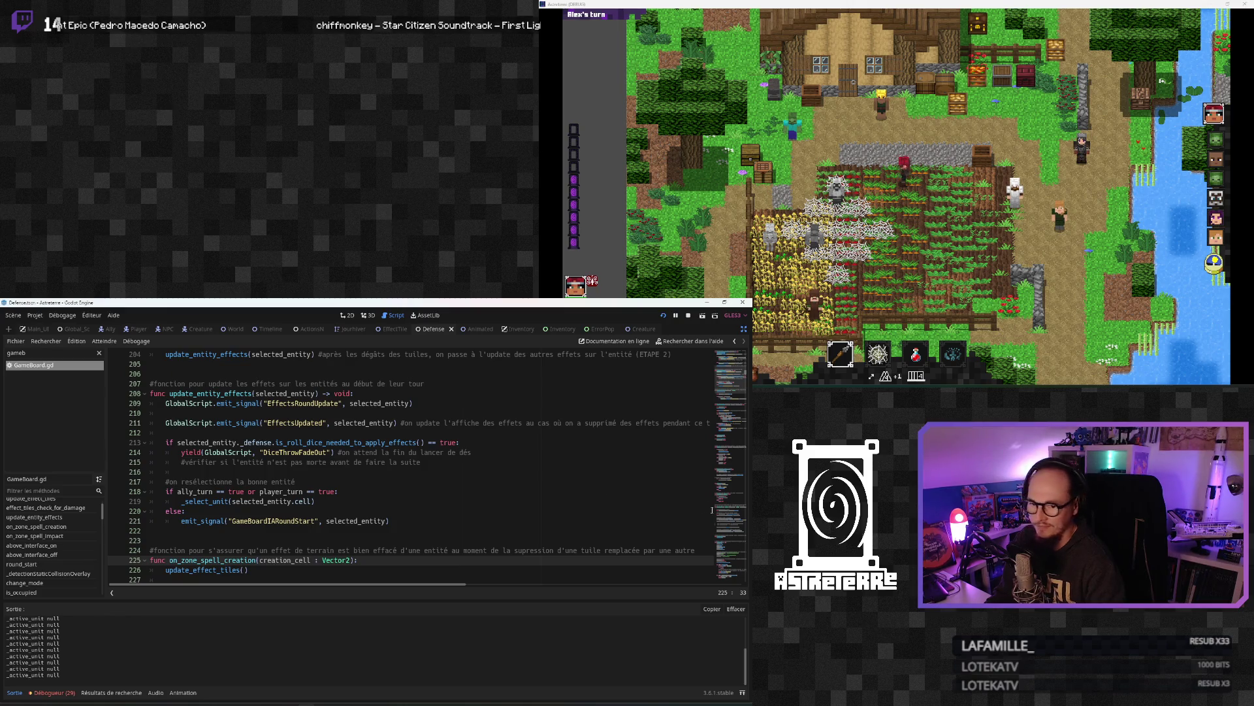
scroll(334, 453, up, 17)
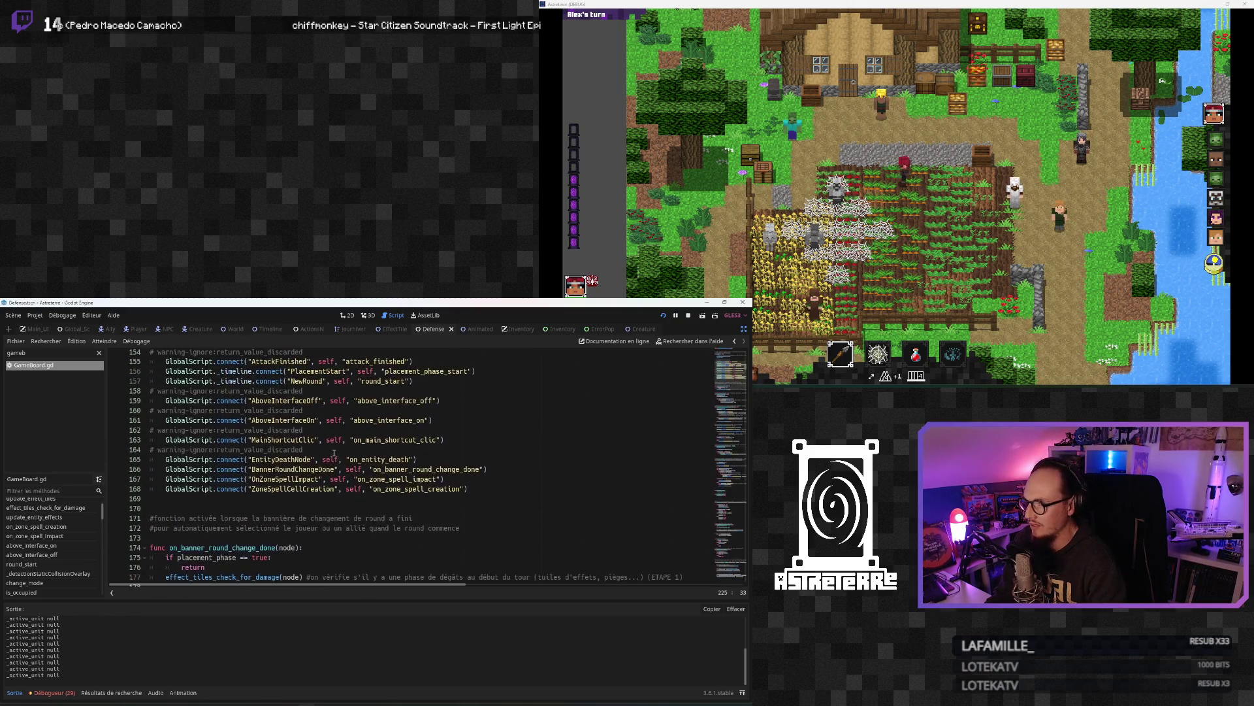
scroll(334, 452, up, 2)
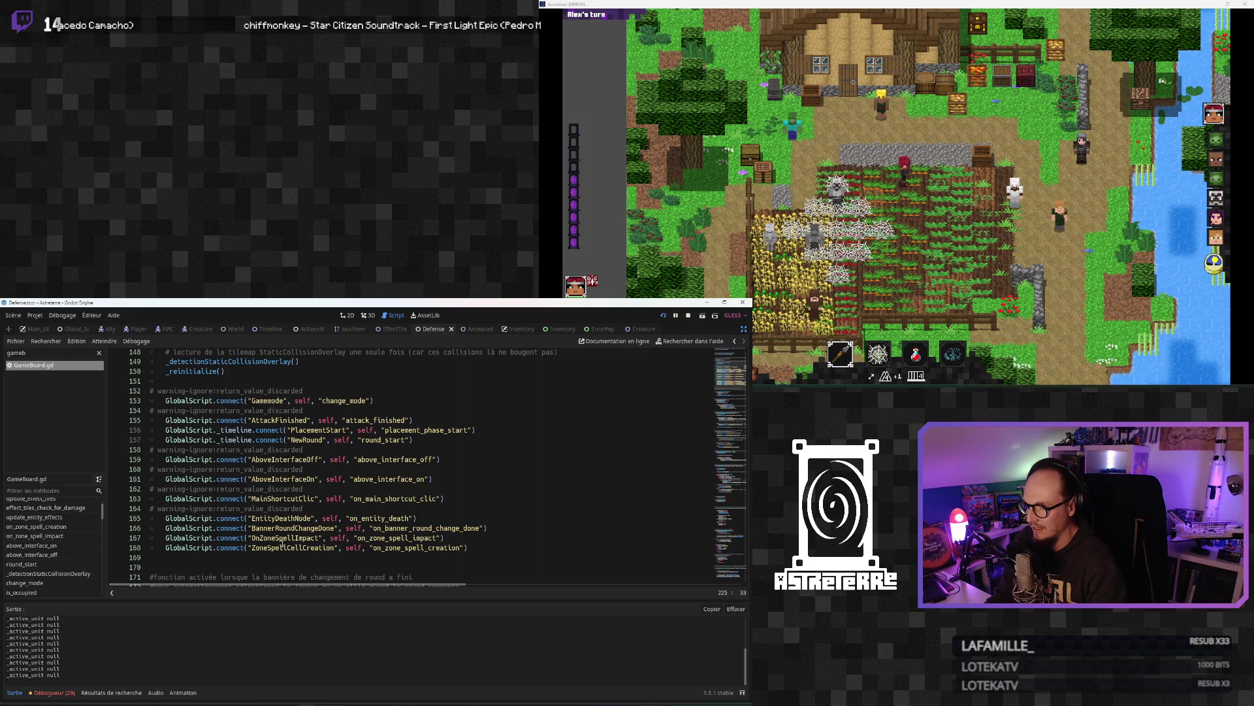
scroll(274, 508, down, 3)
scroll(274, 509, up, 2)
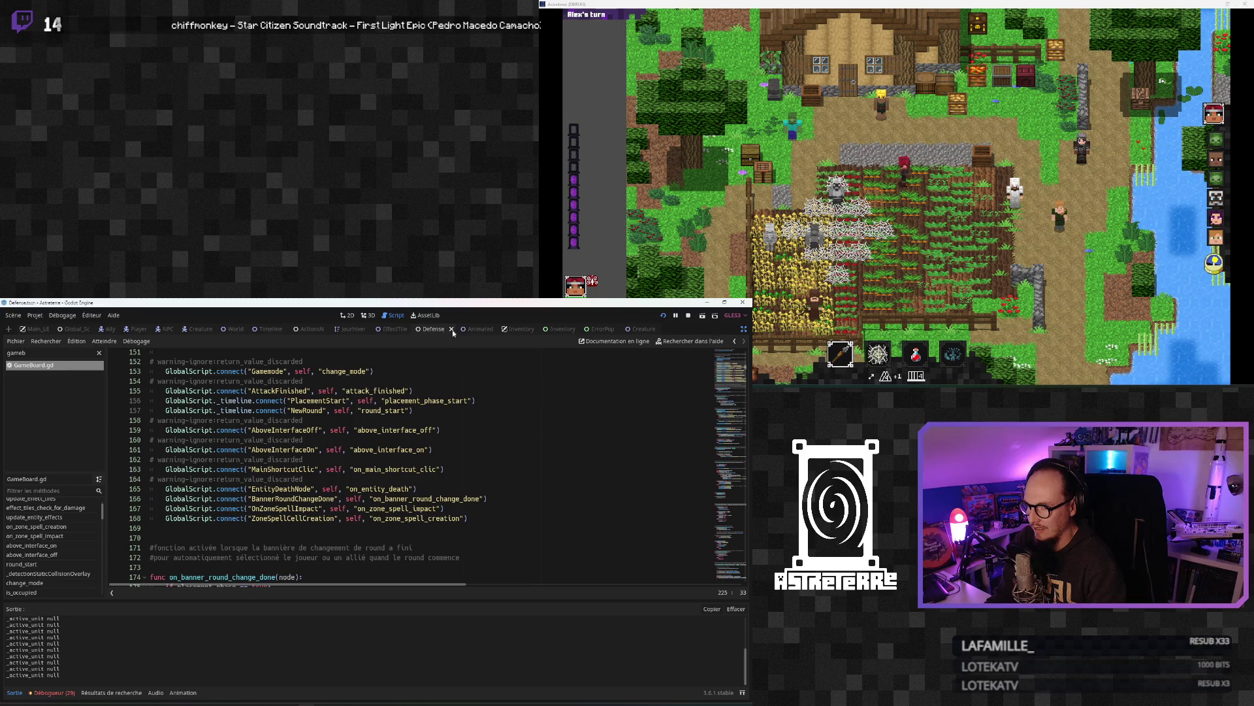
click(435, 329)
click(302, 502)
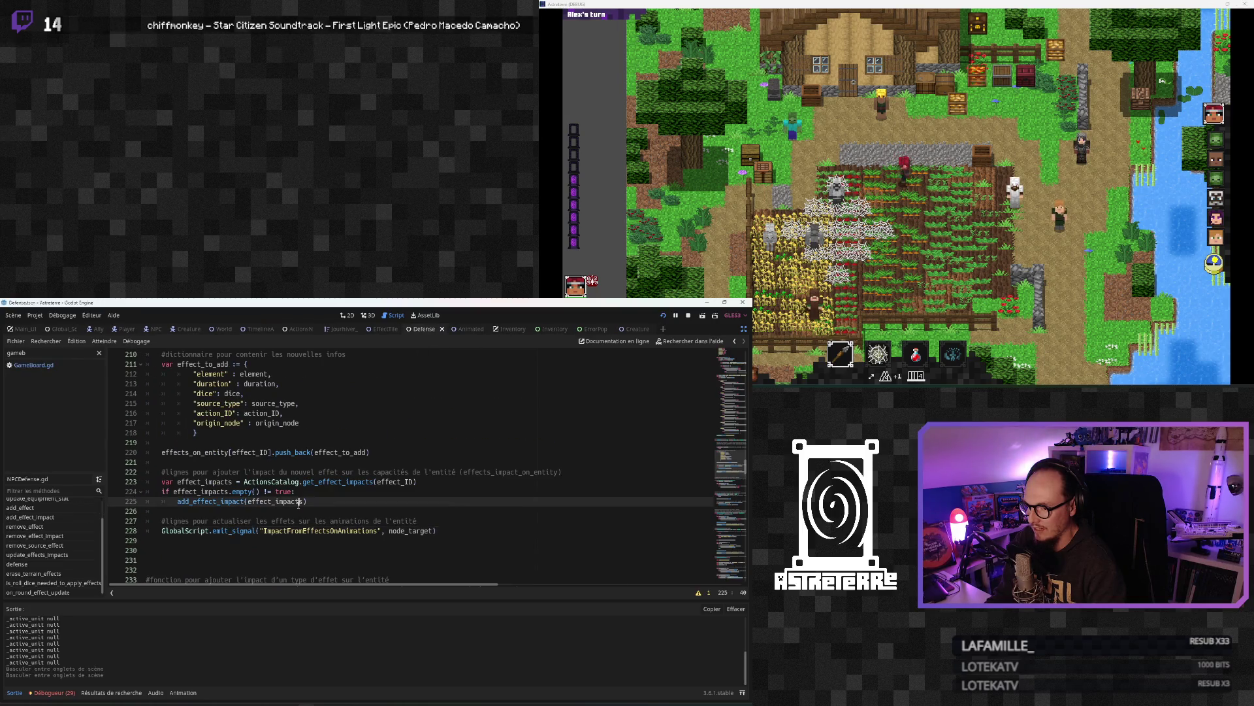
scroll(299, 505, up, 1)
scroll(299, 505, up, 2)
scroll(298, 506, down, 2)
scroll(298, 506, up, 1)
scroll(299, 506, down, 1)
click(299, 504)
scroll(307, 505, down, 1)
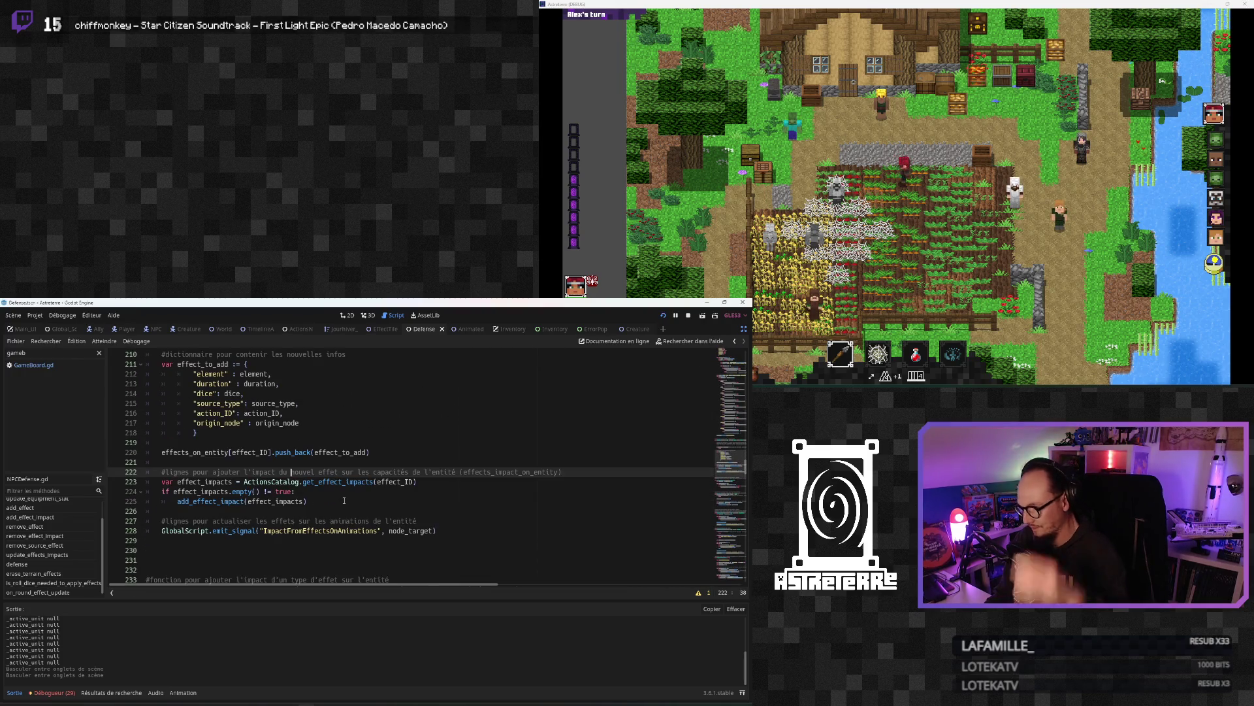
double_click(320, 530)
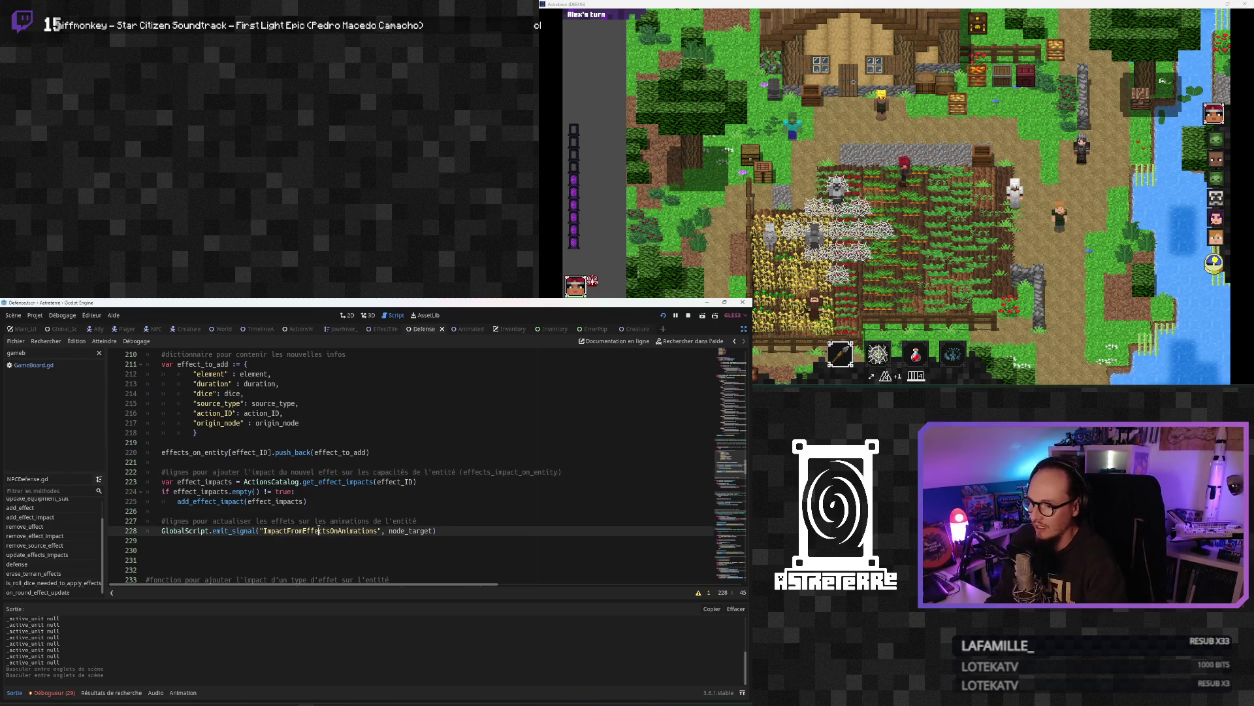
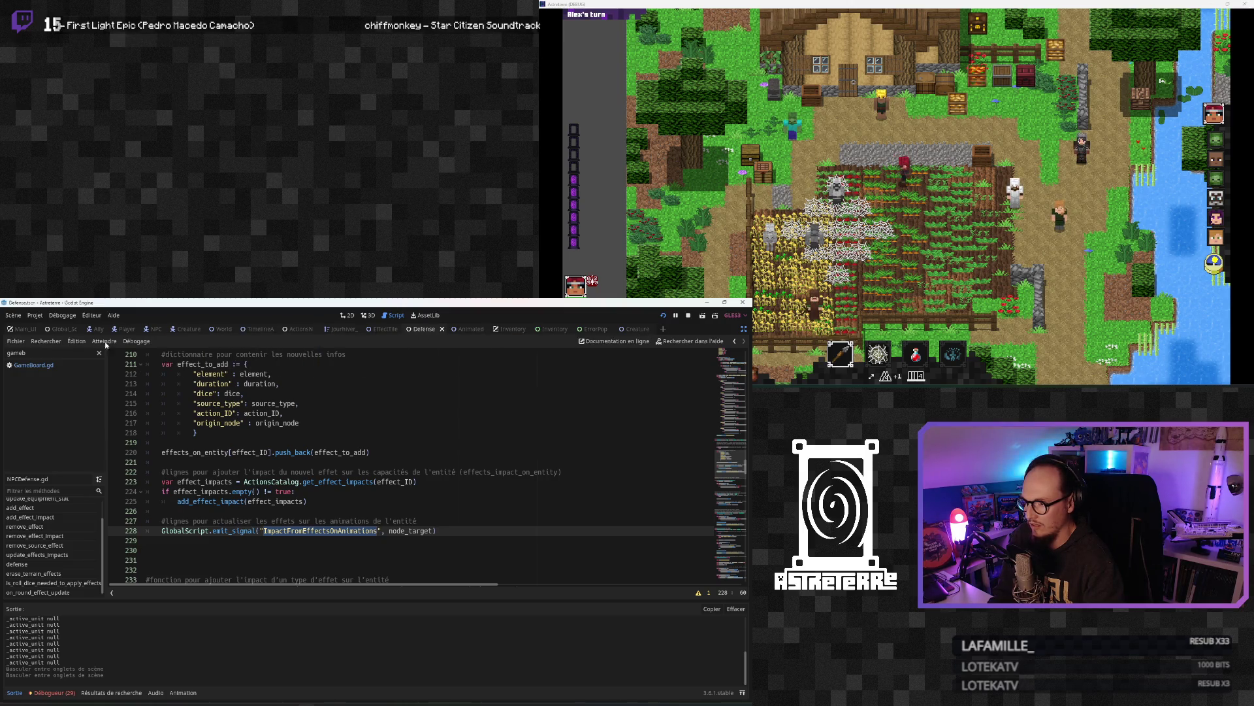
Step: Switch the script editor from NPCDefense.gd to GameBoard.gd
click(33, 365)
click(256, 471)
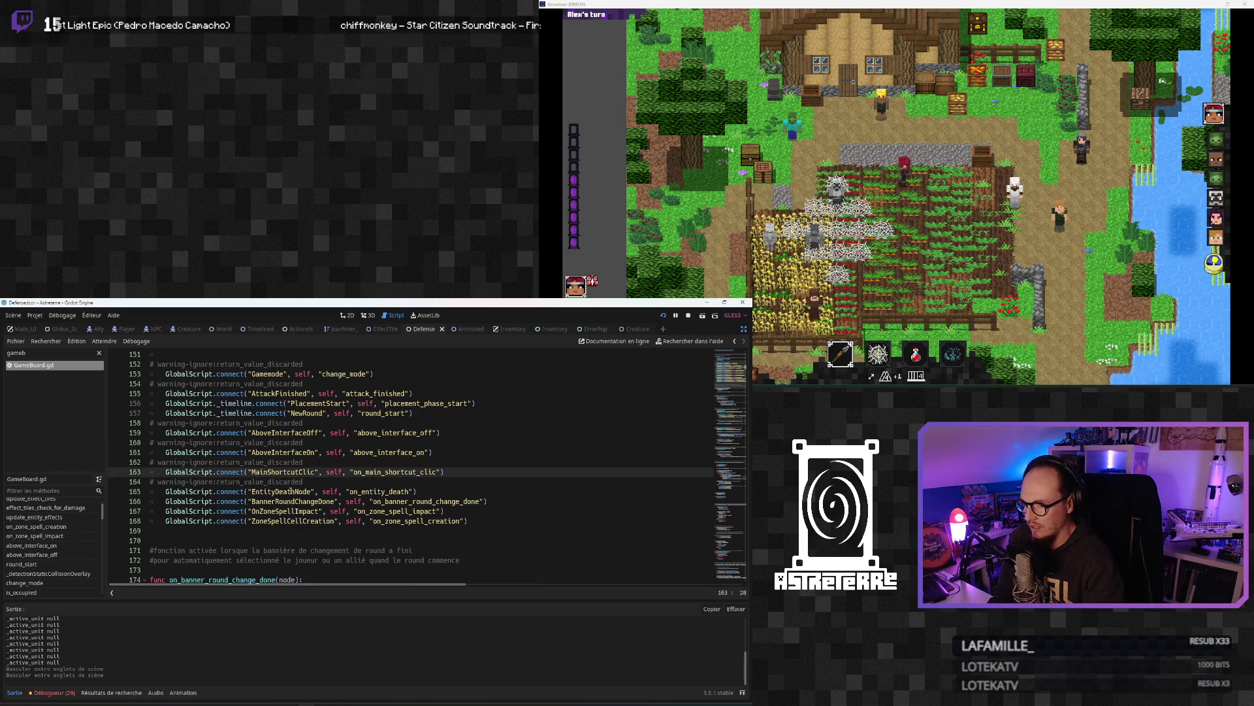
scroll(285, 482, up, 1)
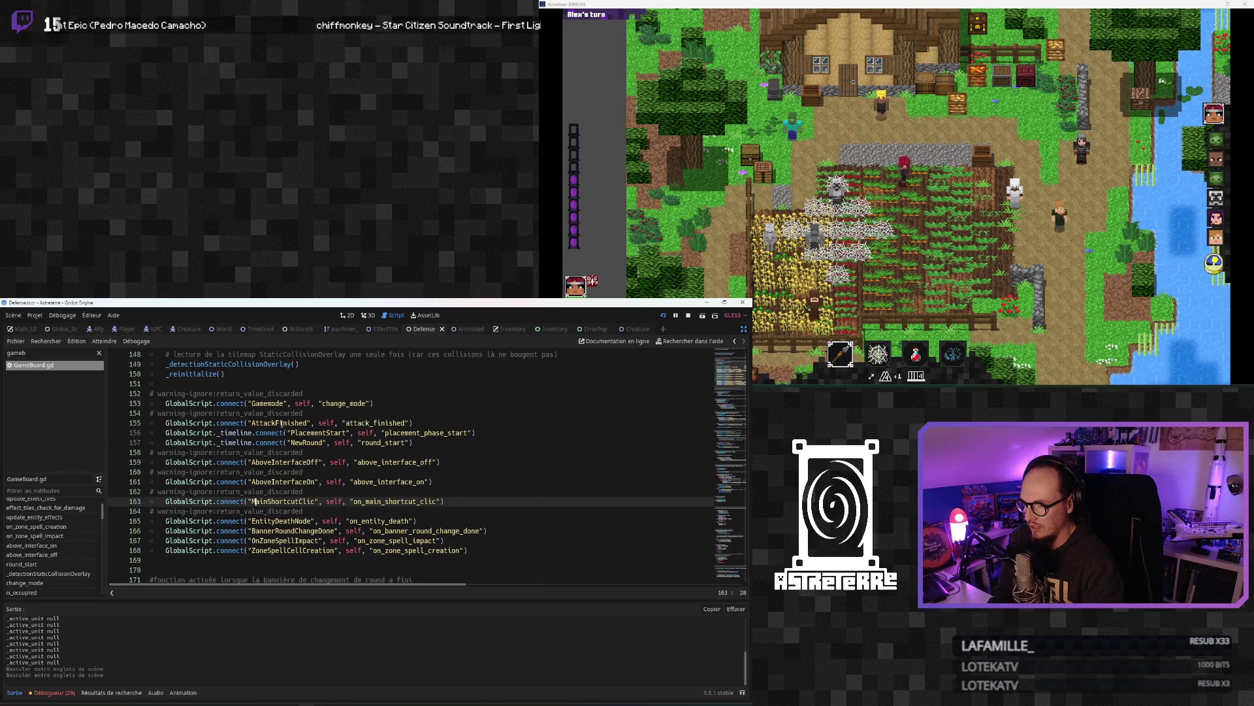
scroll(273, 398, up, 2)
scroll(287, 431, down, 2)
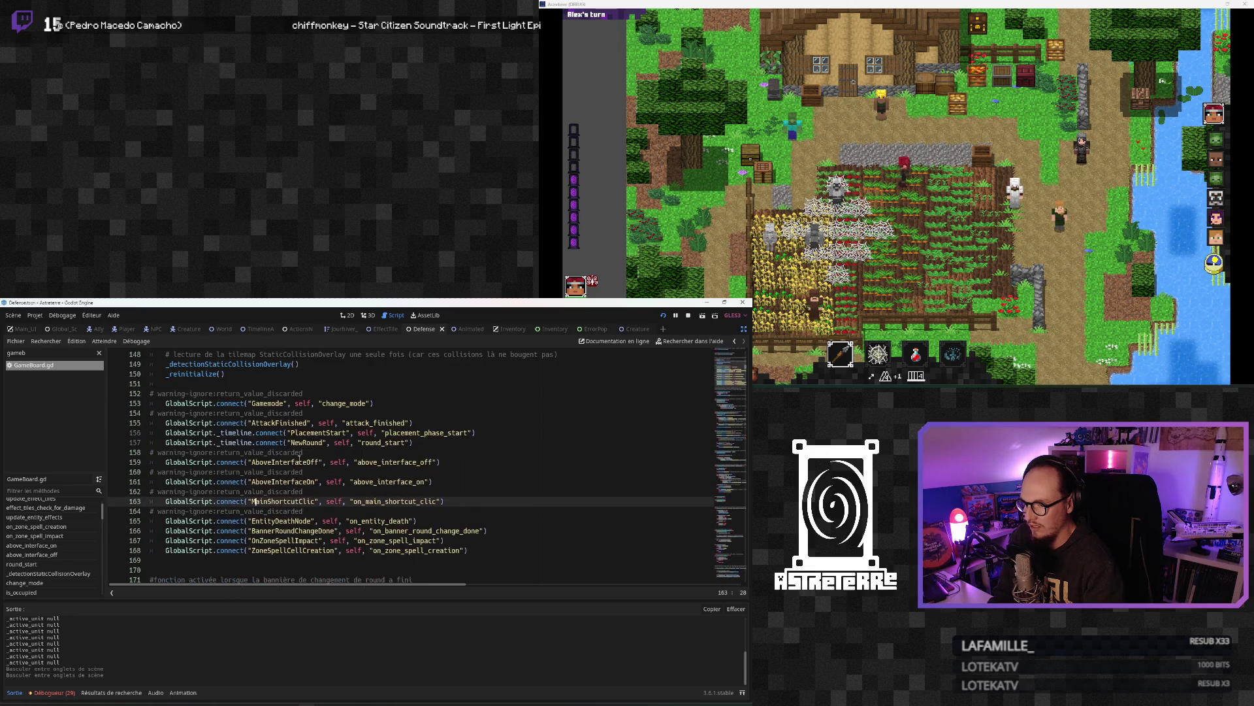
Step: Review the EntityDeathNode and ZoneSpellCellCreation signal connections in _ready
click(300, 481)
click(276, 521)
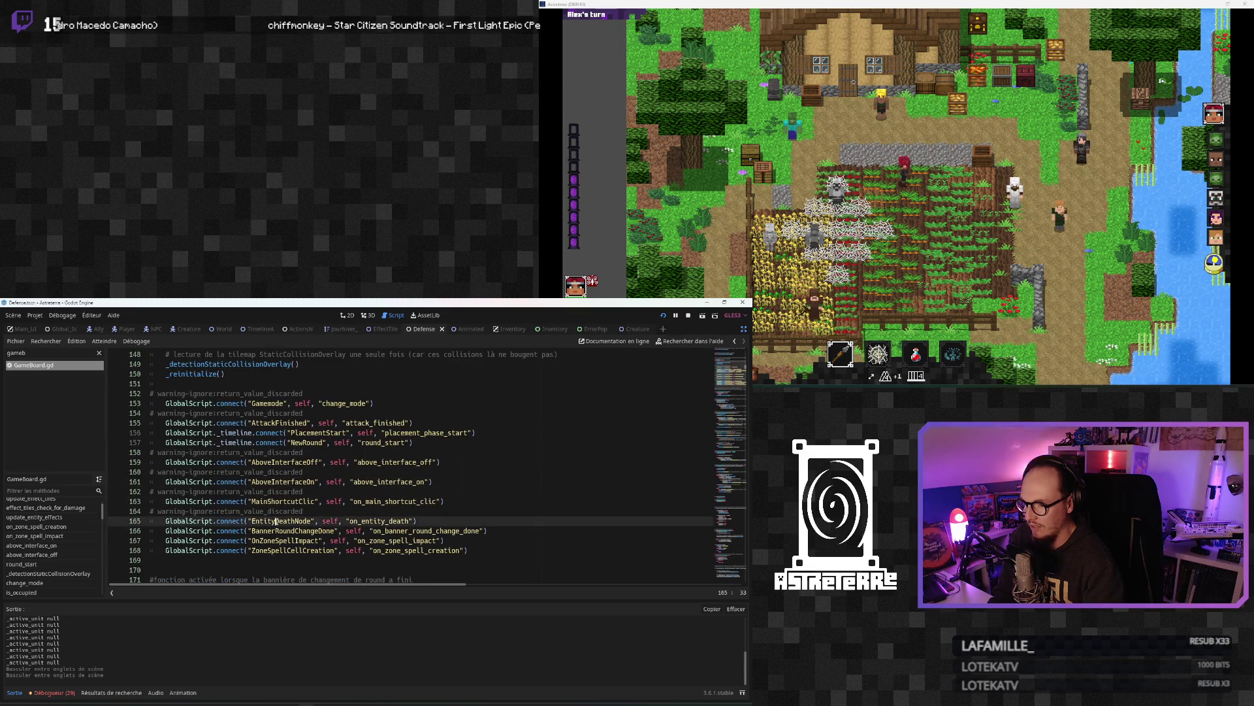
click(280, 550)
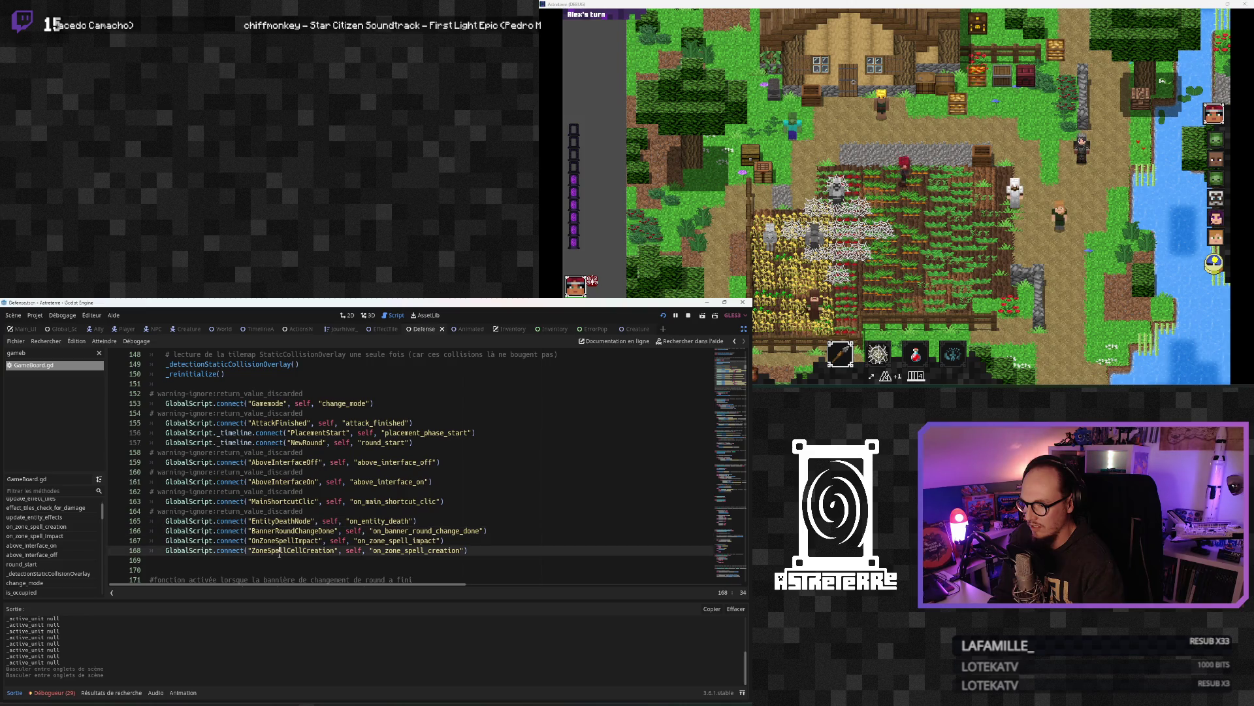
scroll(279, 552, down, 3)
scroll(280, 552, down, 1)
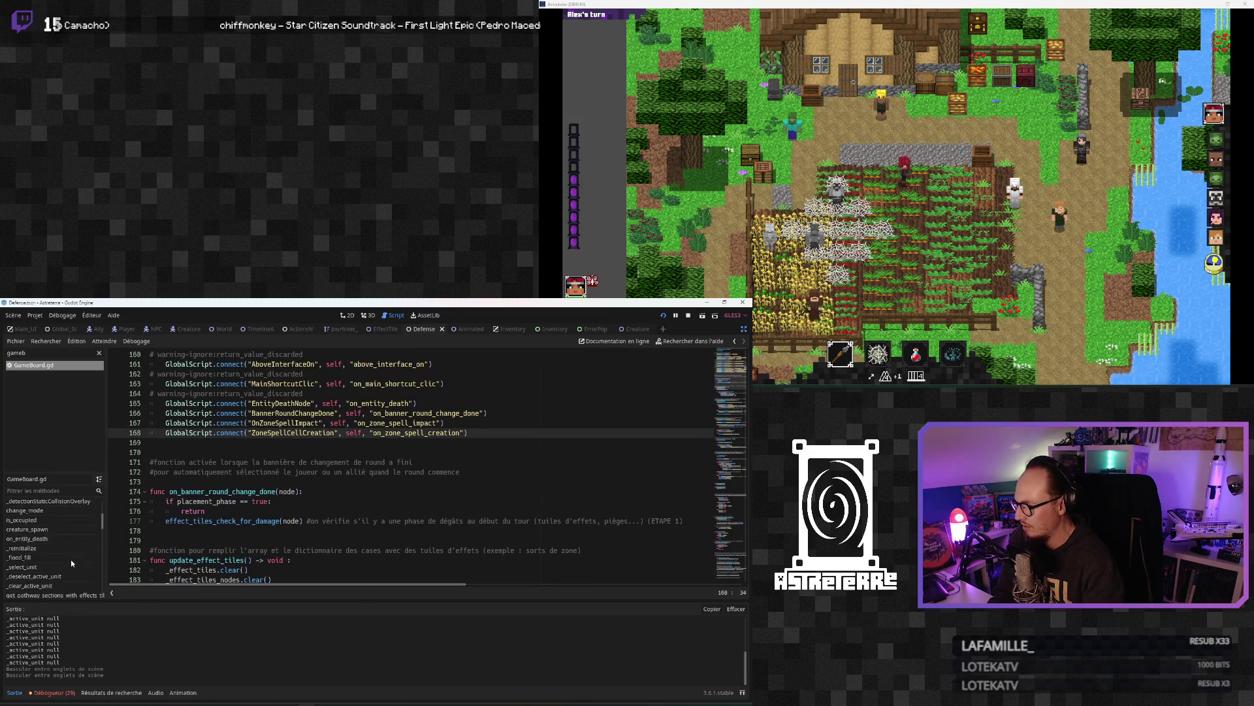
Step: Filter the methods list by 'over' and jump to make_unit_overlay_off, then make_unit_overlay_on
click(44, 491)
text(over)
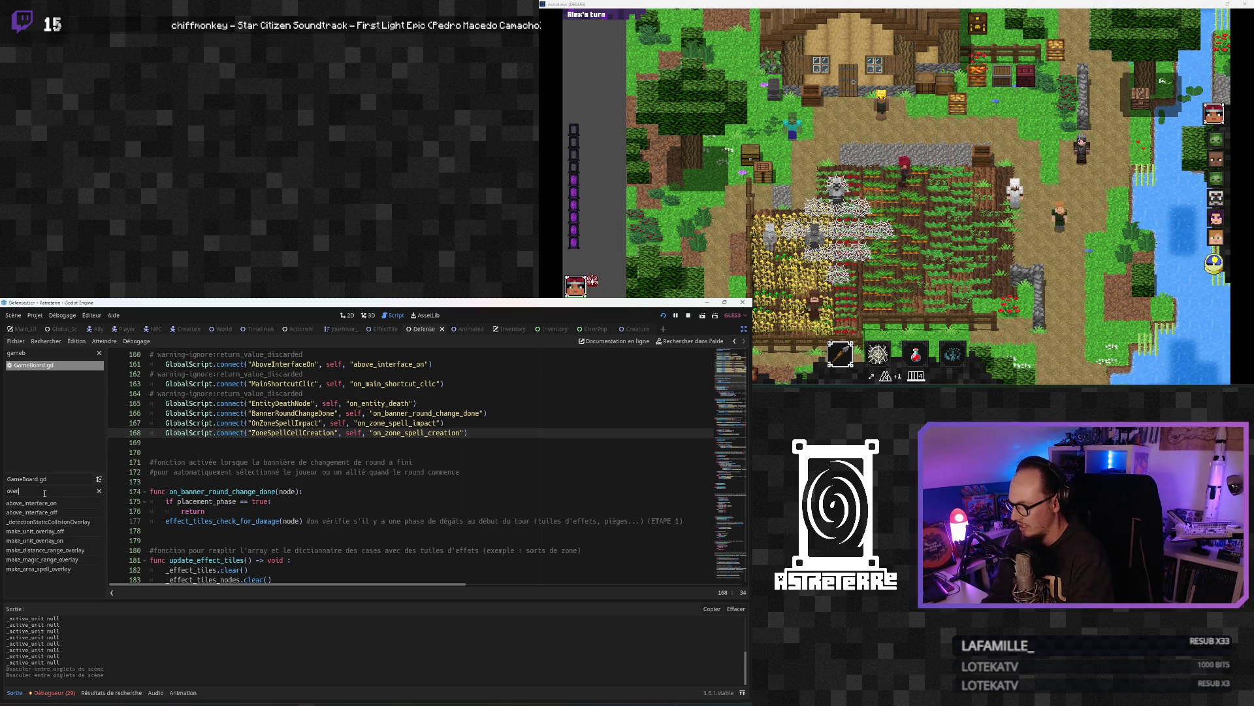
click(50, 531)
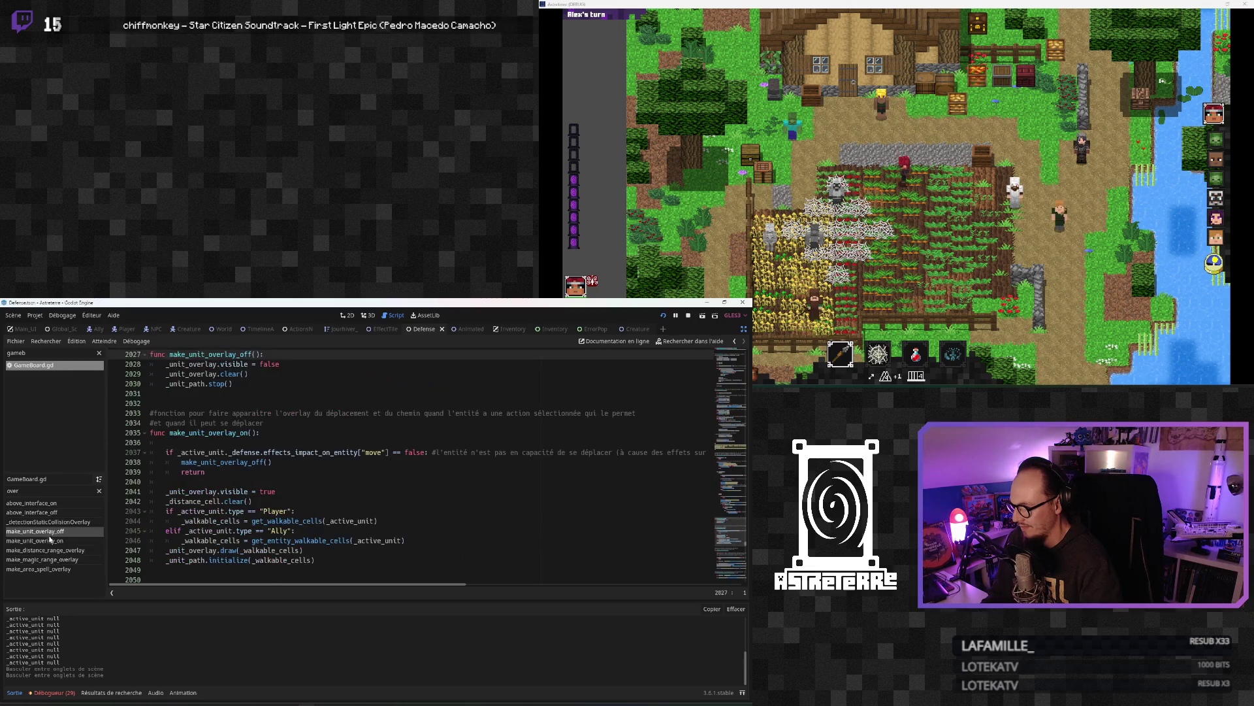
click(50, 541)
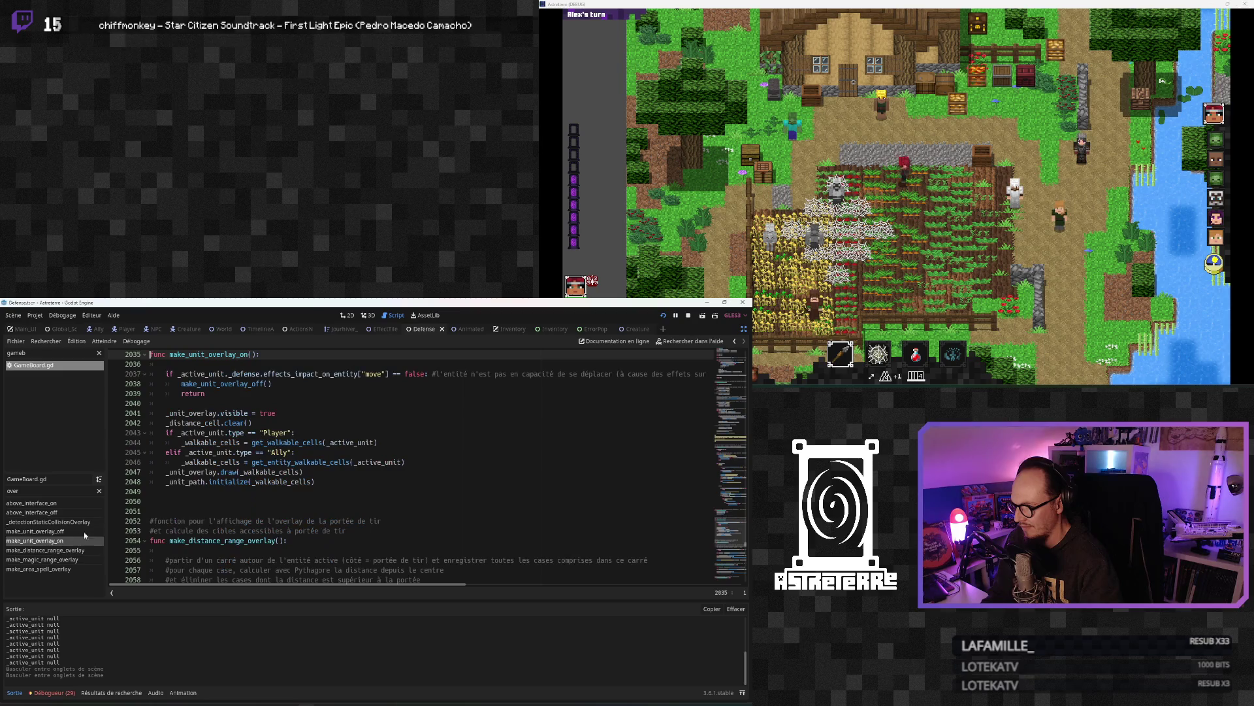
Step: Inspect make_unit_overlay_on's comment, overlay visibility line and early return when movement is blocked
click(281, 443)
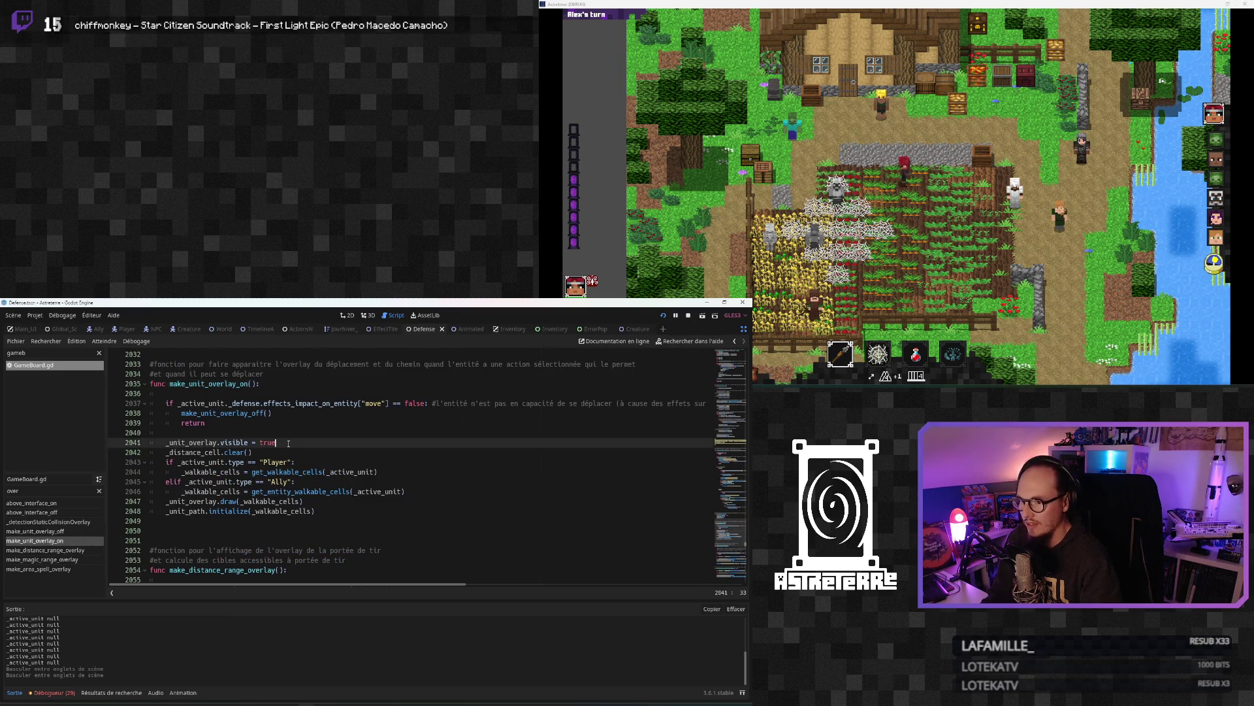
scroll(309, 418, up, 1)
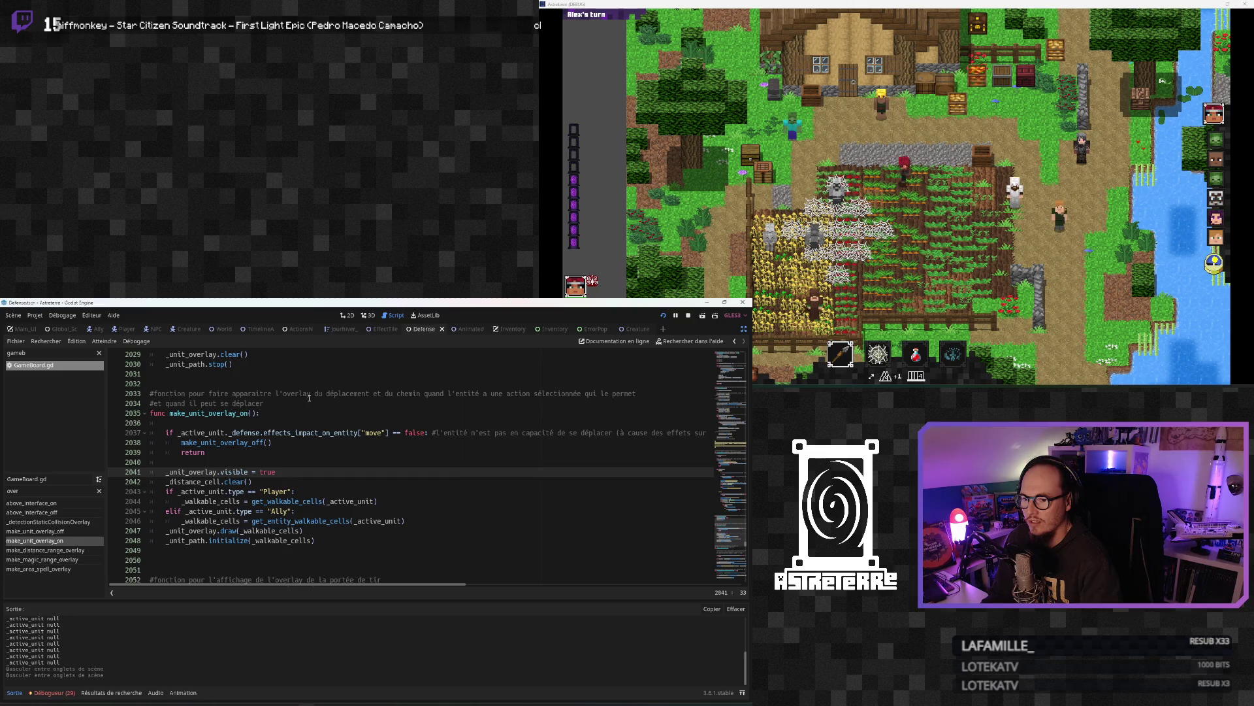
click(256, 403)
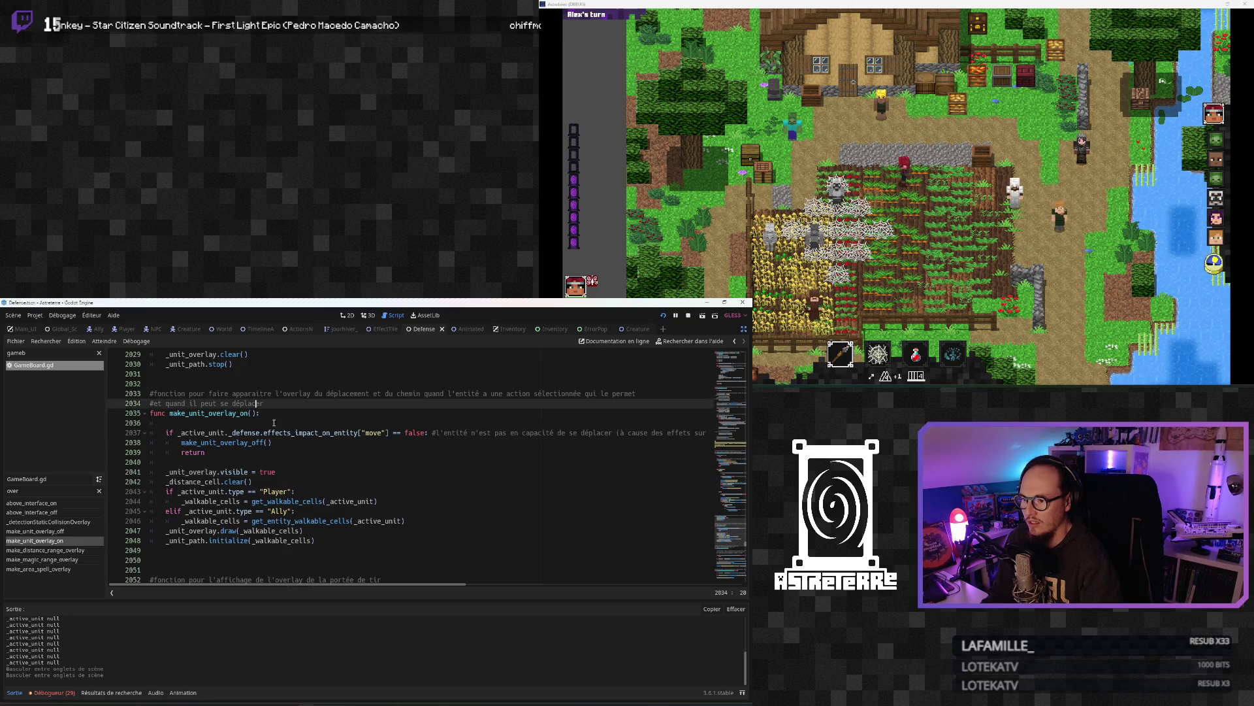
click(249, 472)
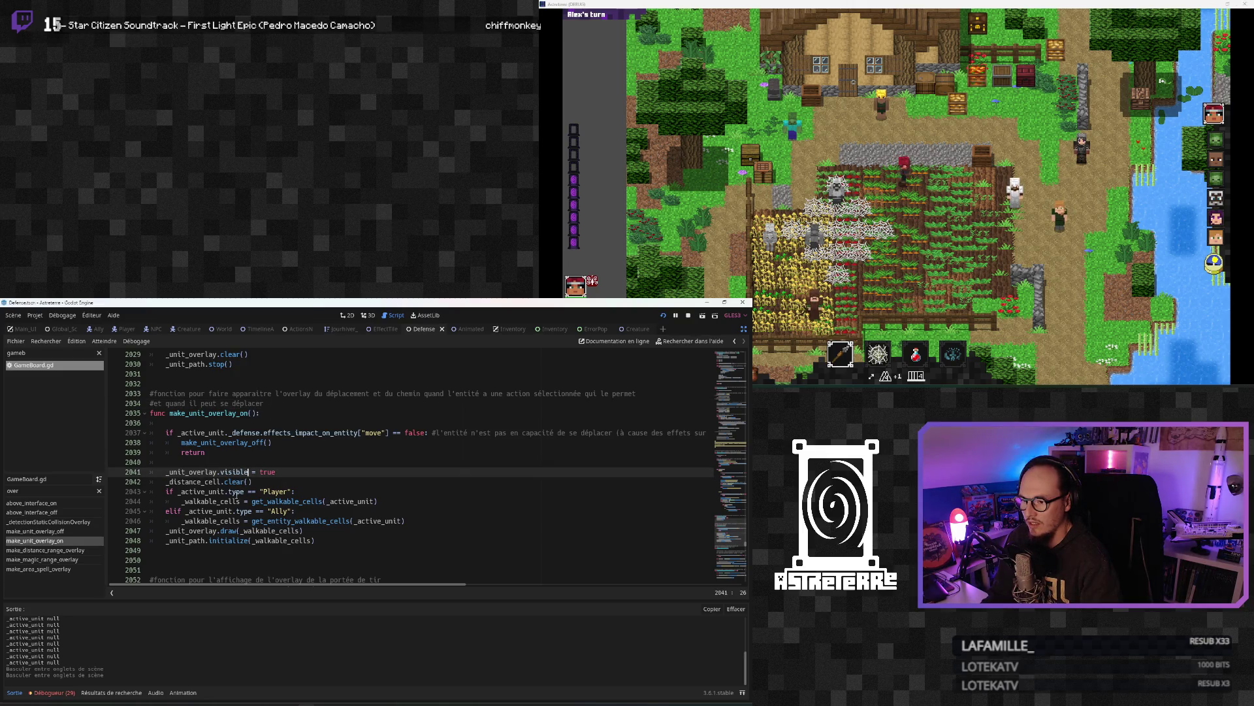
click(285, 455)
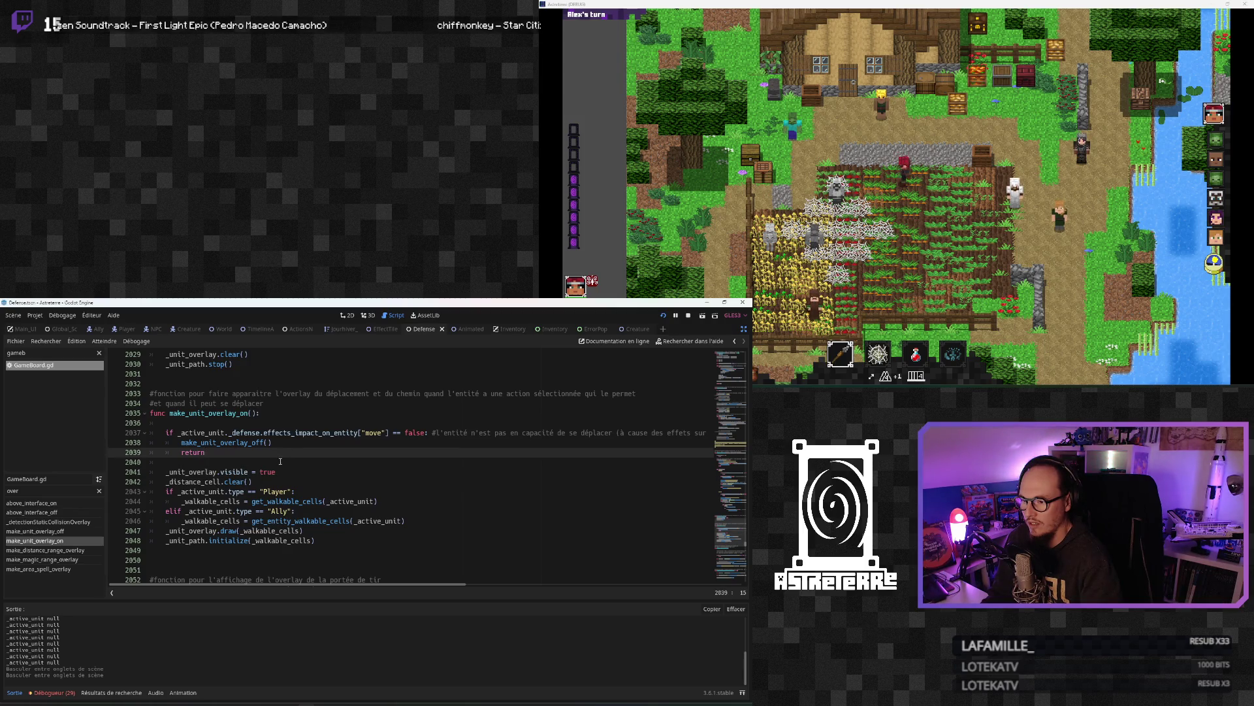
Step: Check make_unit_overlay_off's path-stopping line, then scroll up to on_main_shortcut_clic
scroll(280, 461, up, 3)
click(249, 453)
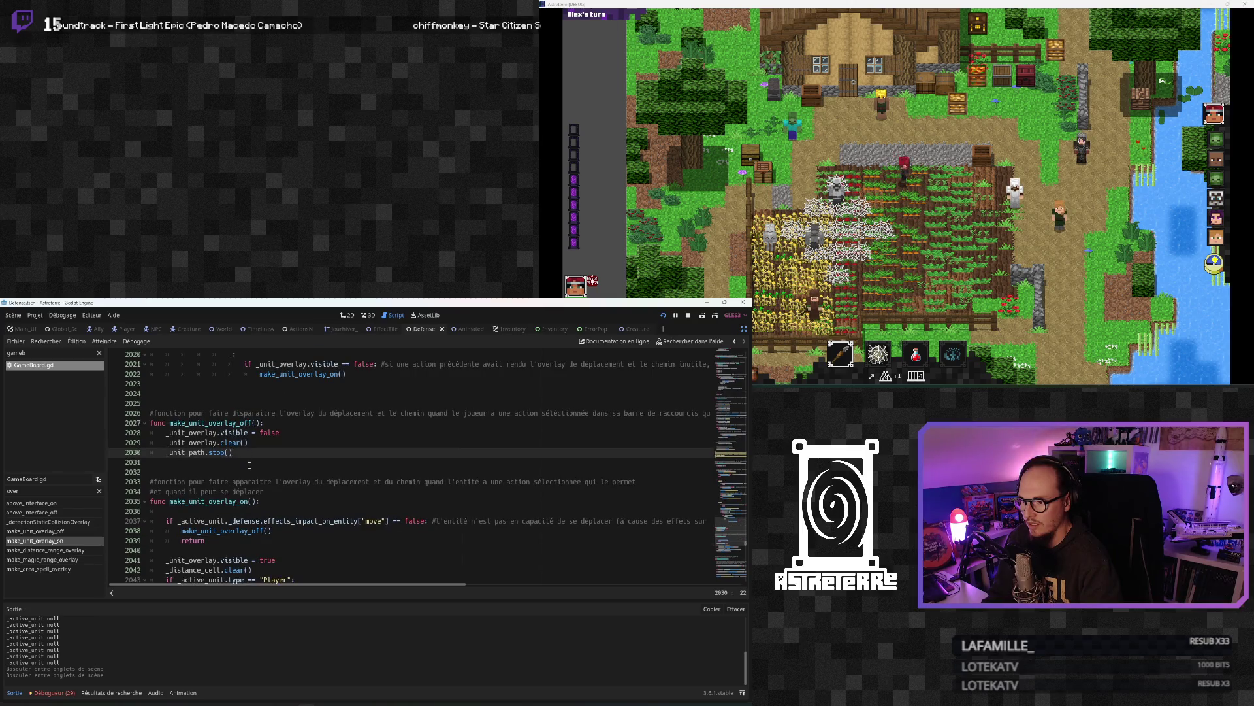
scroll(249, 466, up, 10)
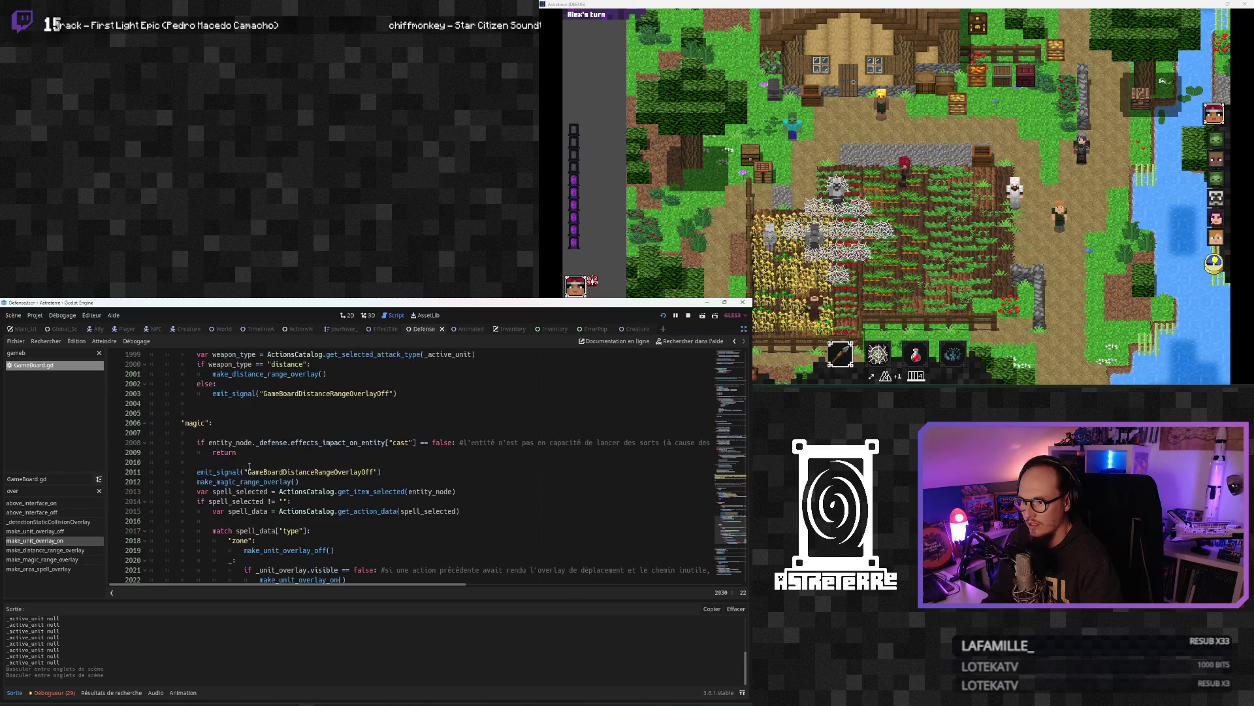
scroll(248, 466, up, 7)
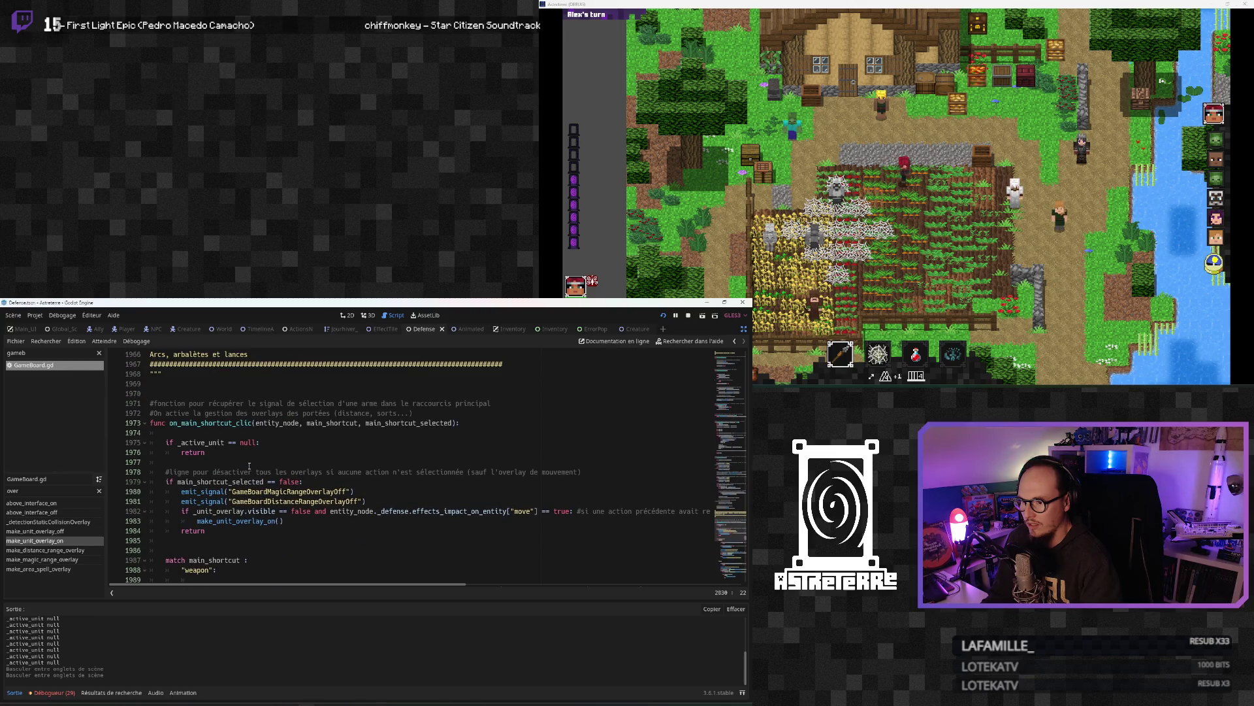
scroll(249, 466, up, 4)
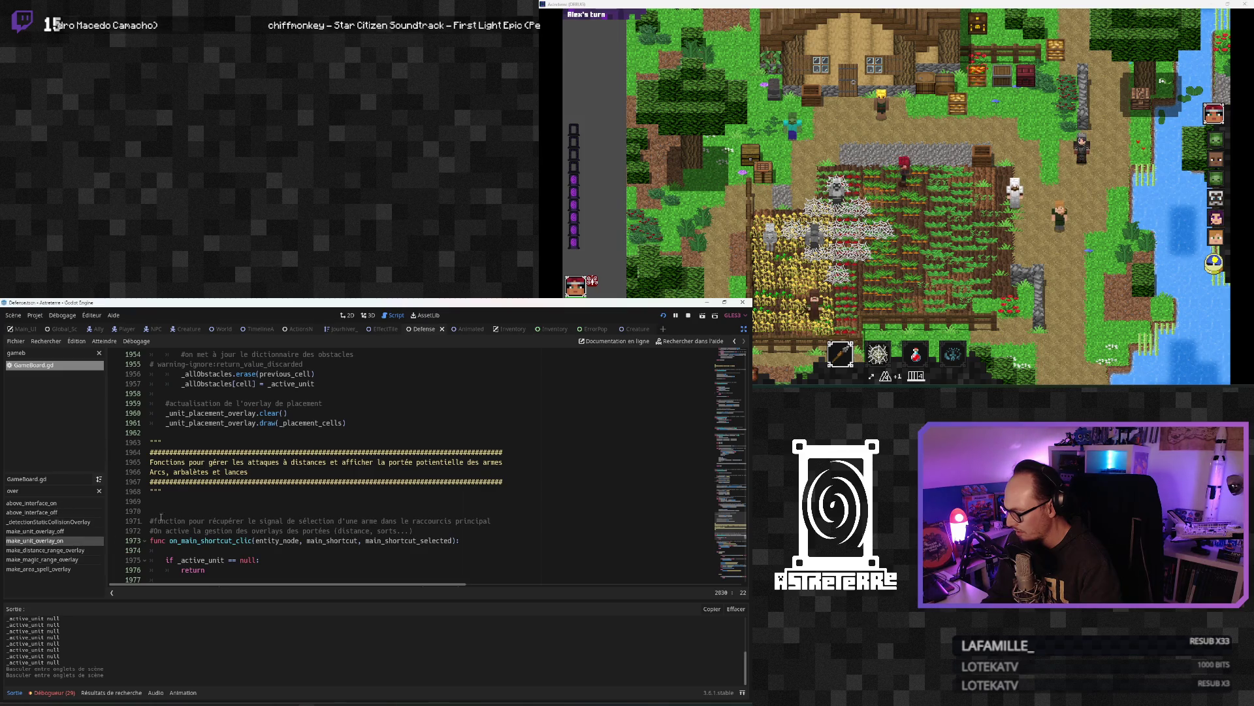
click(161, 513)
click(99, 490)
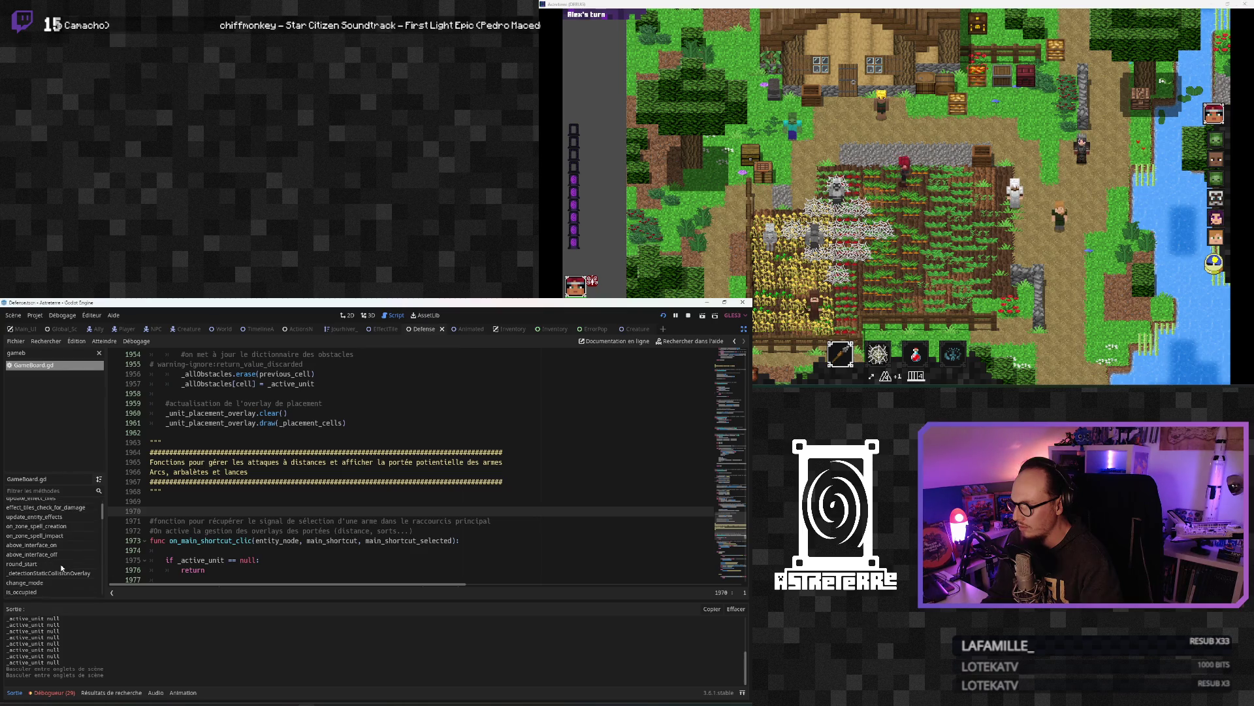
scroll(223, 471, down, 6)
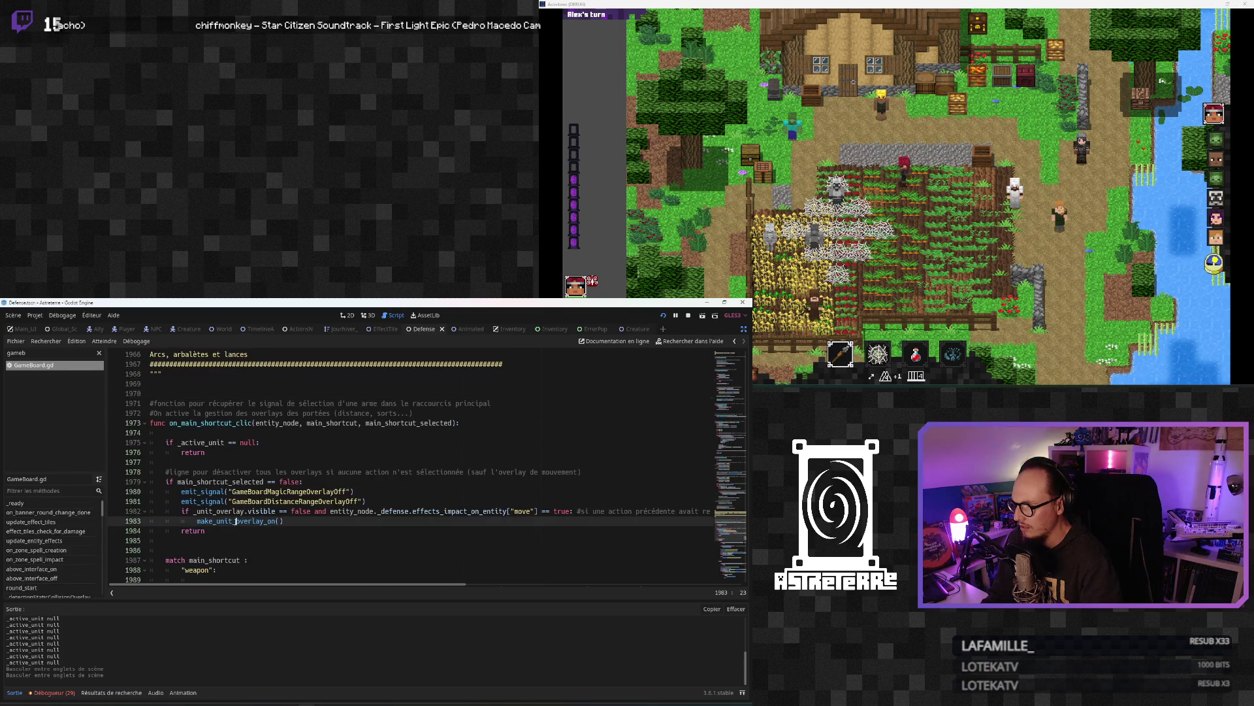
click(223, 470)
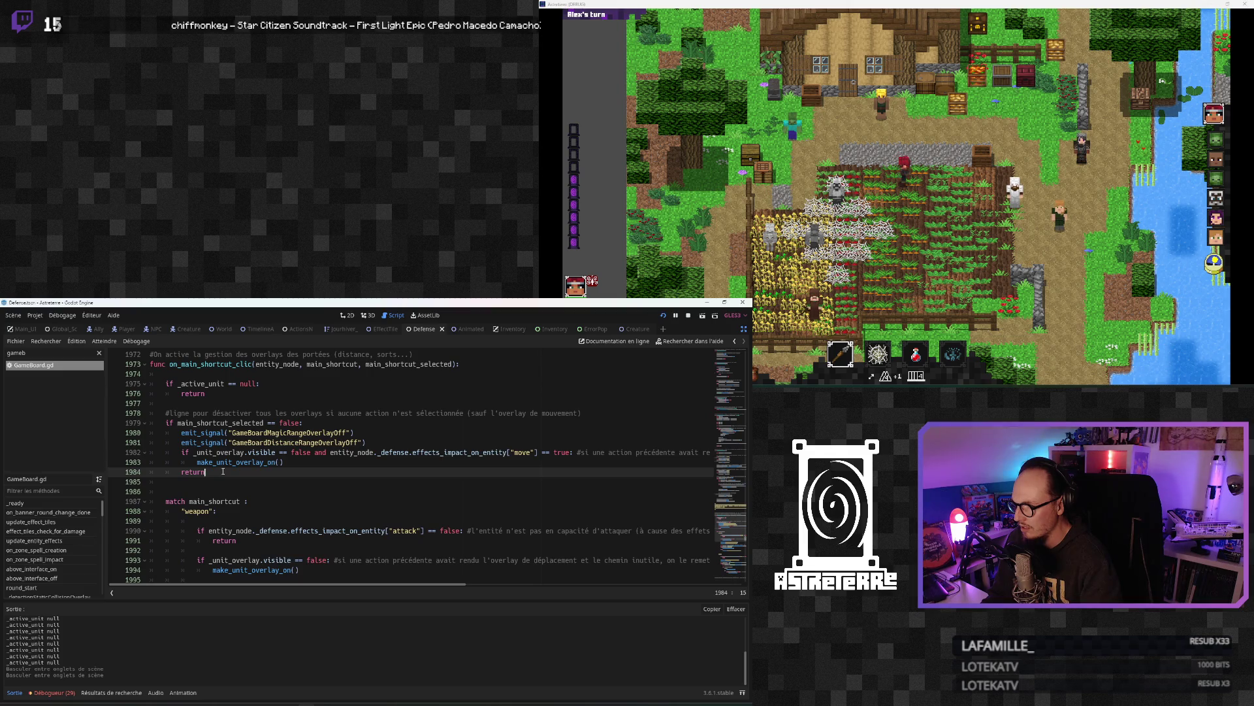
scroll(225, 470, down, 3)
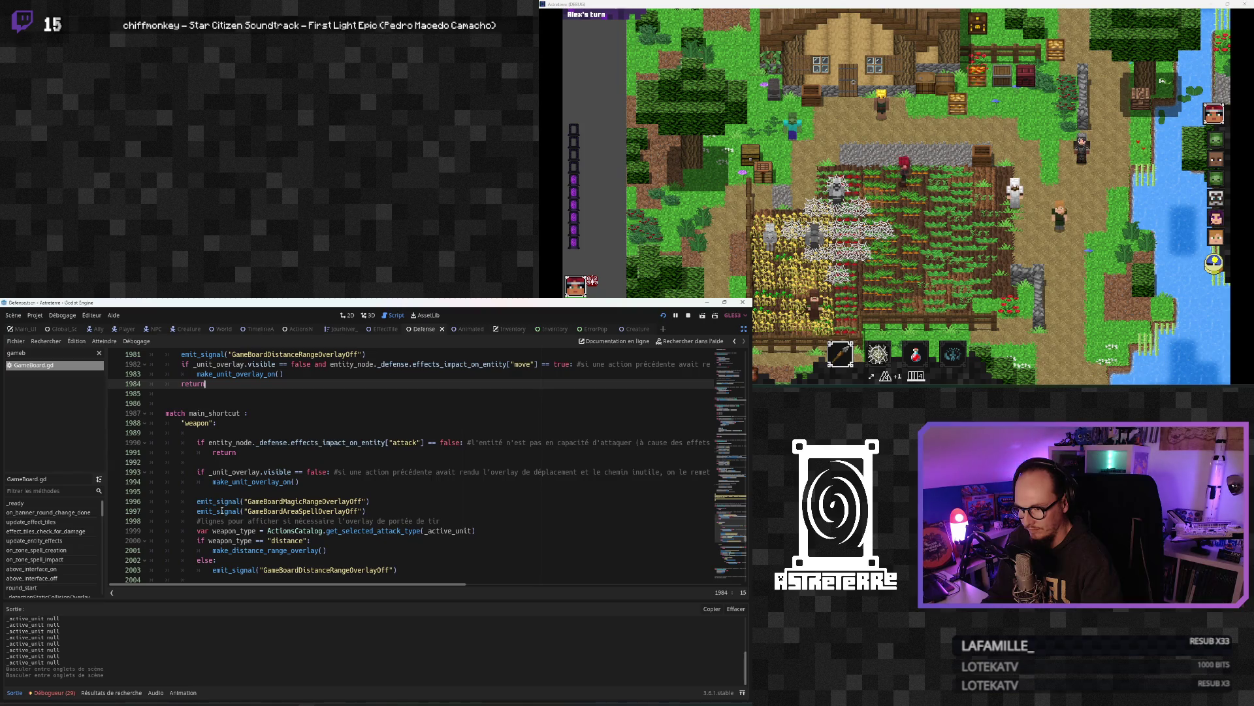
scroll(221, 512, down, 1)
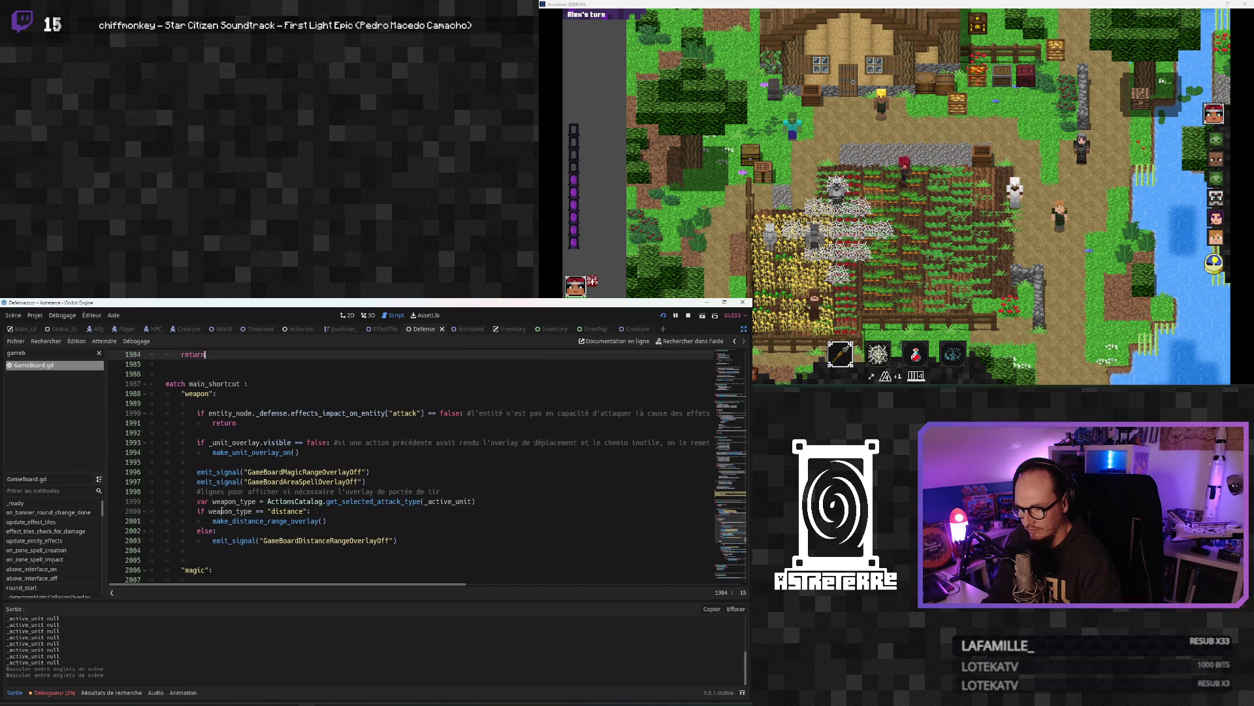
scroll(221, 511, down, 1)
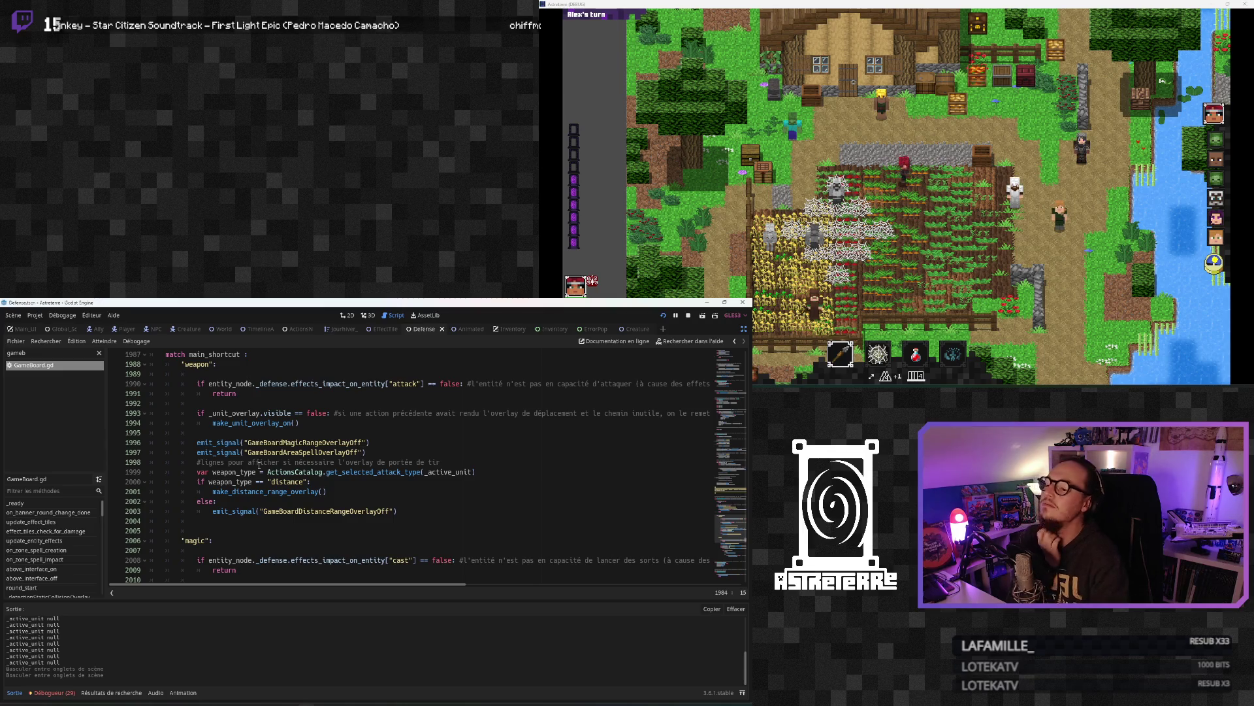
scroll(253, 469, down, 4)
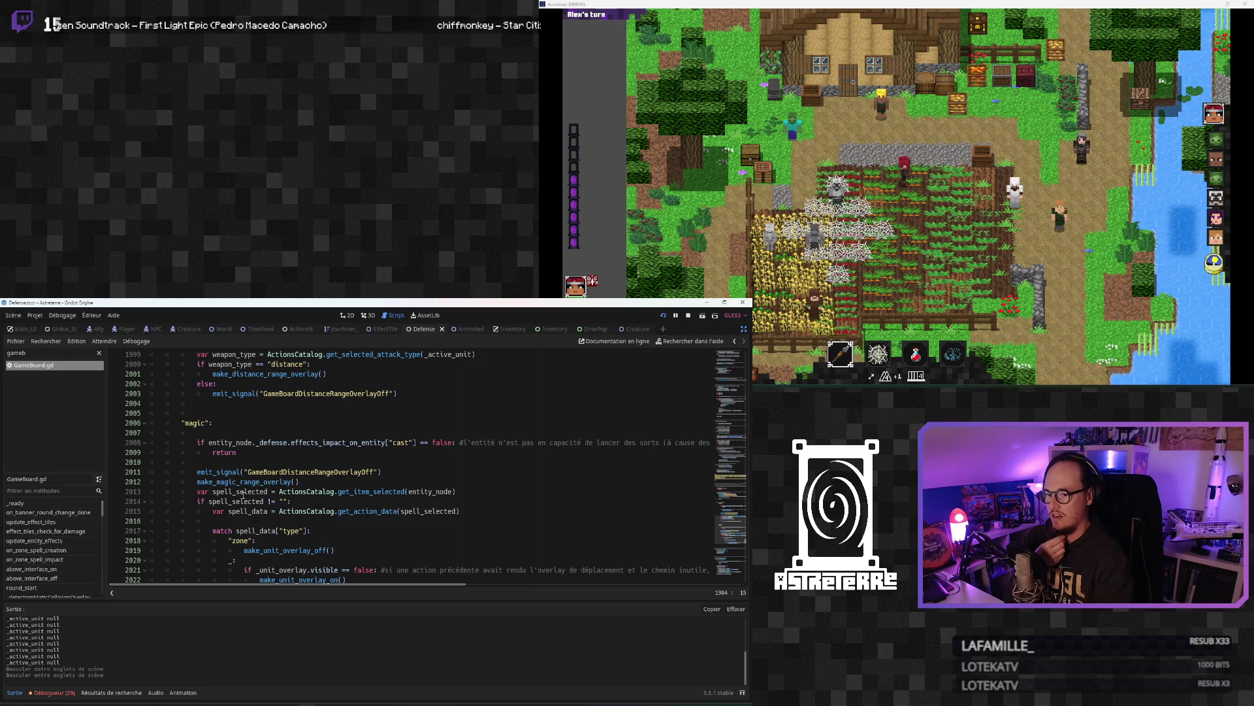
scroll(238, 496, down, 2)
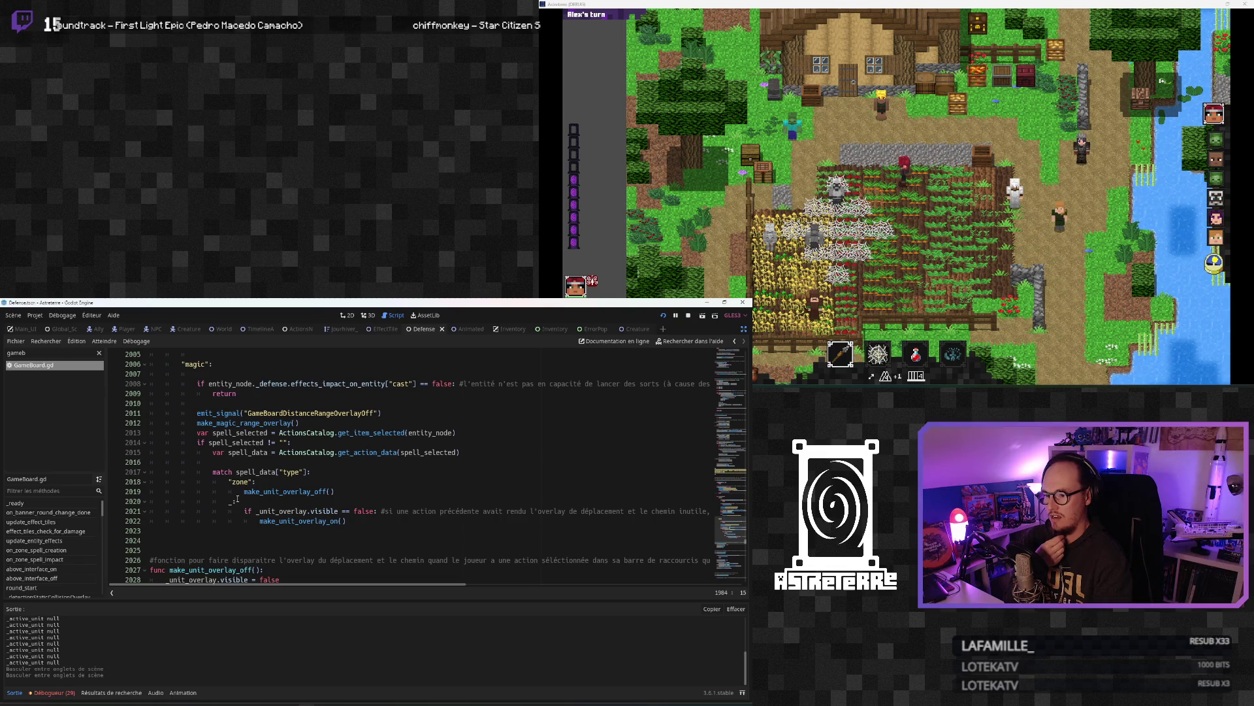
scroll(238, 499, down, 1)
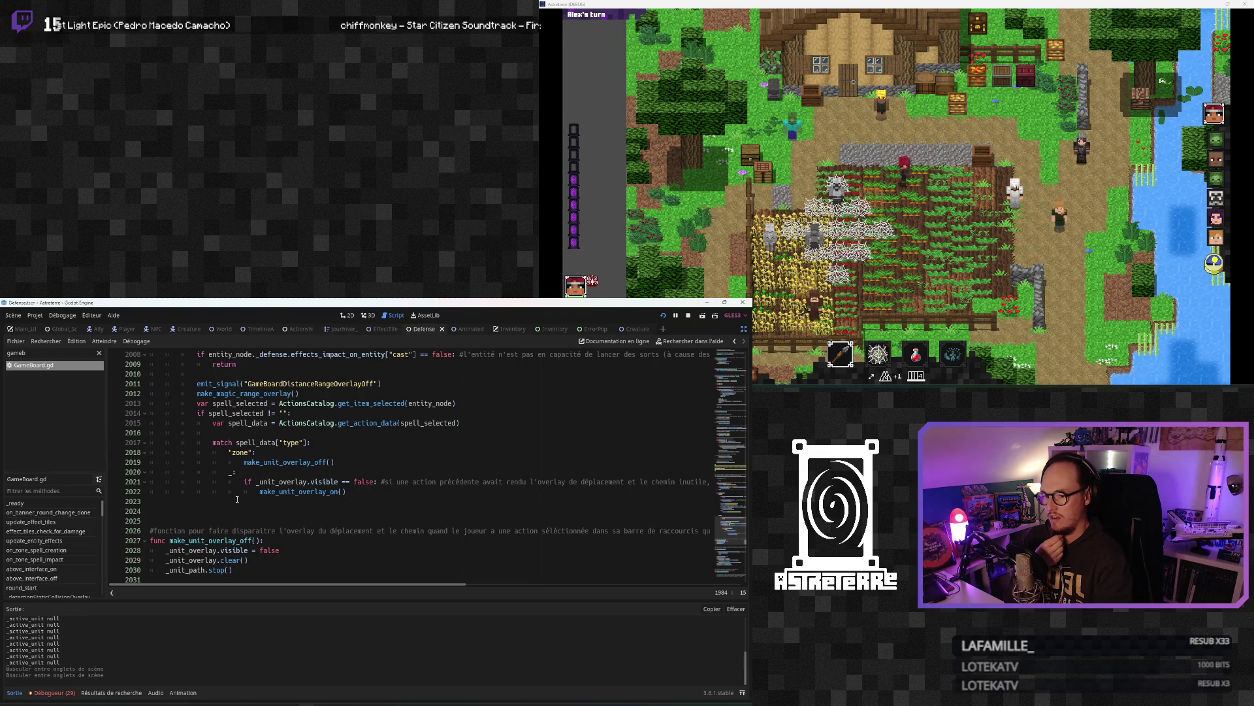
scroll(237, 499, down, 3)
scroll(237, 499, down, 8)
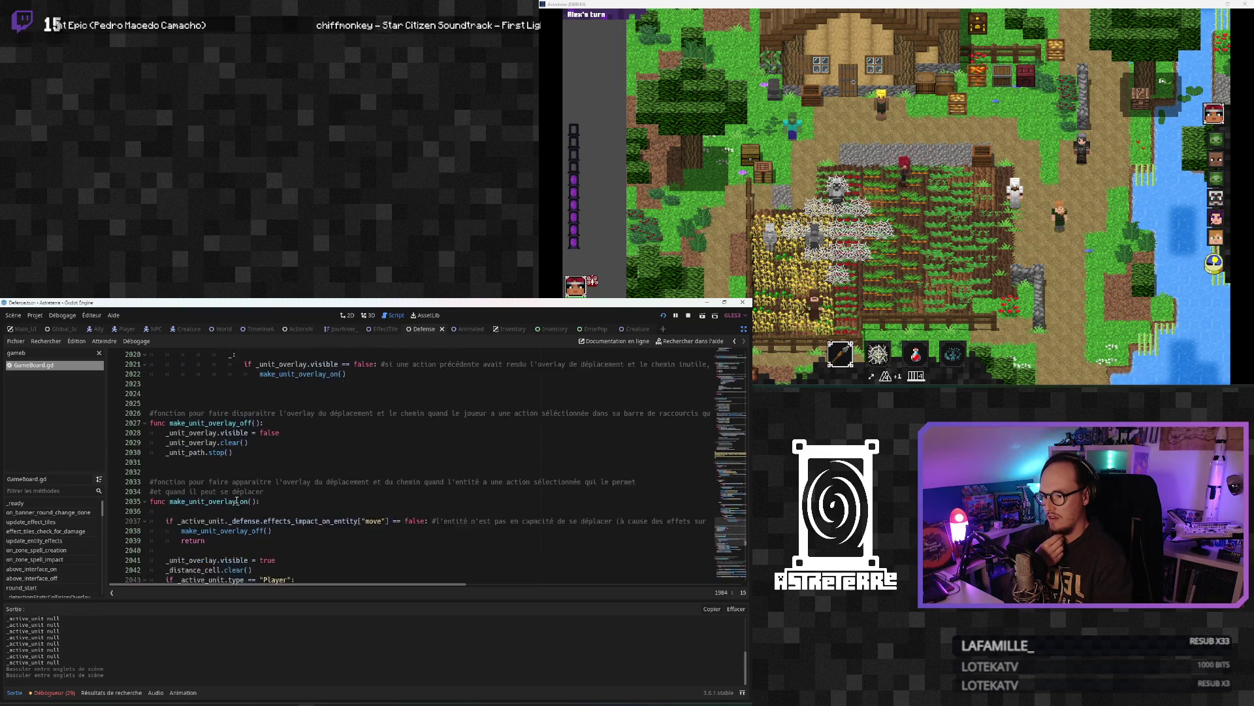
scroll(236, 500, down, 7)
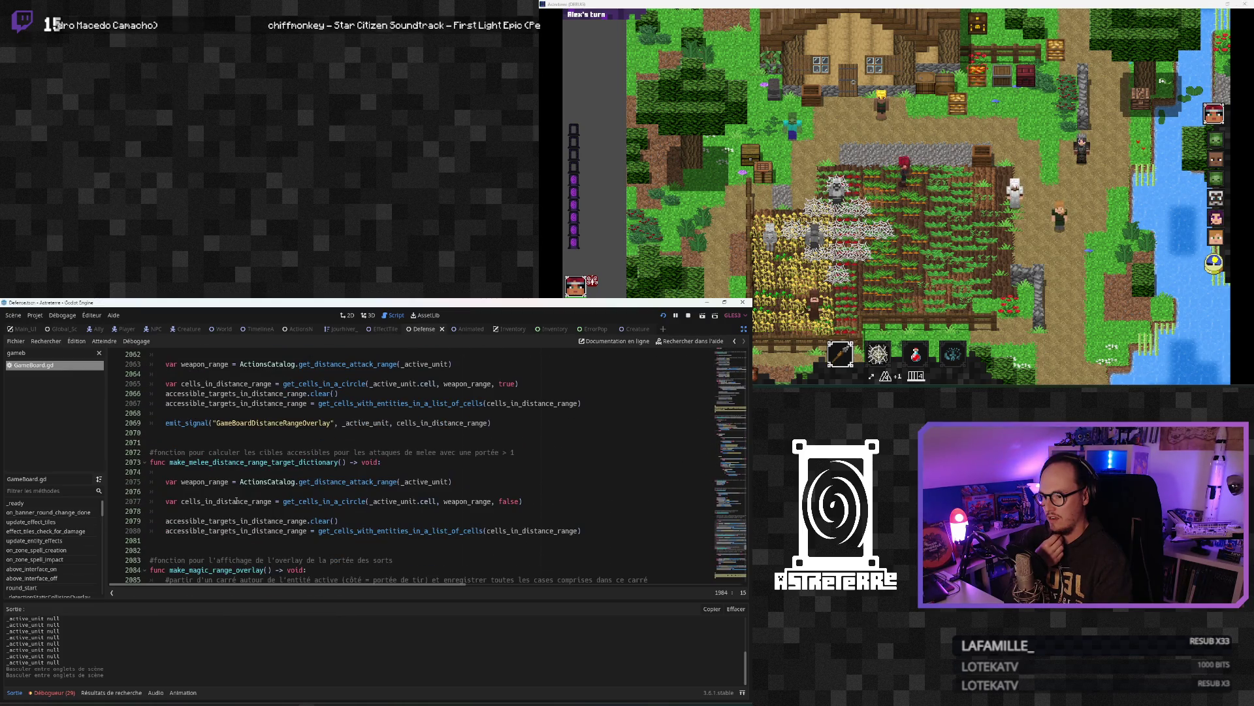
scroll(237, 500, down, 10)
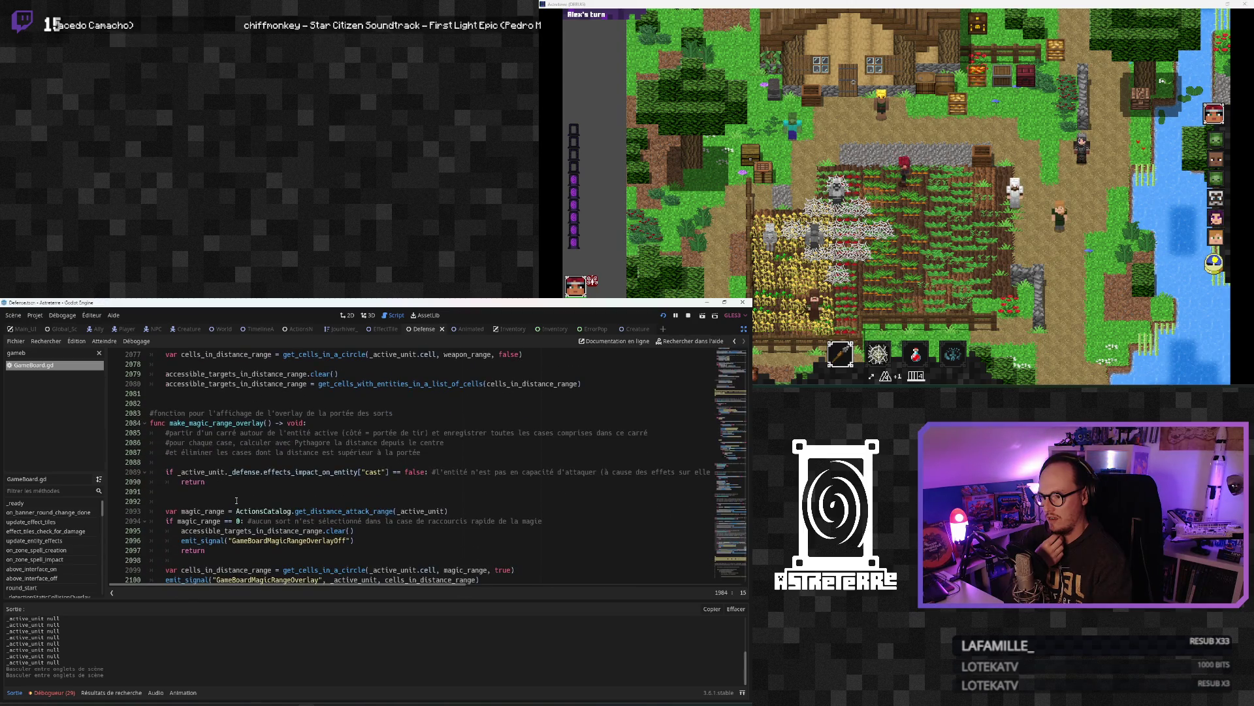
scroll(236, 501, up, 15)
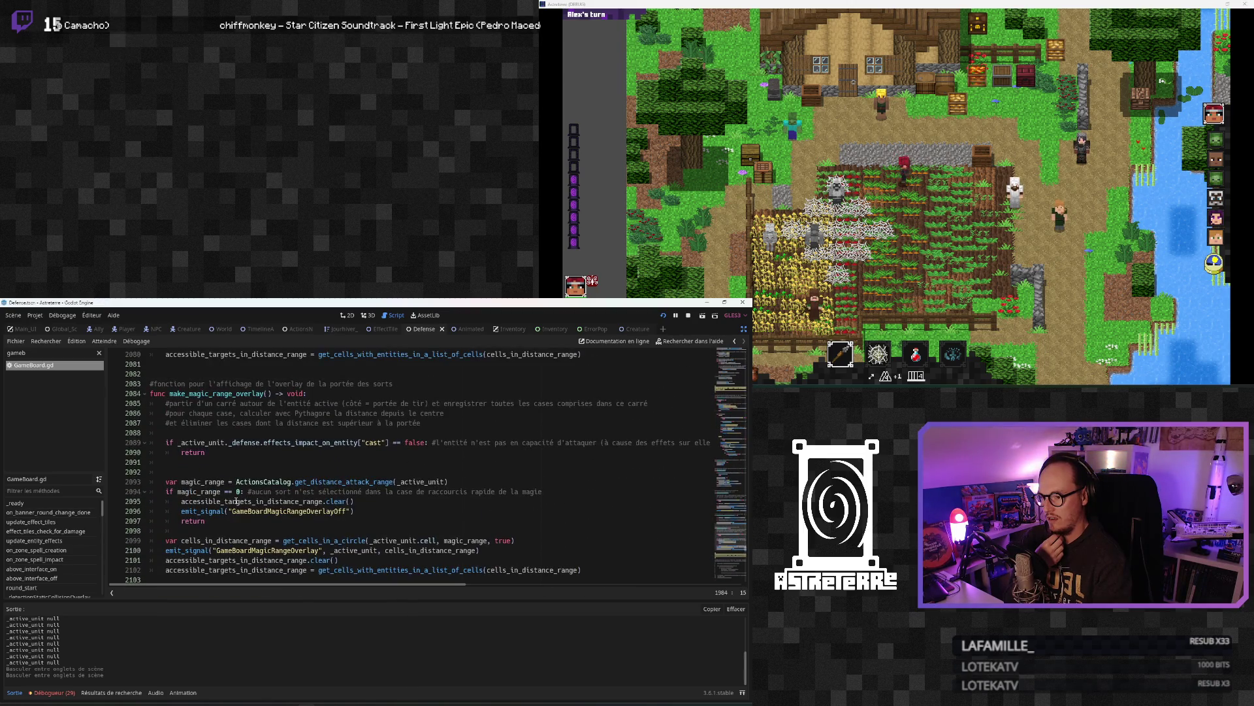
scroll(235, 501, up, 20)
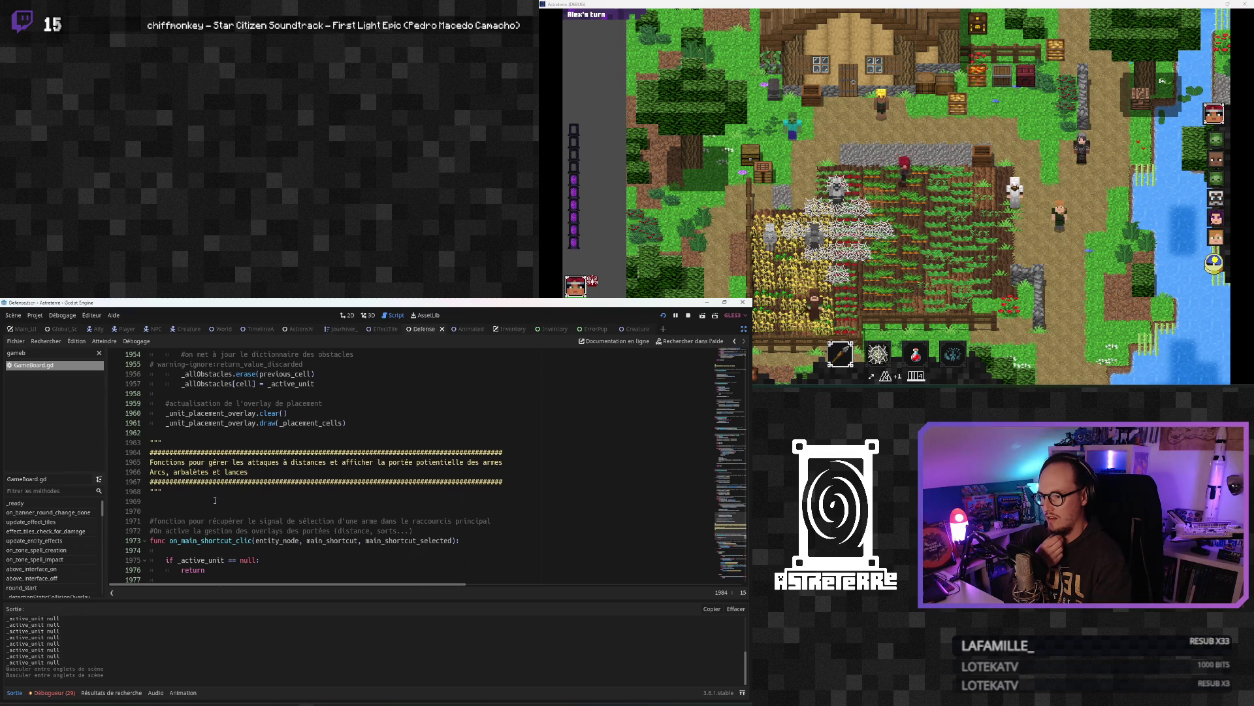
Step: Review GameBoard's placement_move_unit code down to the overlay-deactivation comment
scroll(214, 501, up, 8)
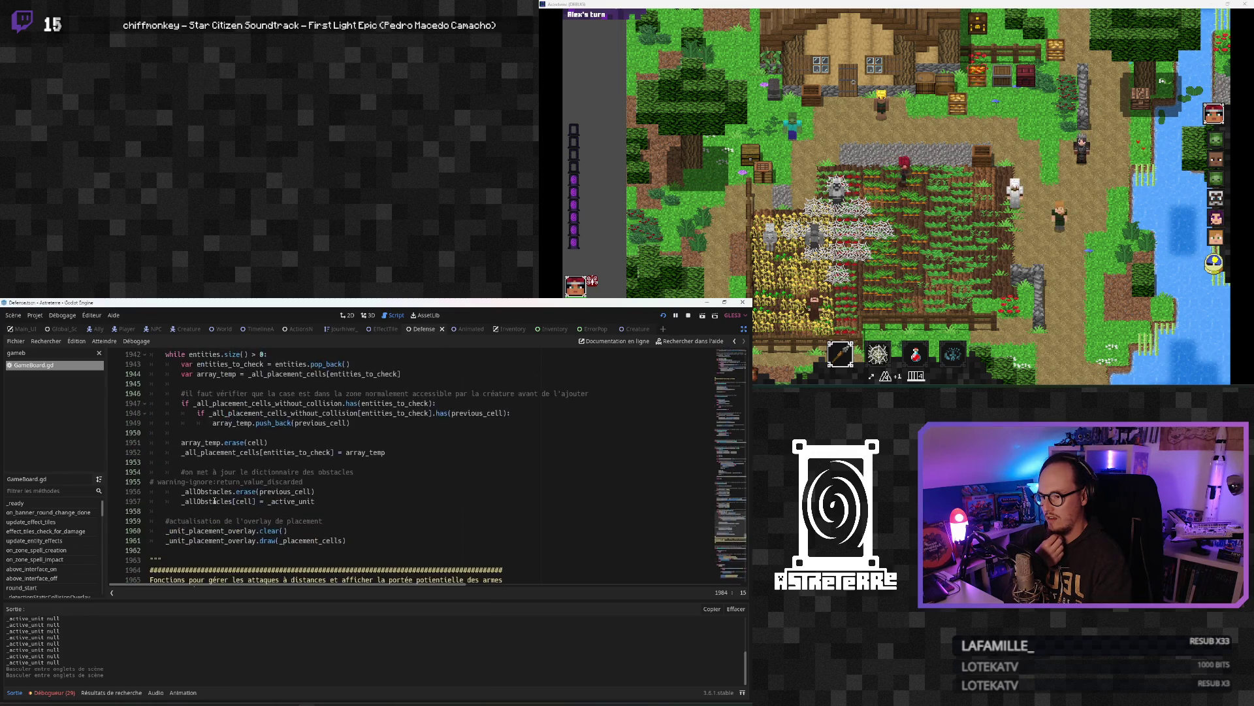
scroll(215, 500, down, 2)
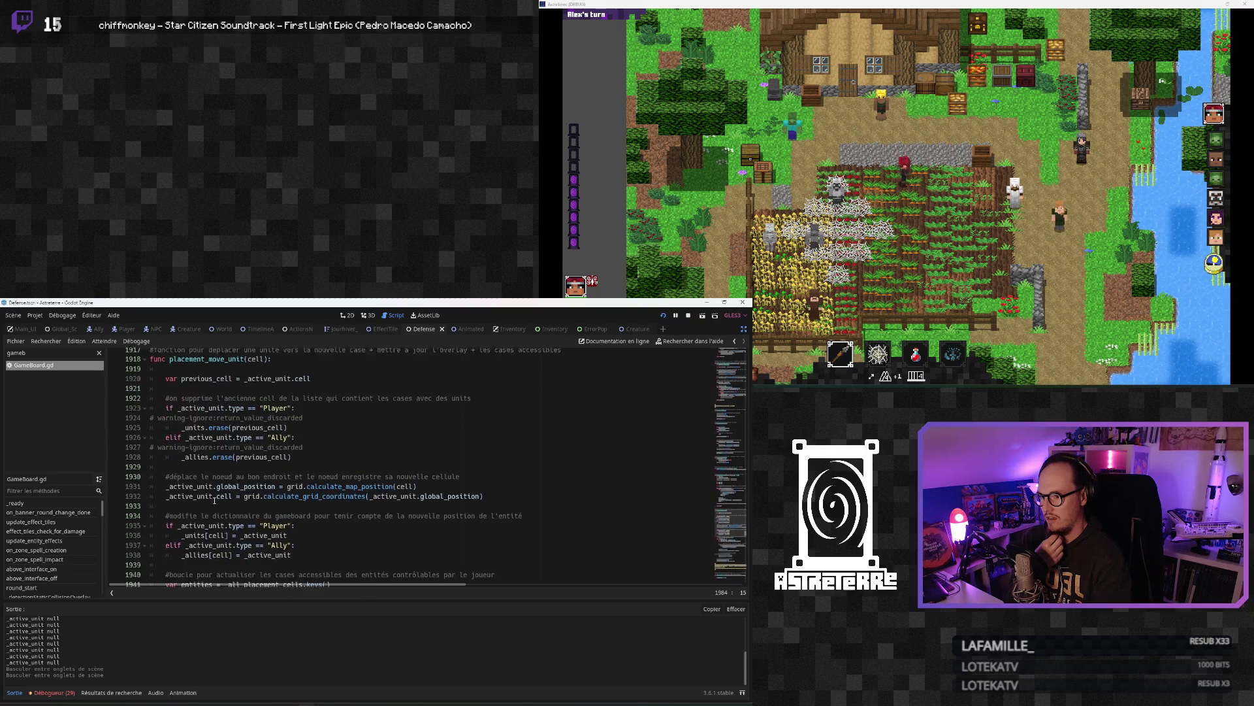
scroll(215, 500, down, 9)
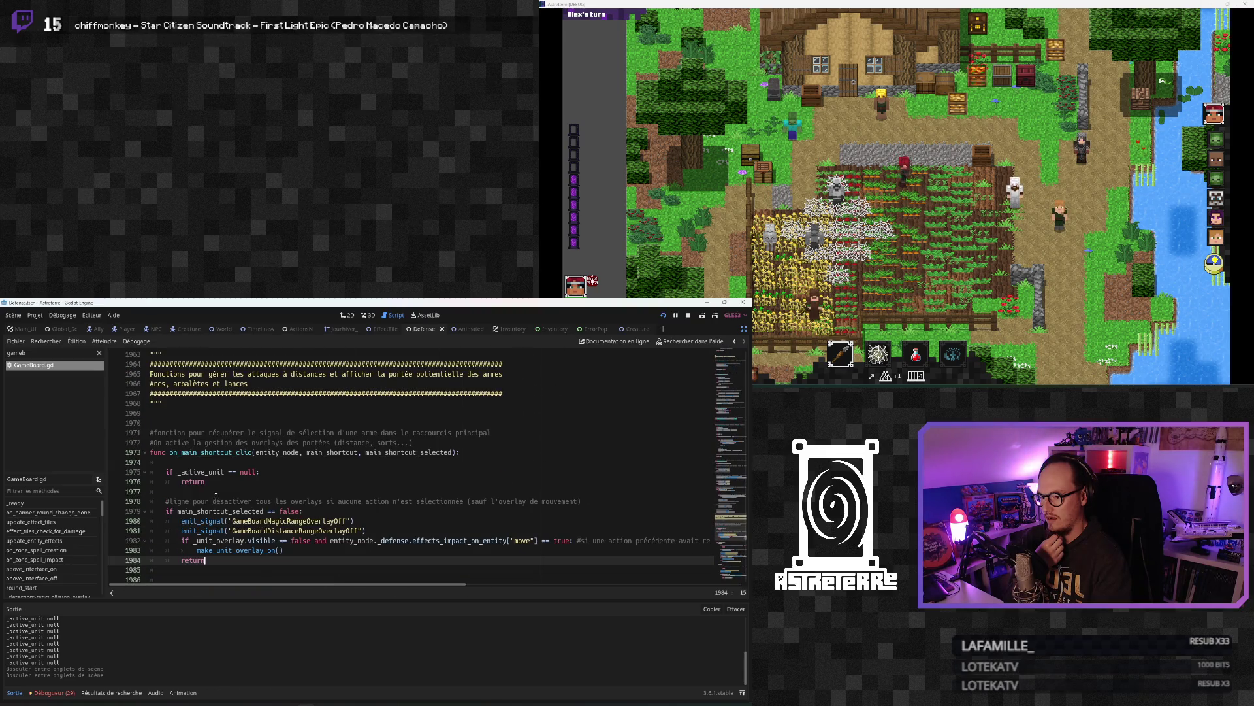
click(225, 502)
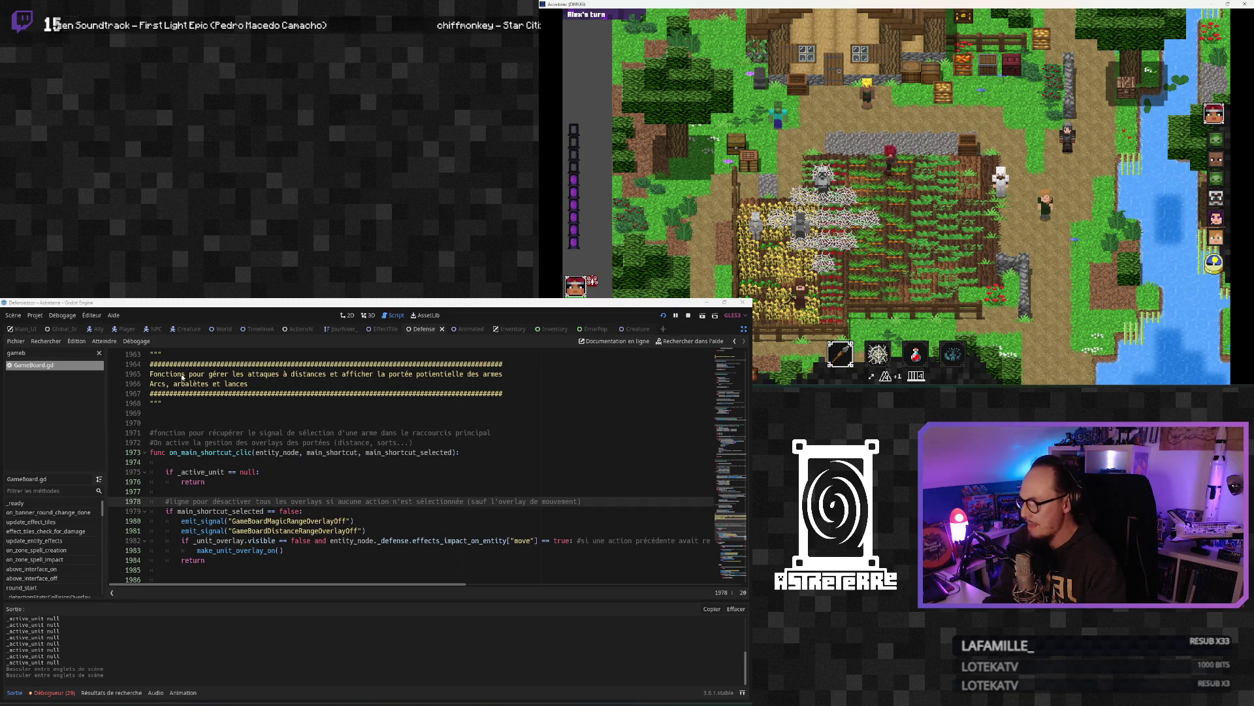
Step: Scroll back through on_main_shortcut_clic and switch to the AnimatedSkin script
scroll(367, 453, up, 13)
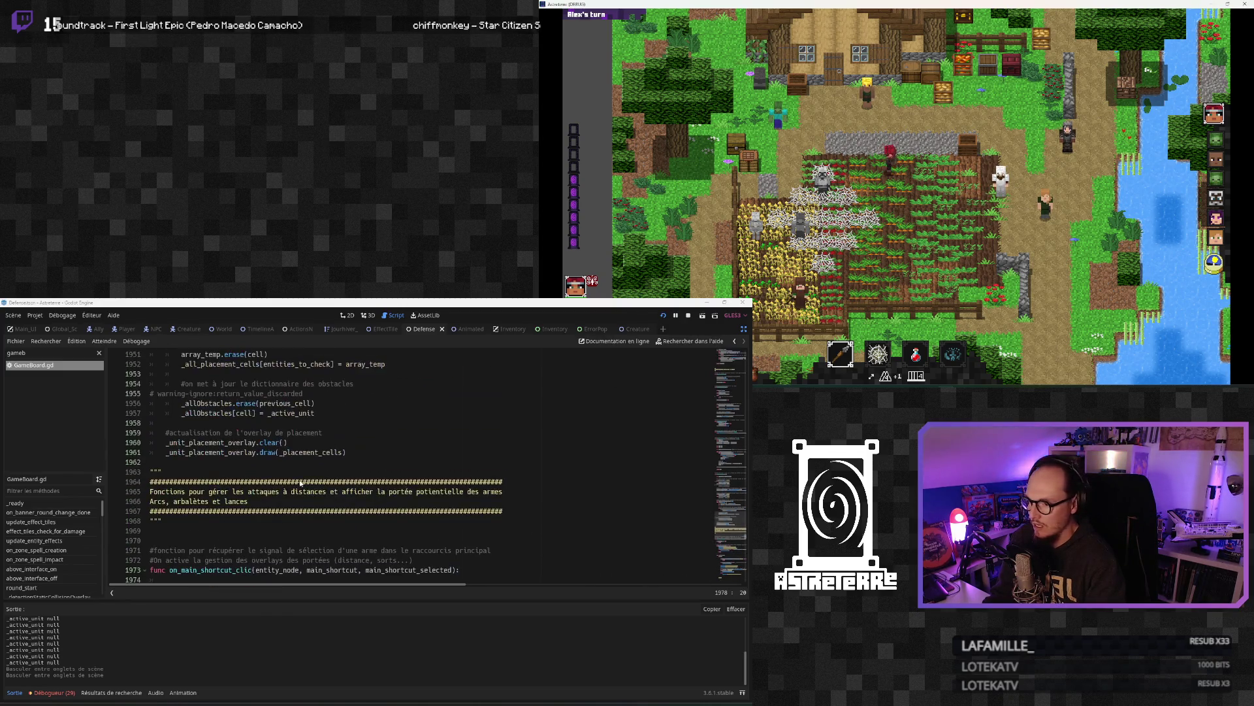
scroll(278, 493, up, 1)
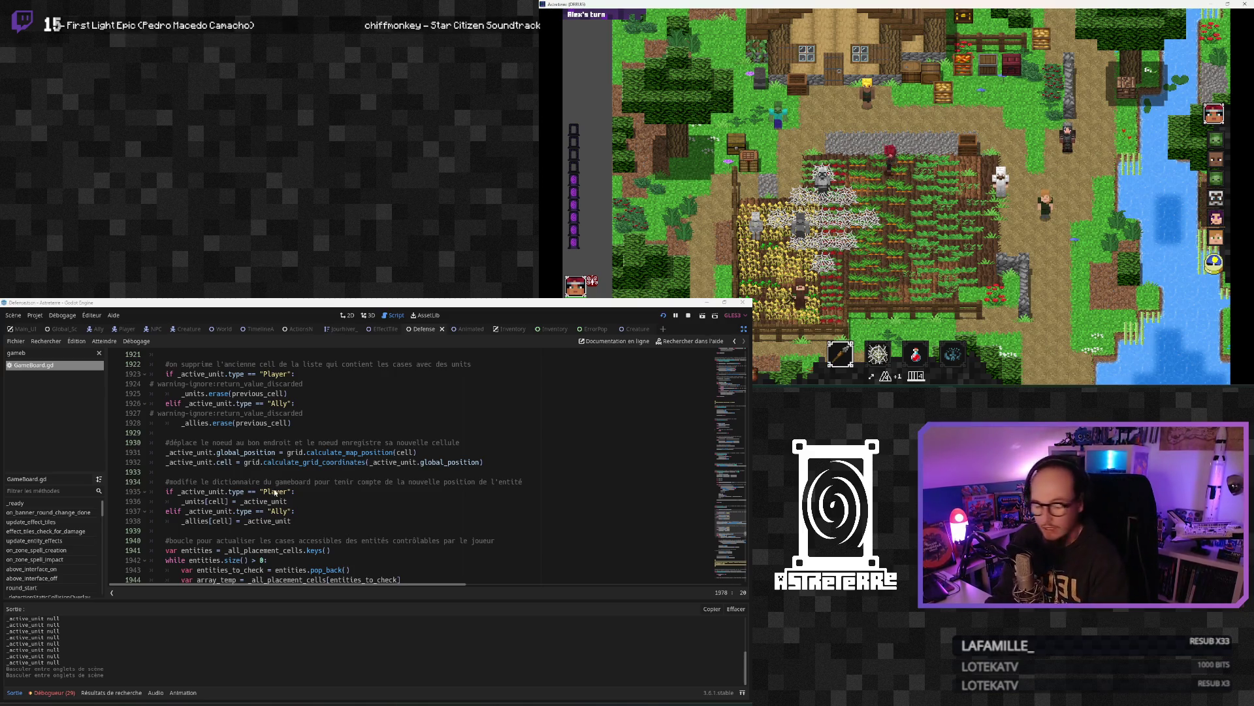
scroll(228, 497, up, 10)
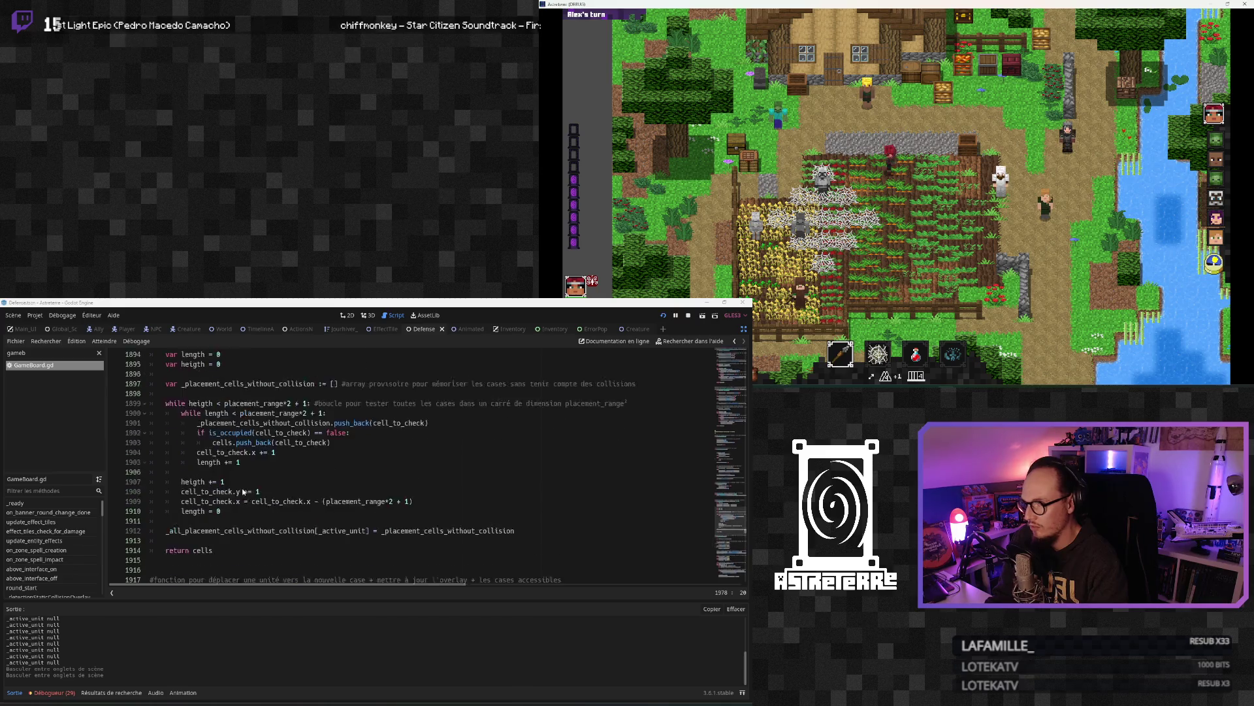
click(459, 330)
Step: Inspect AnimatedSkin's stun animation block, then return to NPCDefense.gd's add_effect emitting ImpactFromEffectsOnAnimations
click(267, 452)
scroll(267, 452, down, 5)
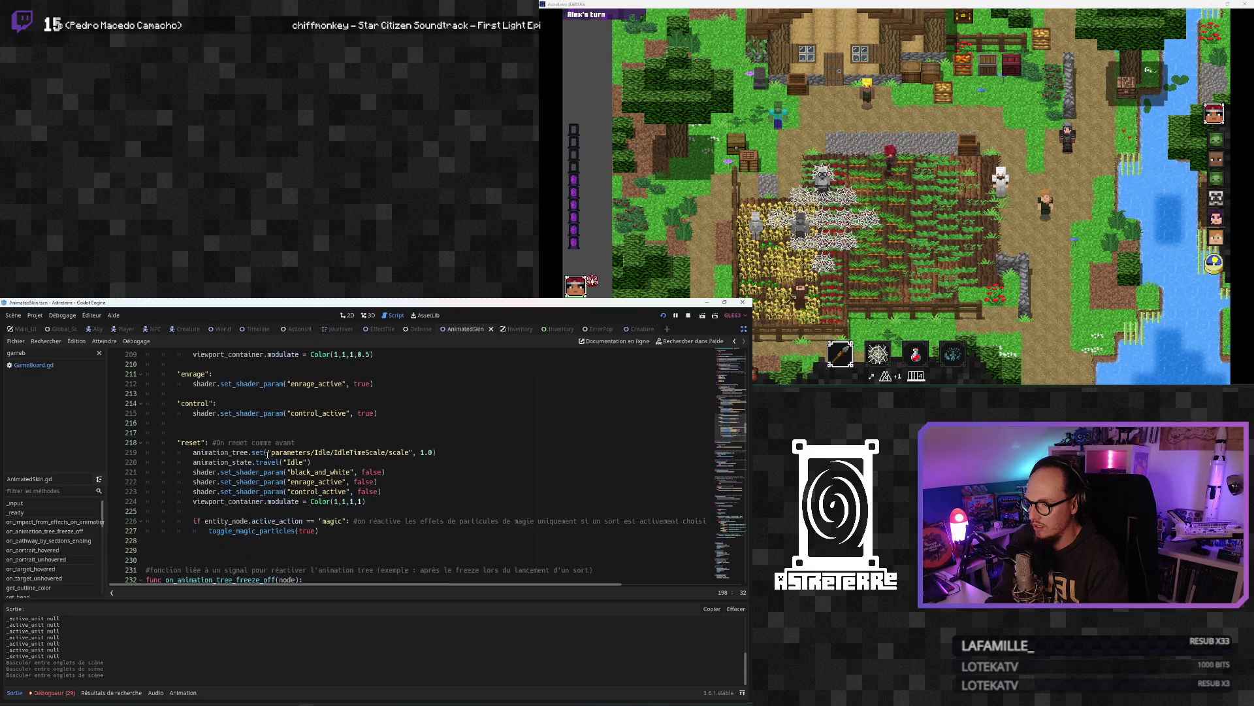
scroll(267, 455, up, 3)
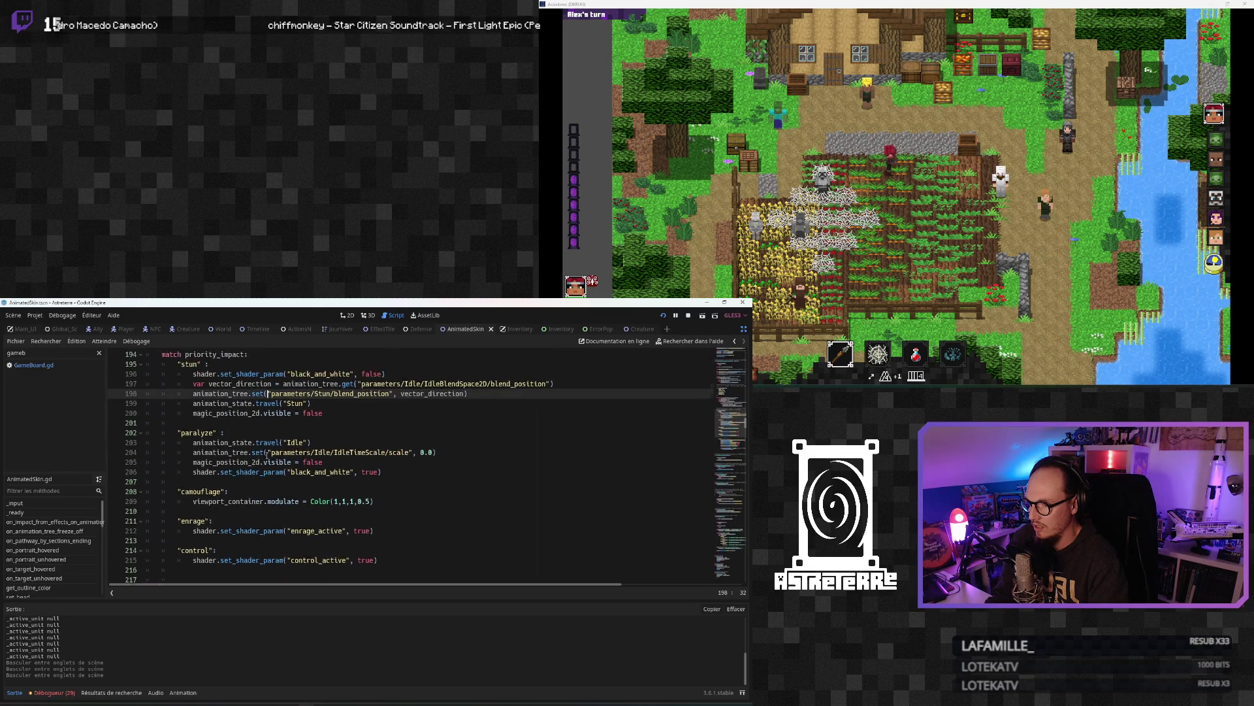
click(264, 458)
scroll(265, 458, up, 10)
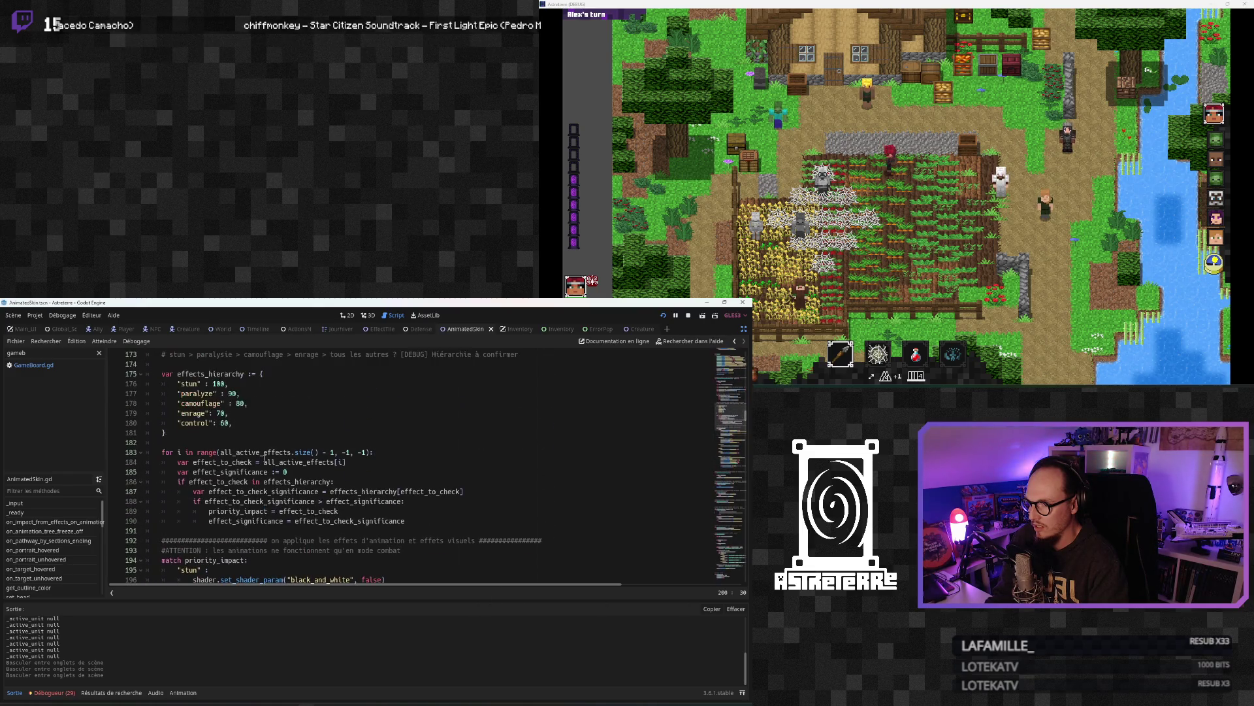
key(alt+Left)
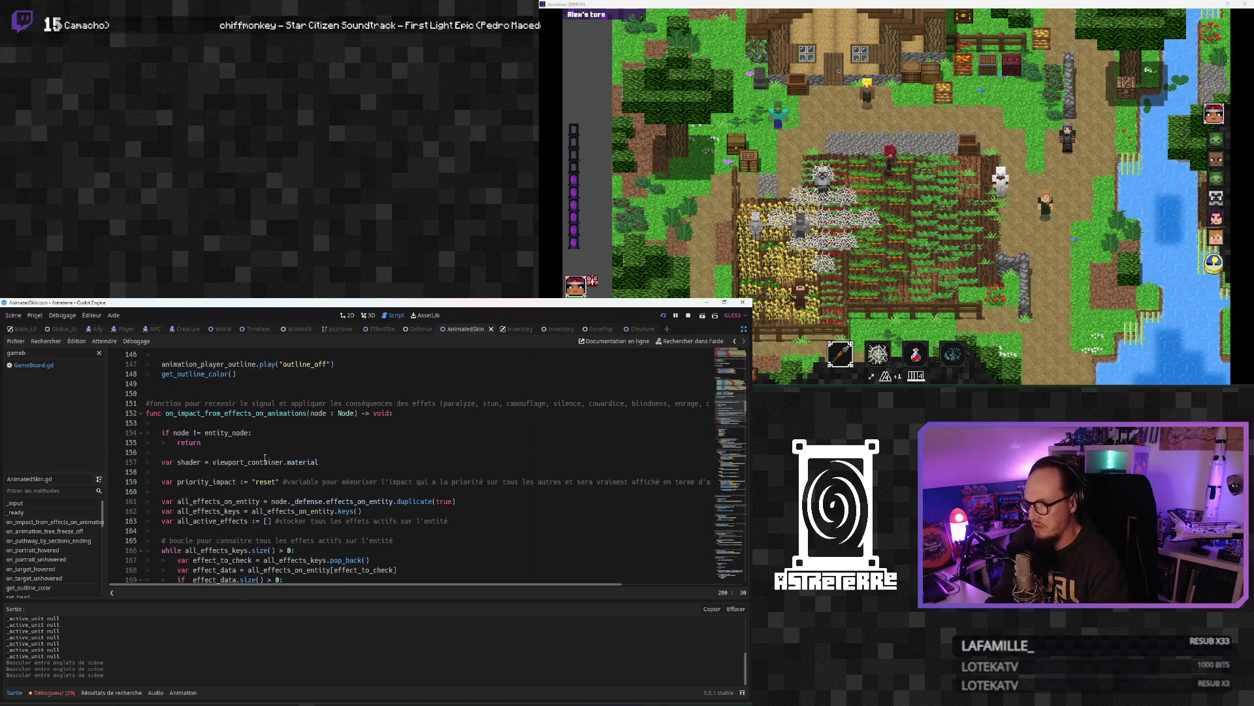
click(294, 442)
click(255, 472)
scroll(252, 459, up, 2)
scroll(252, 459, up, 3)
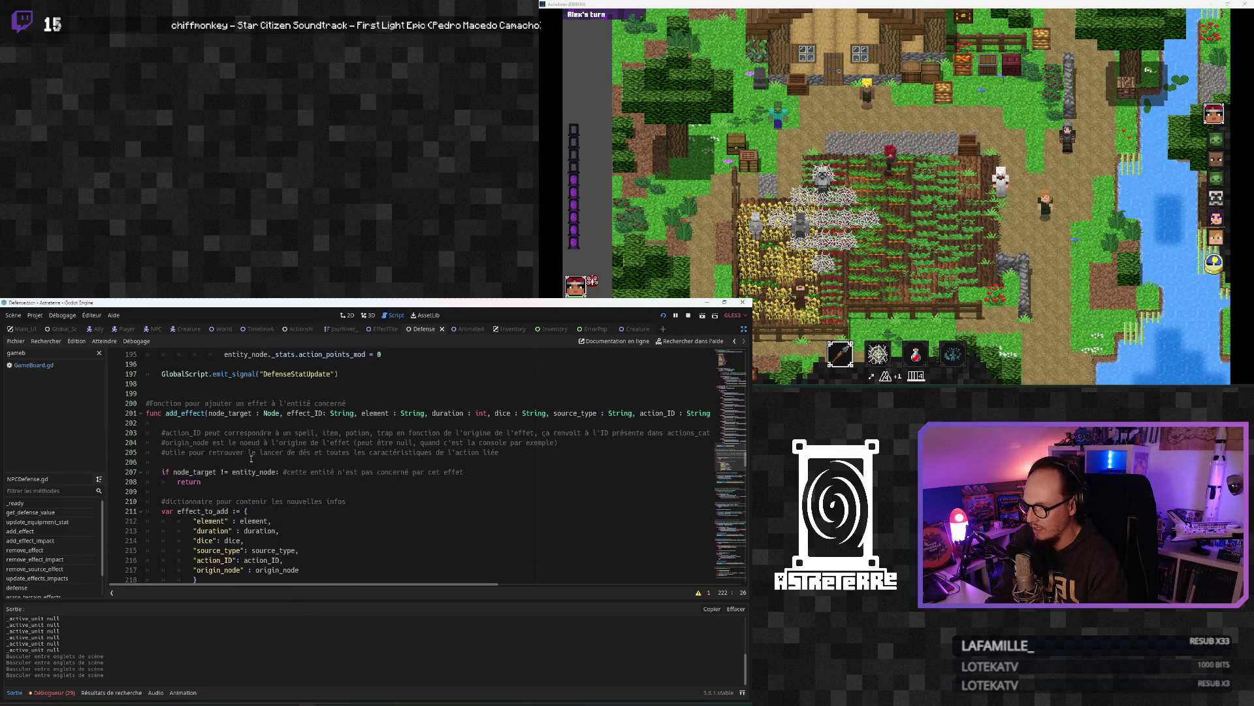
click(251, 453)
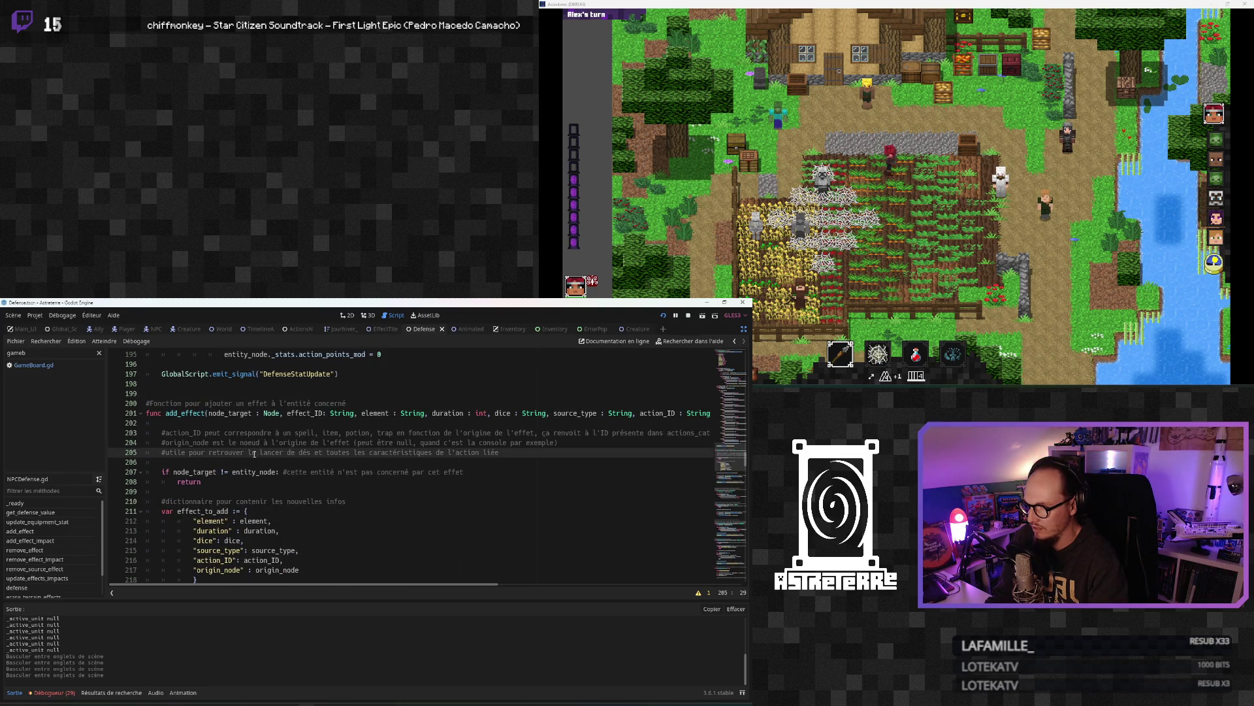
scroll(254, 456, down, 3)
scroll(254, 456, down, 3)
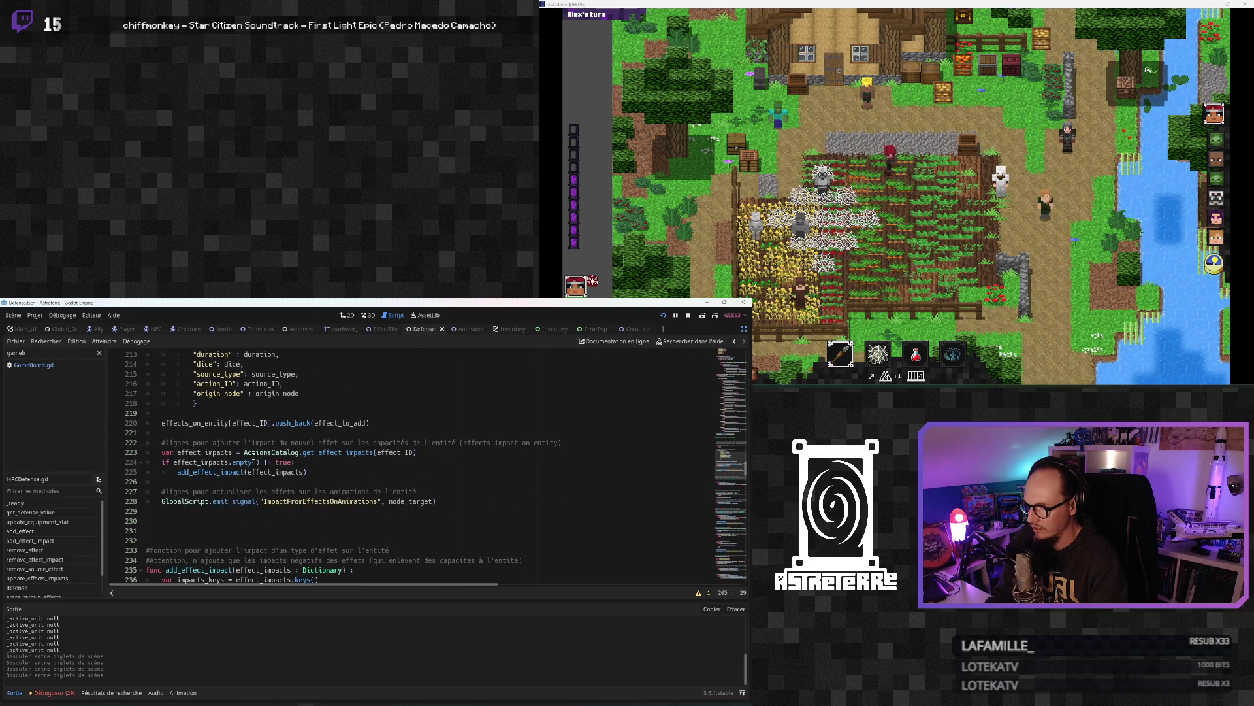
click(233, 462)
click(220, 478)
click(213, 491)
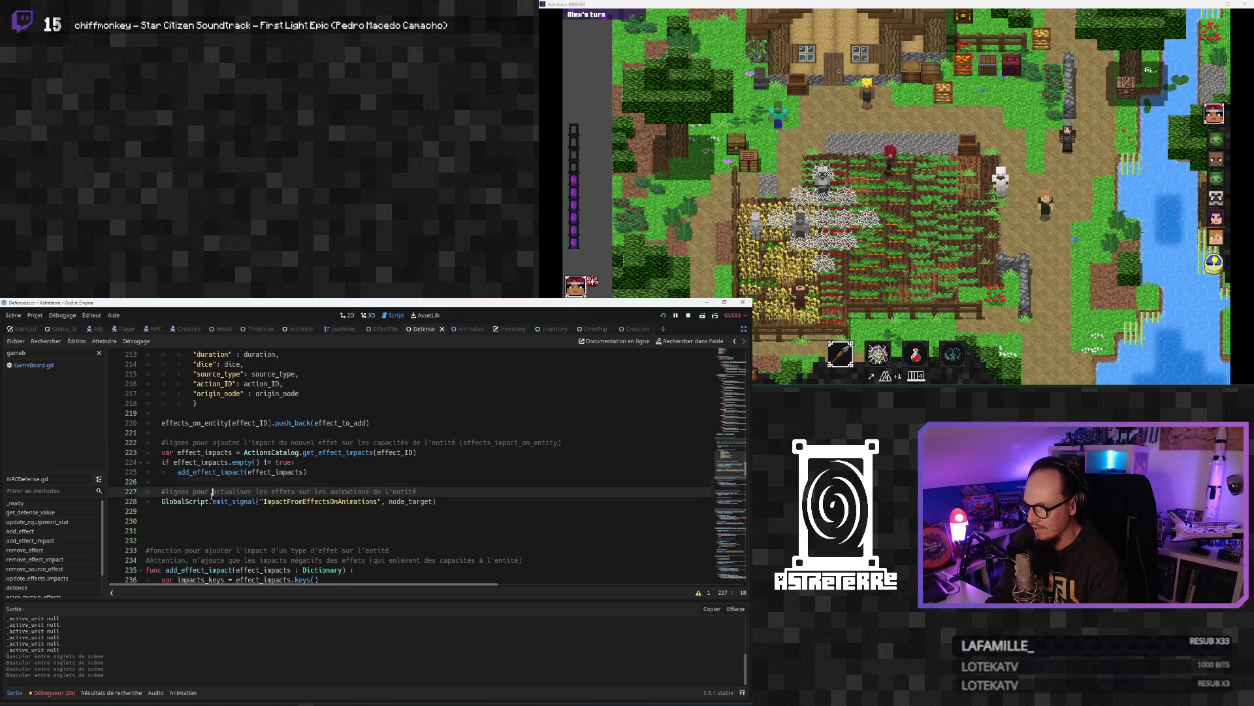
scroll(213, 493, down, 3)
scroll(213, 492, down, 1)
click(213, 491)
scroll(213, 491, down, 2)
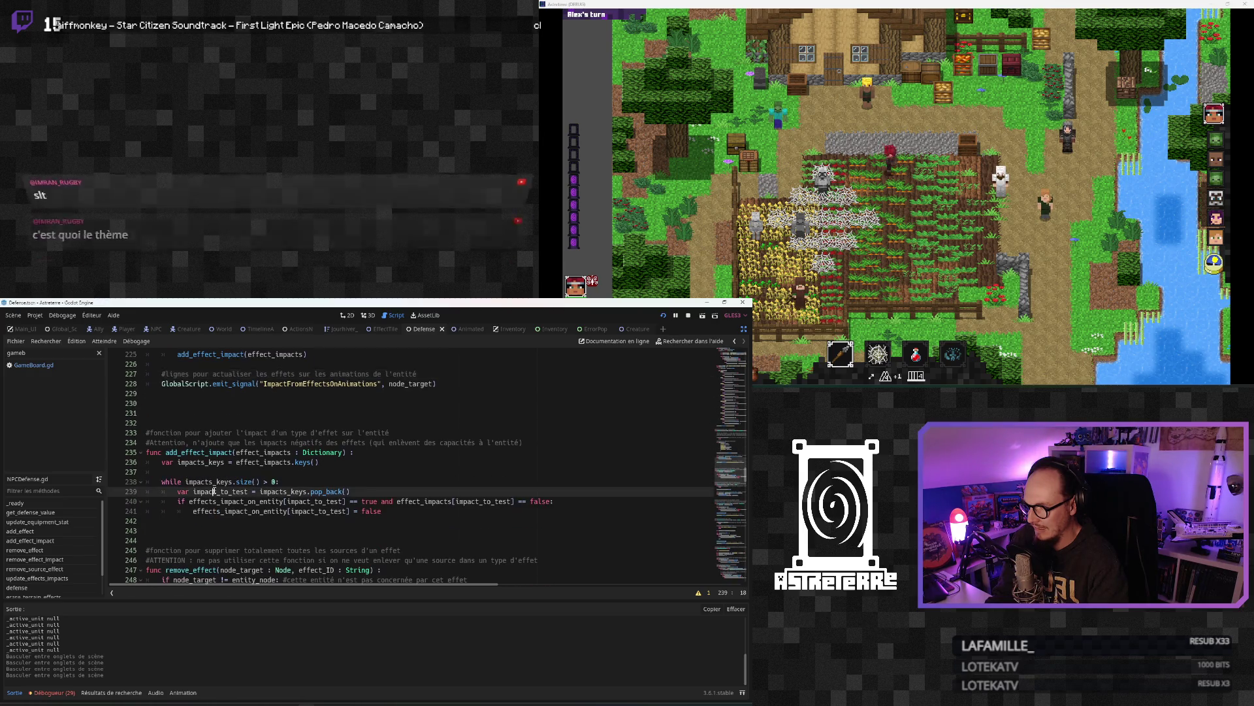
scroll(215, 490, down, 10)
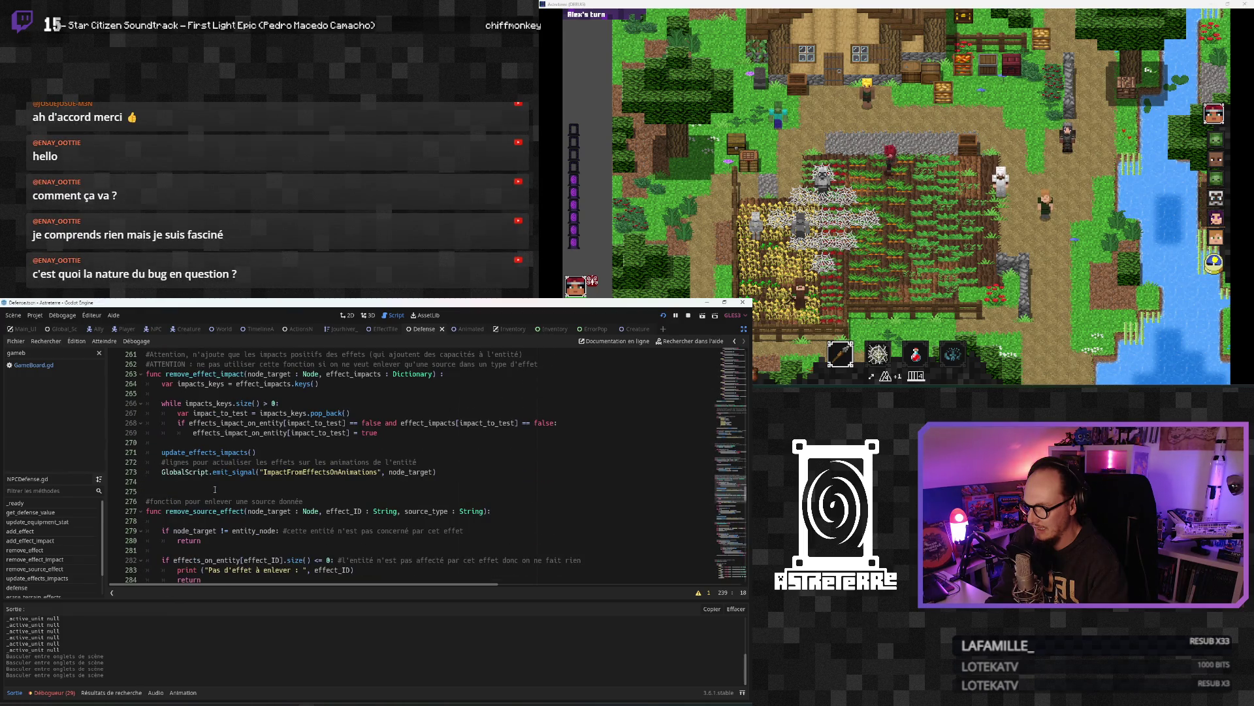
scroll(215, 489, up, 1)
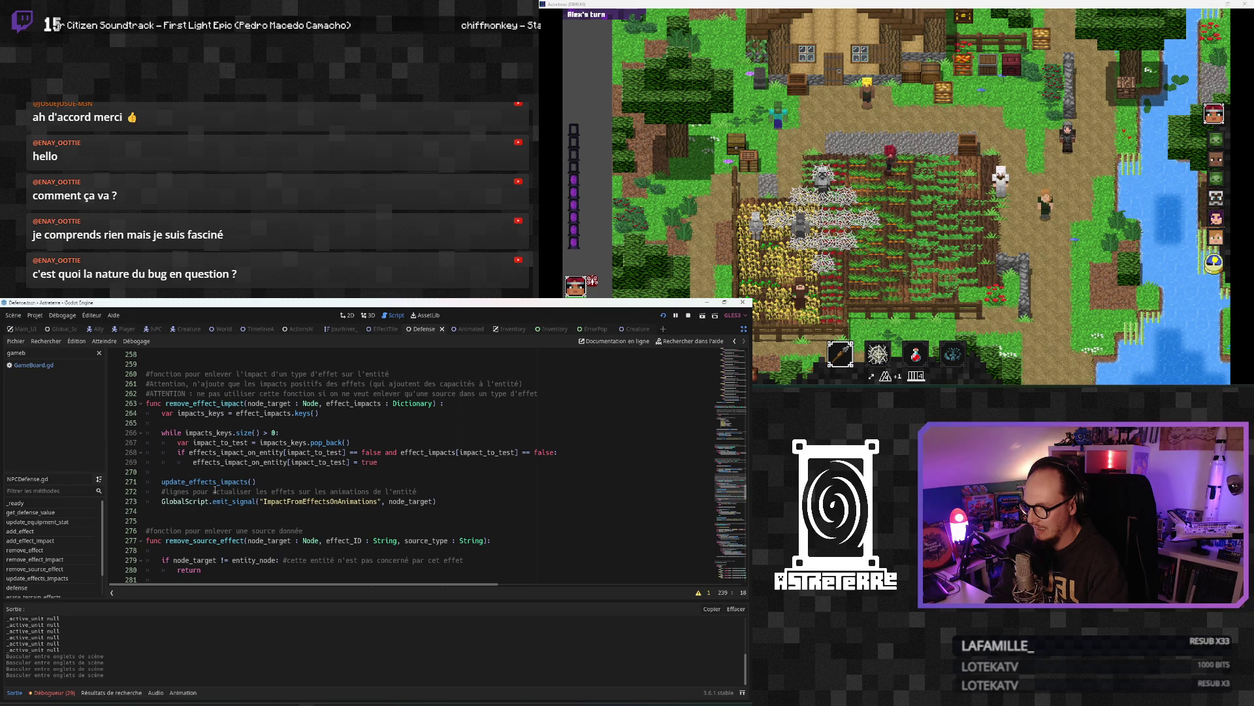
double_click(291, 501)
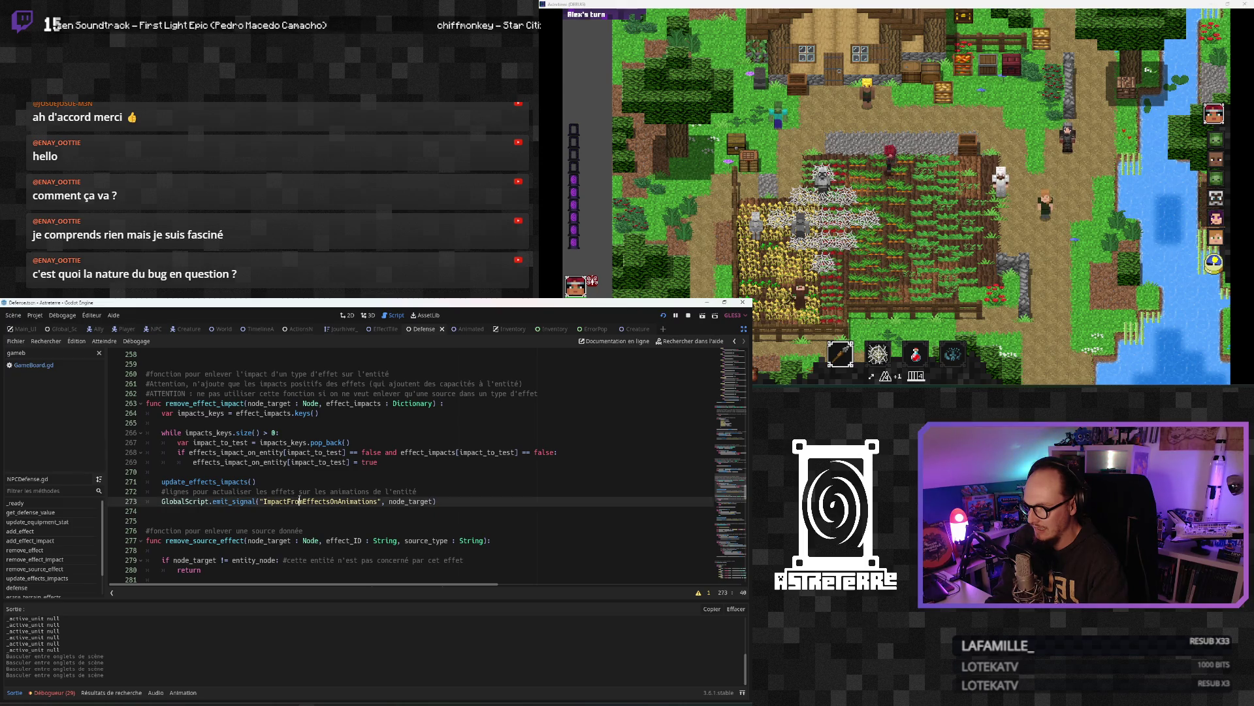
scroll(280, 466, up, 6)
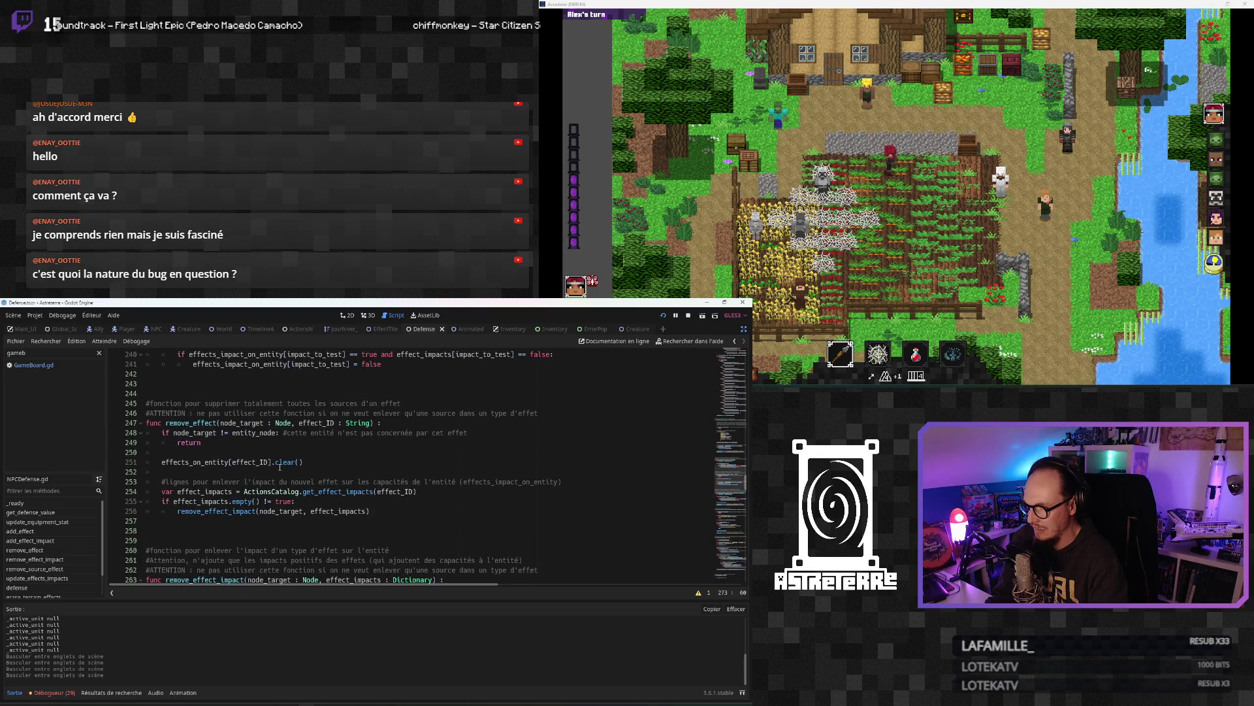
scroll(280, 467, up, 5)
click(265, 481)
scroll(264, 480, up, 2)
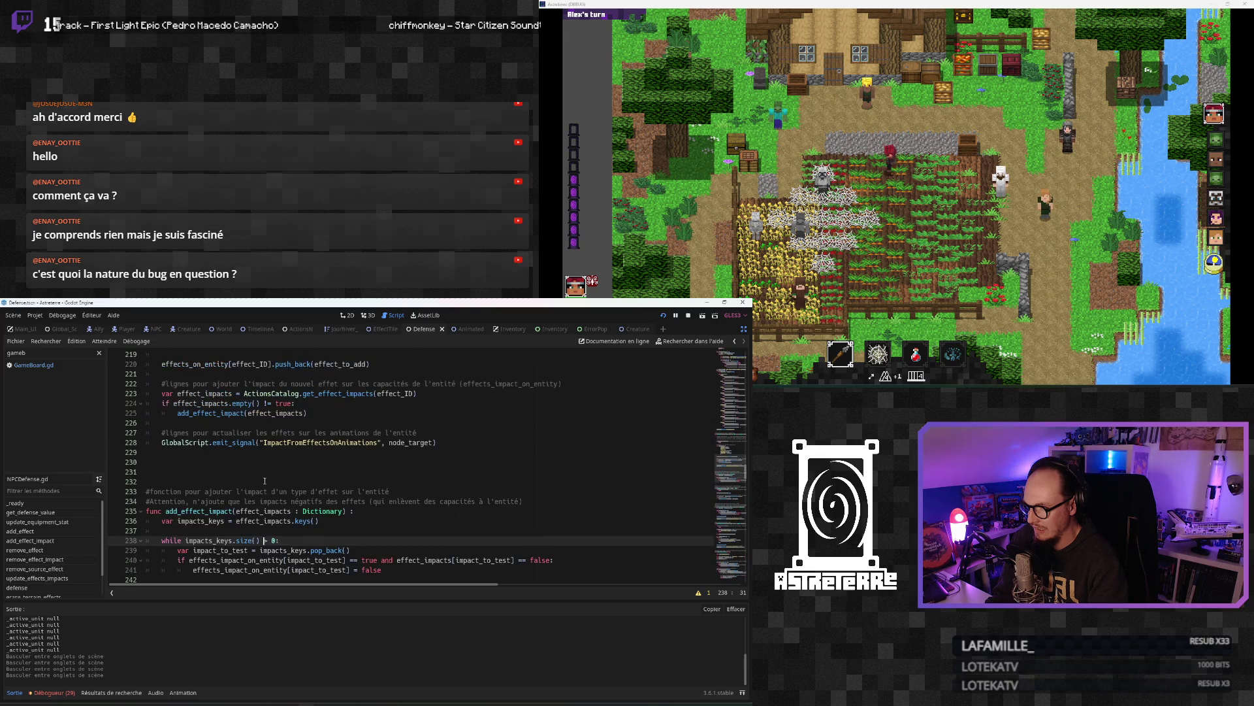
click(232, 423)
scroll(232, 424, up, 2)
click(229, 470)
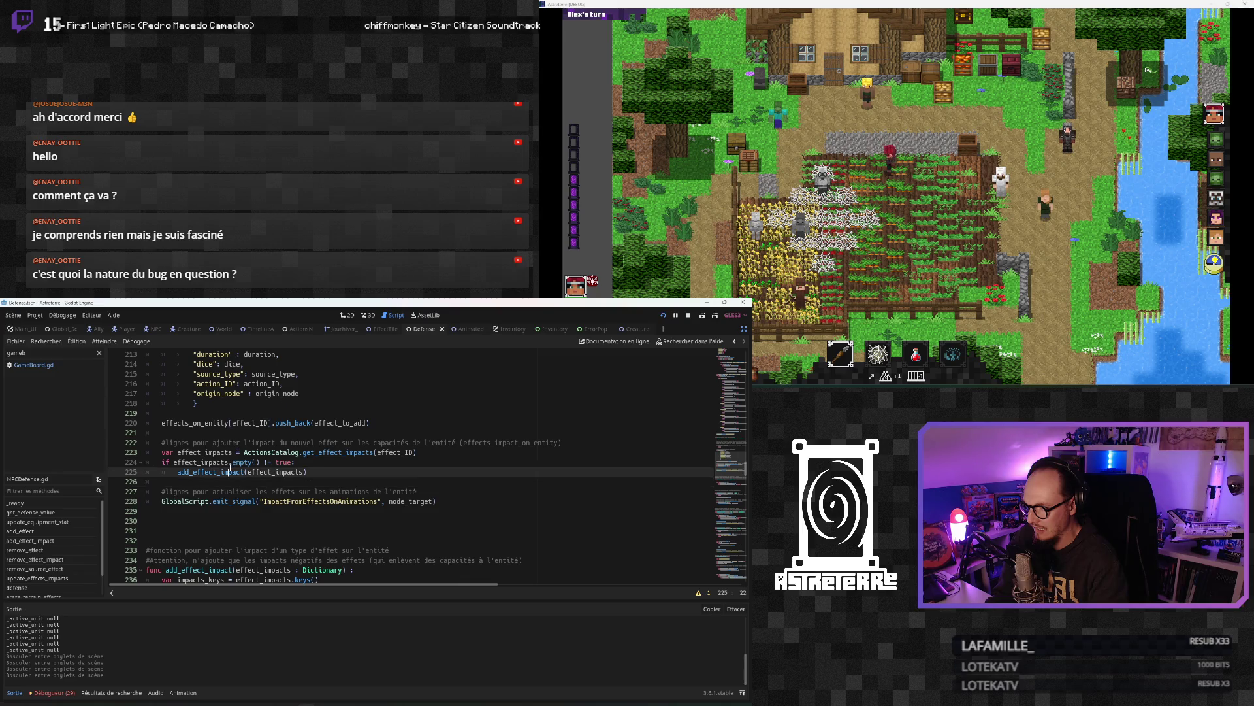
scroll(230, 468, up, 2)
scroll(230, 467, up, 1)
scroll(230, 468, down, 2)
scroll(230, 468, down, 6)
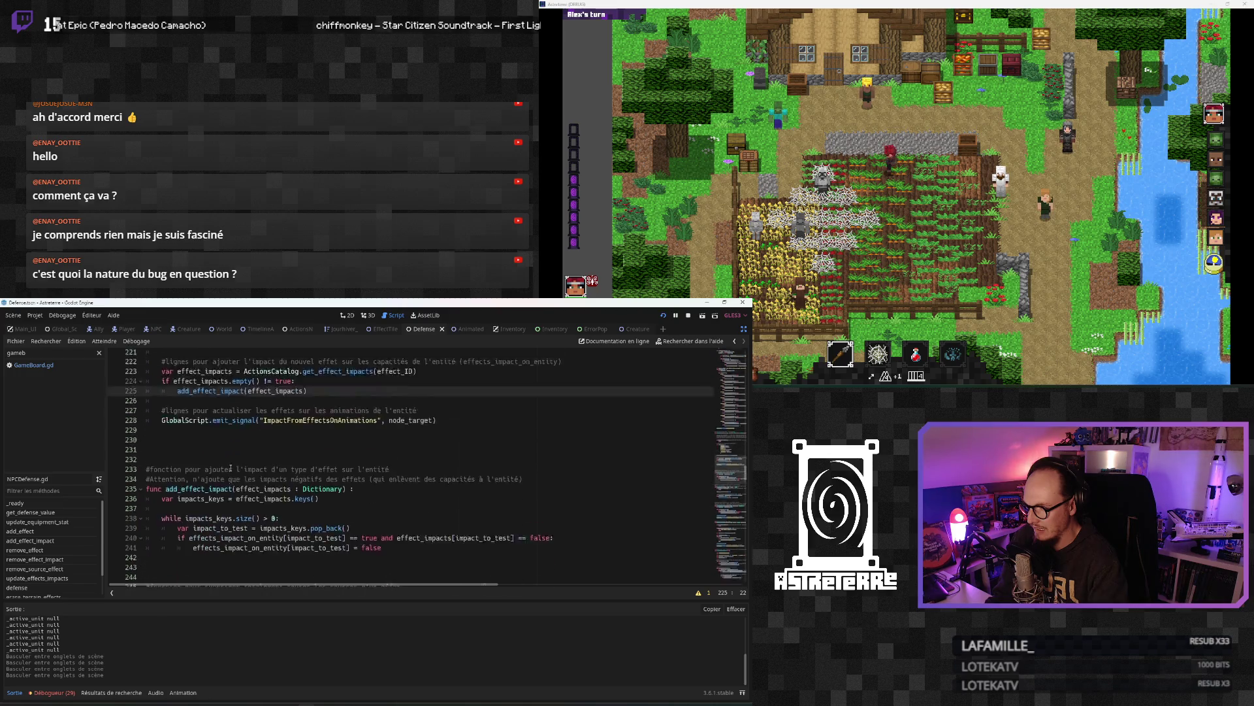
scroll(230, 467, up, 4)
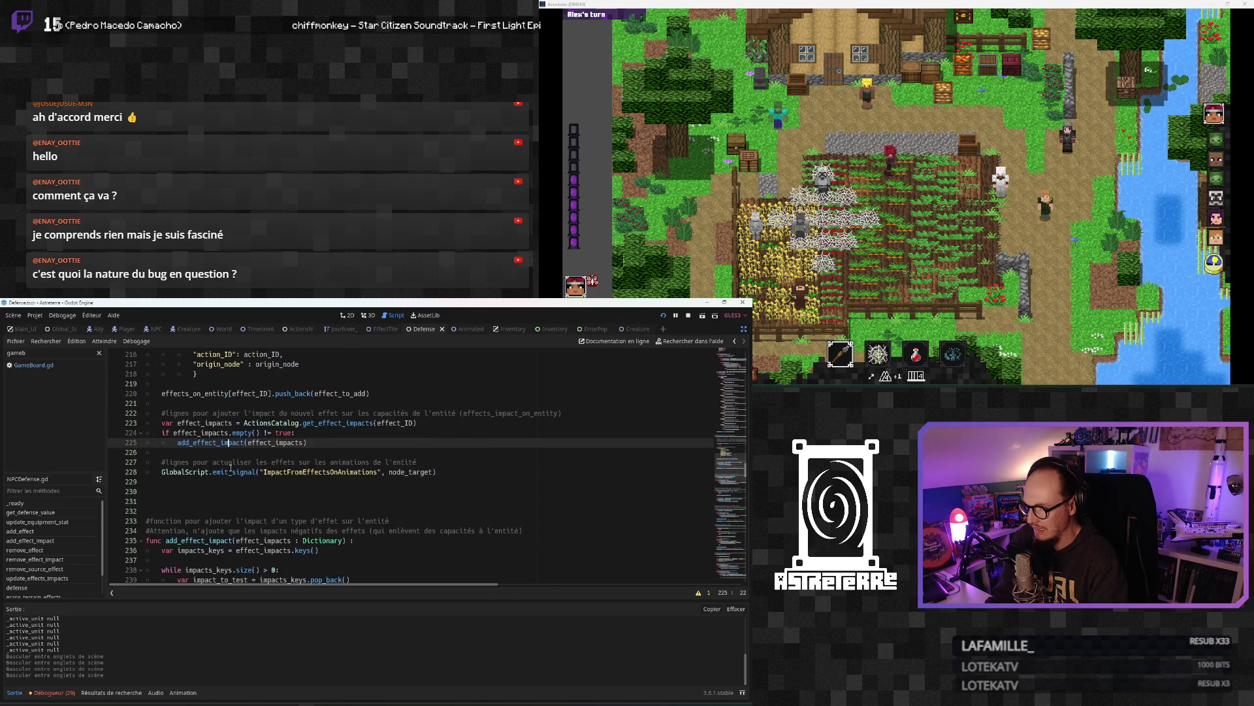
click(226, 471)
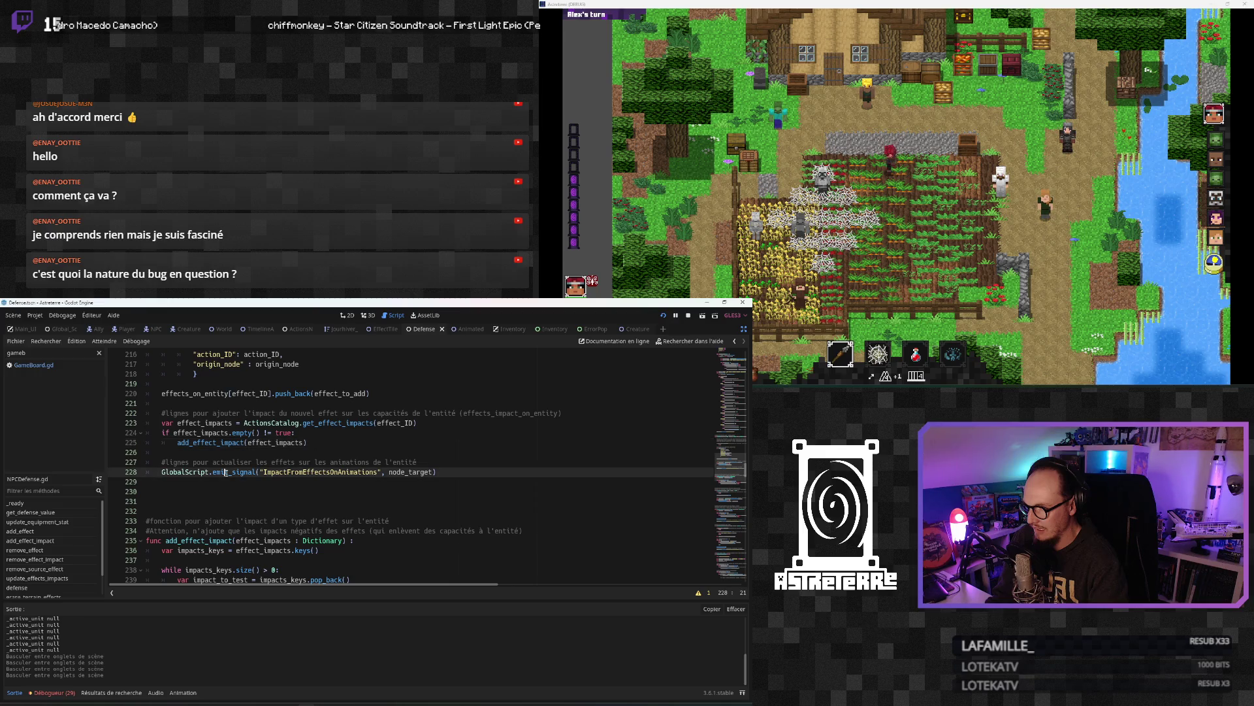
scroll(226, 471, up, 2)
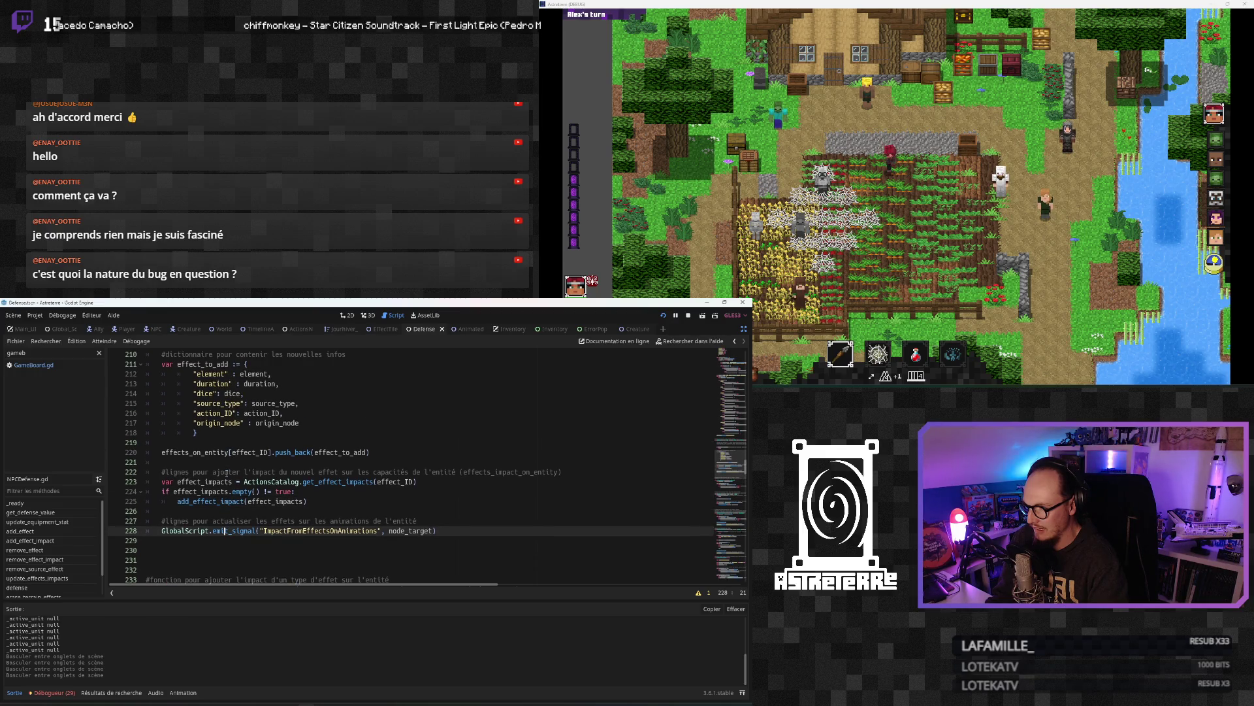
scroll(227, 471, up, 19)
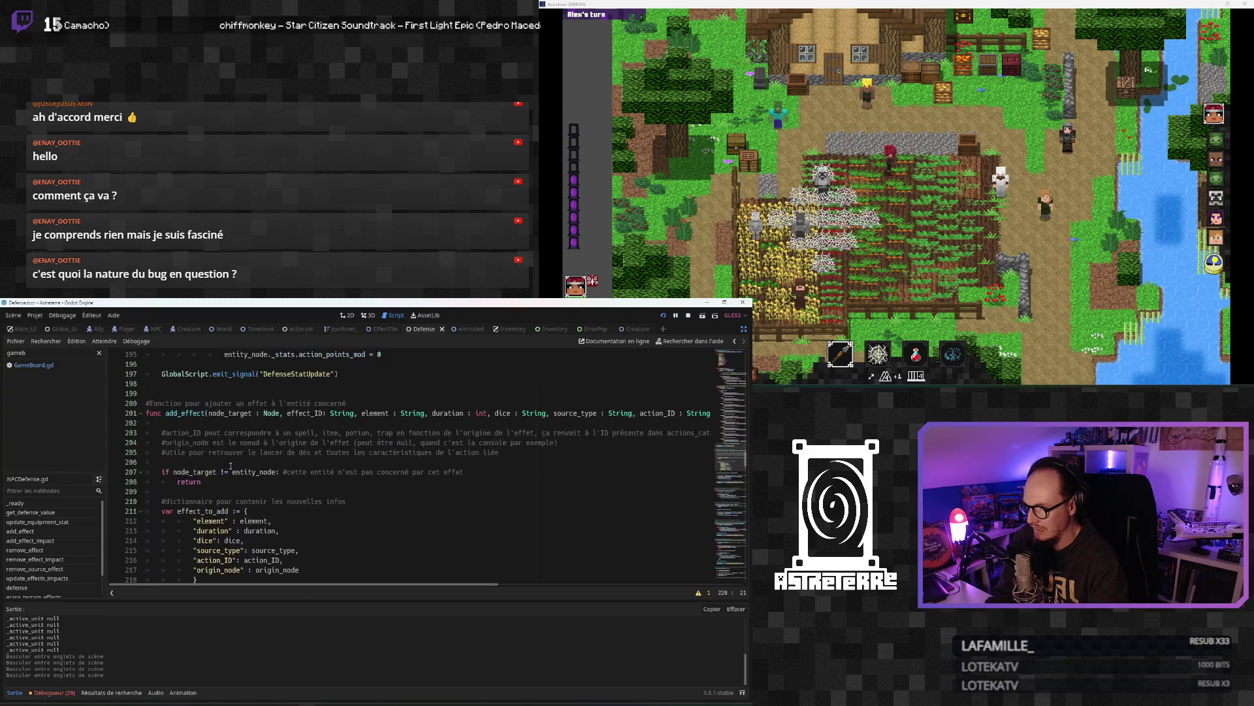
scroll(230, 465, up, 12)
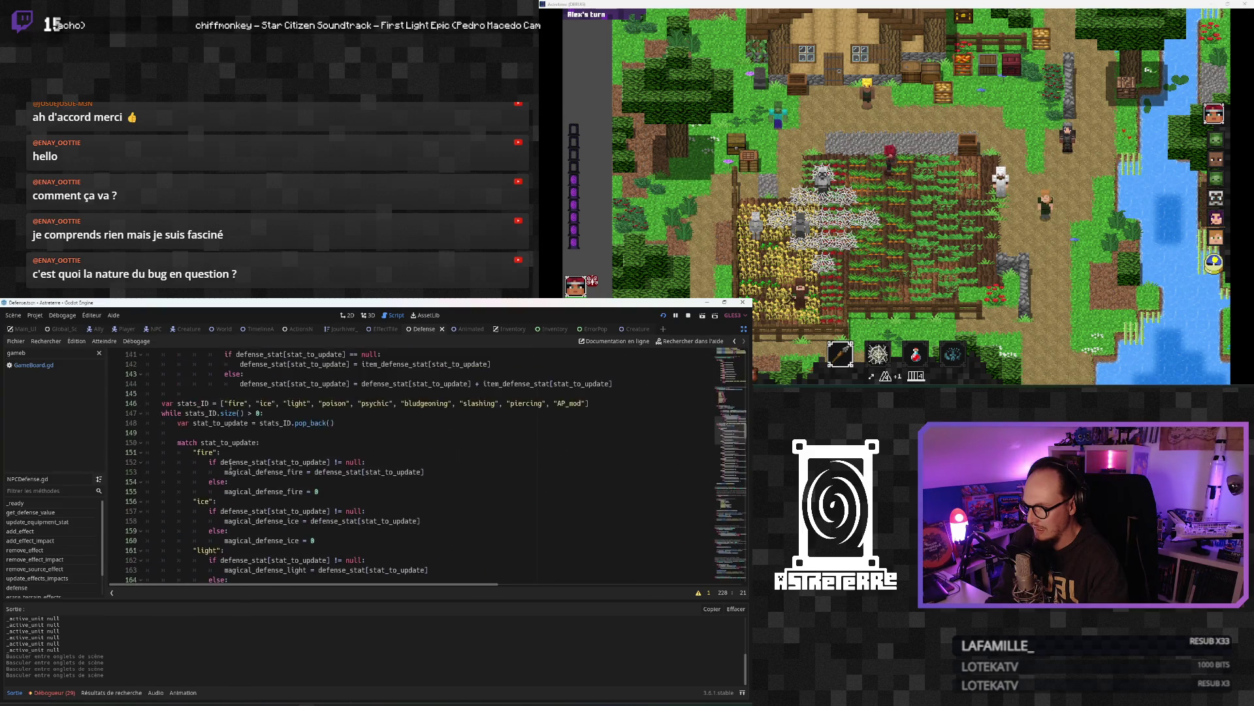
scroll(229, 465, up, 3)
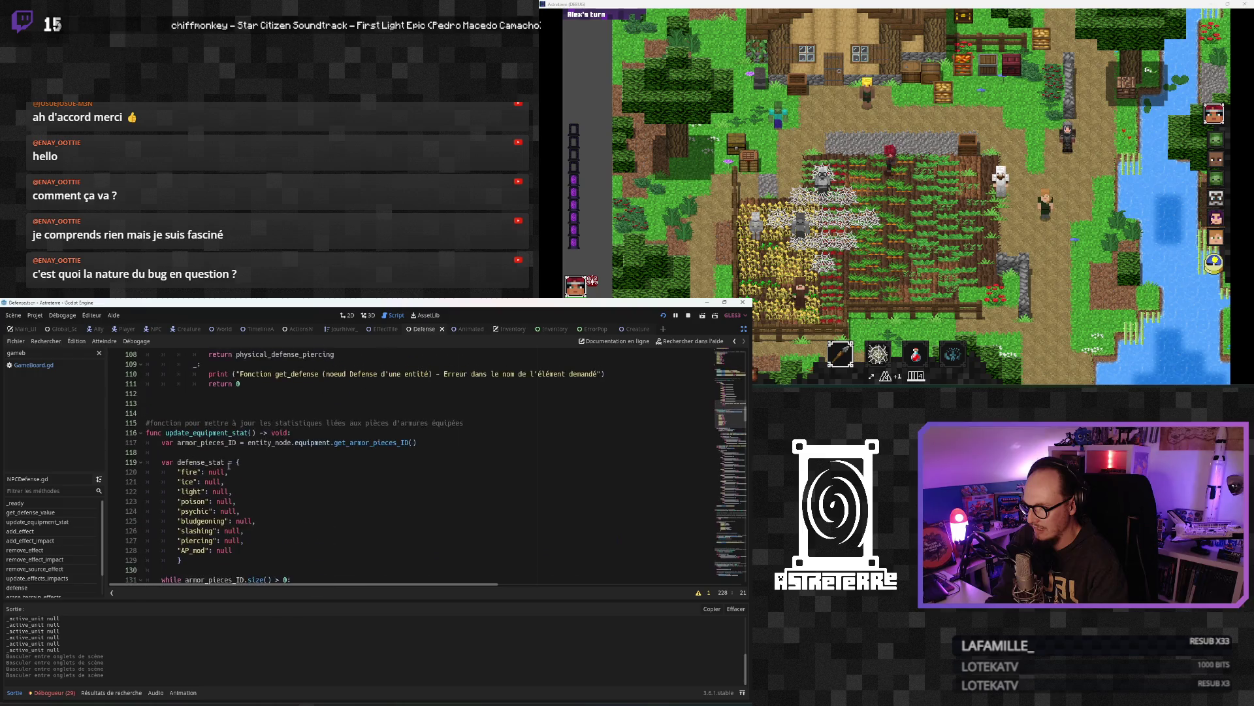
scroll(228, 465, up, 14)
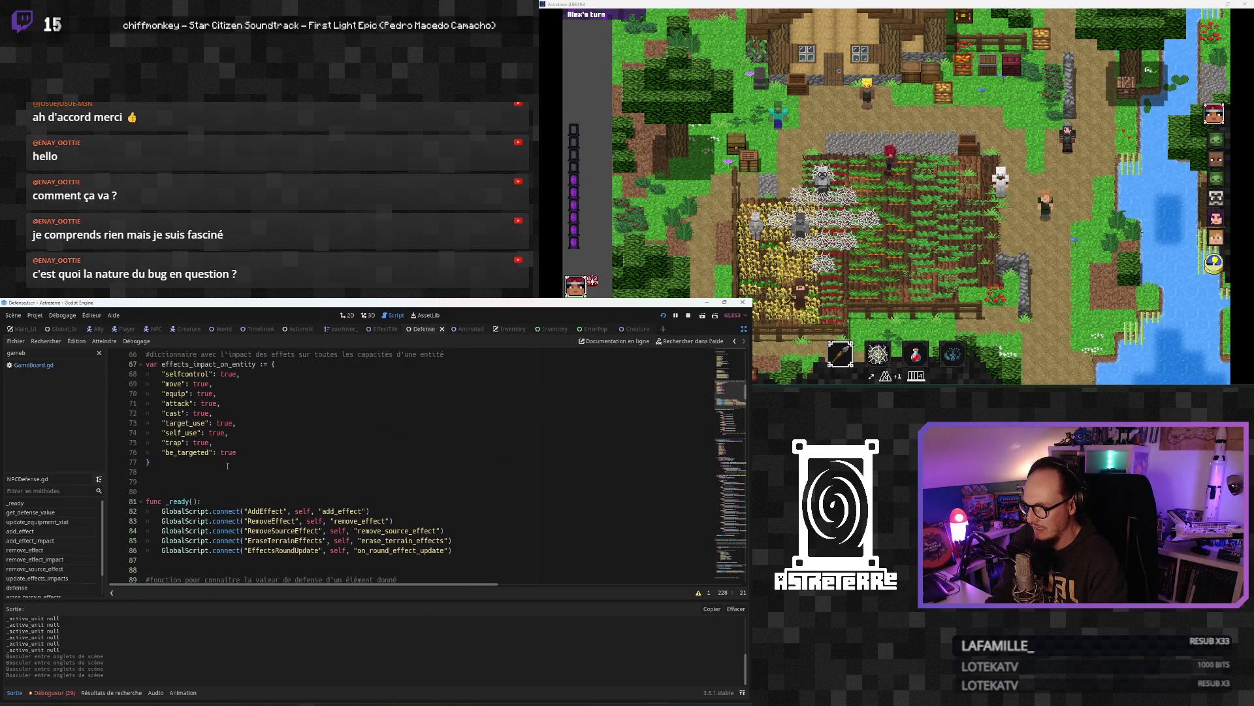
scroll(228, 465, up, 7)
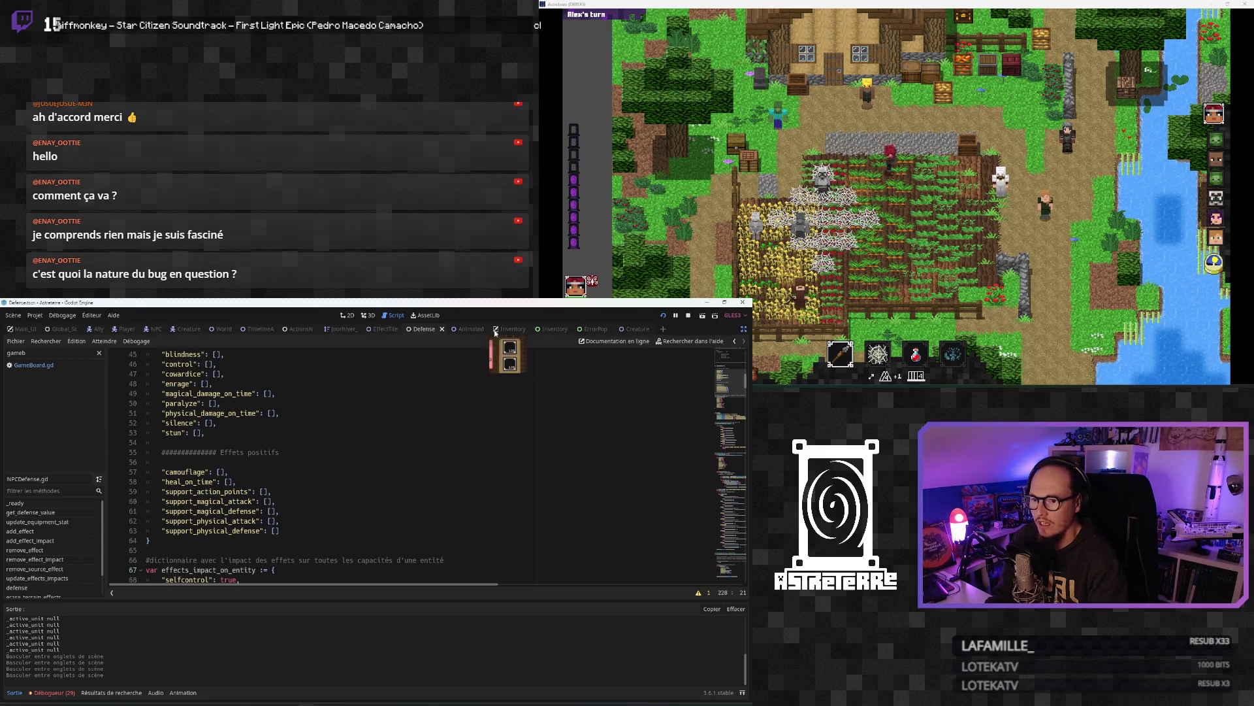
click(33, 365)
scroll(263, 493, up, 6)
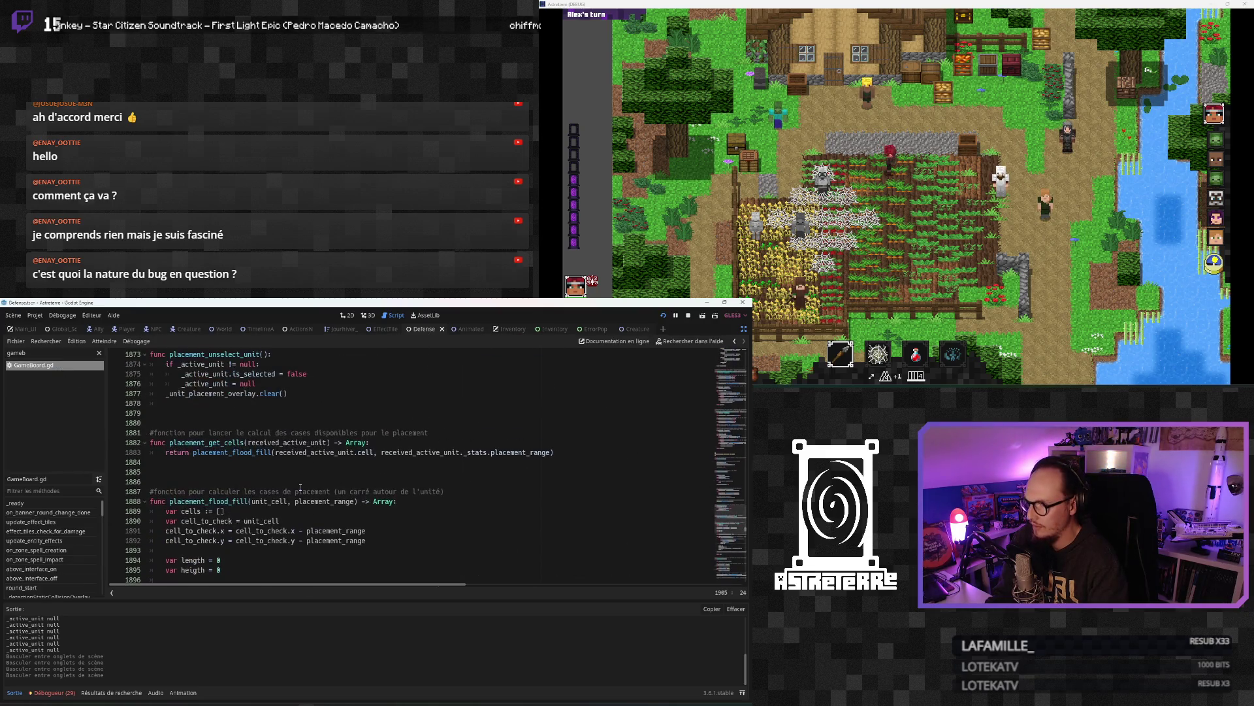
scroll(264, 493, down, 4)
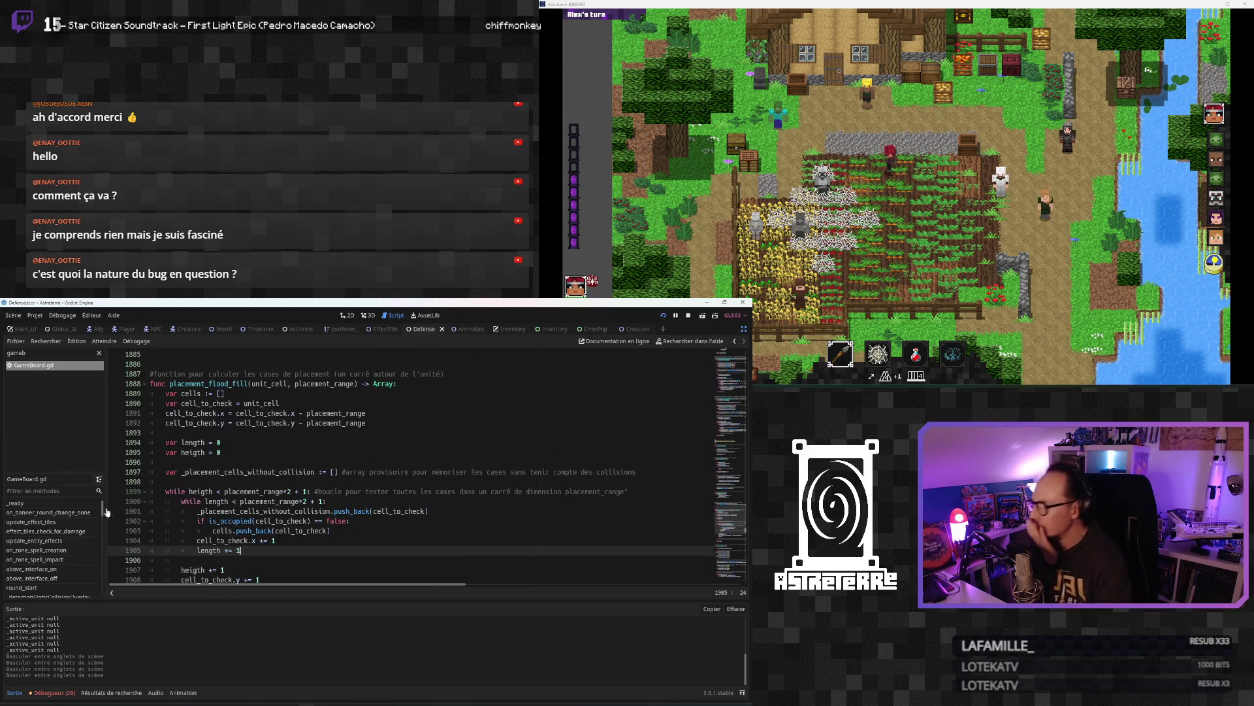
scroll(215, 514, down, 15)
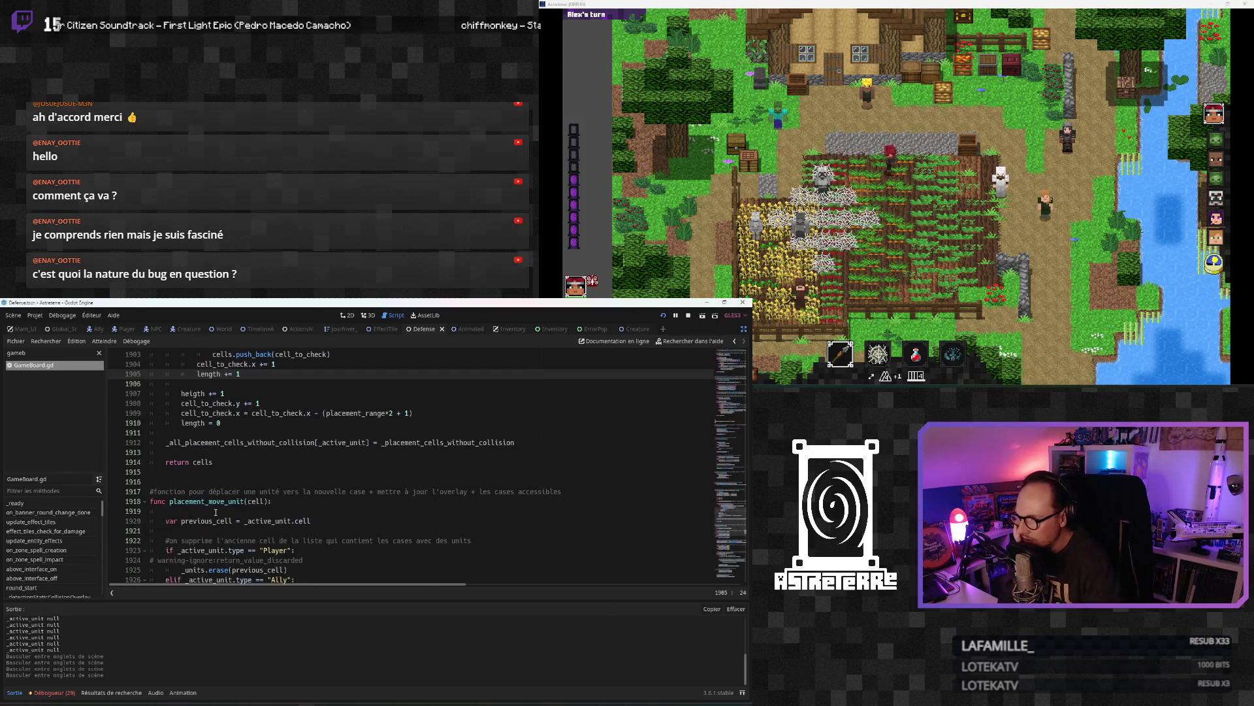
scroll(215, 514, down, 2)
scroll(53, 550, down, 10)
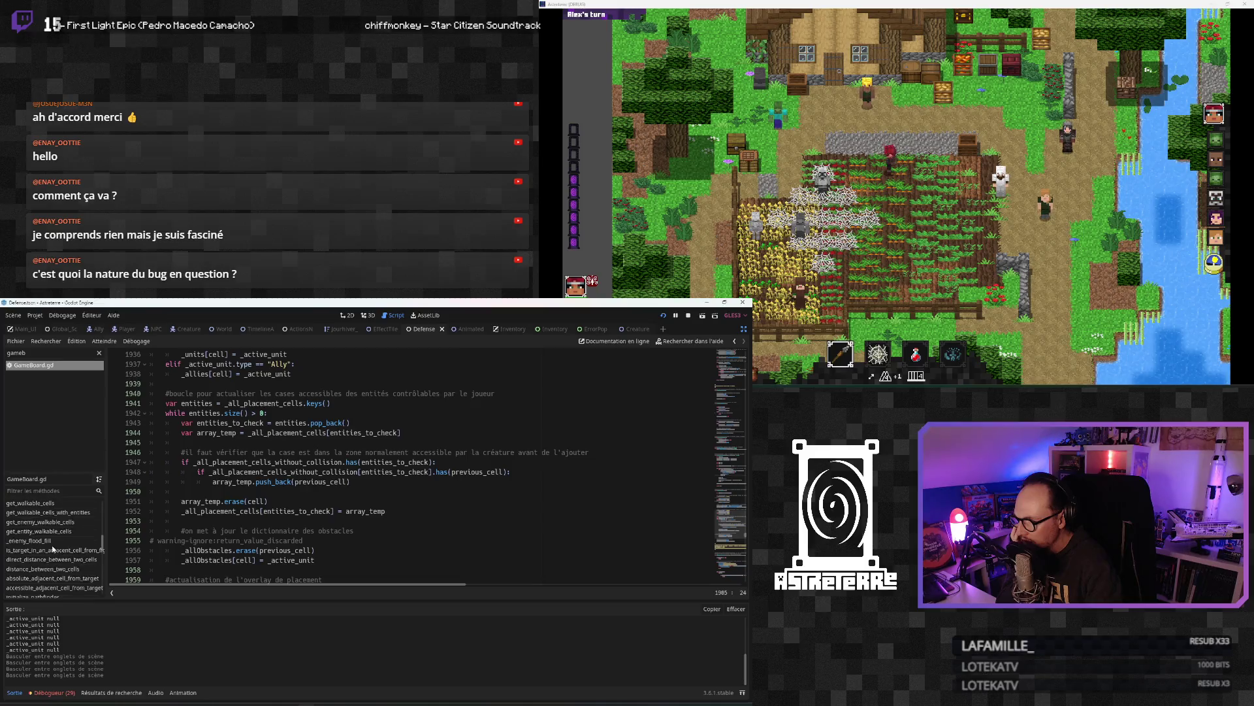
scroll(52, 549, down, 15)
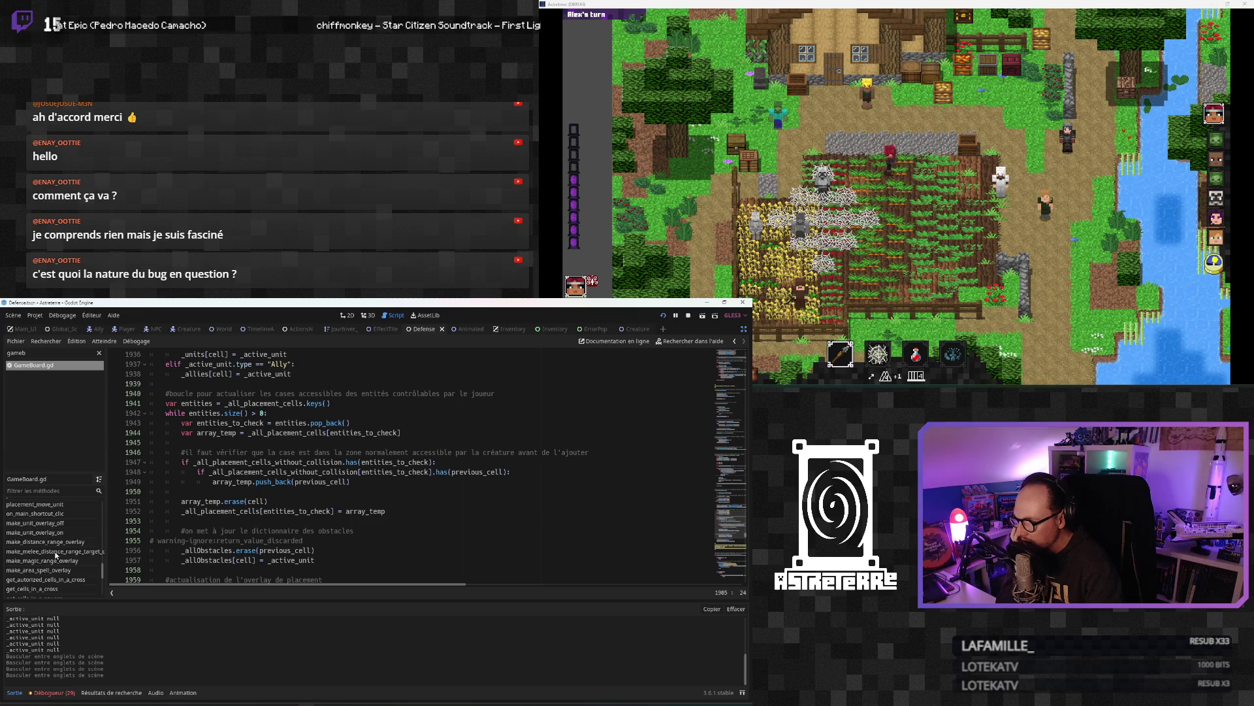
scroll(56, 554, up, 1)
click(35, 534)
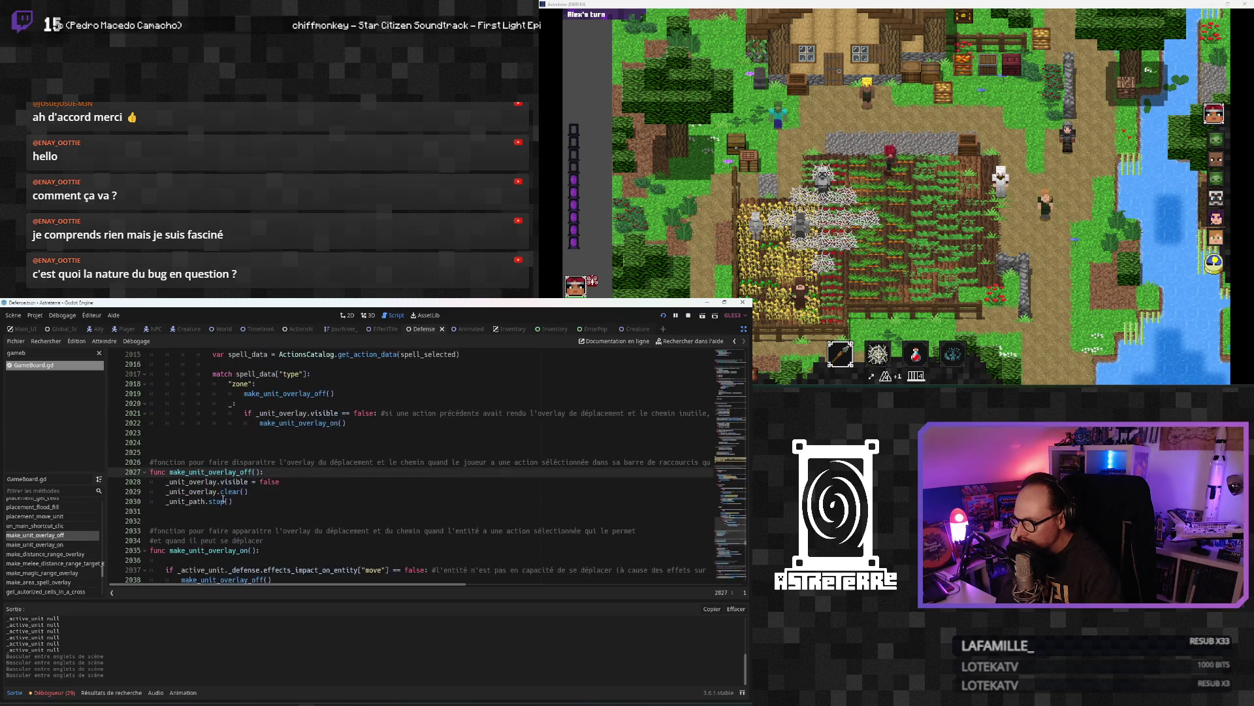
click(218, 482)
scroll(235, 492, down, 1)
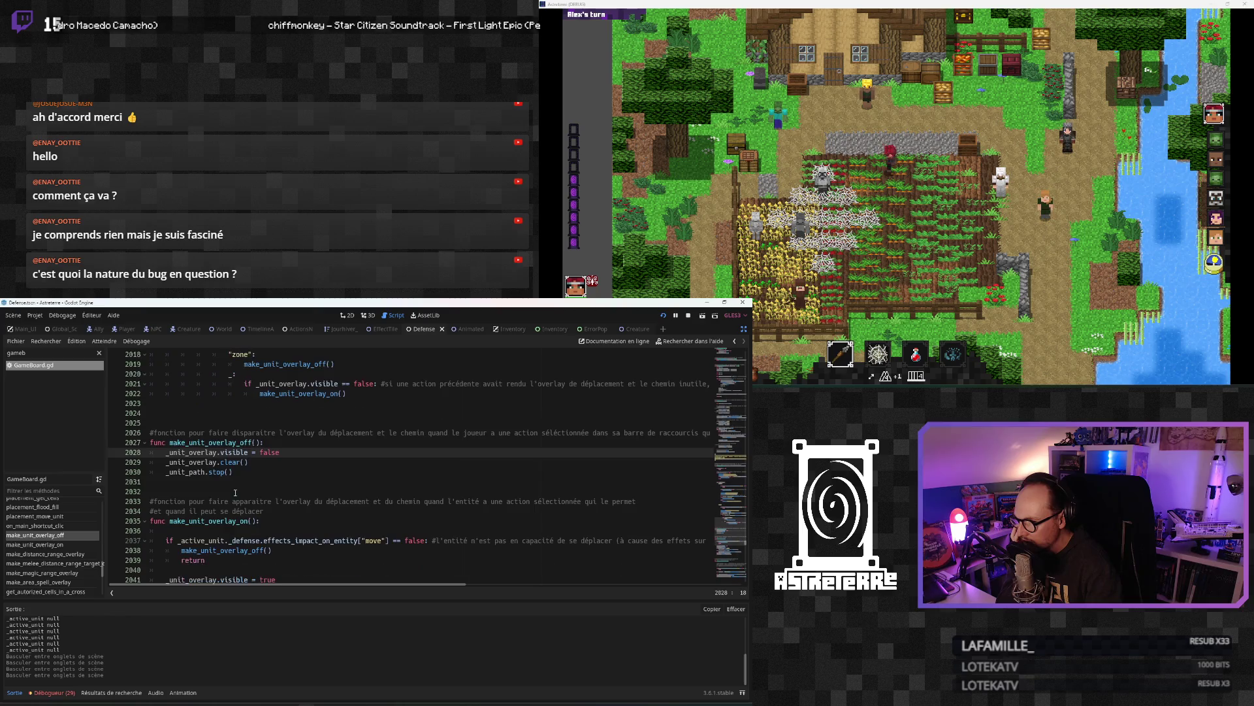
click(207, 501)
scroll(207, 501, down, 2)
click(209, 491)
scroll(210, 491, down, 1)
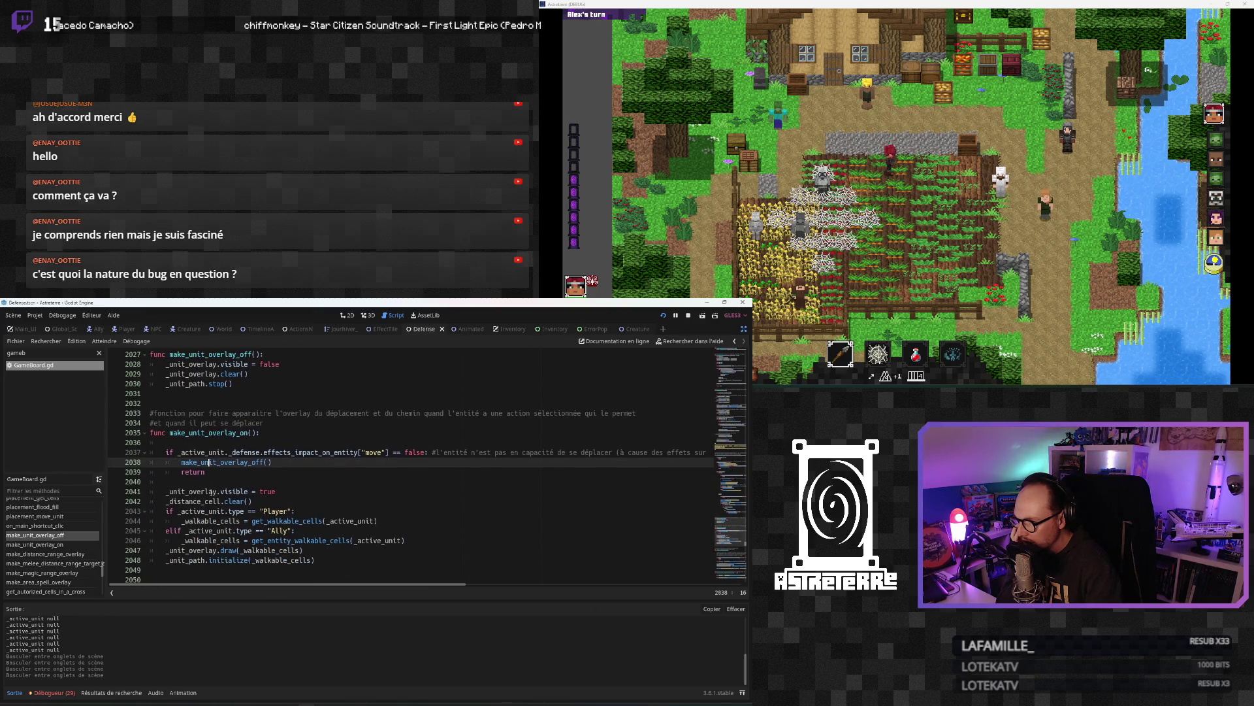
click(211, 484)
scroll(211, 486, up, 1)
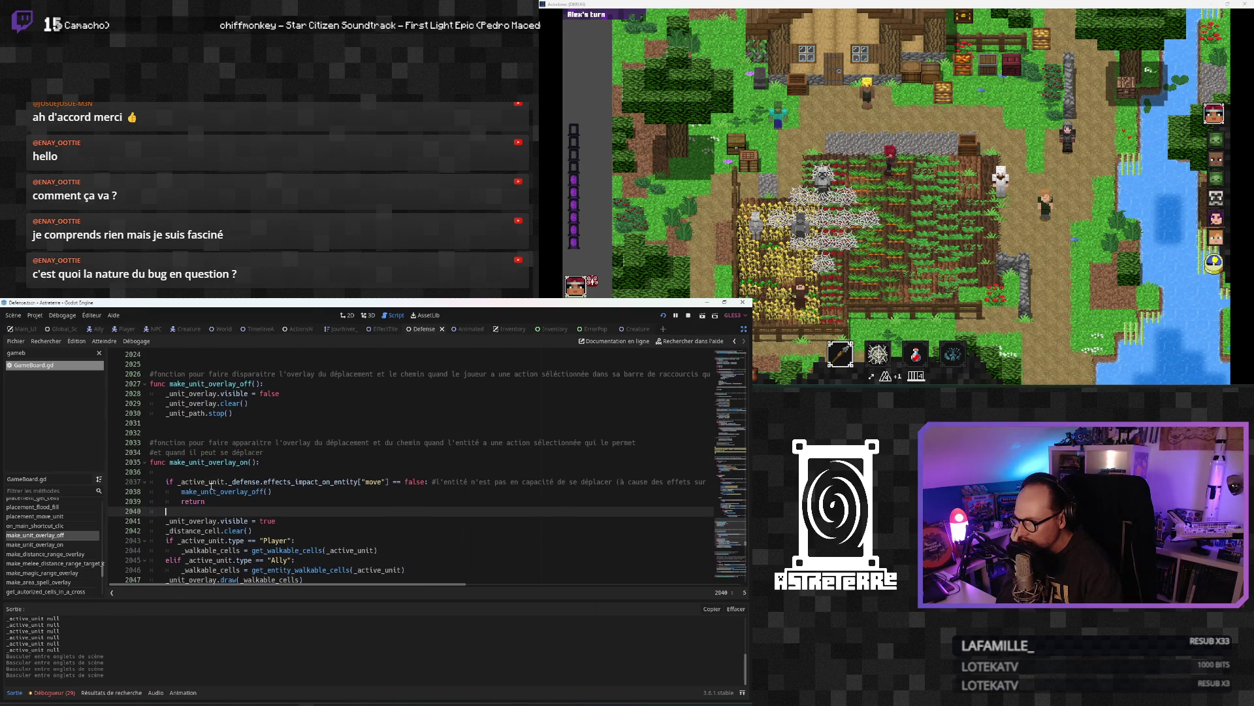
scroll(211, 486, down, 1)
click(202, 491)
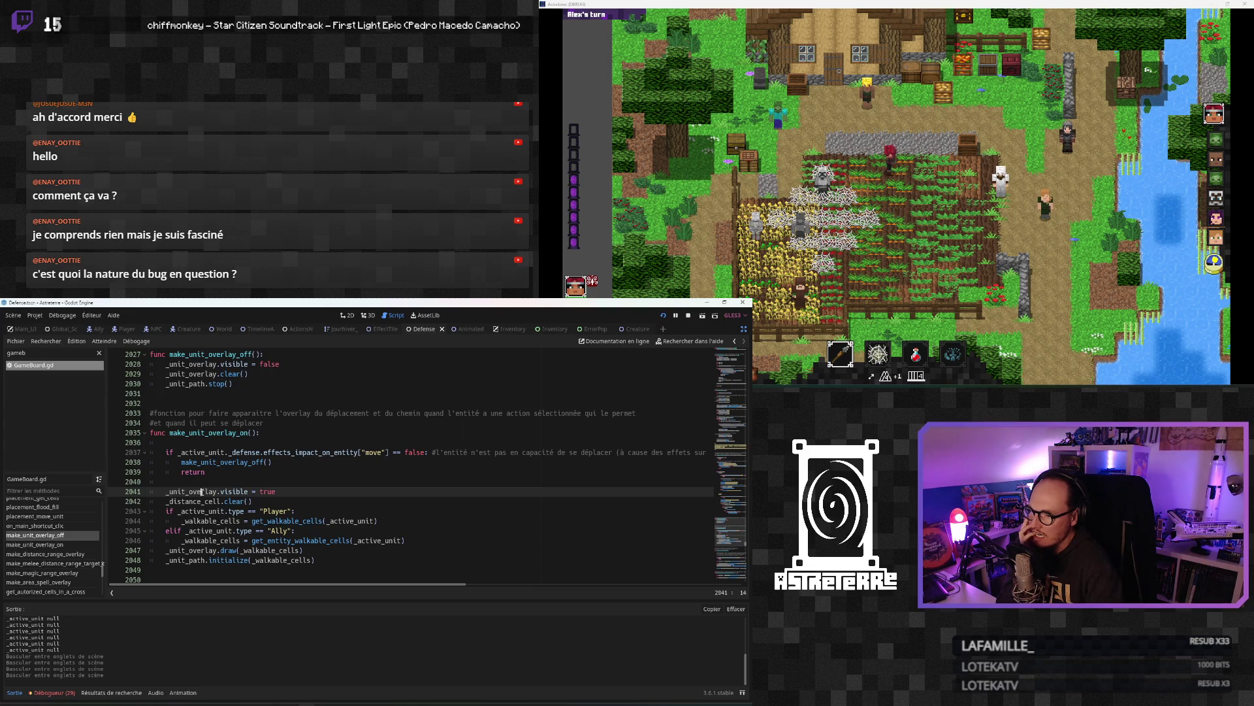
scroll(202, 491, down, 1)
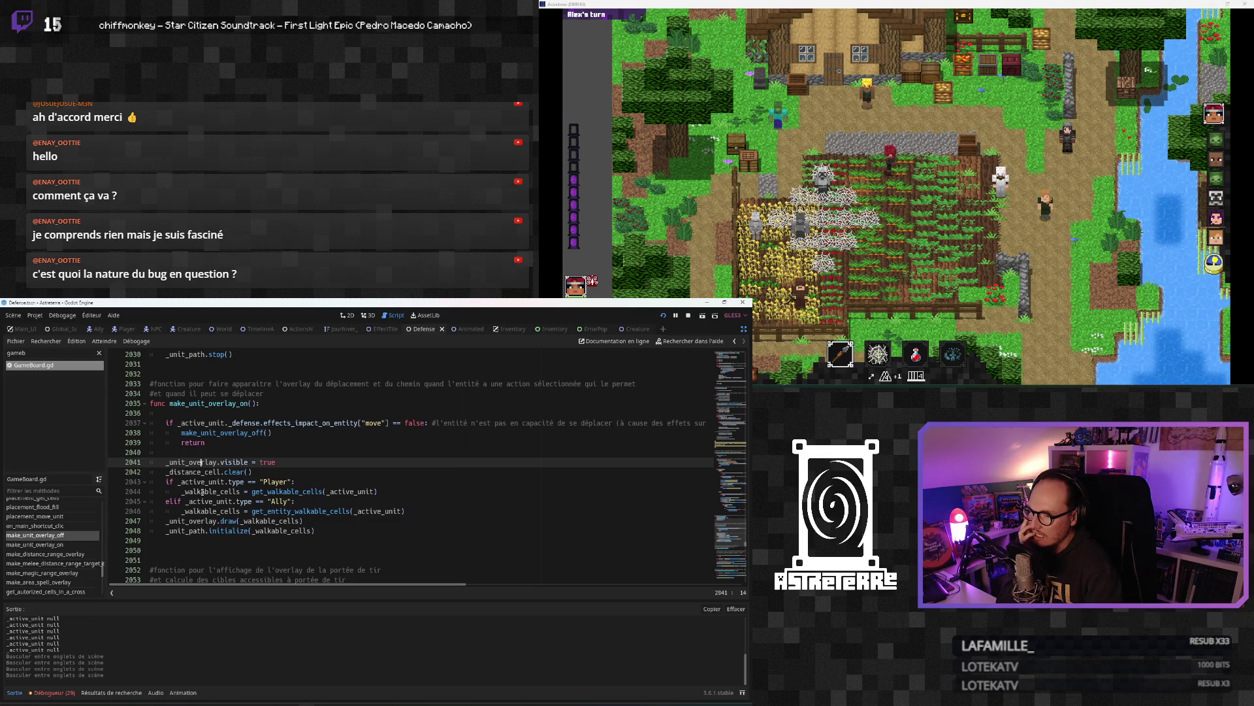
scroll(201, 491, down, 4)
scroll(201, 491, down, 2)
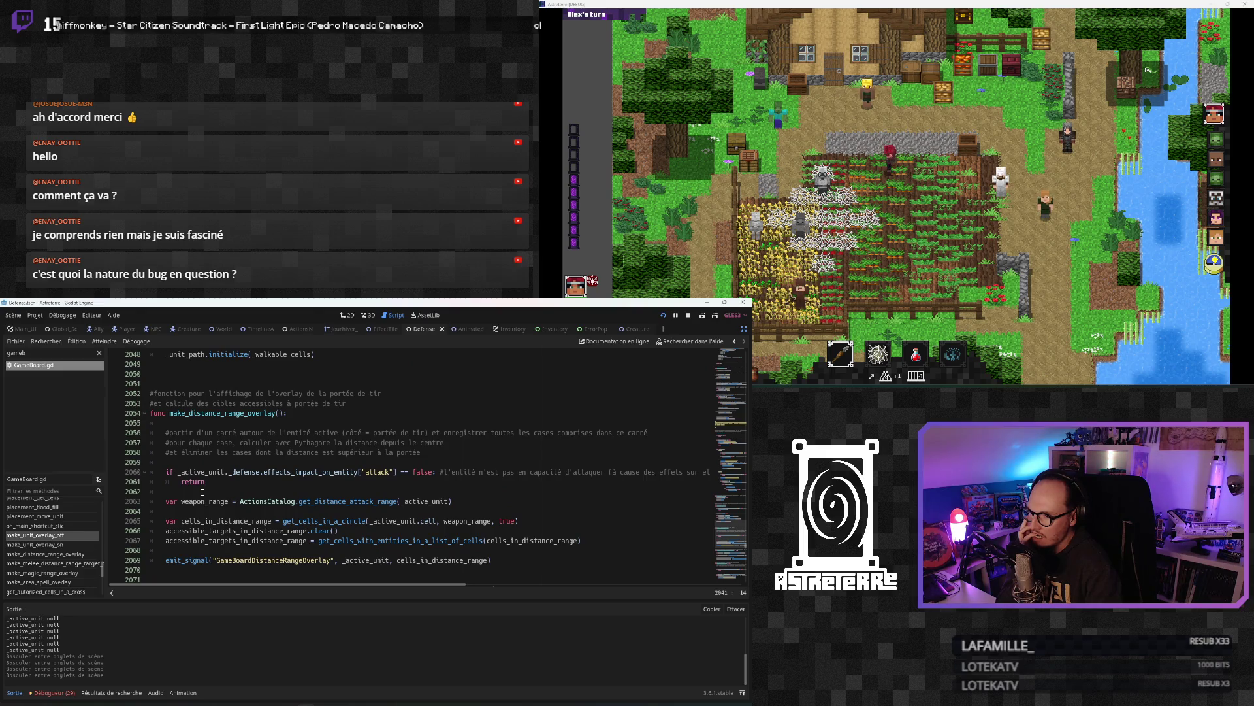
scroll(202, 491, down, 1)
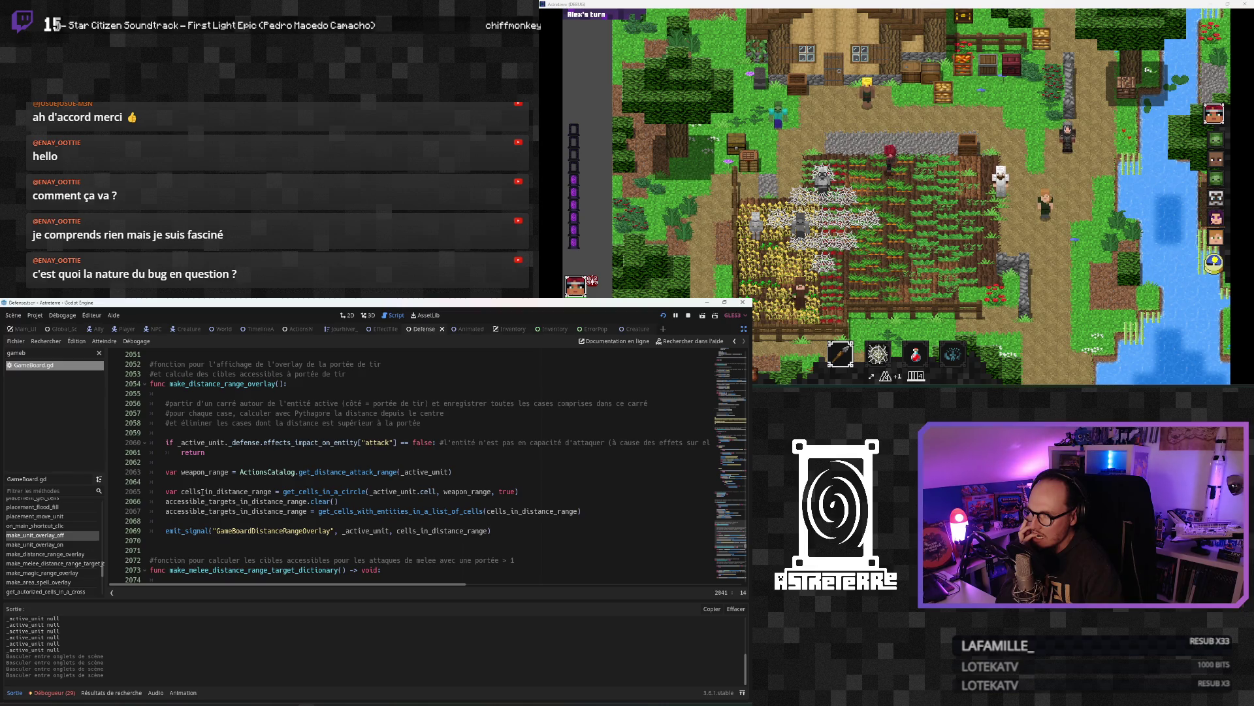
scroll(202, 492, down, 3)
scroll(202, 492, up, 8)
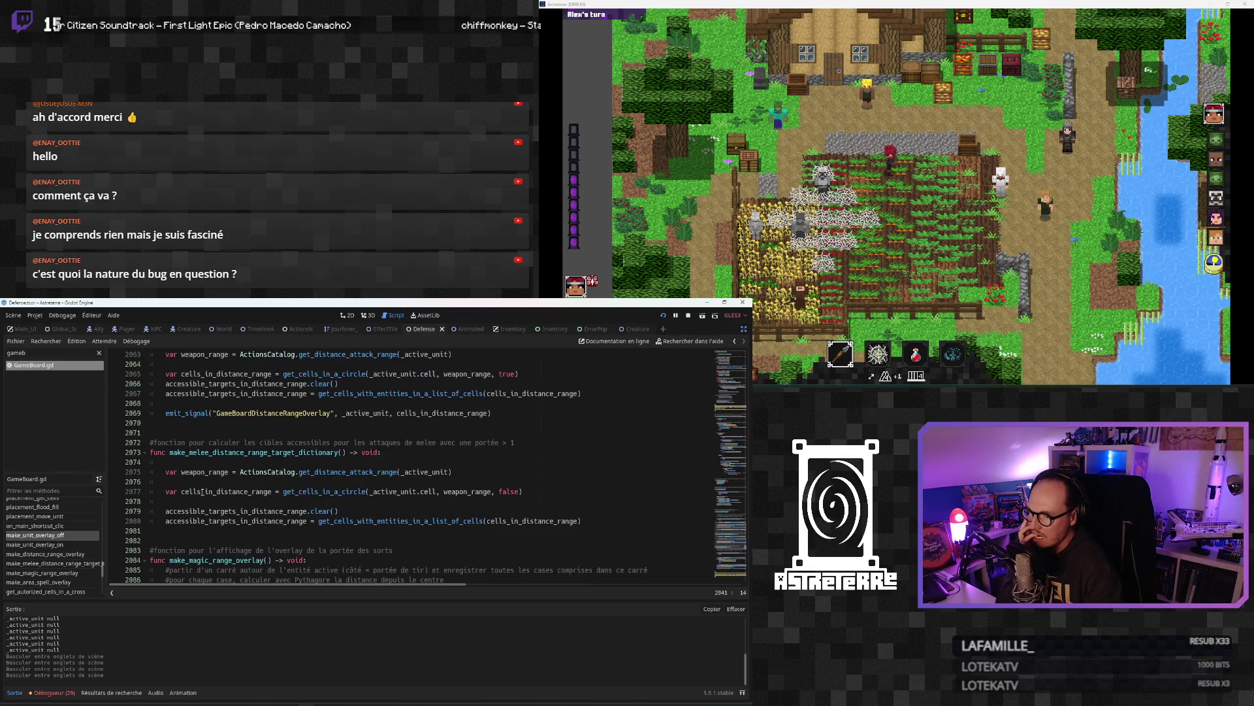
scroll(202, 491, up, 12)
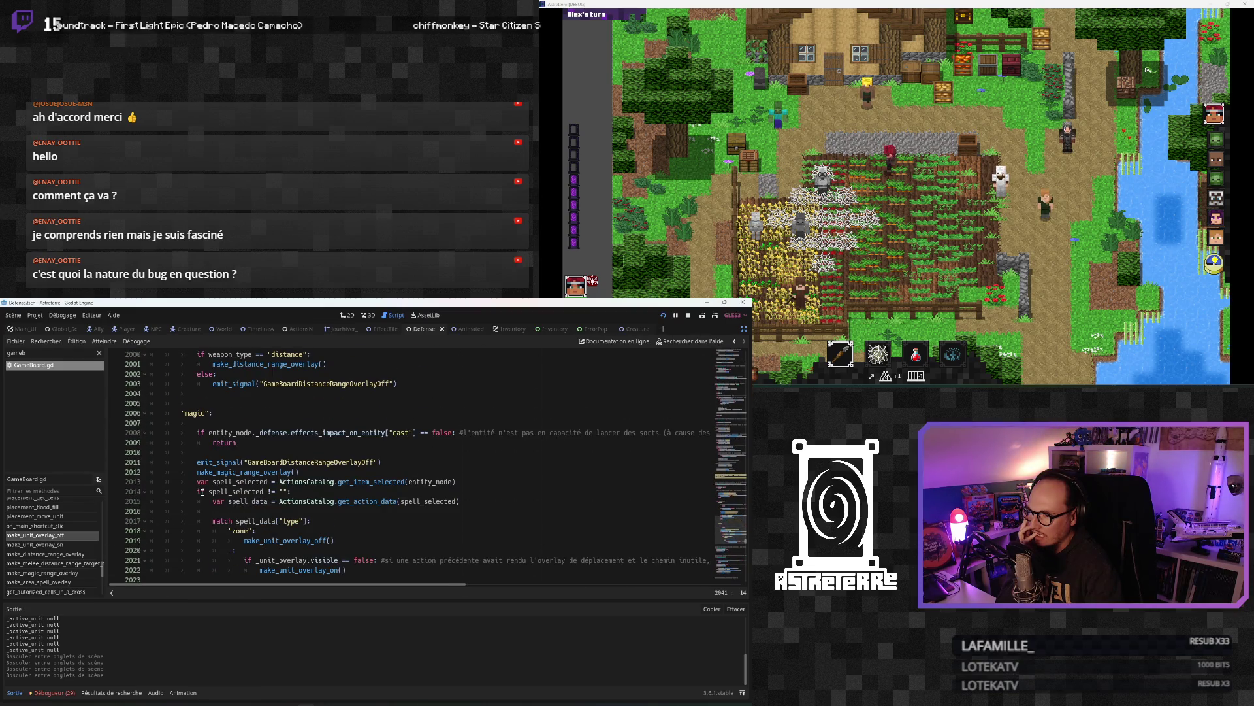
Step: Scroll to line 1973 and select the on_main_shortcut_clic function name
scroll(274, 533, down, 3)
scroll(260, 524, up, 3)
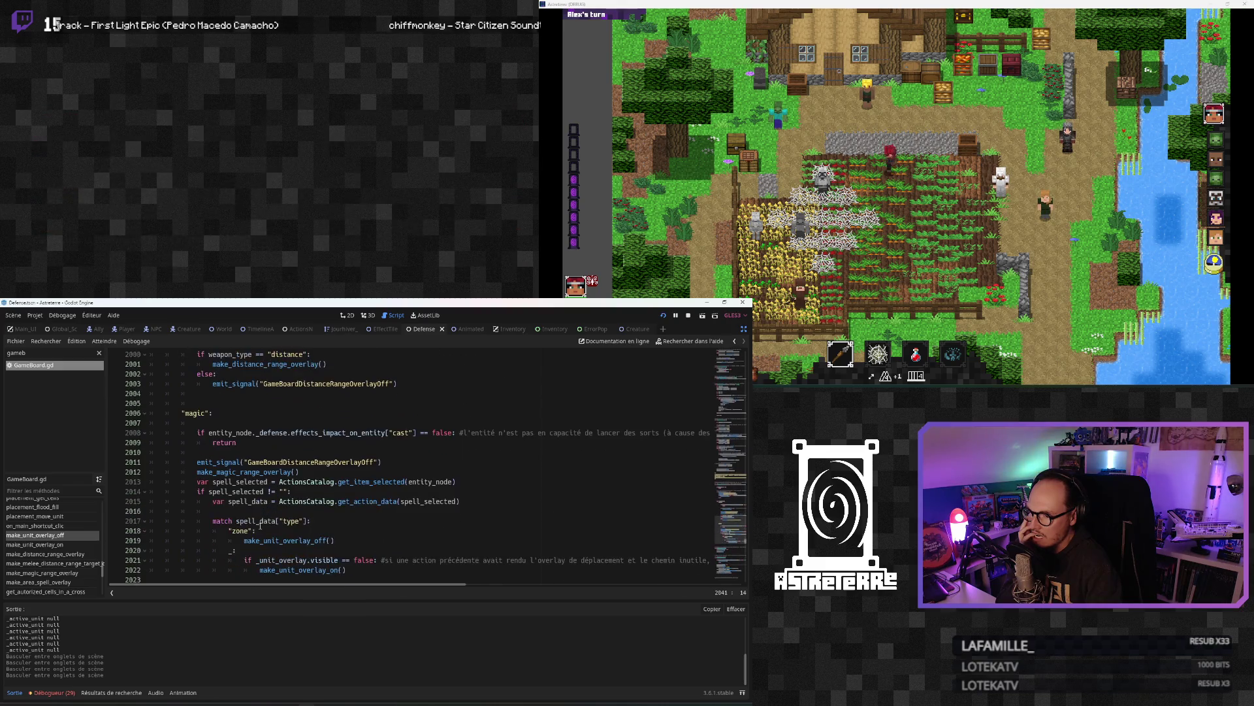
scroll(260, 525, down, 1)
scroll(258, 525, up, 5)
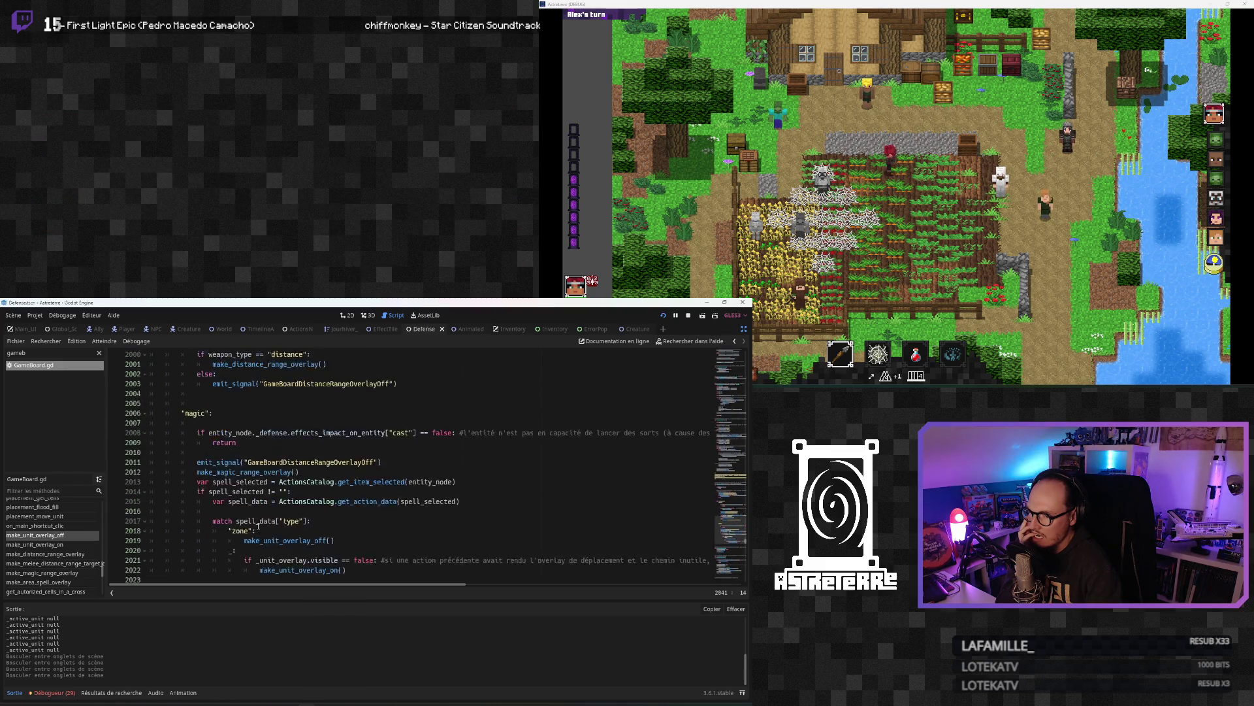
scroll(257, 526, up, 2)
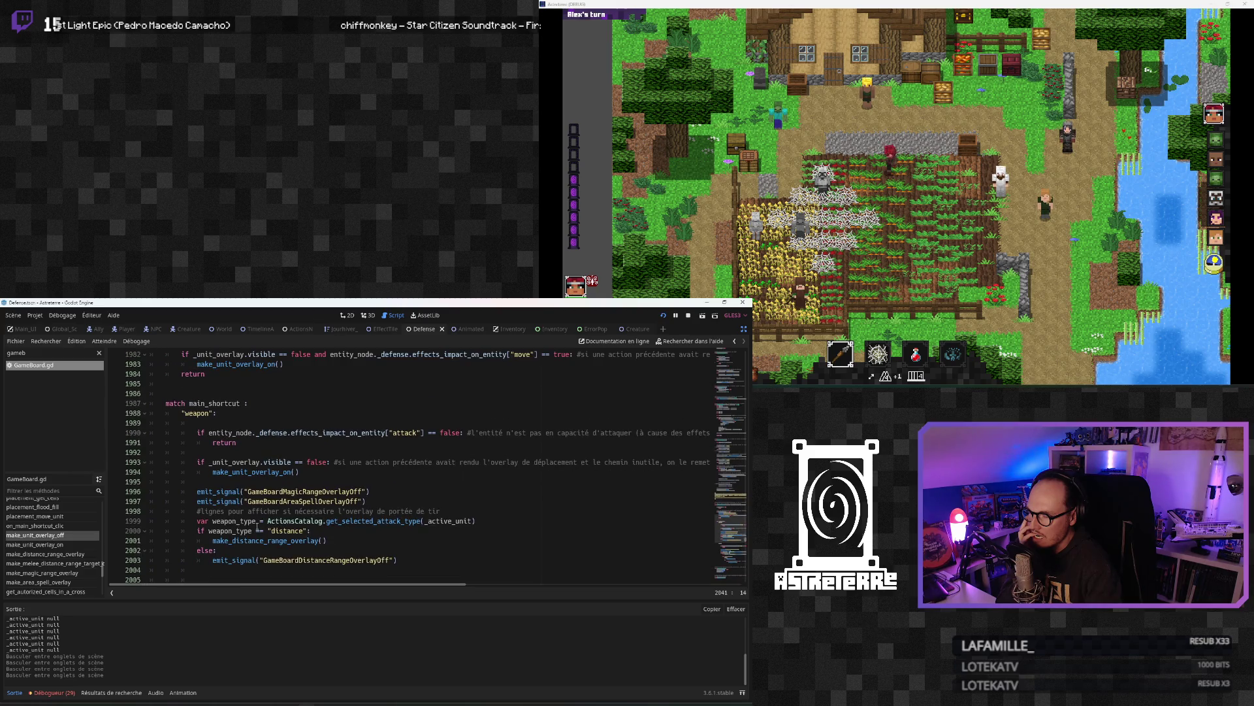
scroll(257, 526, up, 4)
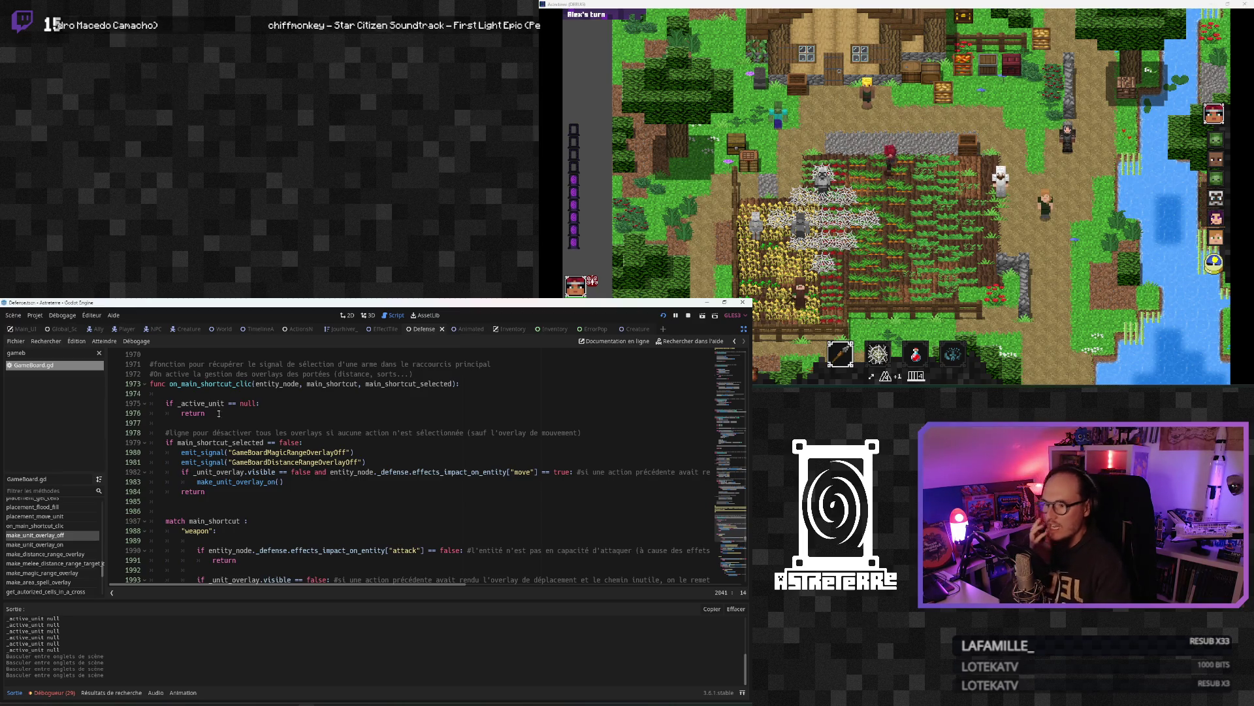
double_click(219, 383)
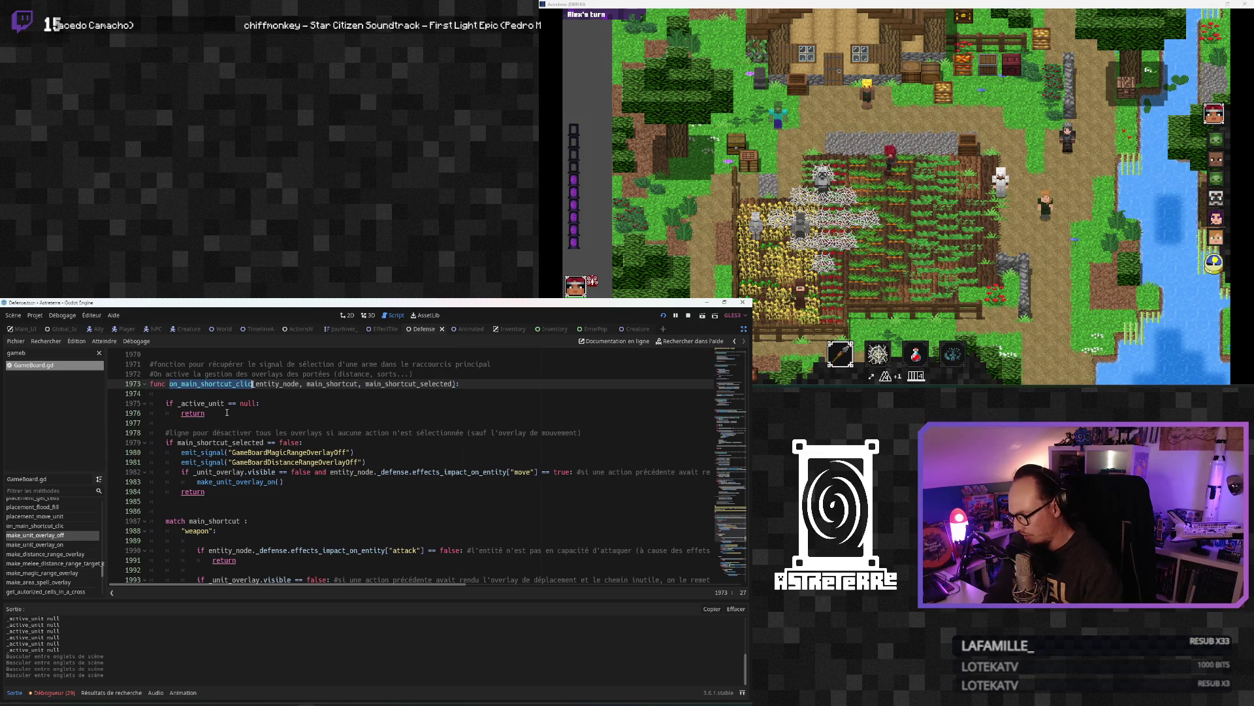
Step: Search for on_main_shortcut_clic and inspect the overlay-refresh lines 528–530 around its call
key(ctrl+f)
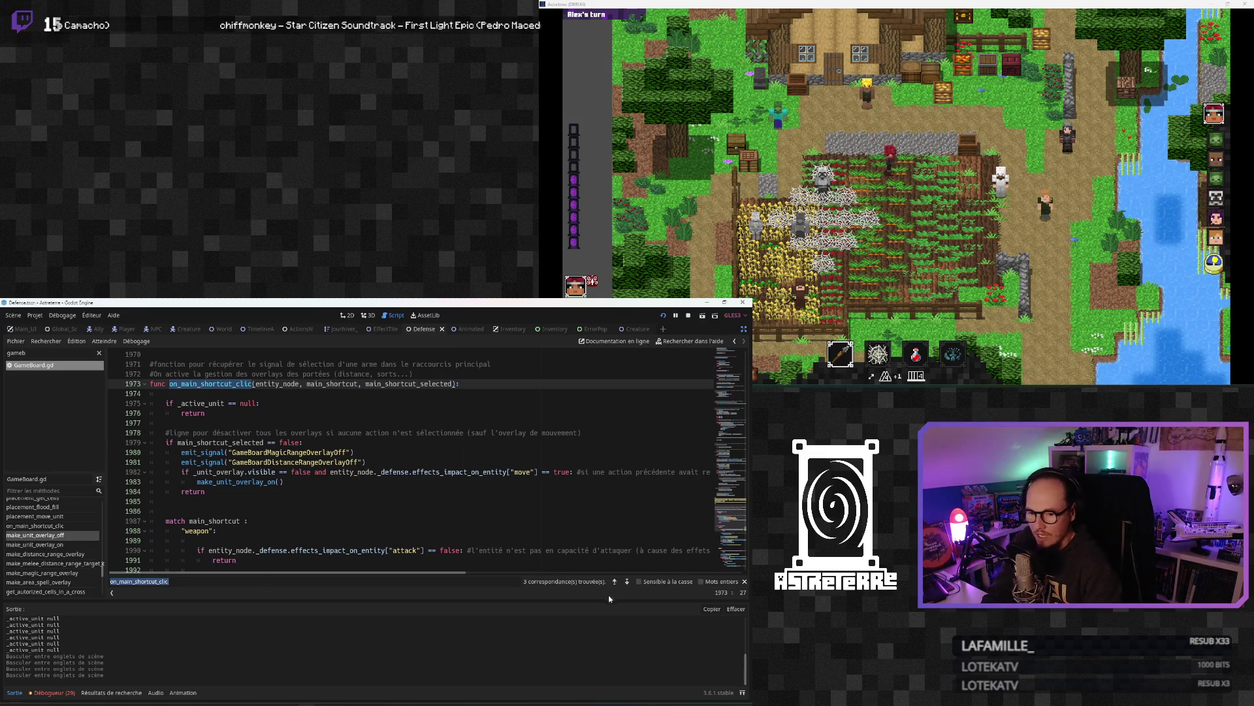
click(614, 581)
scroll(326, 490, up, 2)
click(260, 501)
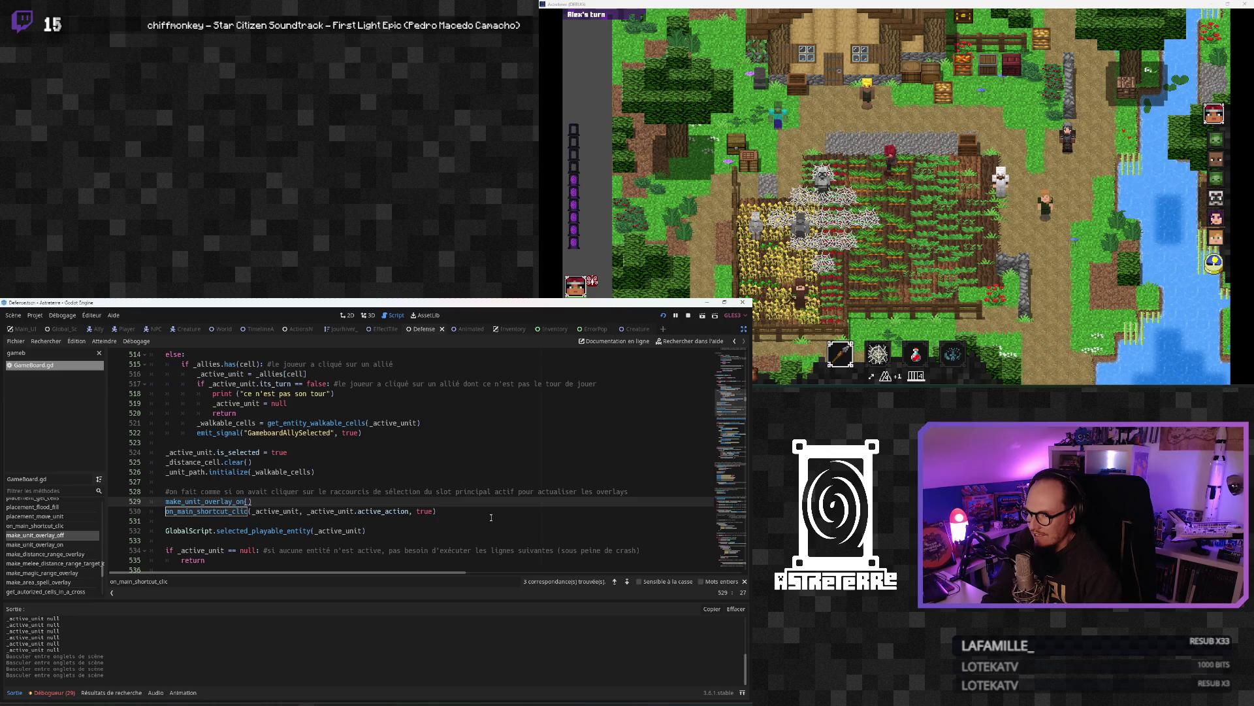
drag(436, 511, 143, 500)
click(144, 491)
scroll(252, 504, up, 9)
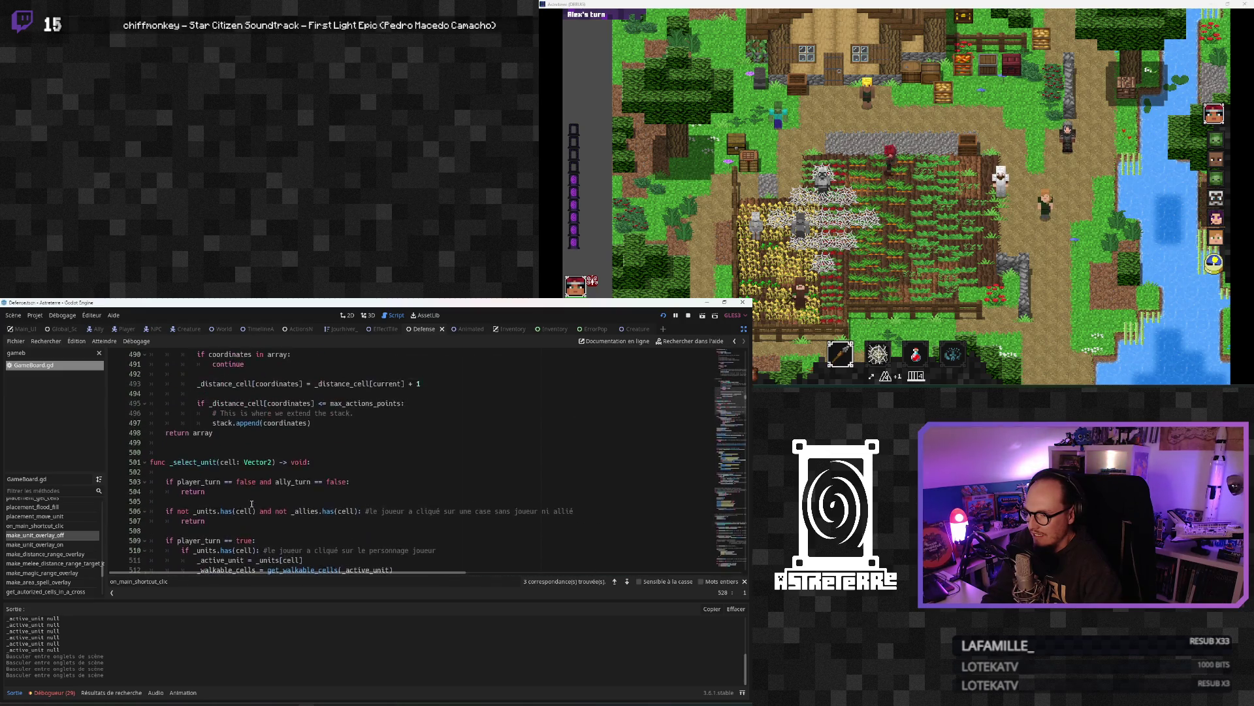
key(ctrl+z)
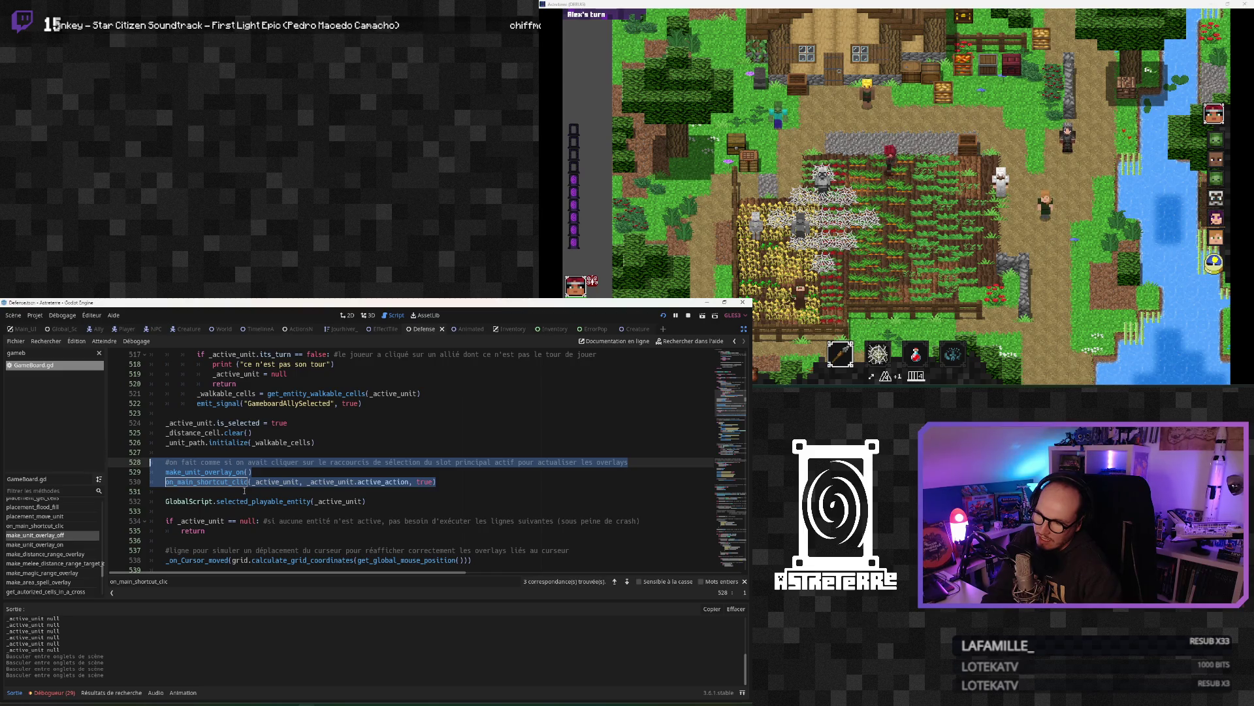
Step: Return to the line 530 call, select refresh lines 529–530, and jump to make_unit_overlay_on
click(627, 581)
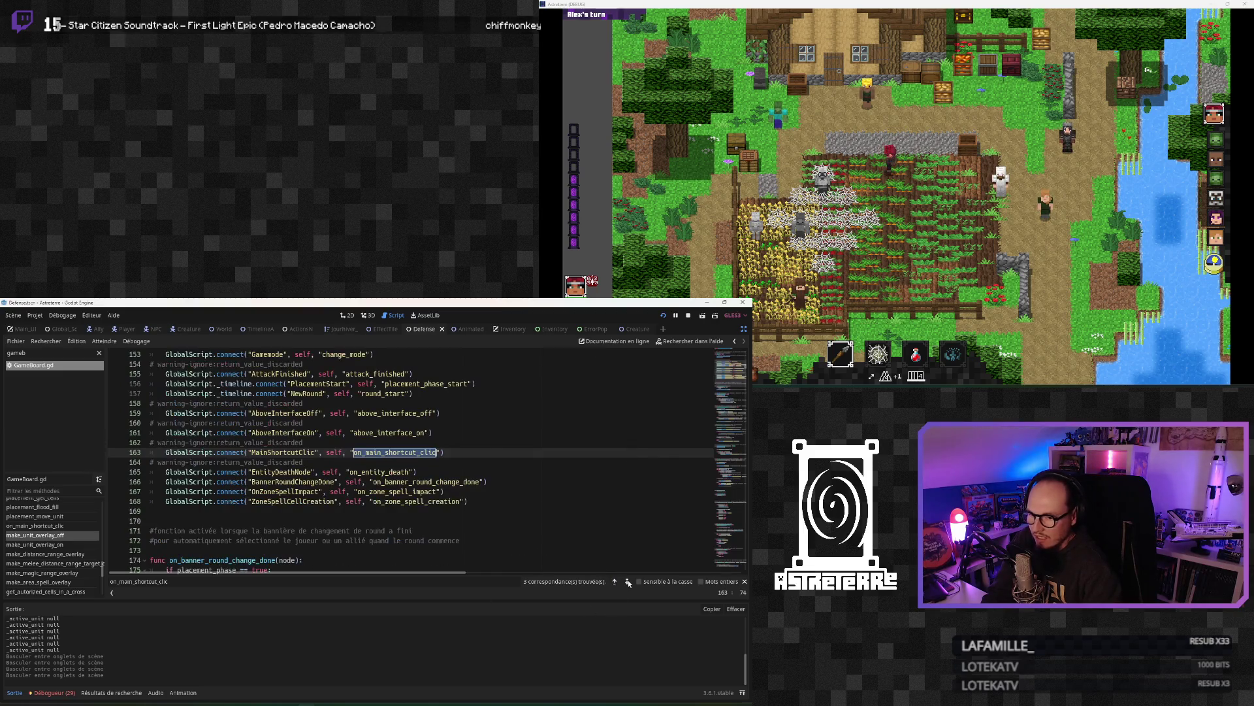
click(629, 579)
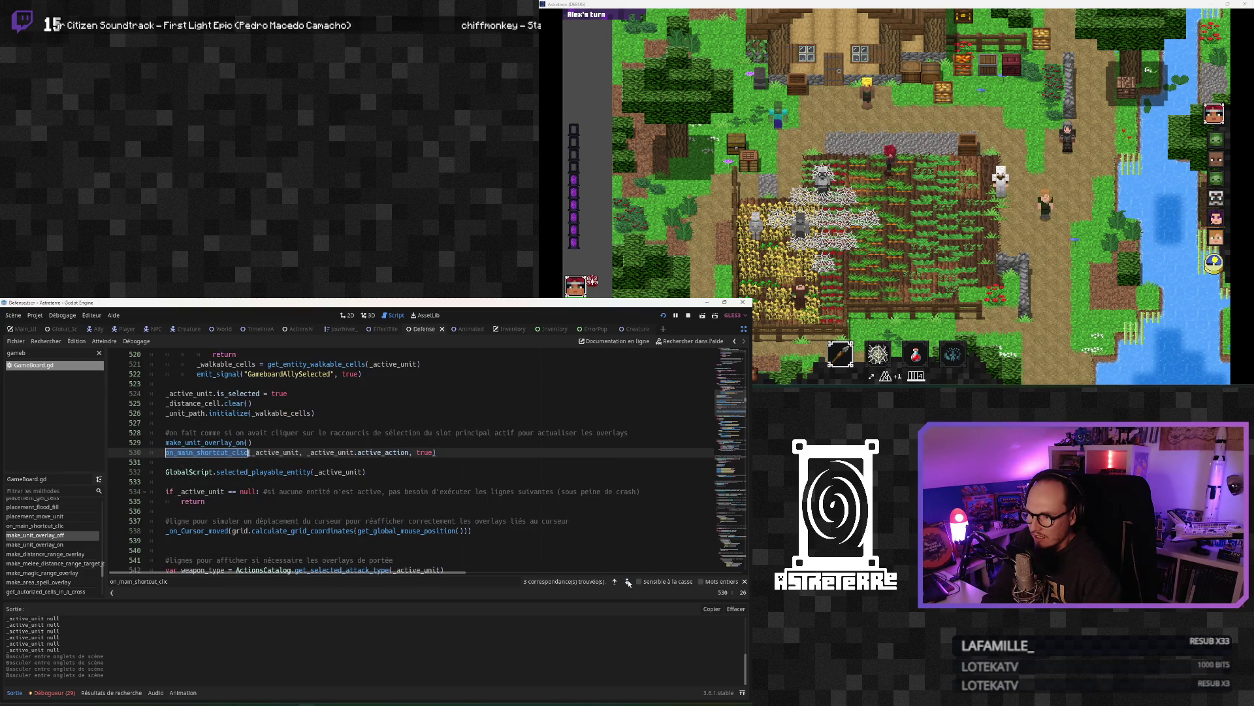
click(292, 462)
click(300, 452)
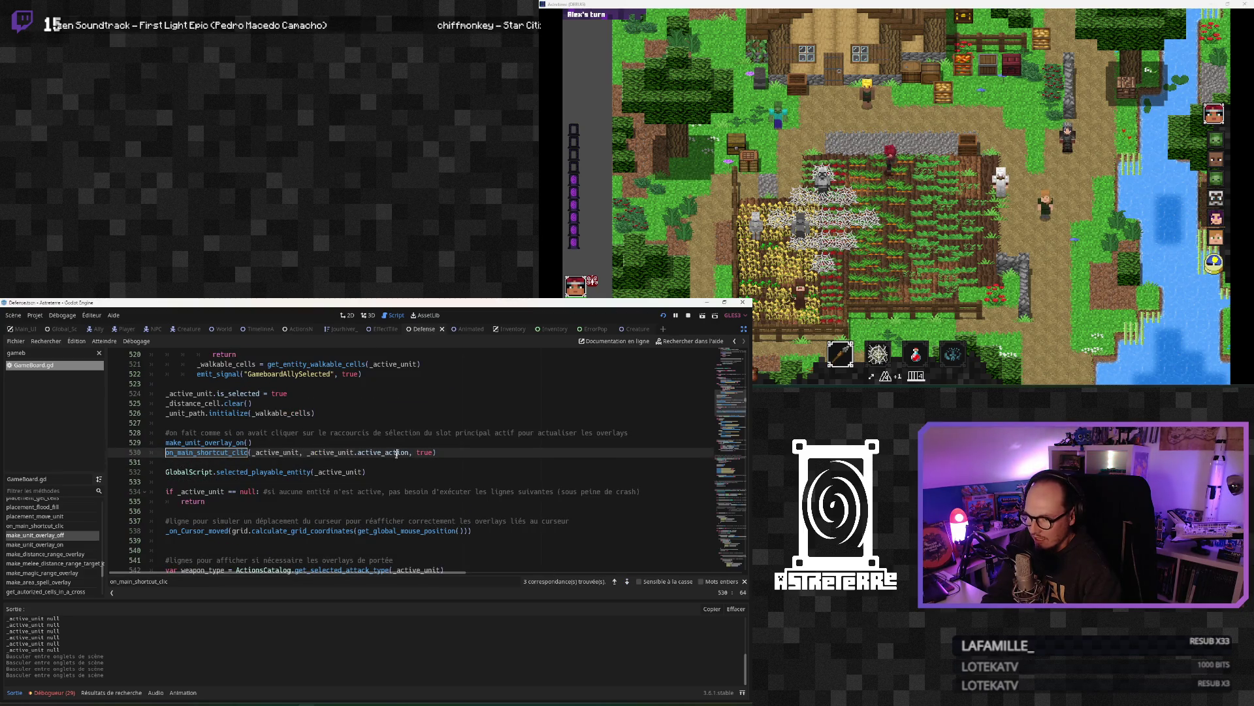
drag(443, 454, 113, 437)
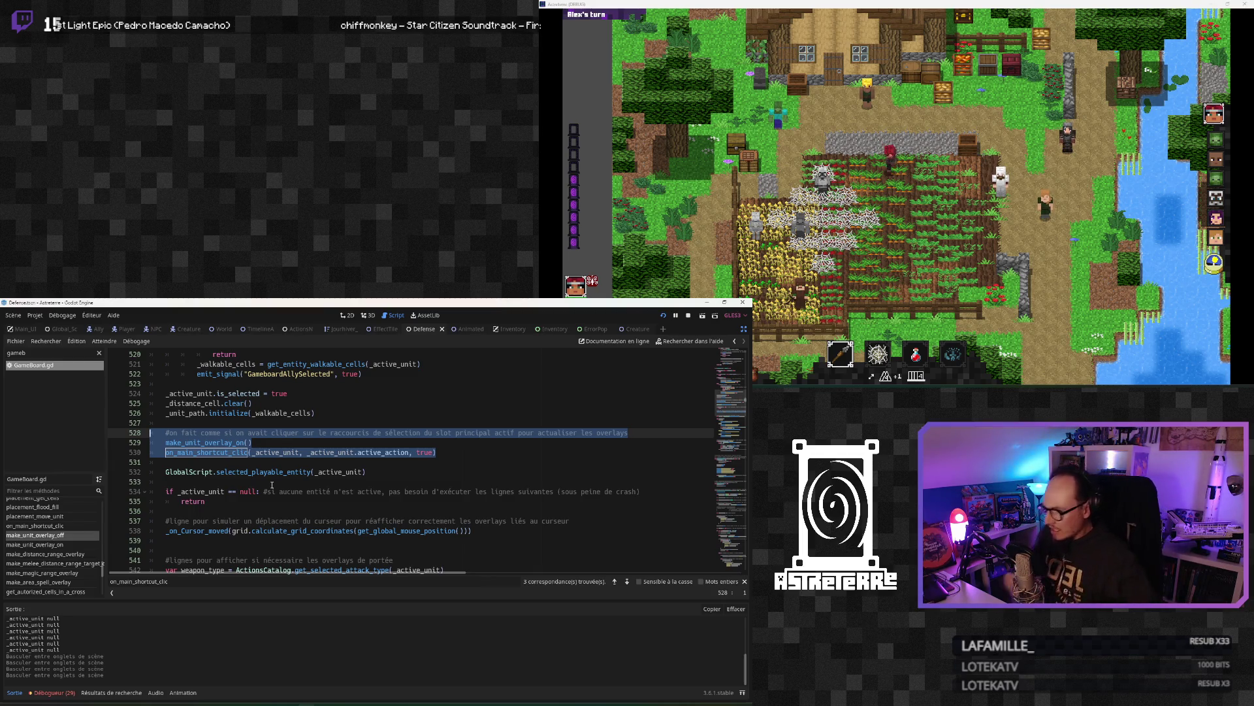
click(208, 462)
ctrl+click(219, 443)
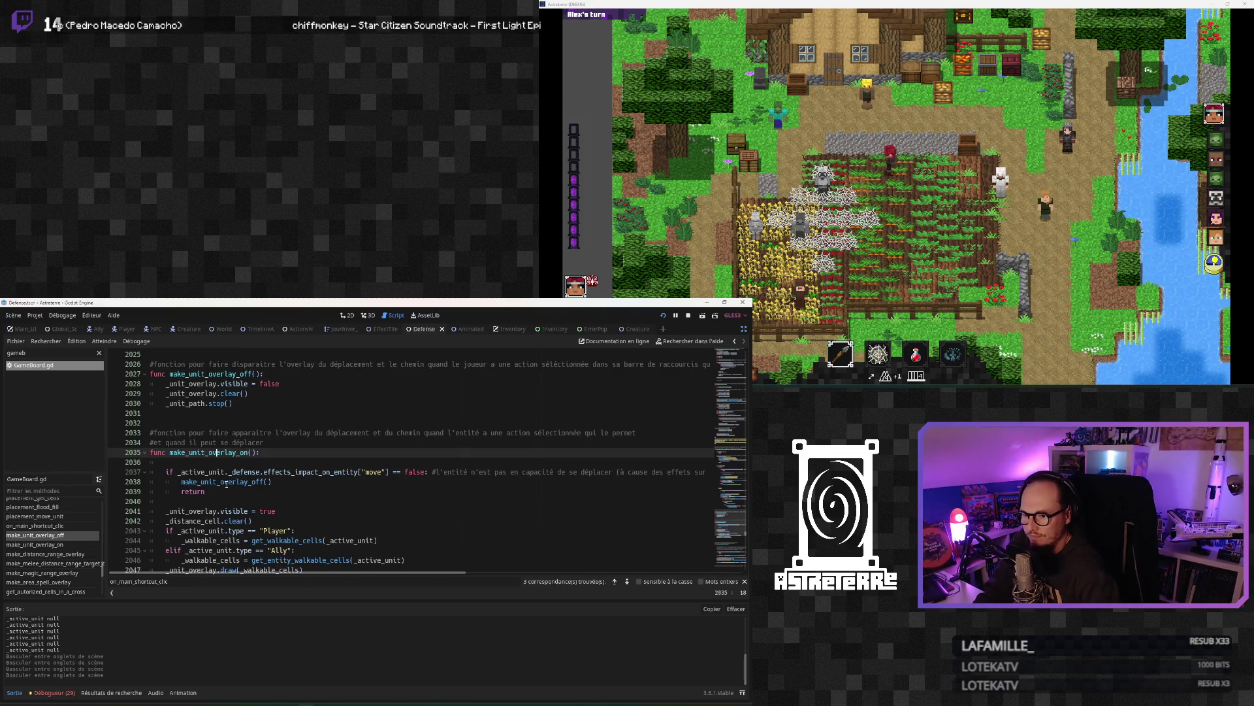
Step: Scroll through the overlay code and reselect the on_main_shortcut_clic name at its declaration
scroll(226, 483, down, 2)
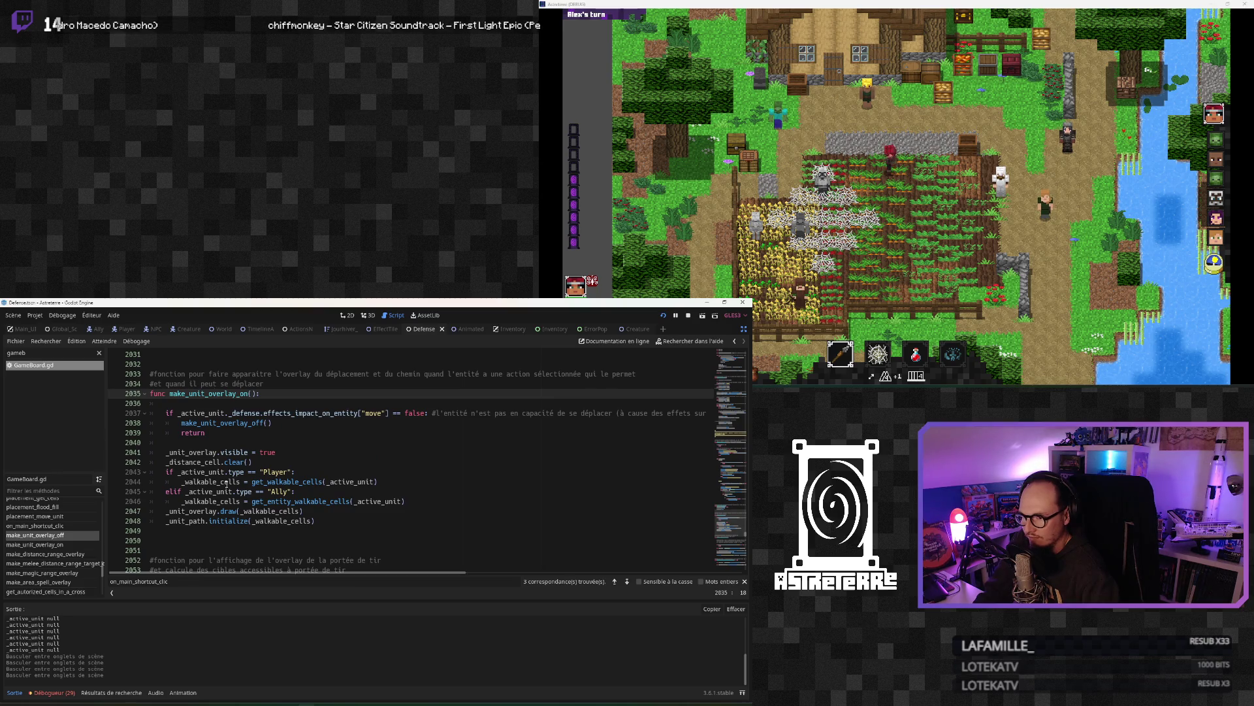
scroll(226, 483, up, 20)
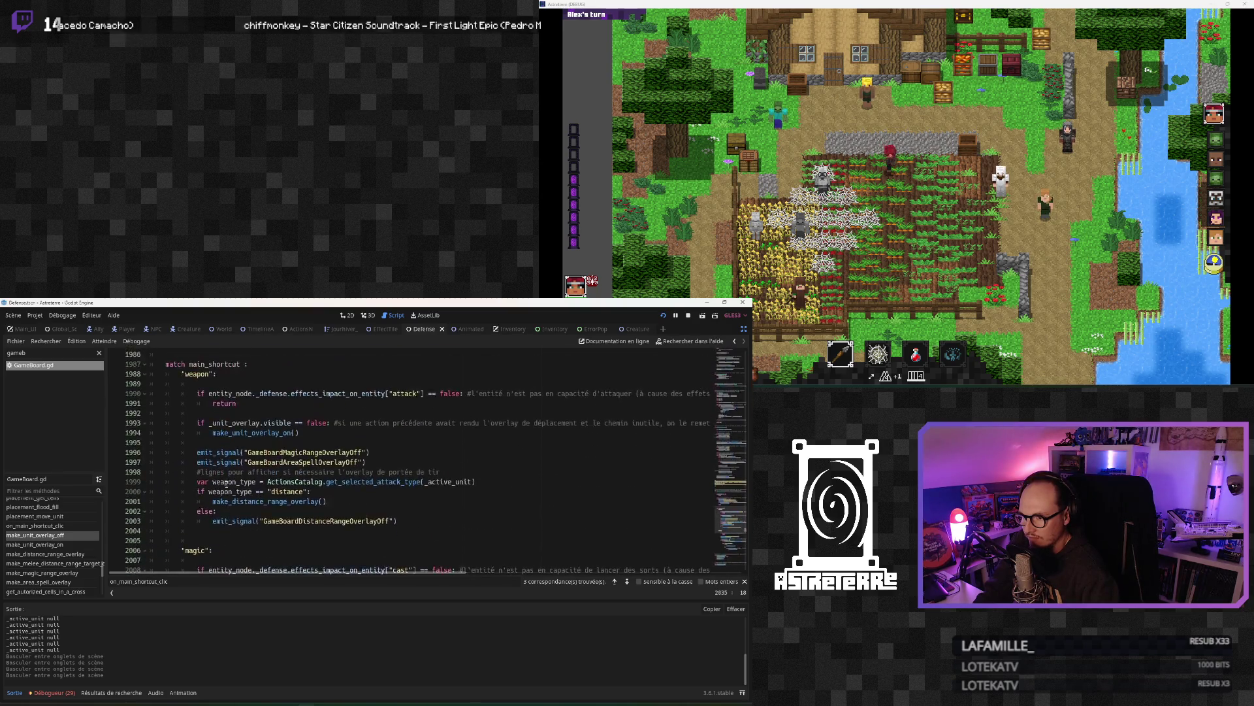
scroll(227, 484, up, 9)
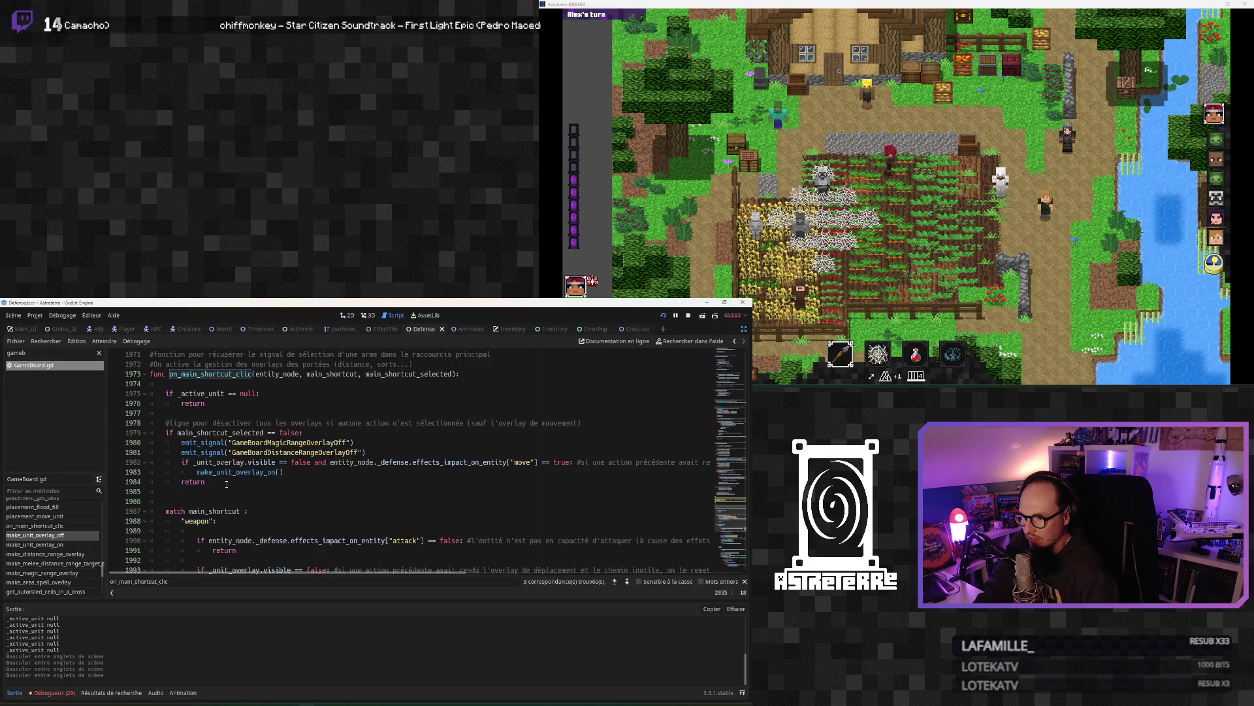
scroll(226, 484, up, 19)
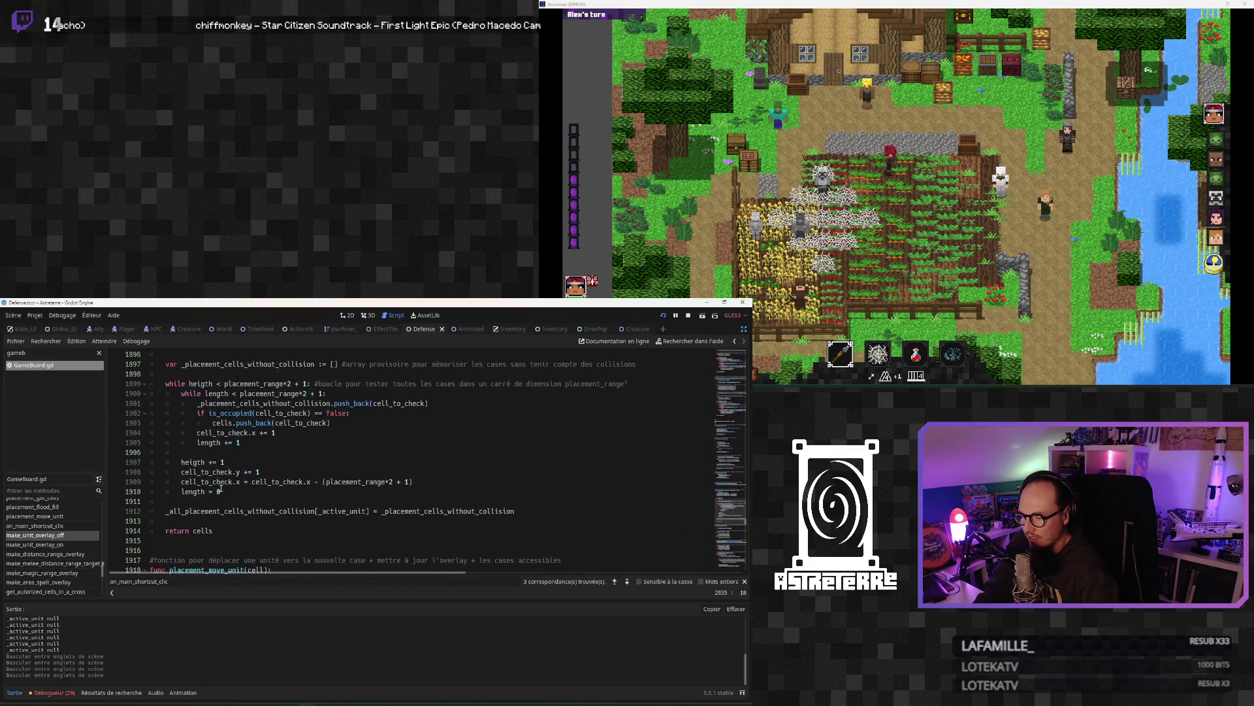
scroll(222, 490, up, 8)
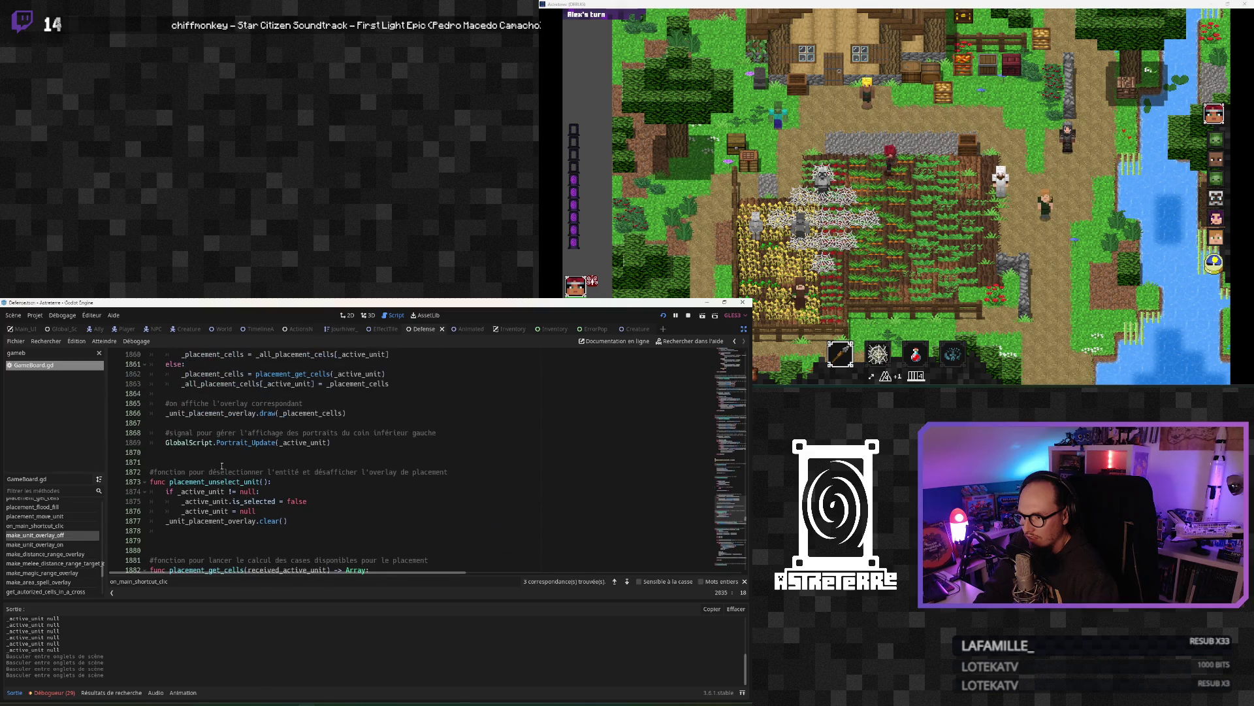
scroll(220, 469, down, 20)
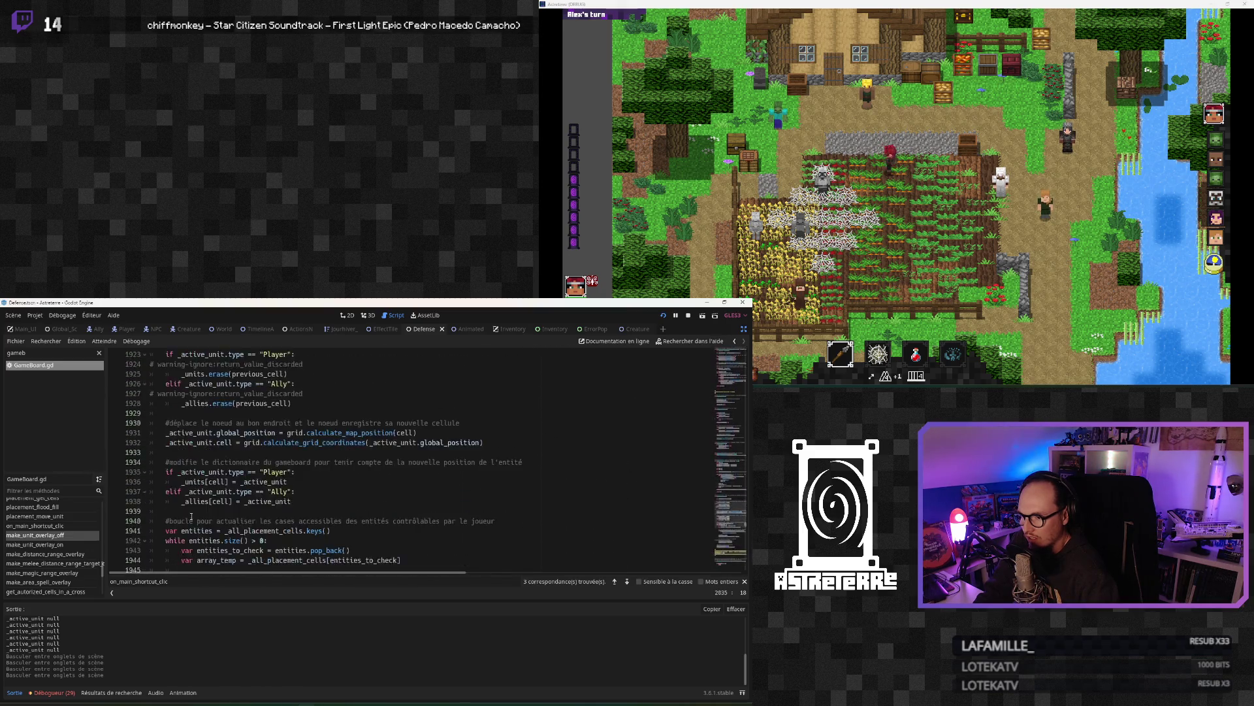
scroll(190, 514, down, 4)
scroll(201, 515, down, 3)
double_click(211, 452)
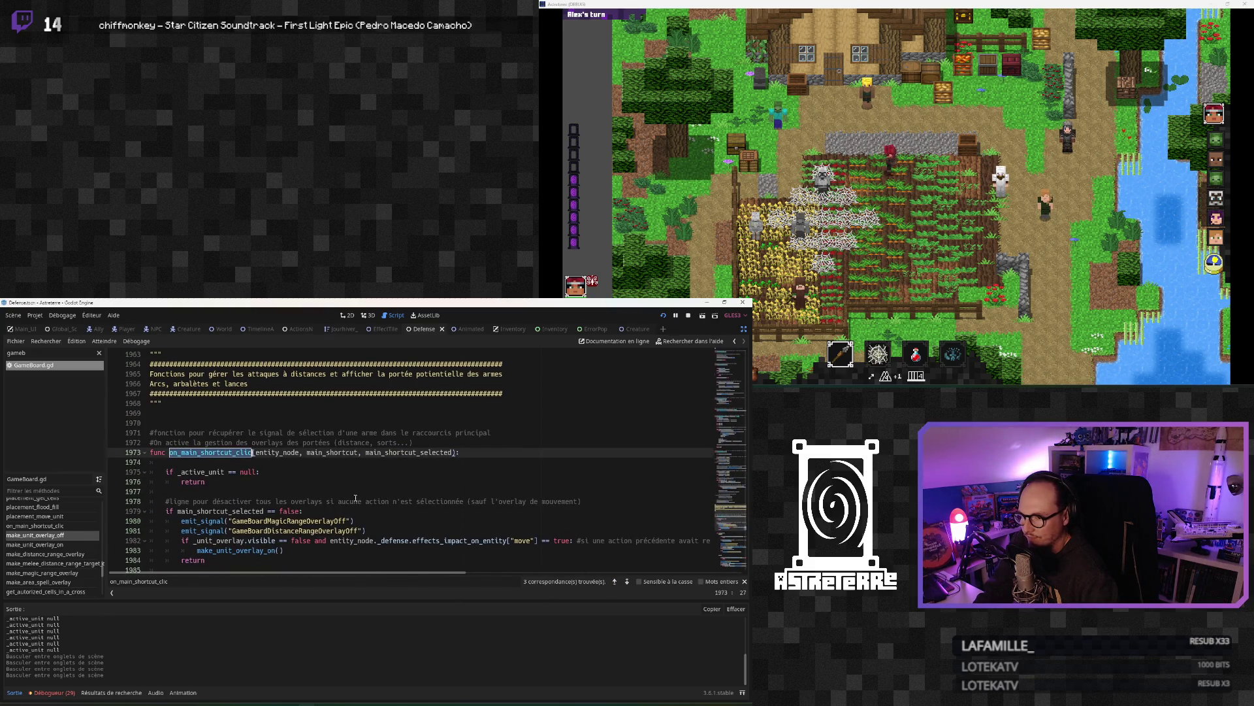
Step: Follow the on_main_shortcut_clic call at line 530 up to _select_unit(cell: Vector2) at line 501
key(F3)
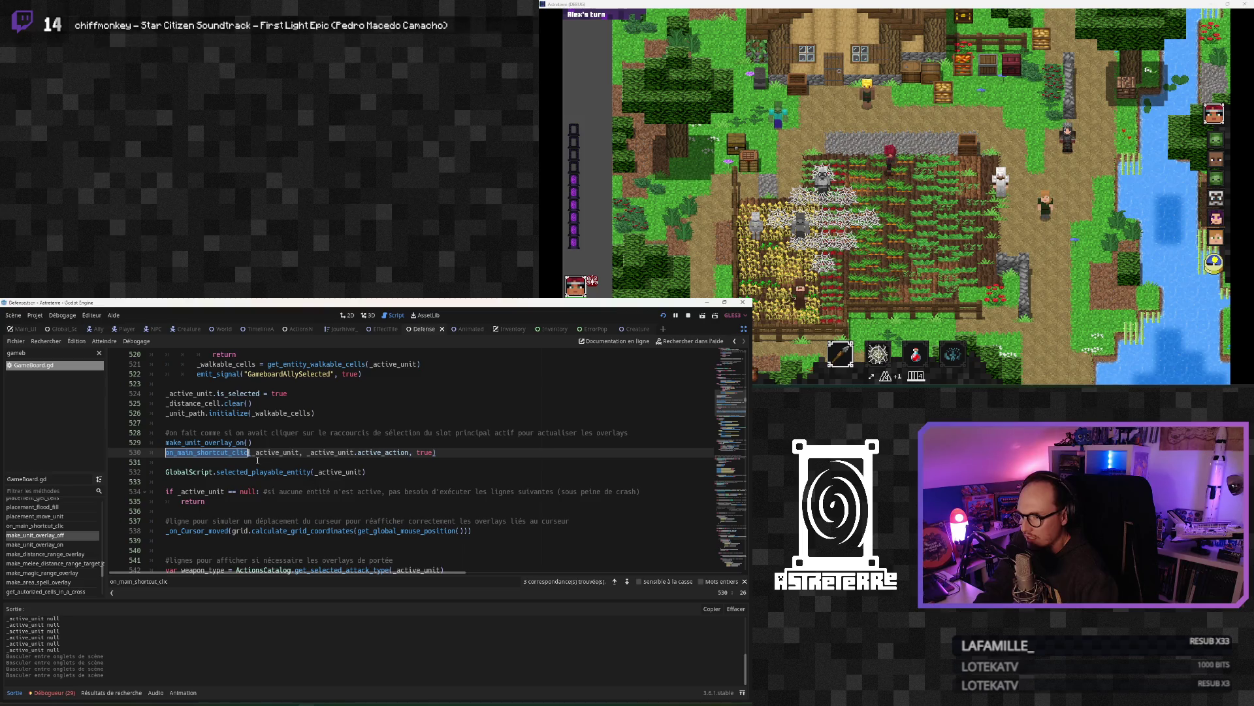
click(256, 452)
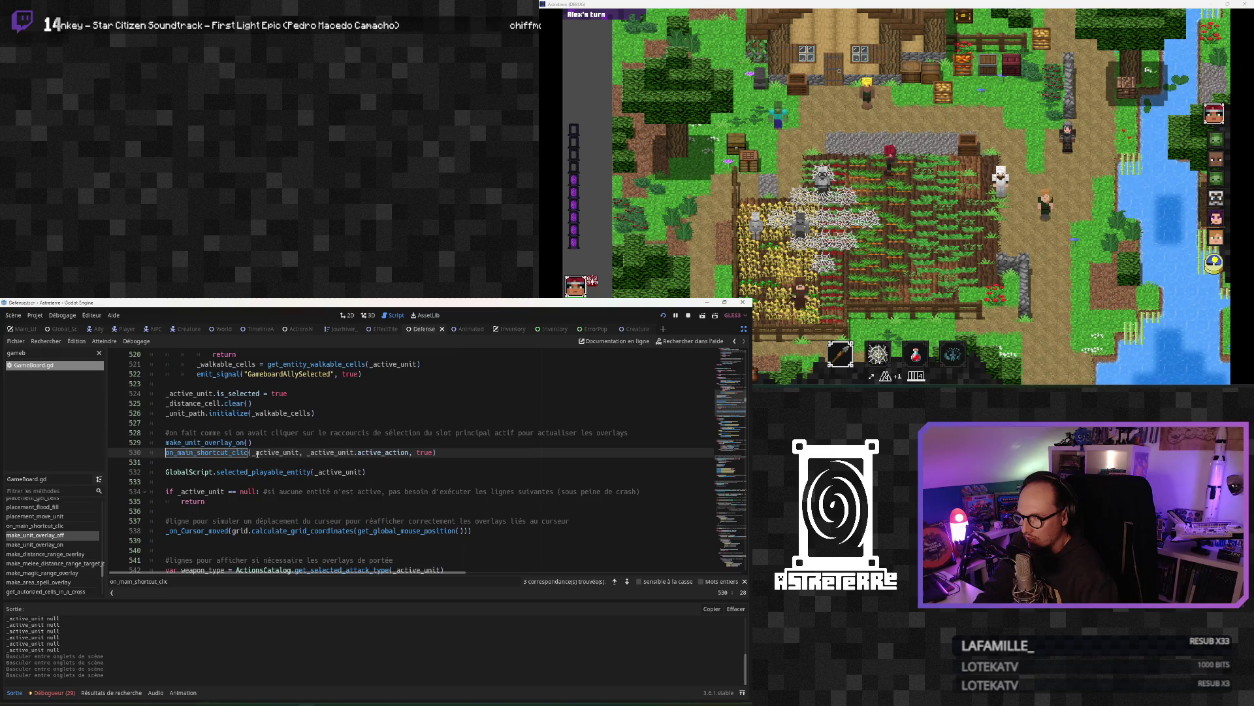
scroll(257, 454, up, 4)
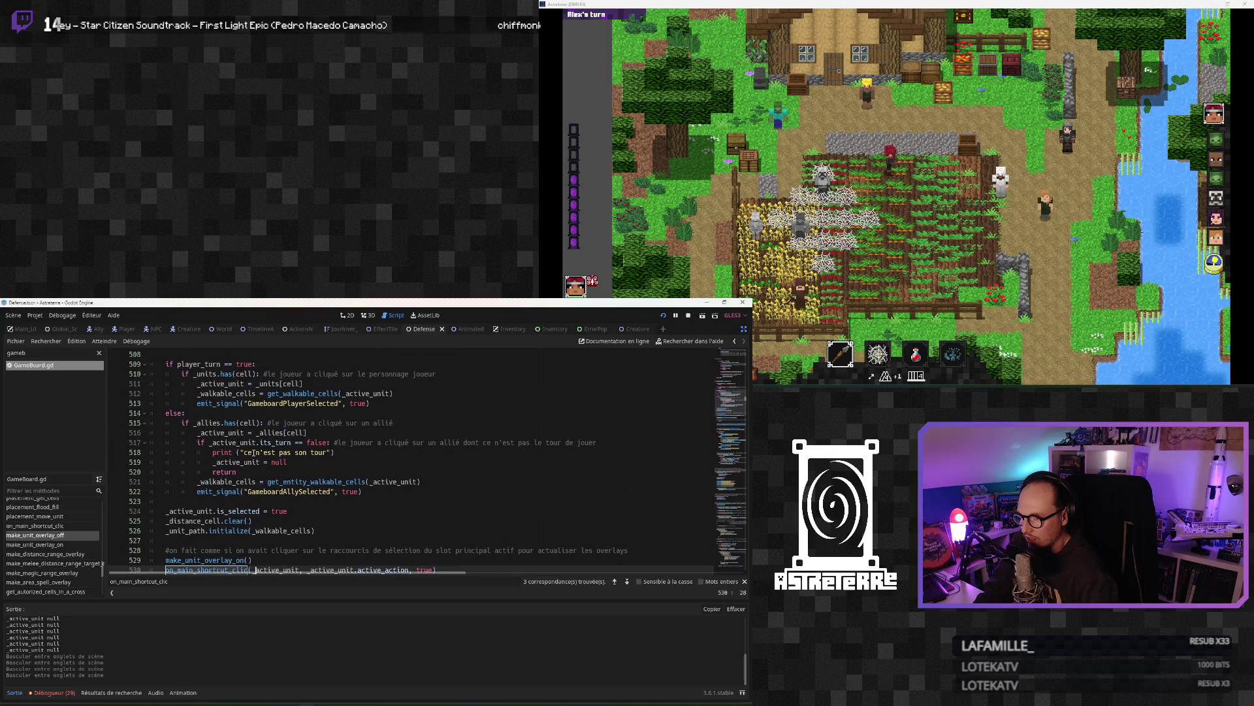
scroll(196, 444, up, 5)
double_click(186, 433)
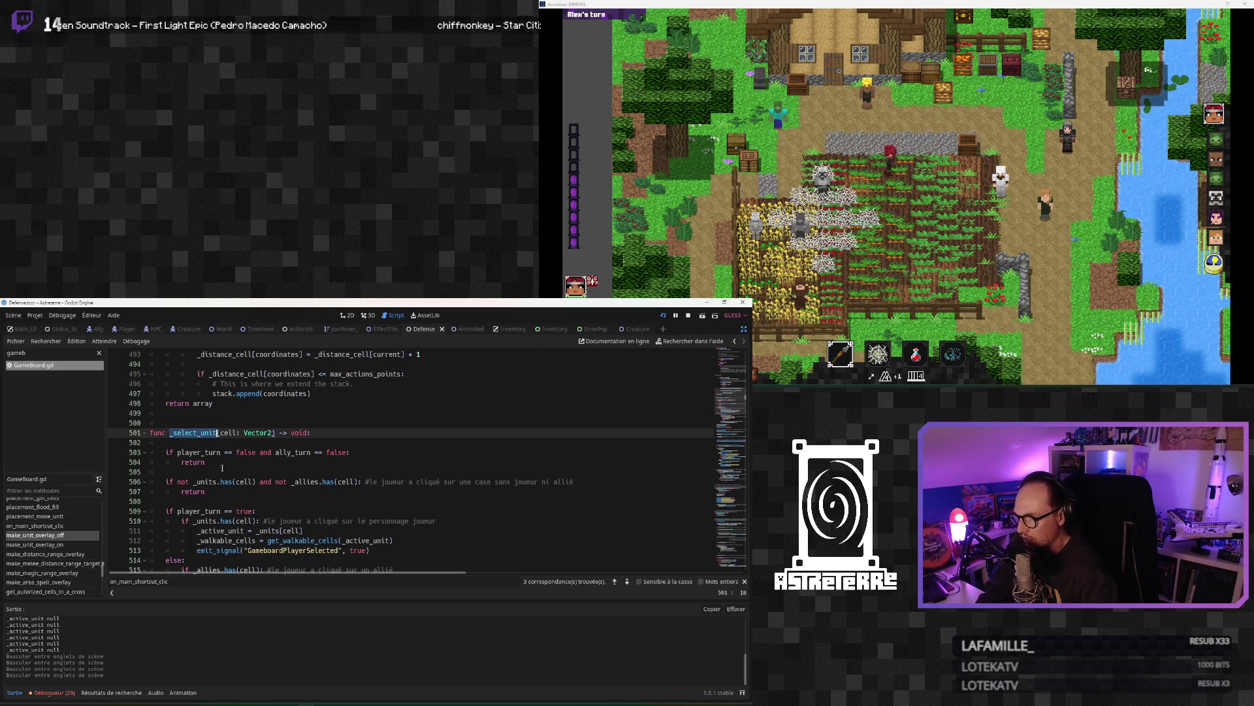
click(244, 463)
double_click(229, 432)
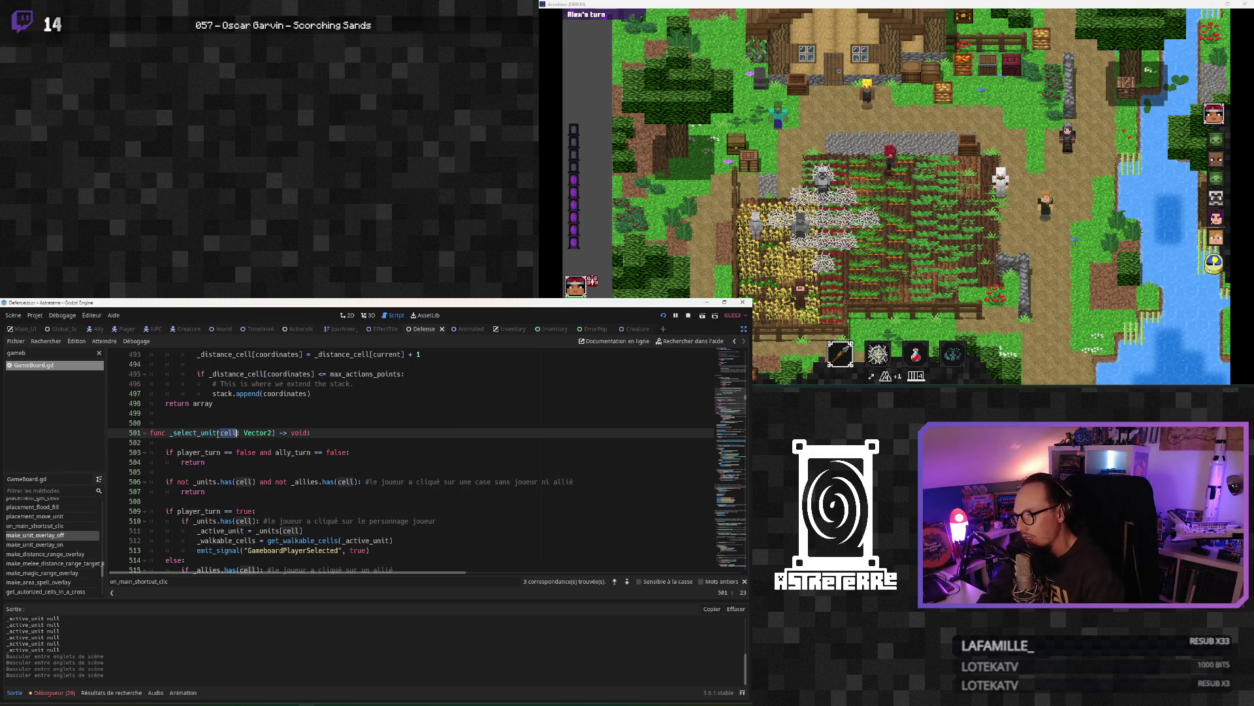
double_click(209, 432)
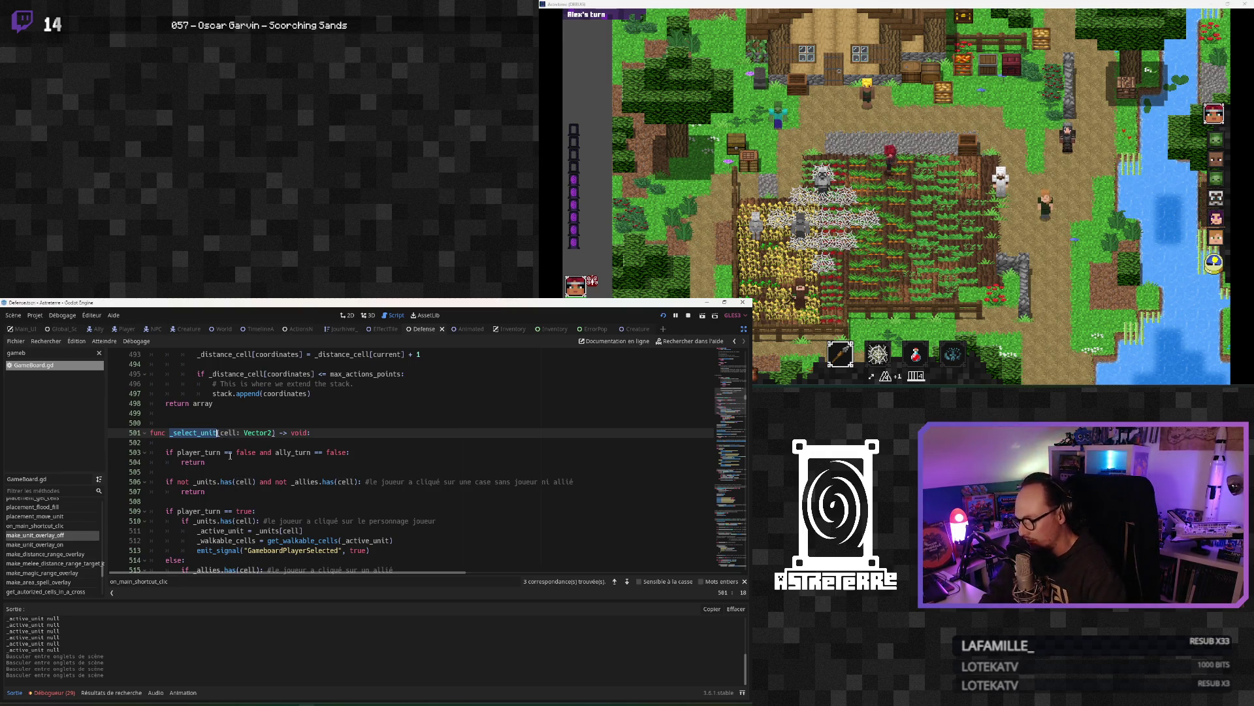
Step: Search for _select_unit and step back through matches at lines 259, 255 and 219
key(ctrl+f)
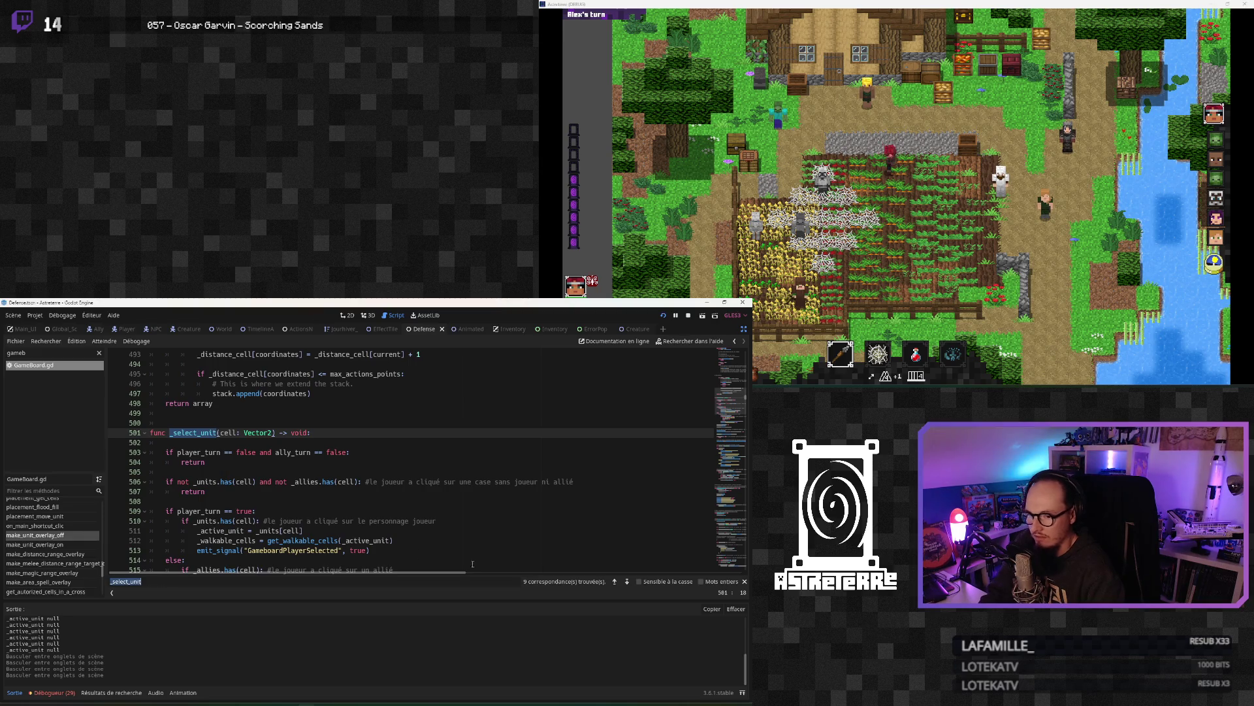
click(614, 583)
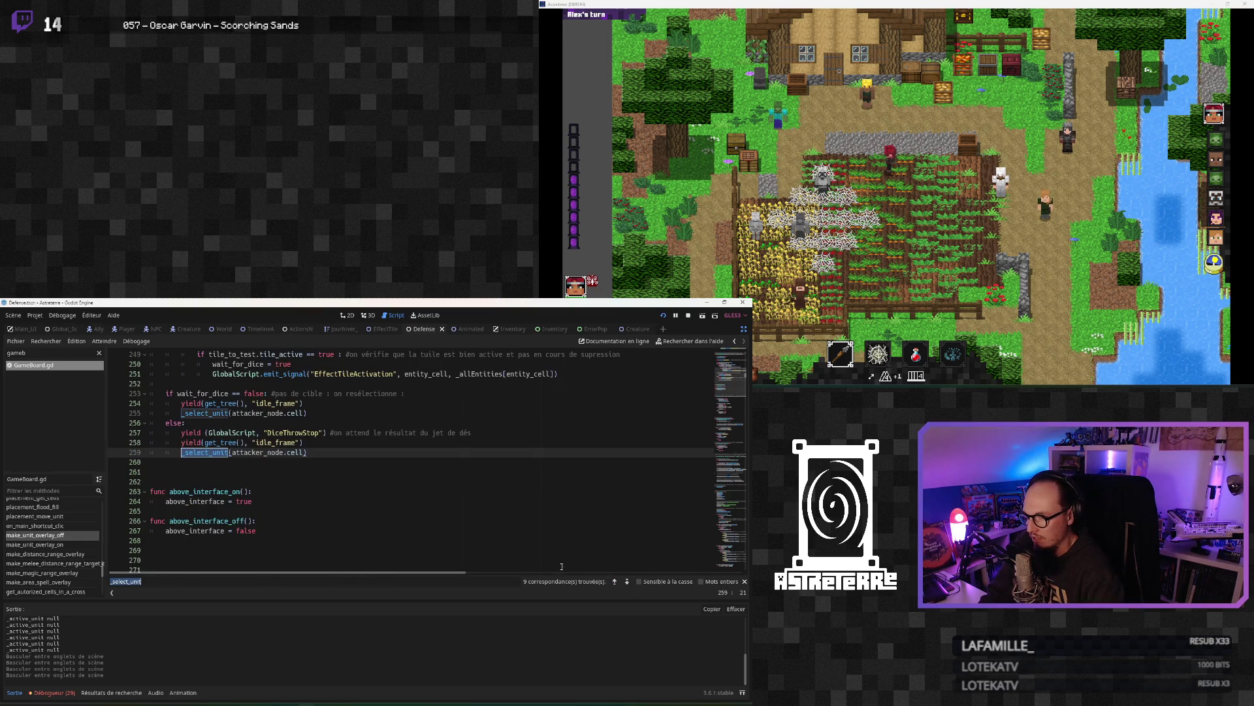
scroll(359, 537, up, 3)
scroll(358, 537, up, 3)
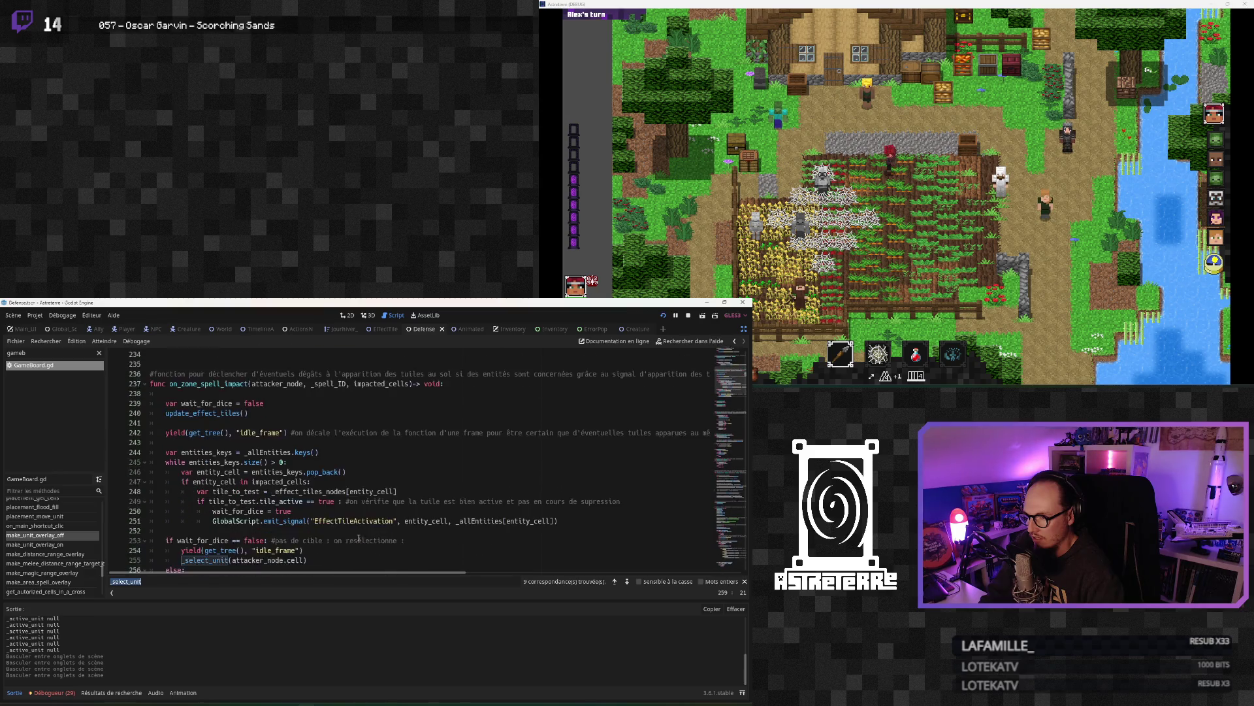
click(614, 581)
click(615, 581)
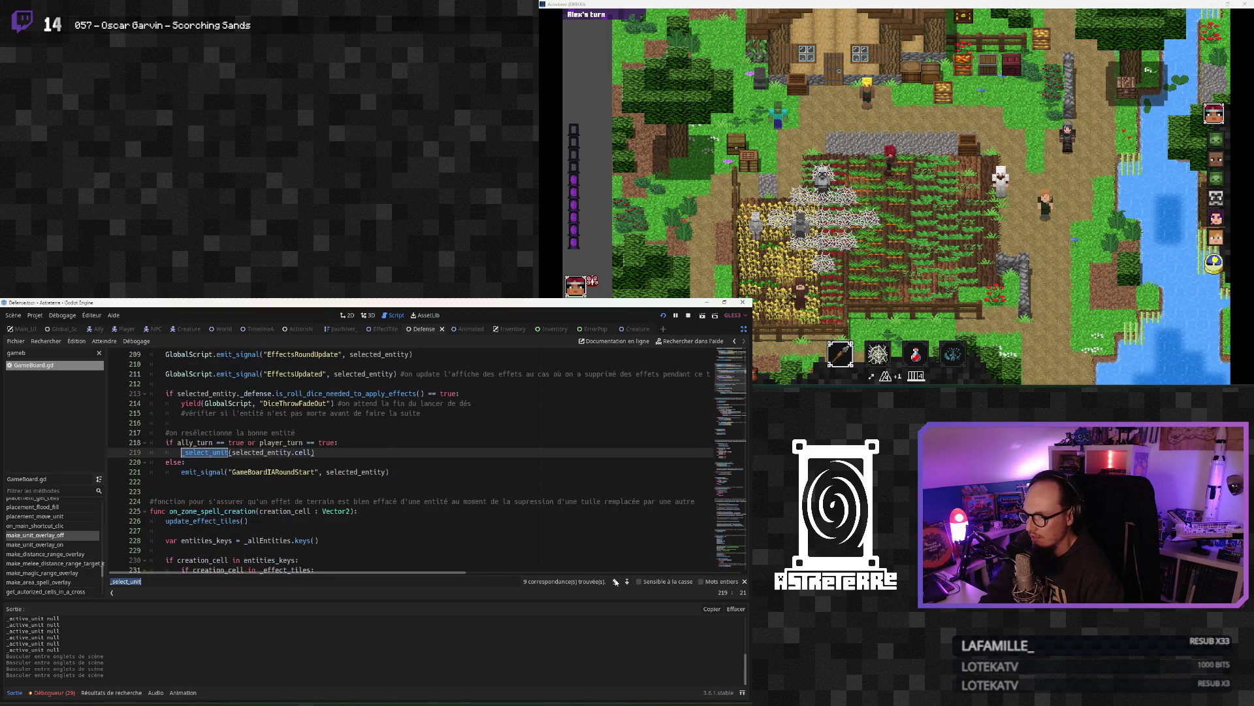
scroll(435, 524, up, 5)
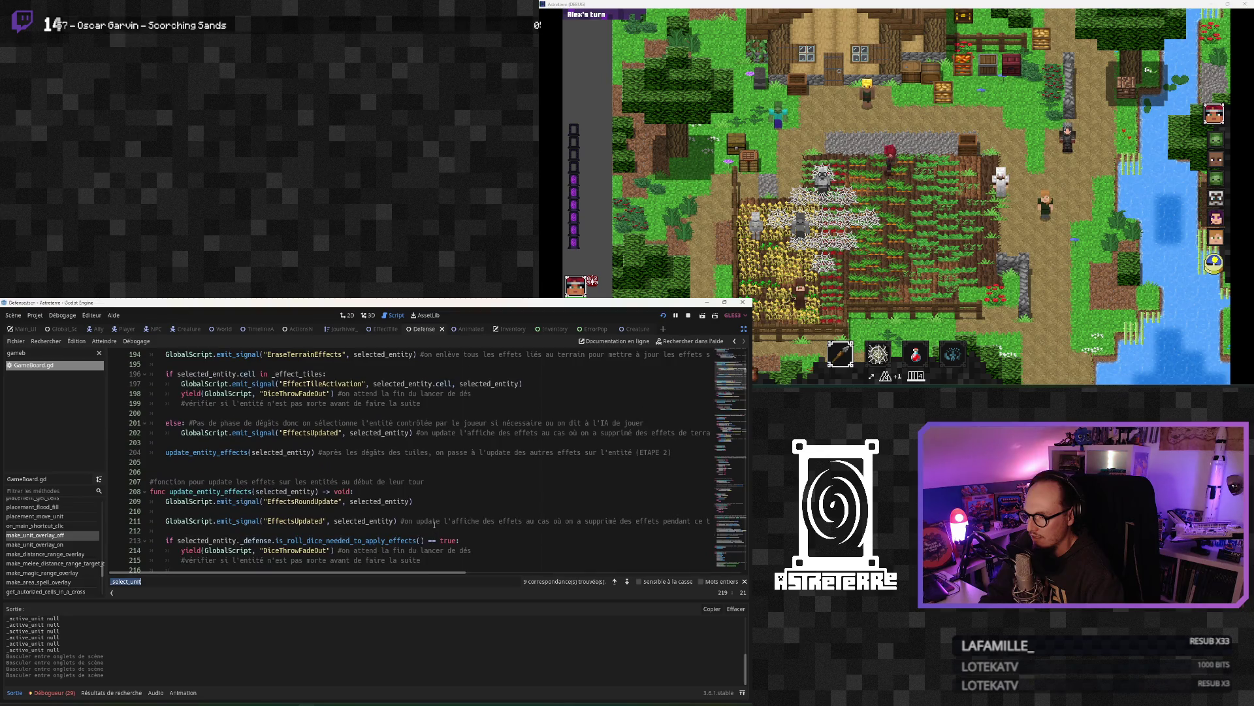
scroll(435, 524, down, 1)
scroll(331, 523, down, 2)
Step: Inspect the reselection call after the dice fade-out, then visit matches at lines 1844 and 1097
click(241, 462)
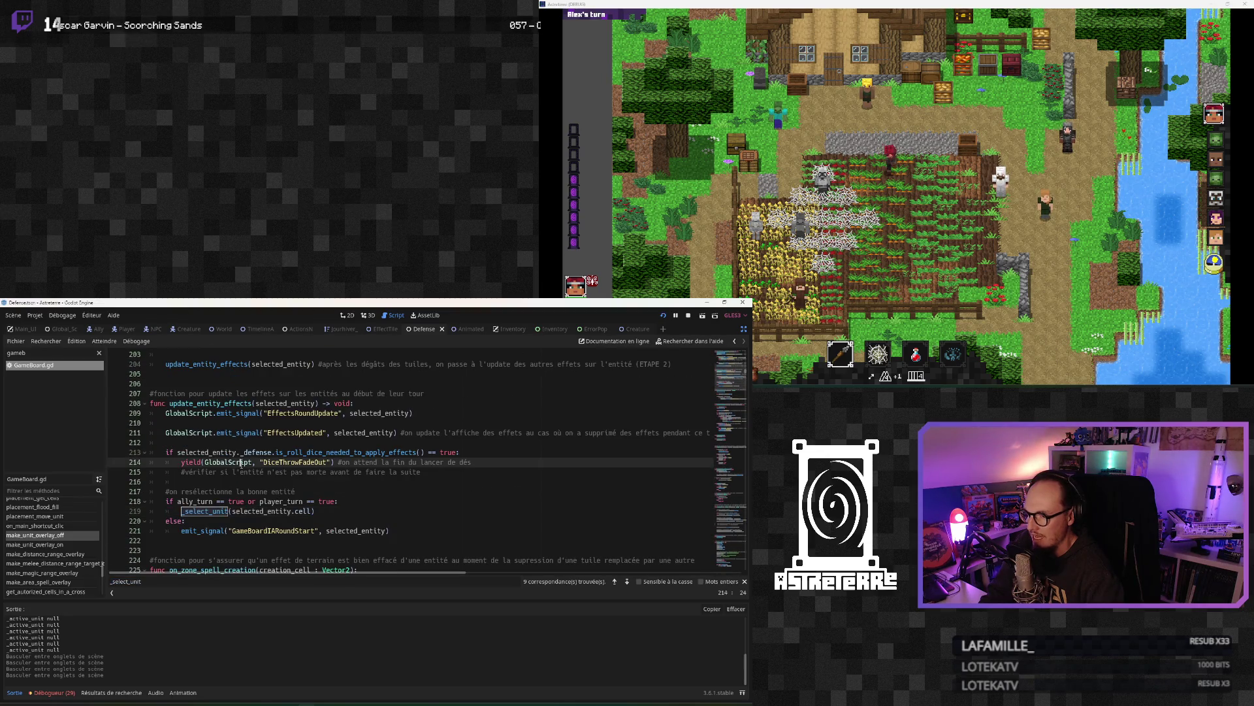
click(233, 490)
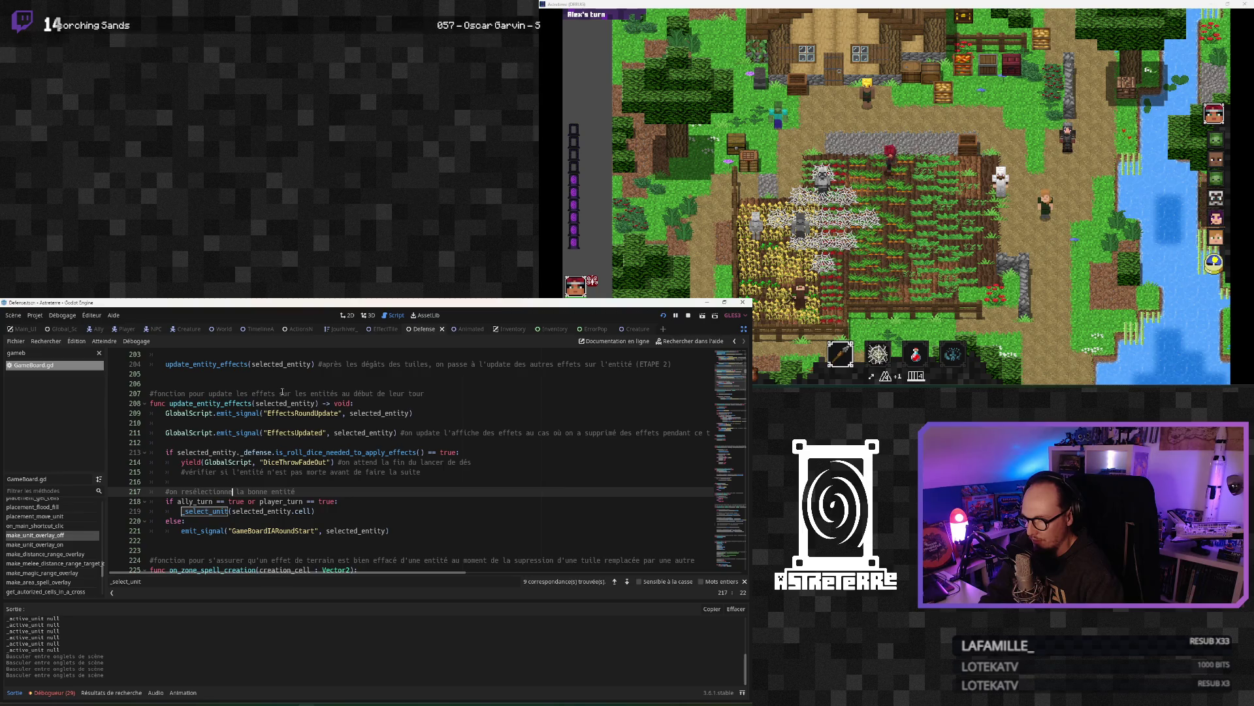
click(195, 513)
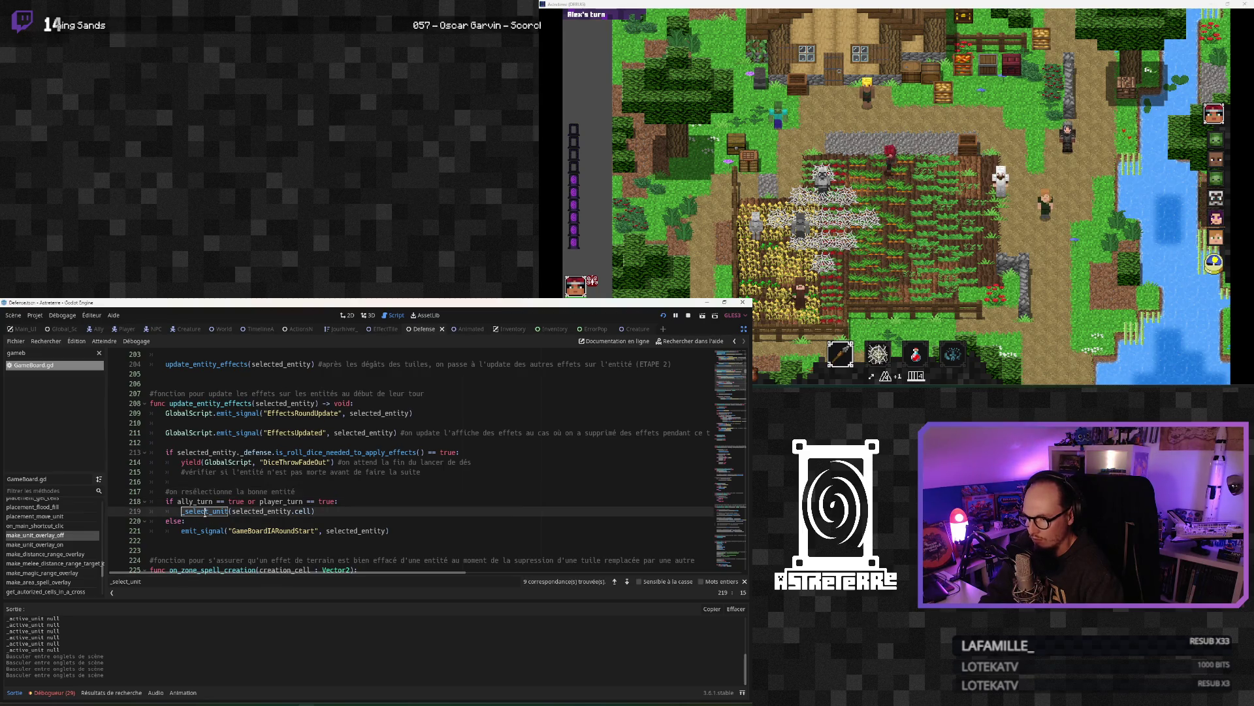
click(614, 581)
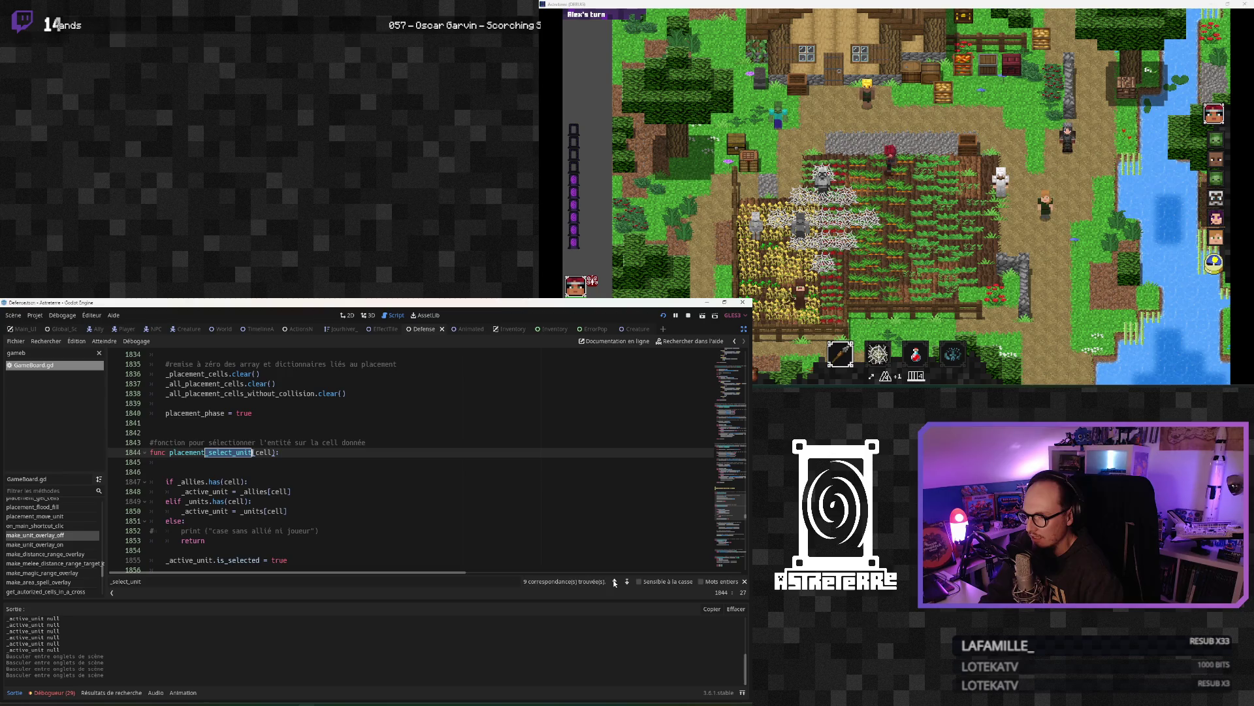
click(614, 581)
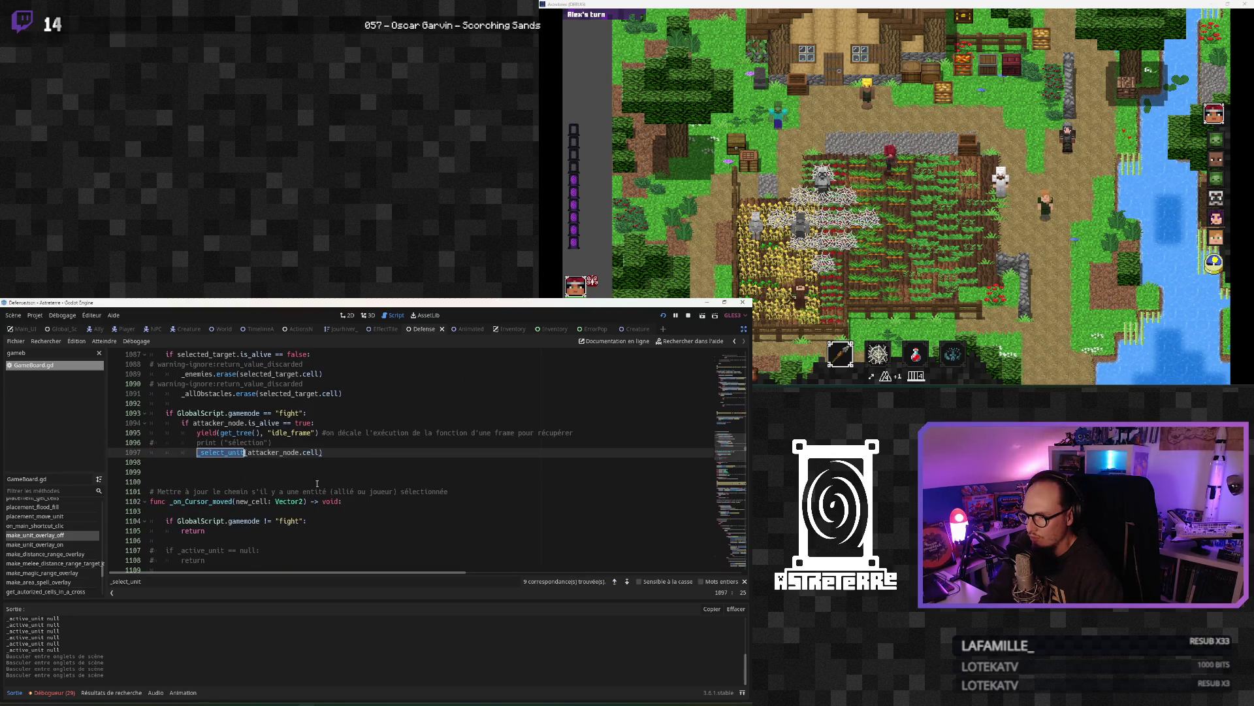
scroll(317, 483, up, 3)
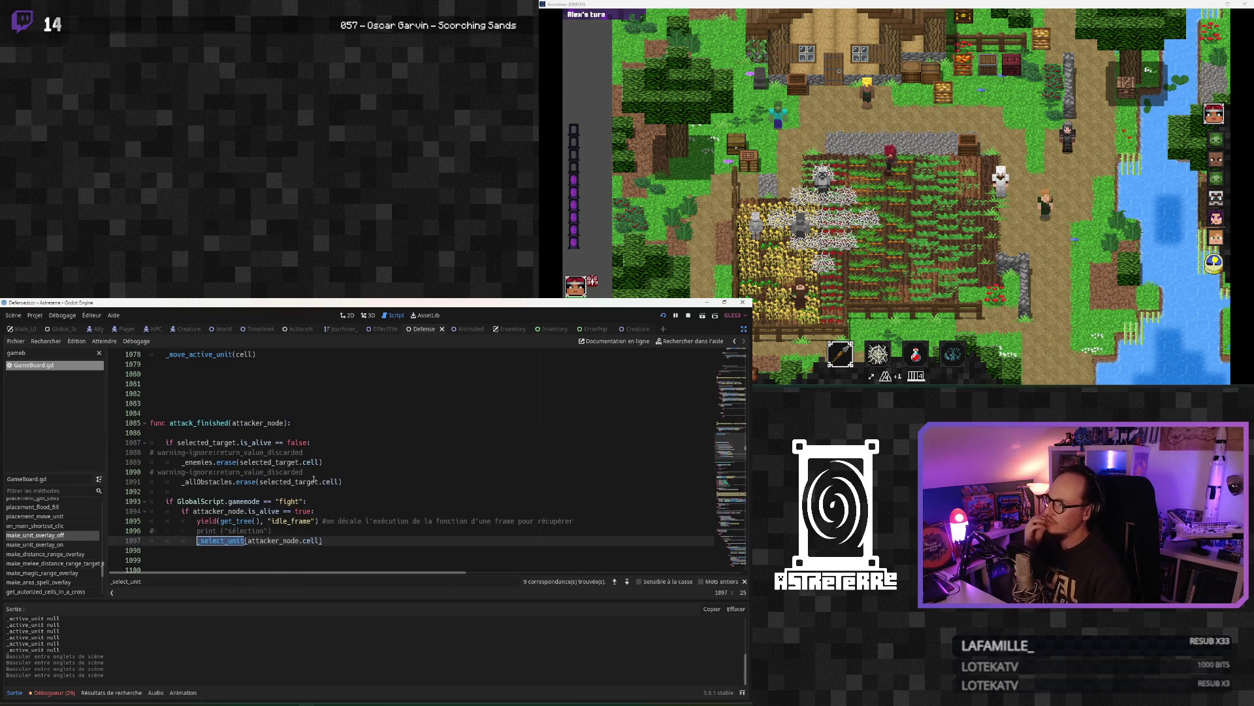
scroll(547, 566, up, 3)
Step: Visit matches at lines 830 and 724, return to line 501, then open CommandProcessor.gd
click(614, 581)
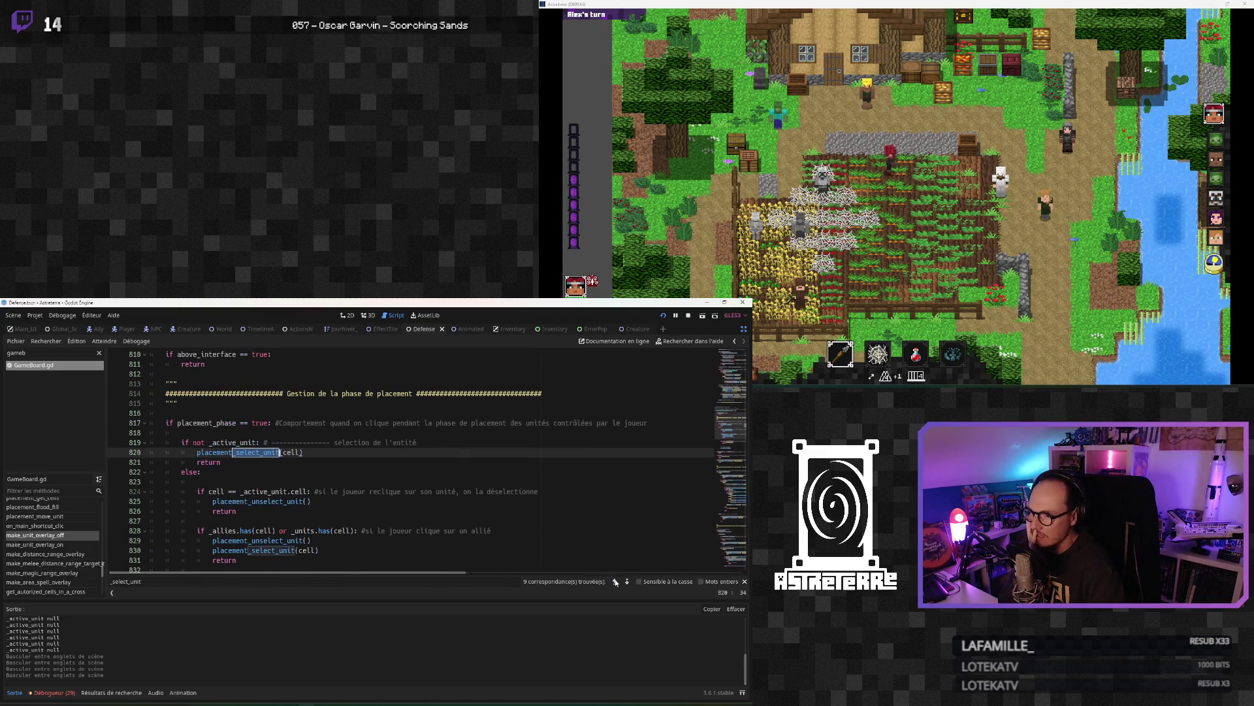
click(615, 581)
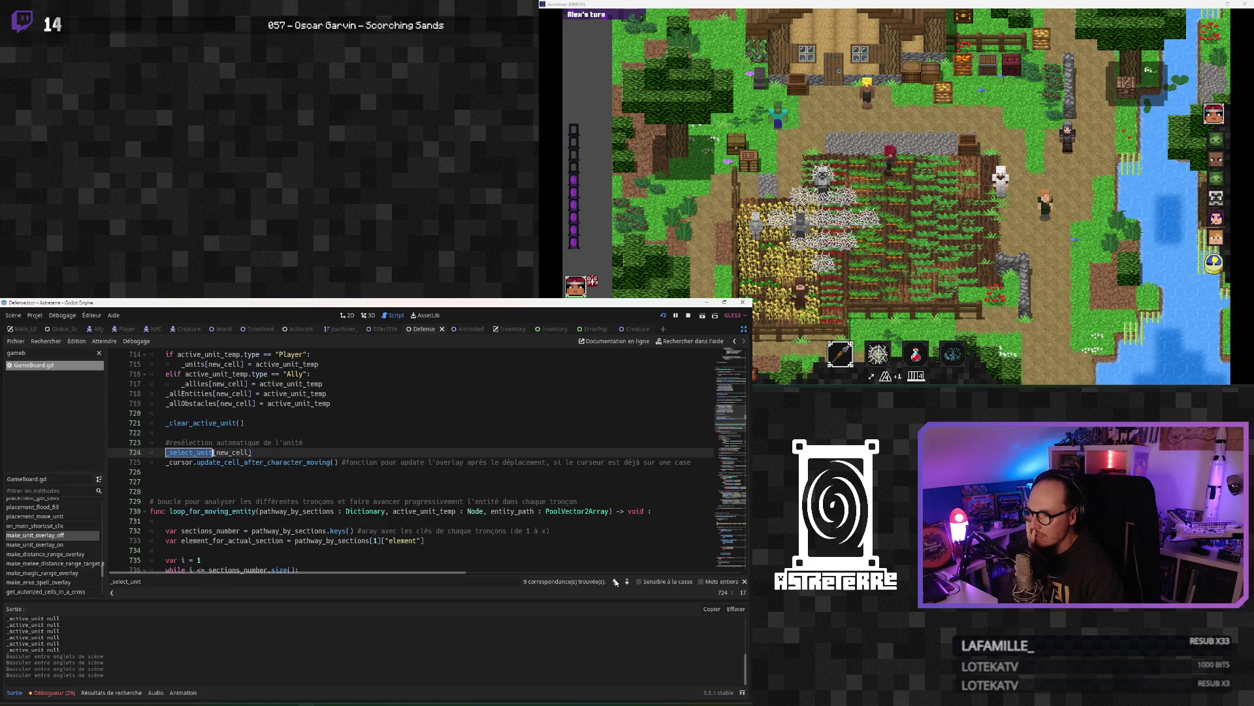
scroll(314, 512, up, 9)
scroll(314, 513, up, 3)
scroll(314, 512, down, 9)
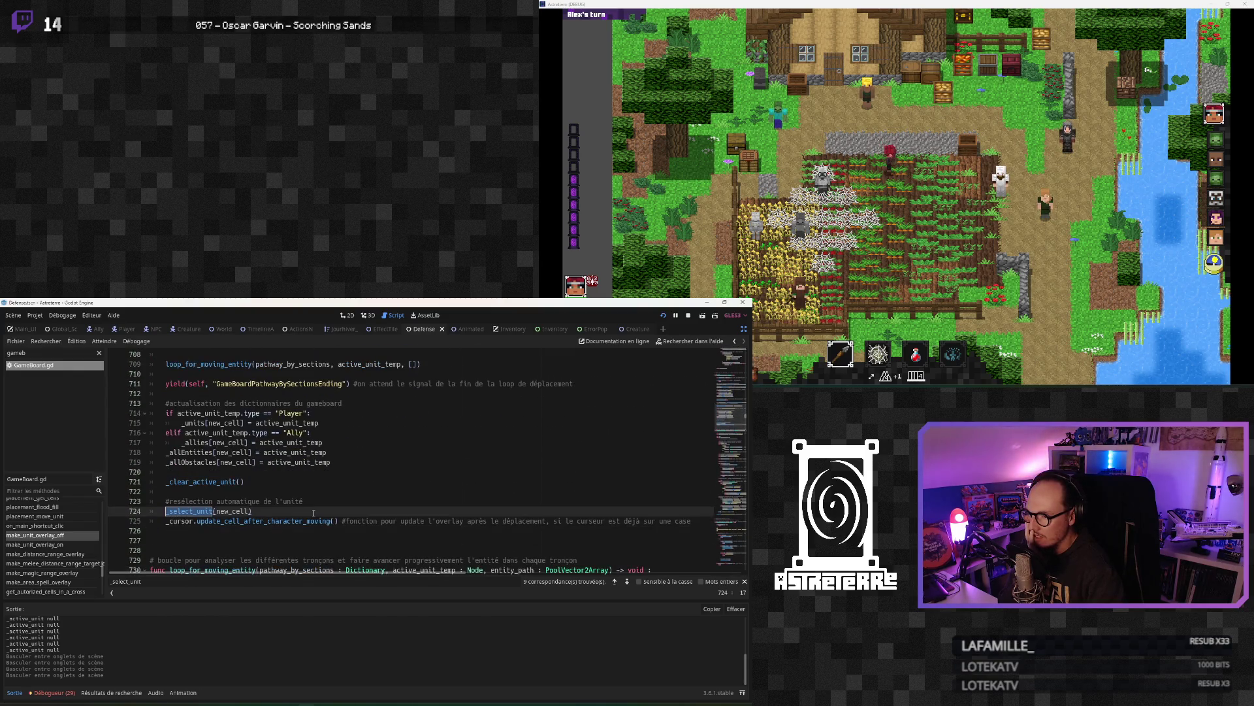
click(615, 582)
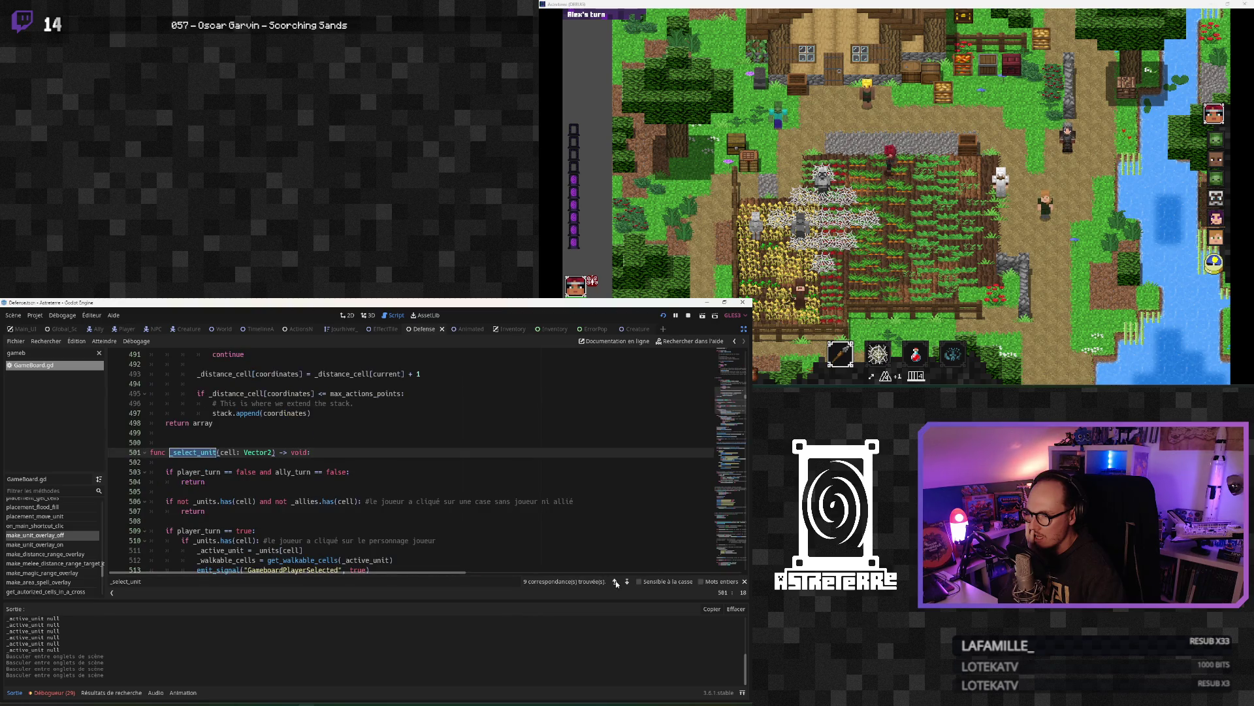
key(alt+Left)
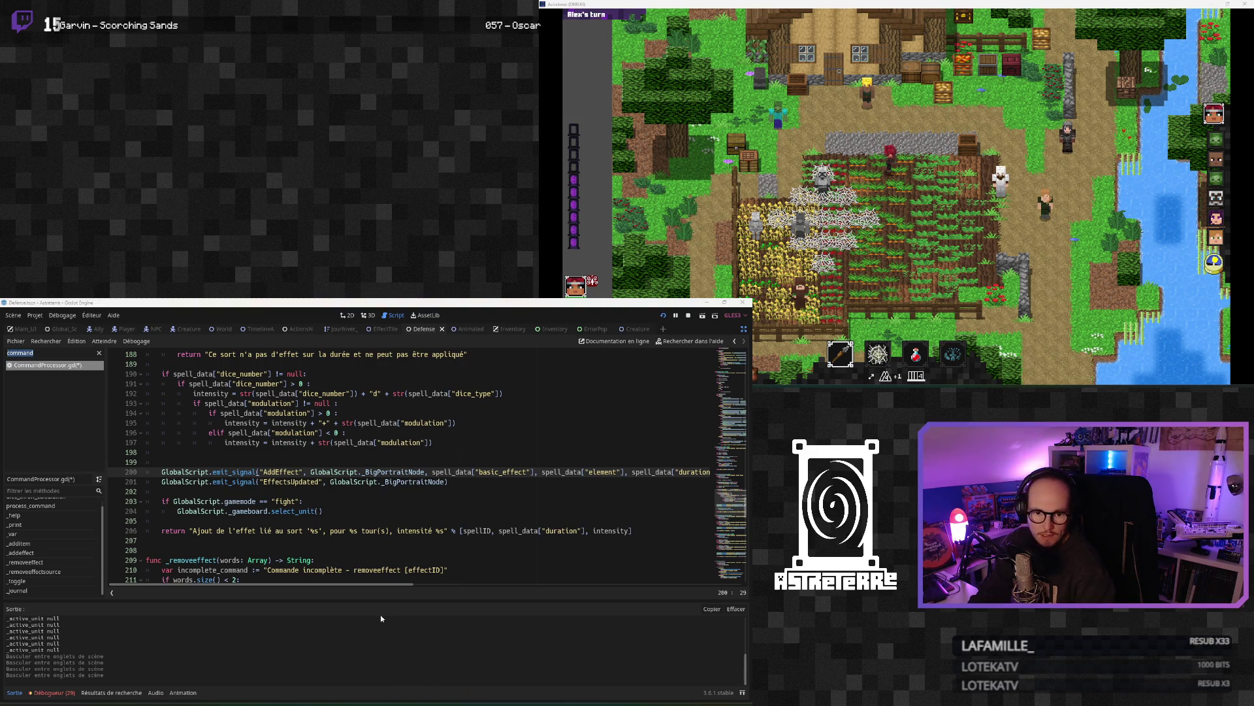
Step: Check the GameBoard.gd diff in GitHub Desktop and open the repository in the external code editor
key(alt+Tab)
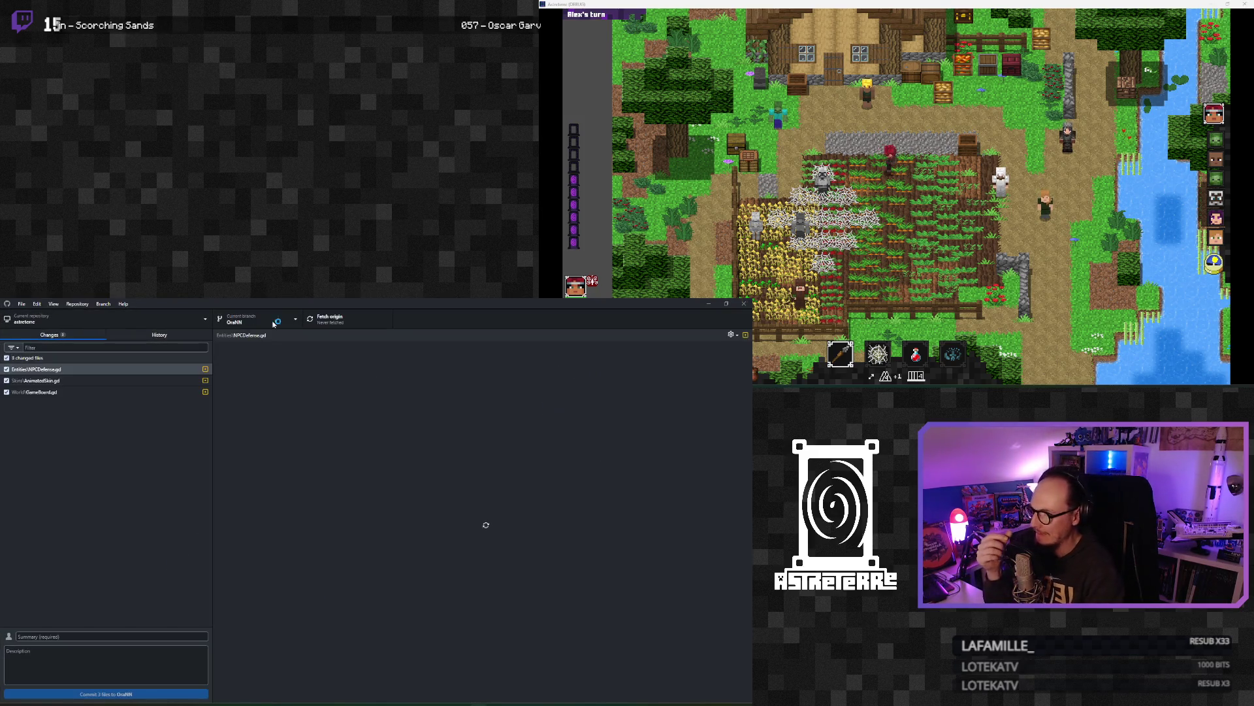
mouse_move(274, 305)
mouse_down()
mouse_move(833, 30)
mouse_move(1251, 3)
mouse_up()
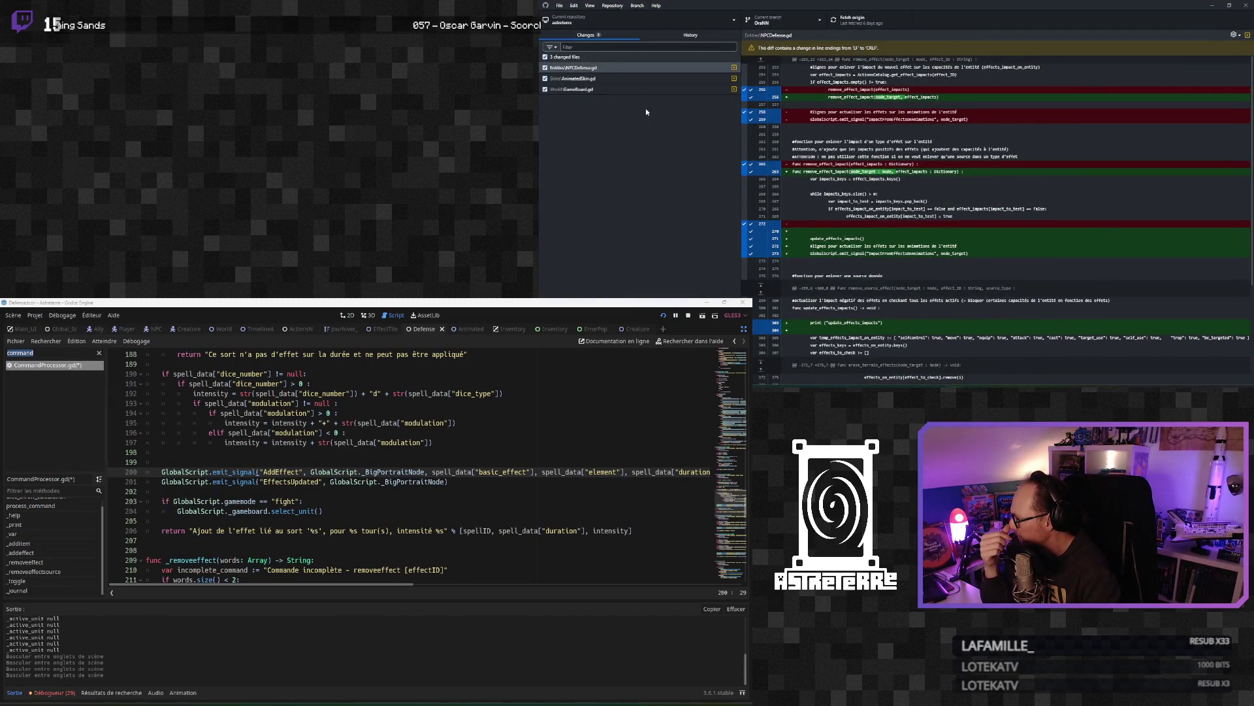
click(595, 91)
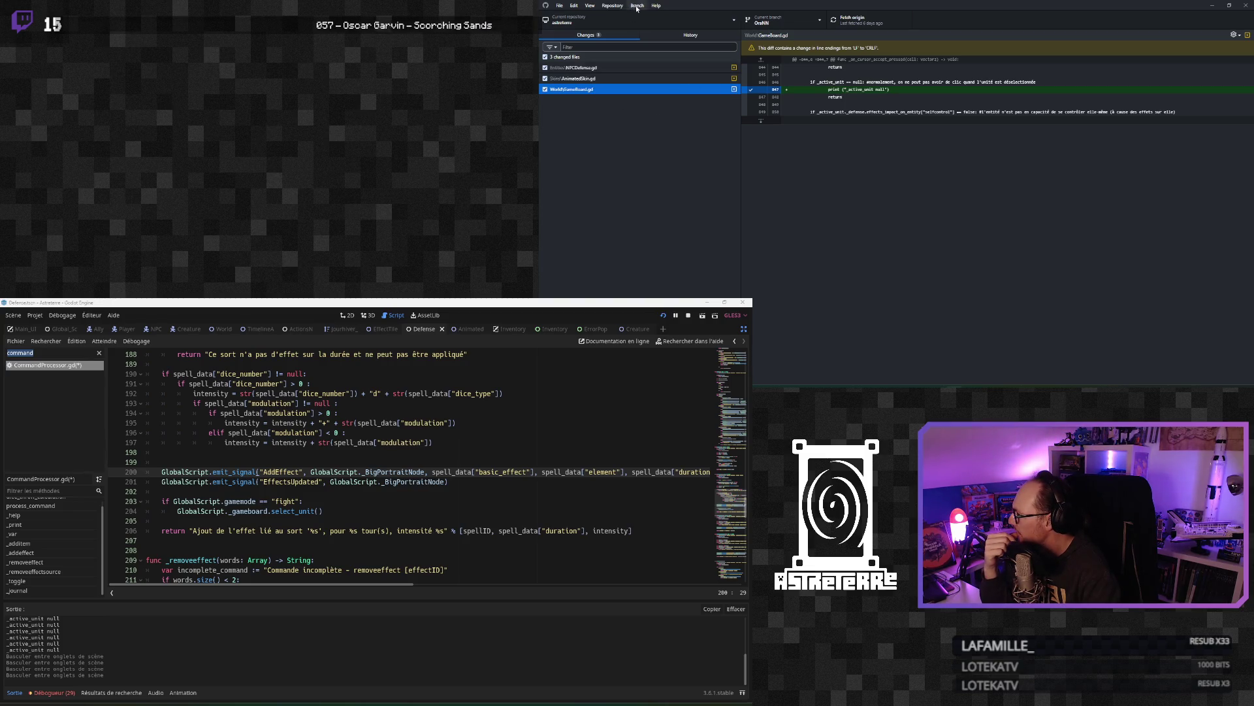
click(612, 6)
click(622, 99)
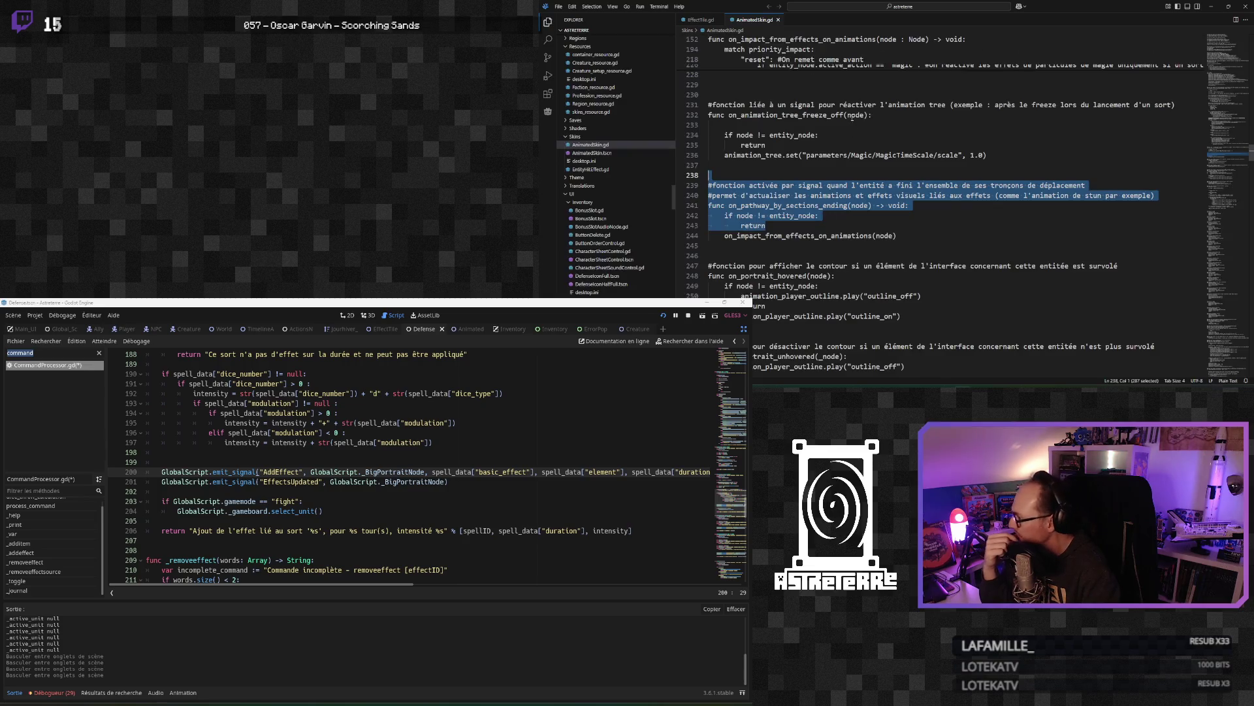
Step: Open GameBoard.gd in the code editor via quick file search
click(853, 8)
key(Return)
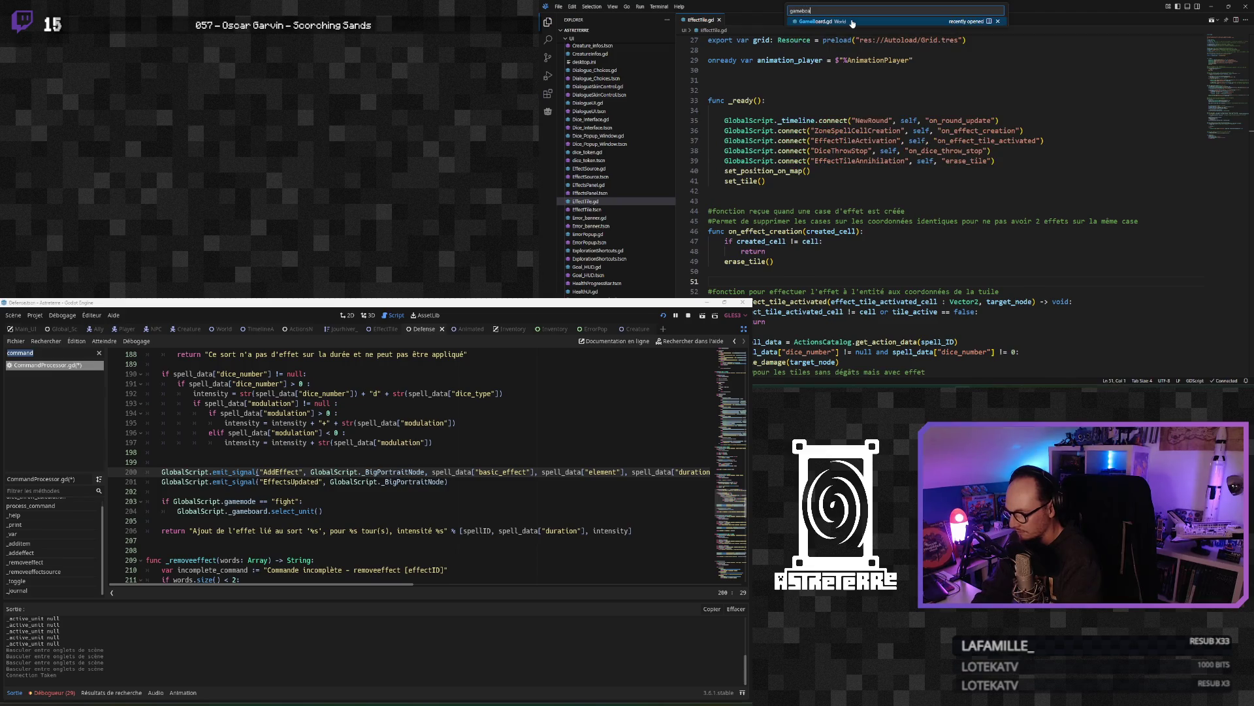
click(815, 178)
scroll(815, 216, down, 3)
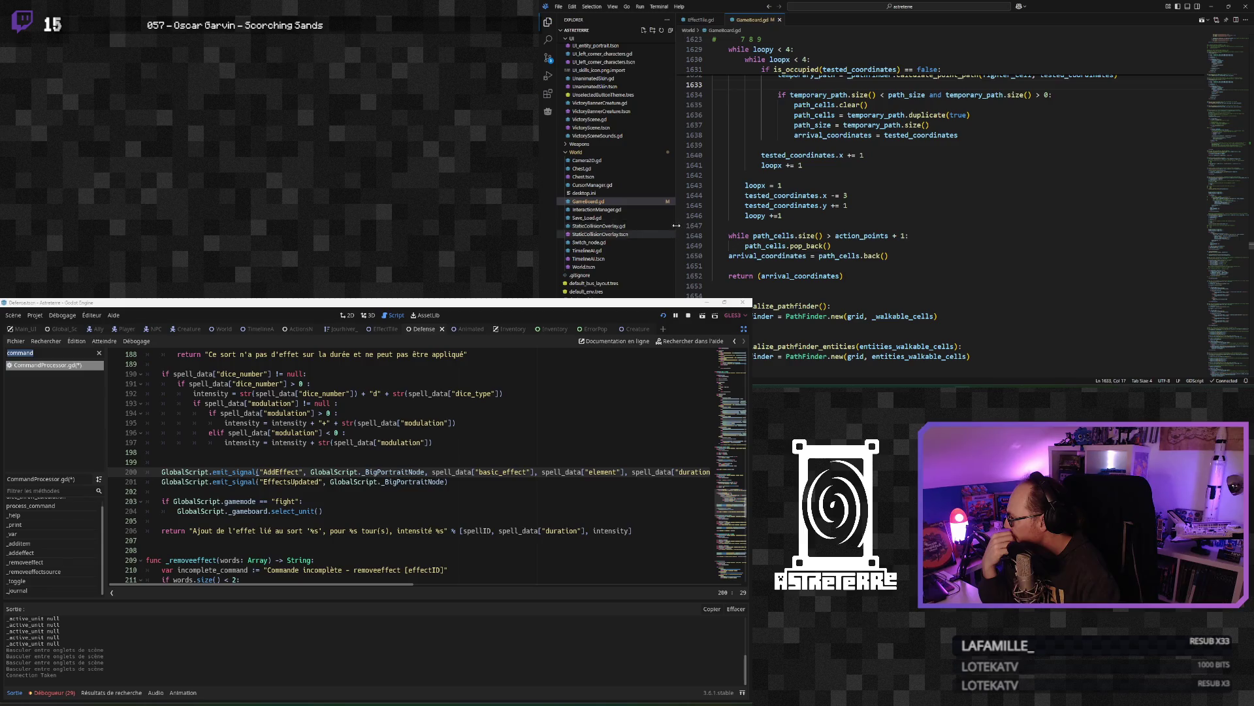
scroll(817, 183, up, 4)
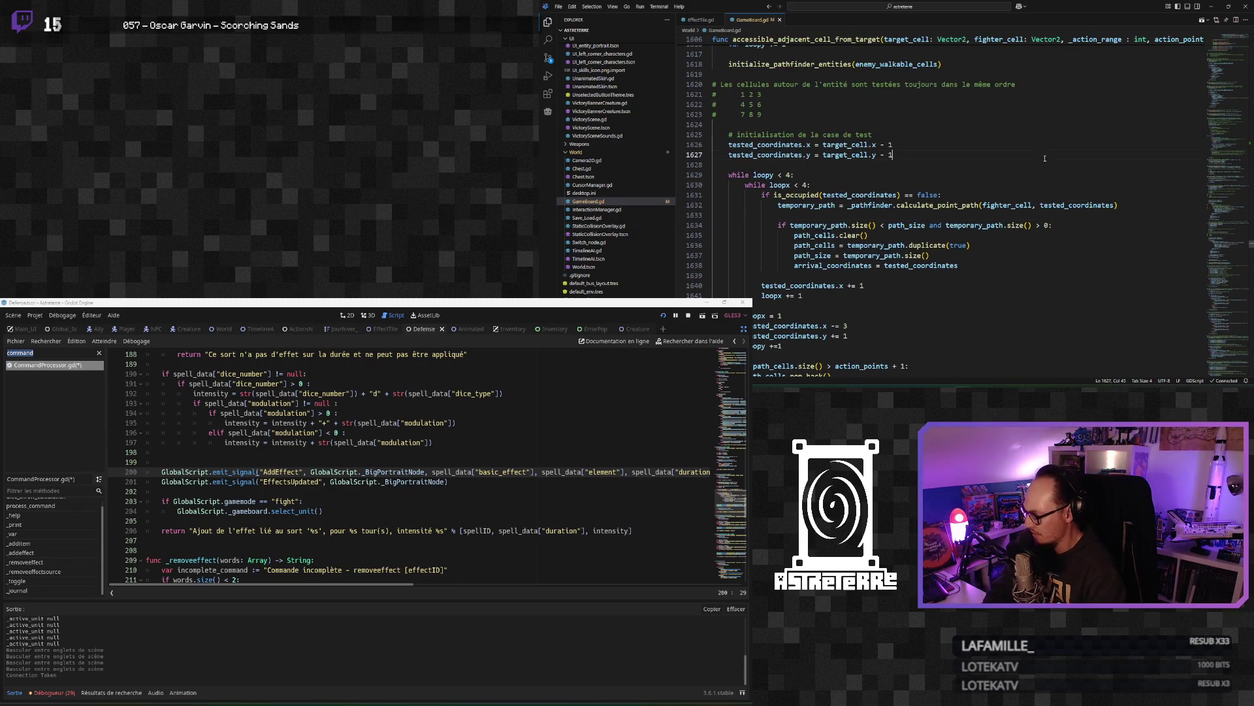
Step: Search the file for 'select_unit' and step through the matches
key(ctrl+f)
text(select_un)
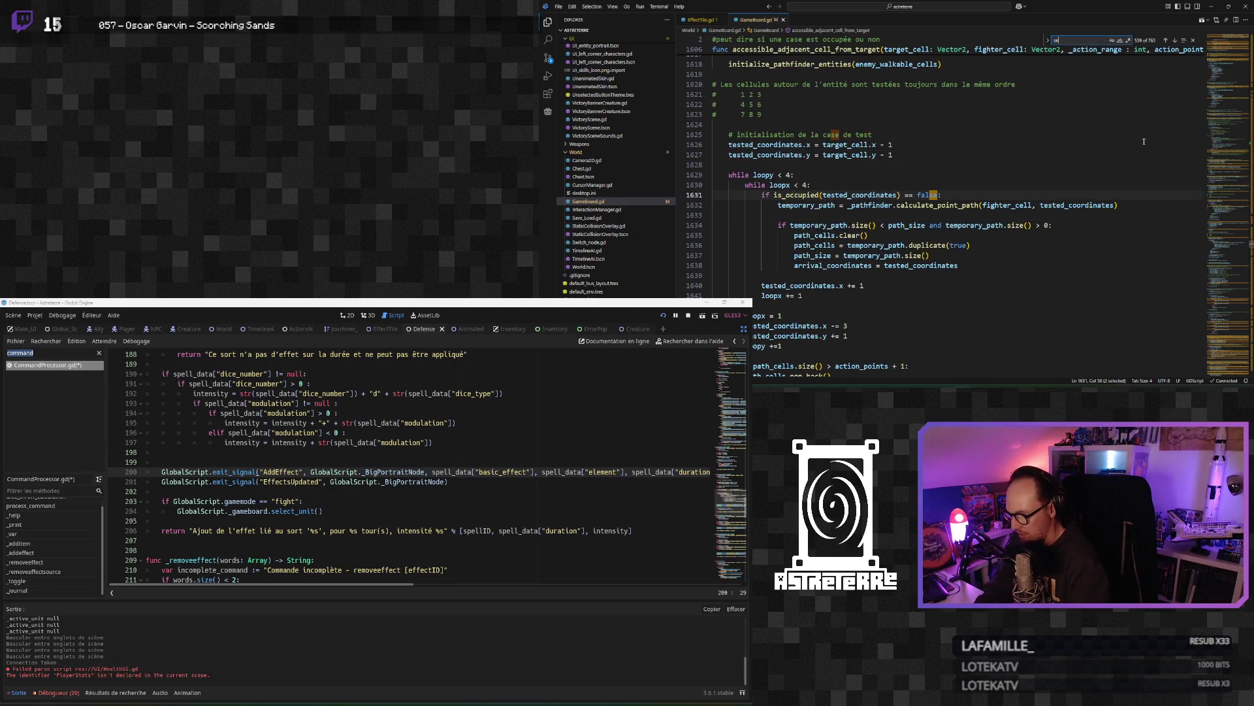
text(_)
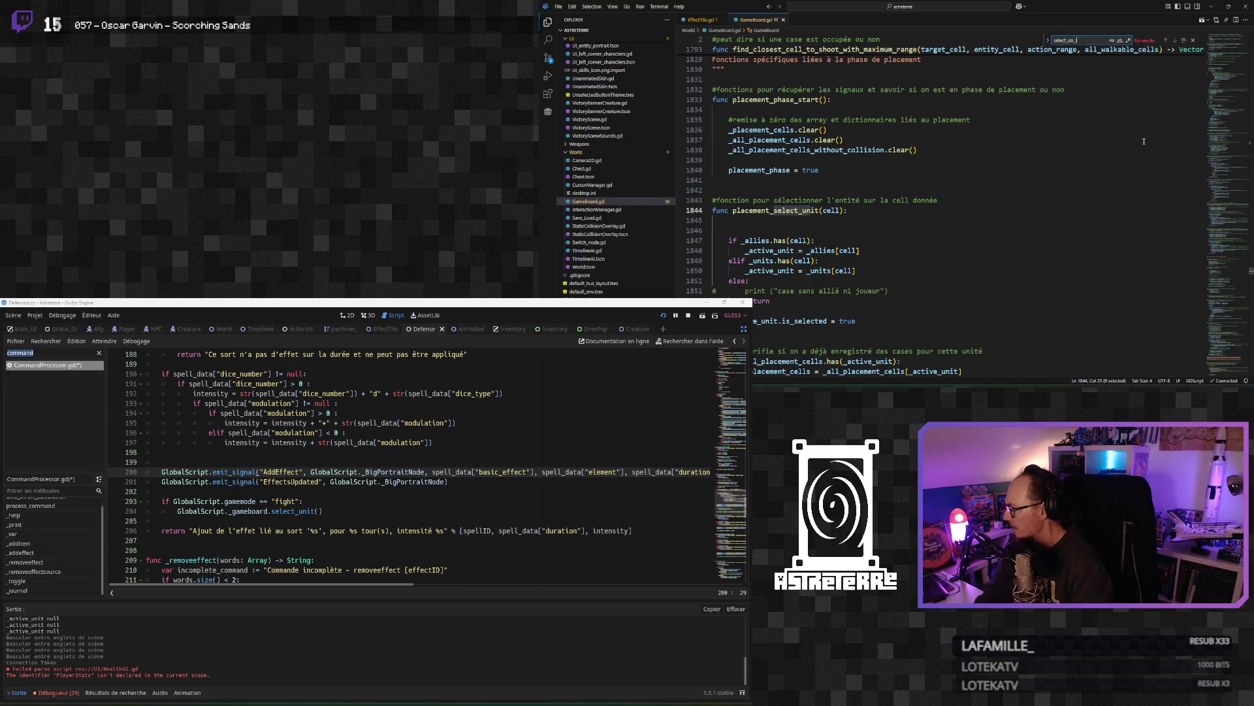
key(BackSpace)
text(it)
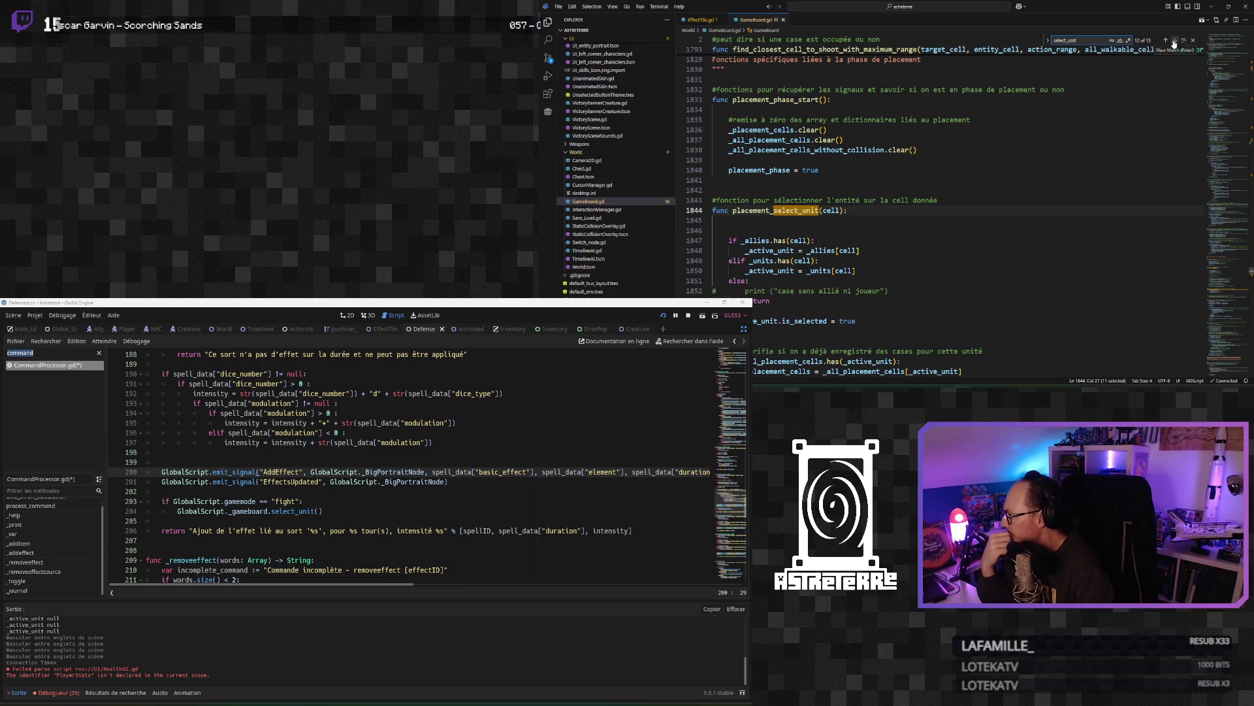
click(1174, 41)
click(1174, 41)
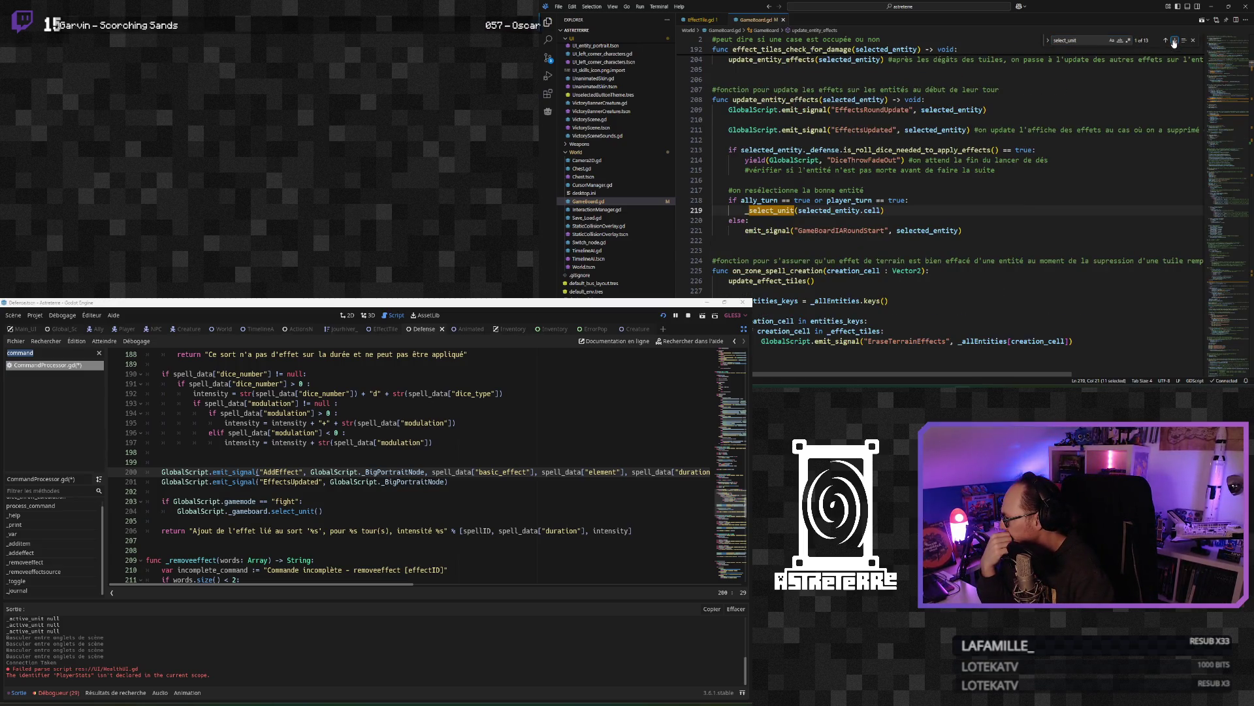
Step: Go to the _select_unit definition and inspect its early return
click(770, 219)
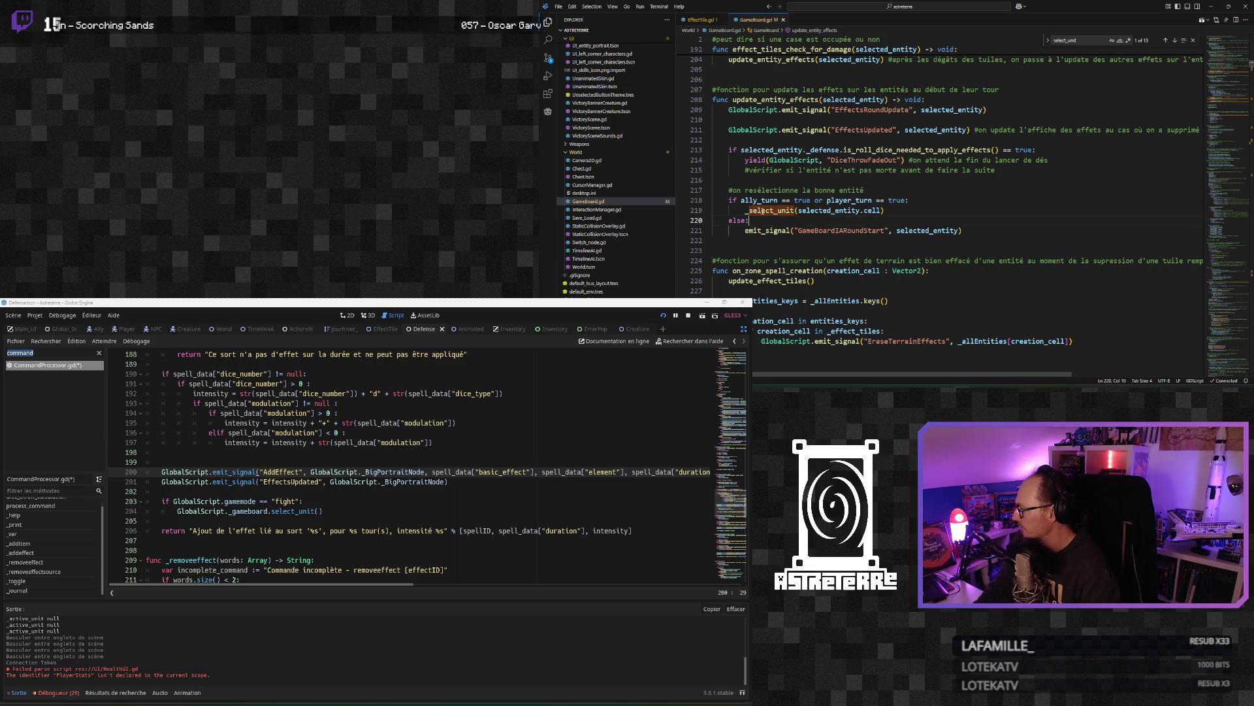
ctrl+click(764, 210)
click(788, 190)
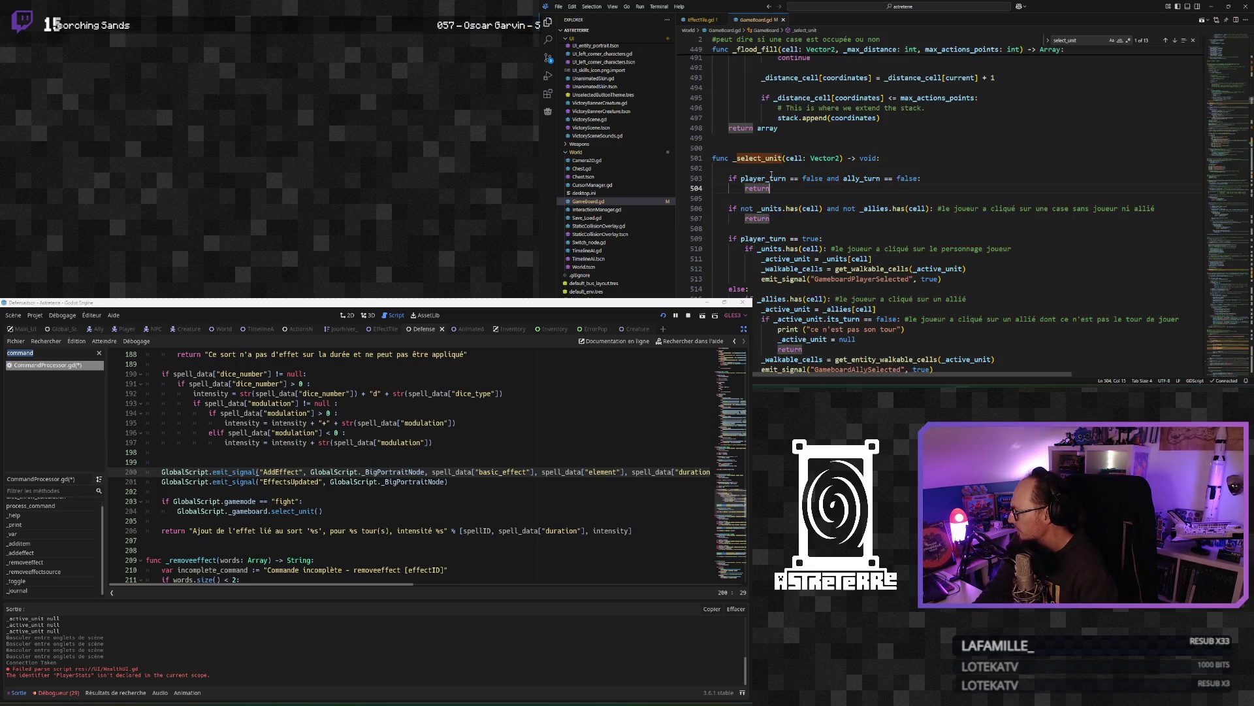
scroll(807, 173, down, 1)
click(253, 501)
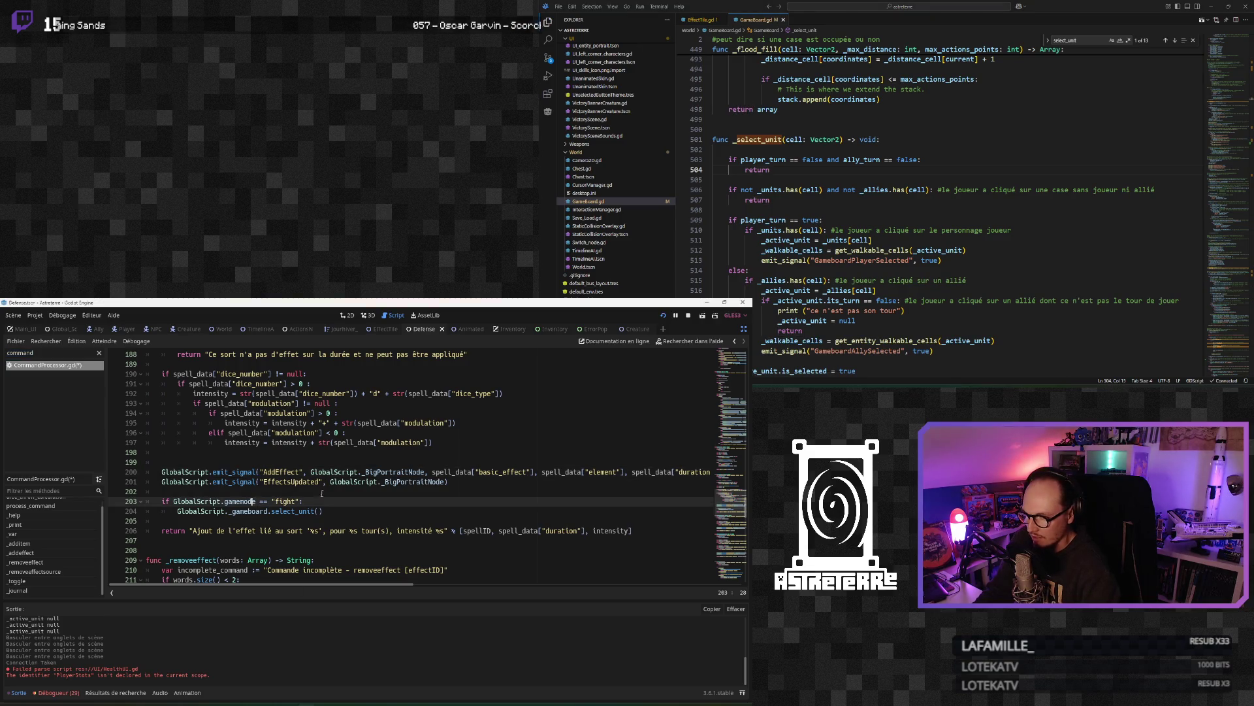
Step: Rename the select_unit call on line 204 to _select_unit
click(271, 510)
text(_)
click(339, 510)
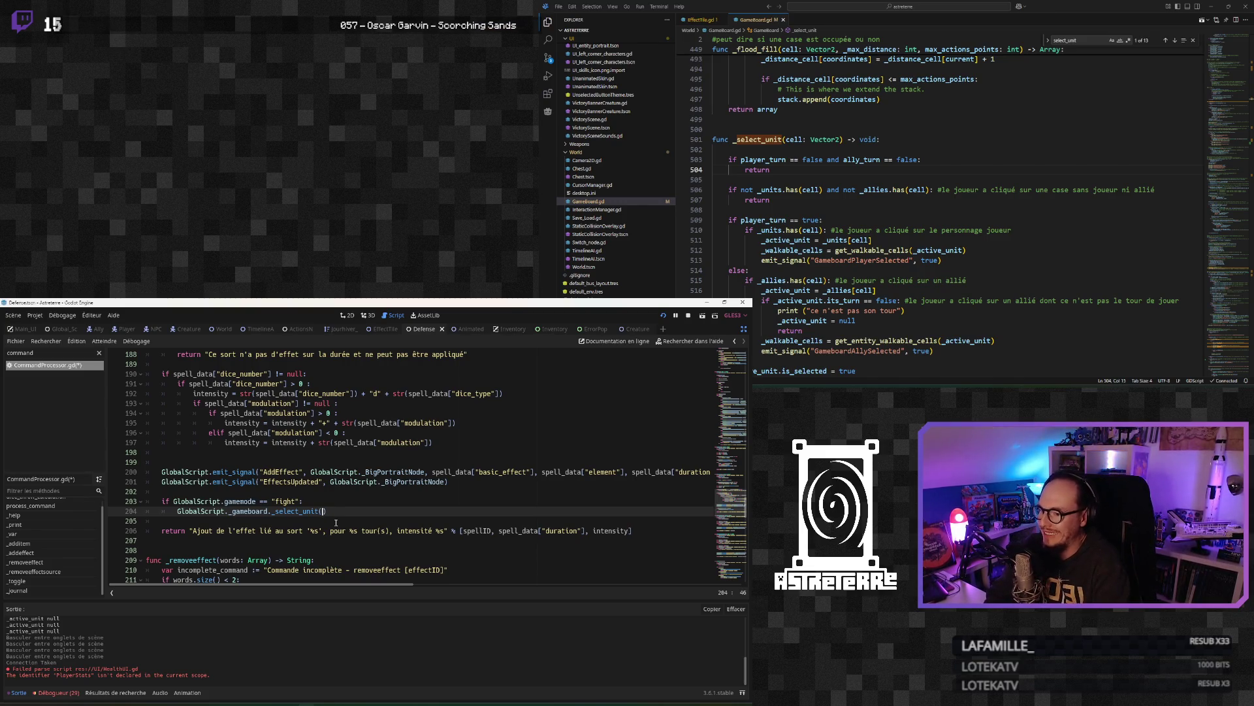
scroll(336, 523, up, 7)
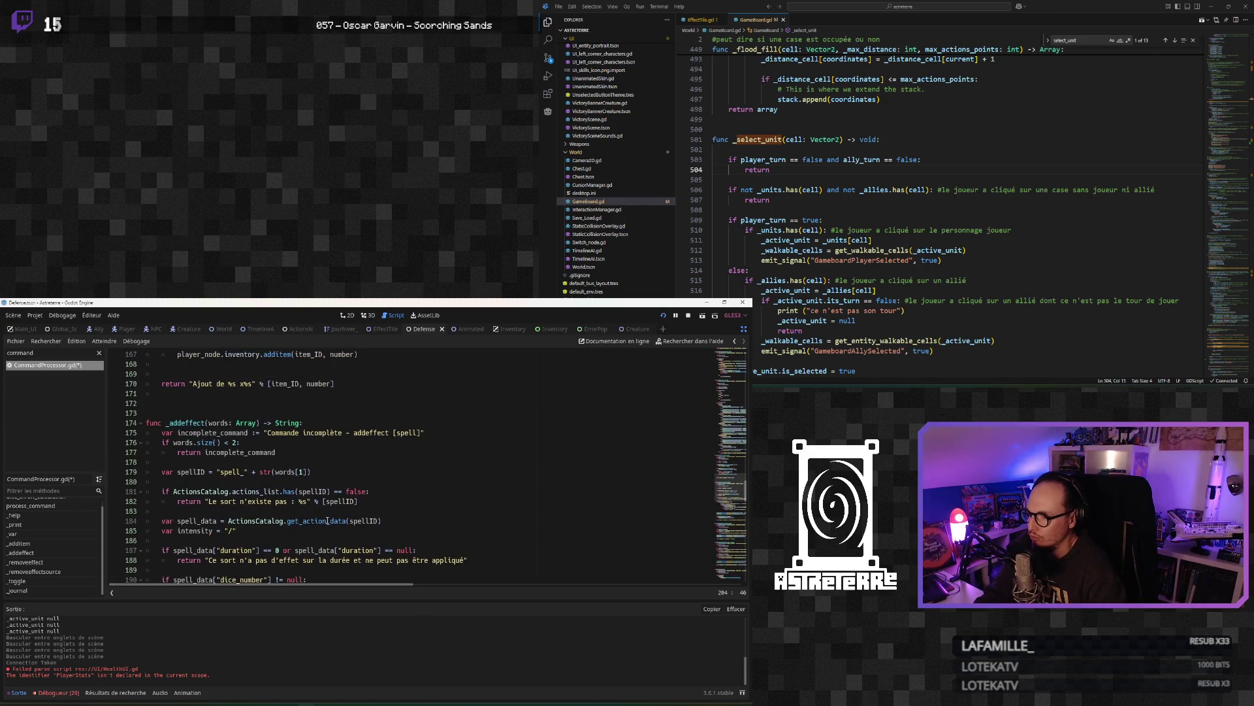
scroll(327, 521, down, 7)
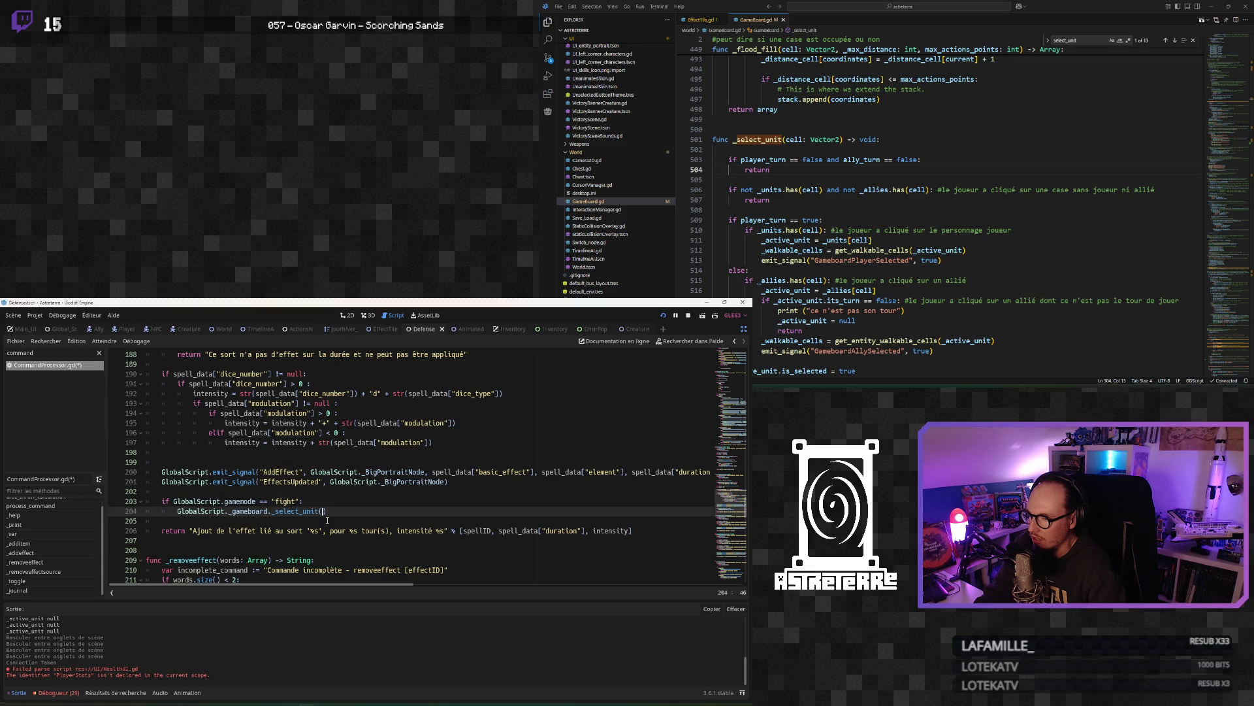
Step: Paste _BigPortraitNode as the argument of the _select_unit call
double_click(392, 471)
key(ctrl+c)
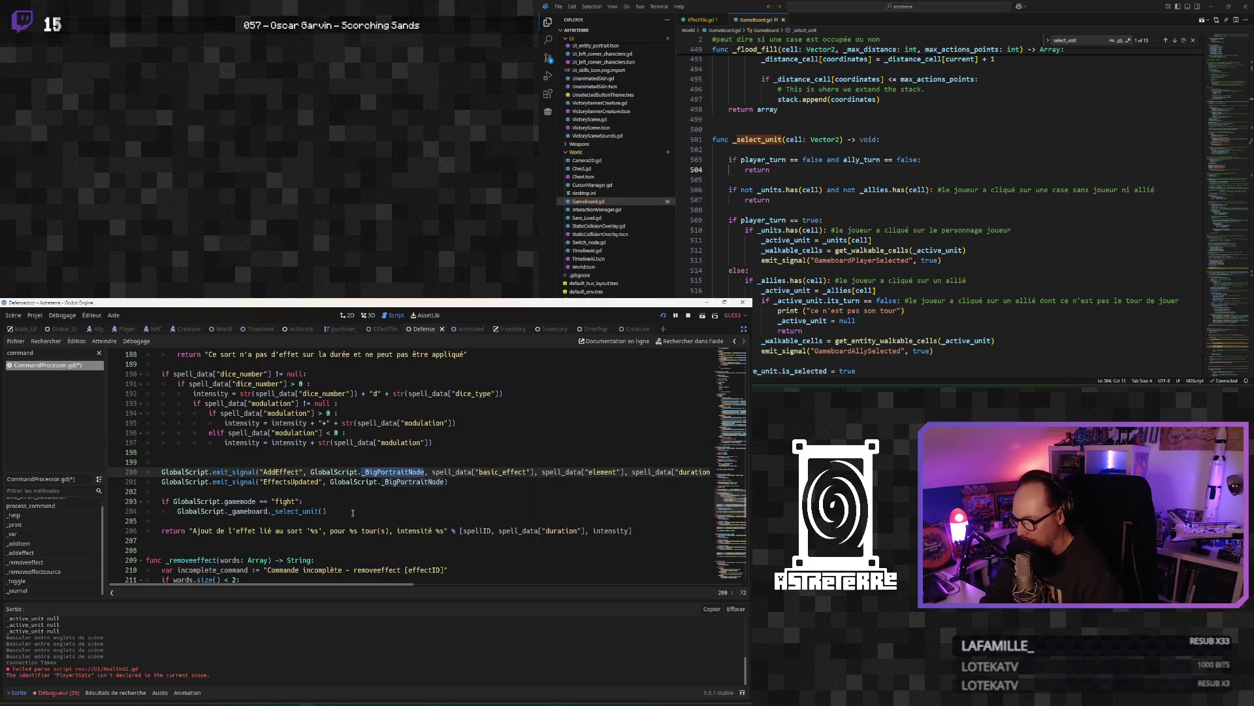
click(318, 511)
key(ctrl+v)
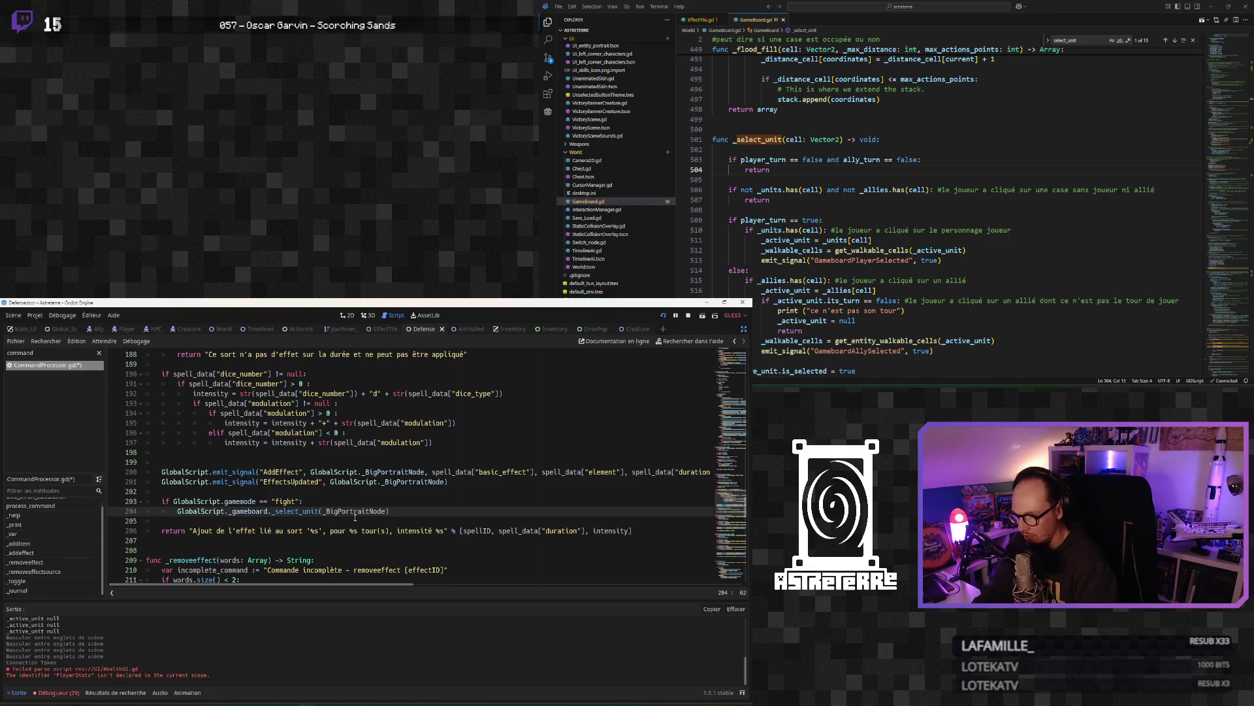
text(.cell))
drag(310, 471, 318, 482)
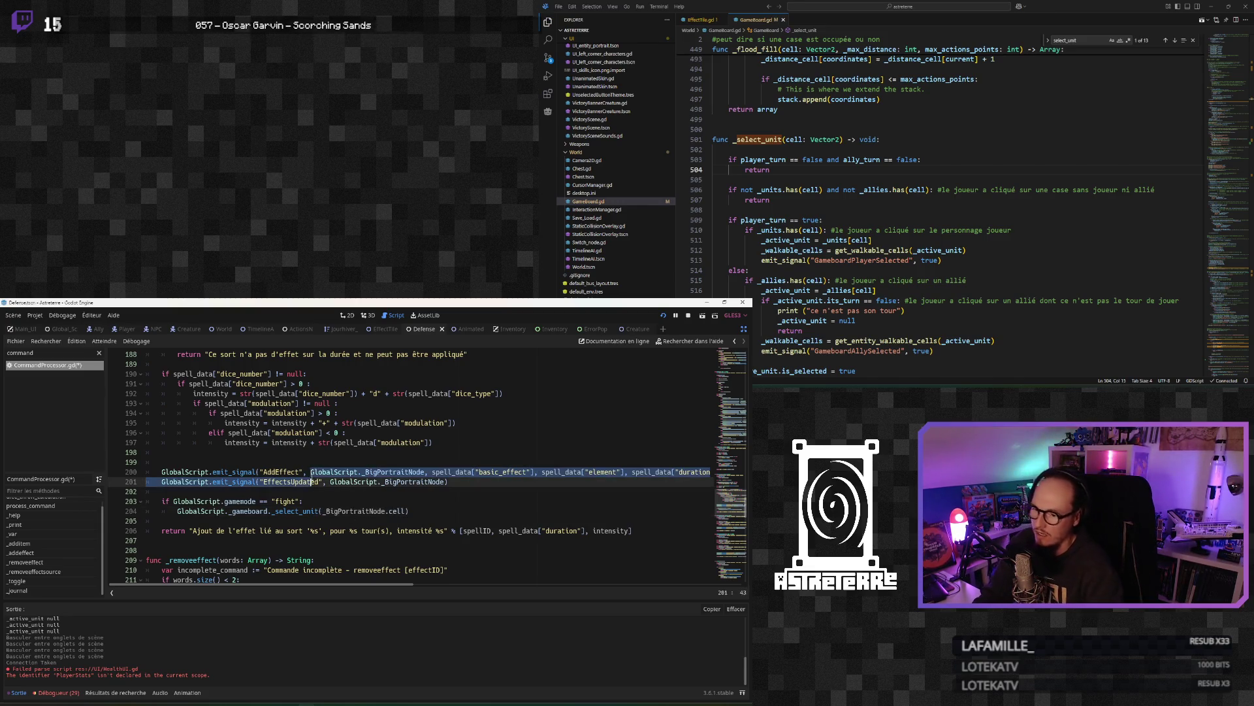
click(330, 481)
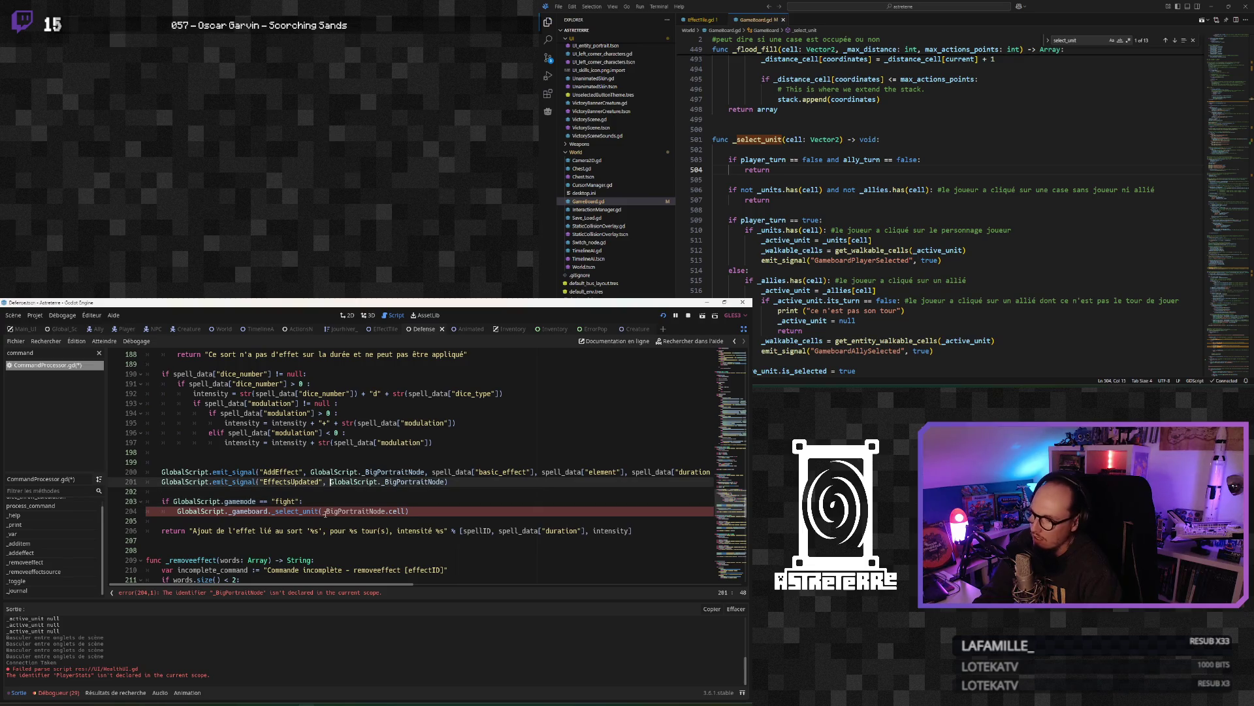
Step: Prefix the argument with GlobalScript. so it reads GlobalScript._BigPortraitNode.cell
click(307, 511)
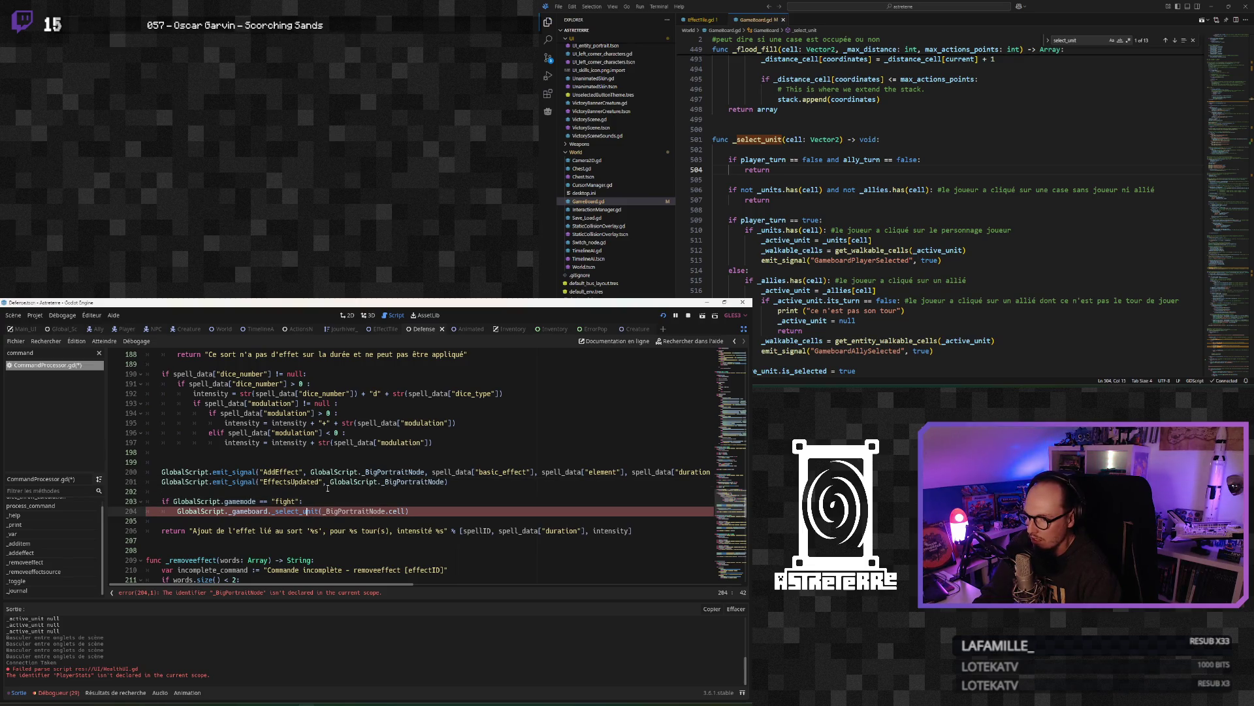
drag(364, 472, 319, 471)
key(ctrl+c)
click(324, 511)
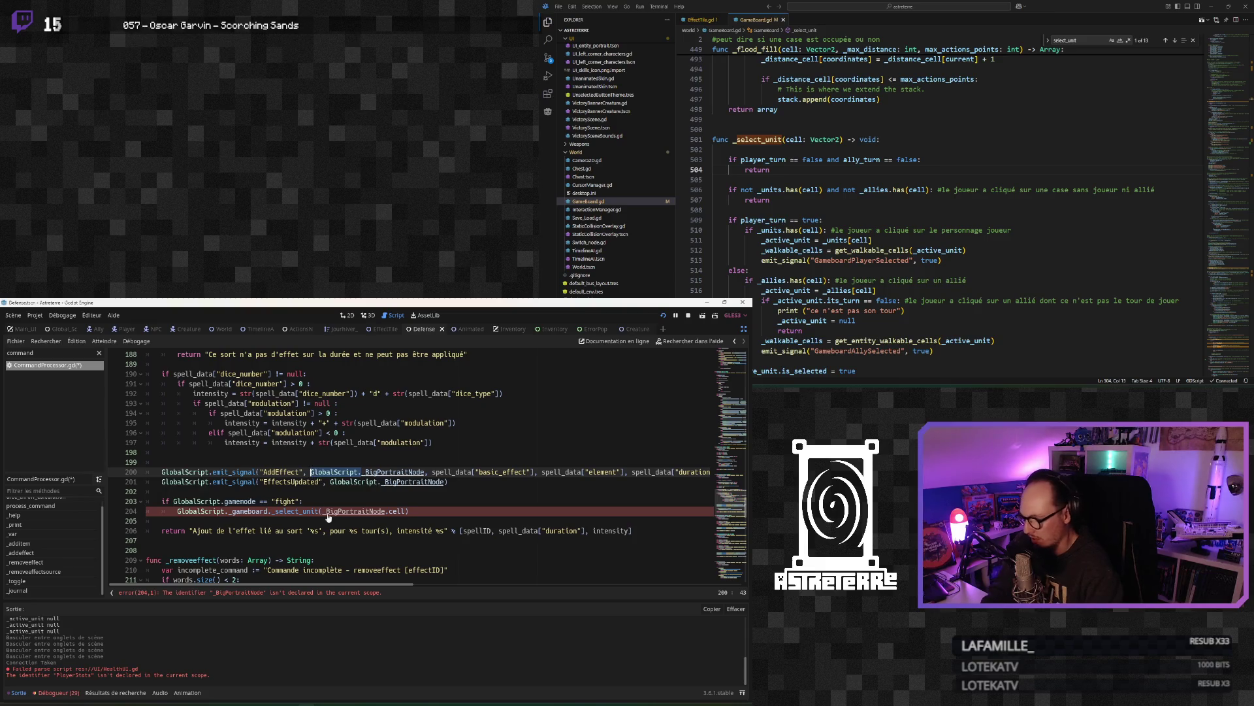
key(ctrl+v)
click(324, 488)
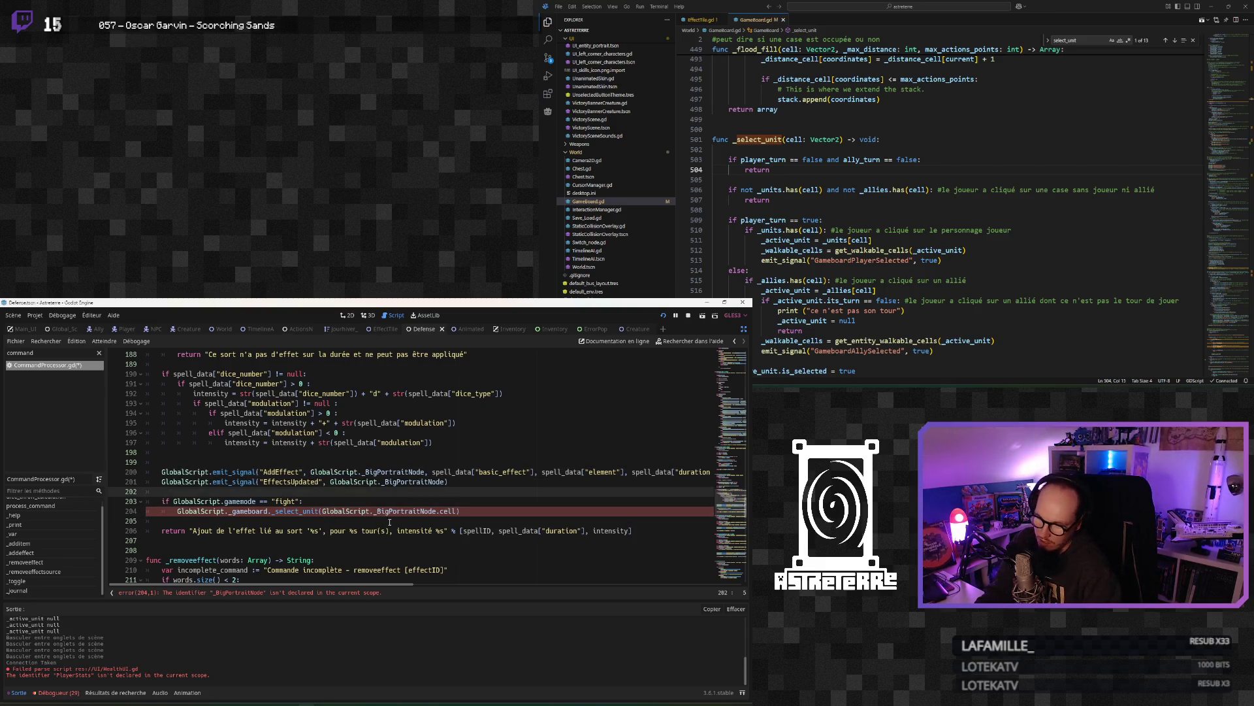
click(469, 511)
Step: Save CommandProcessor.gd and insert an empty line above the fight check for a comment
click(209, 521)
key(ctrl+s)
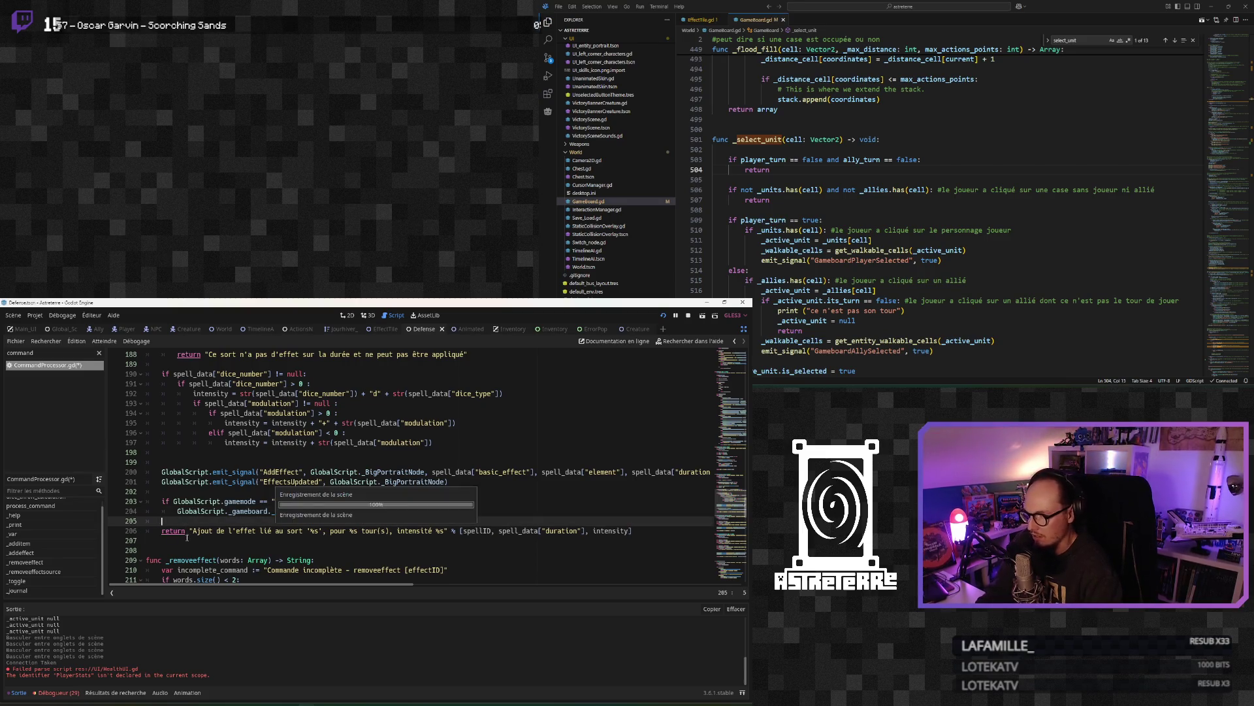
click(207, 495)
key(Return)
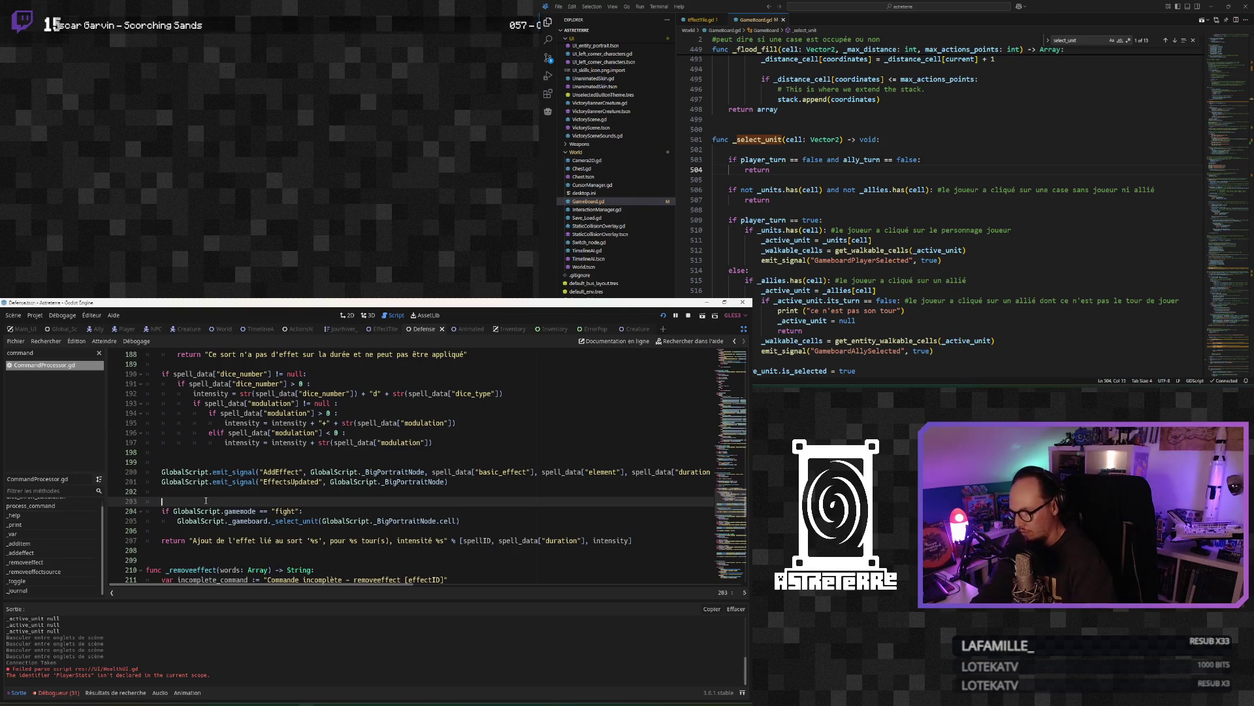
Step: Write a comment above the fight check explaining the entity is reselected to refresh overlays
text(#onrel)
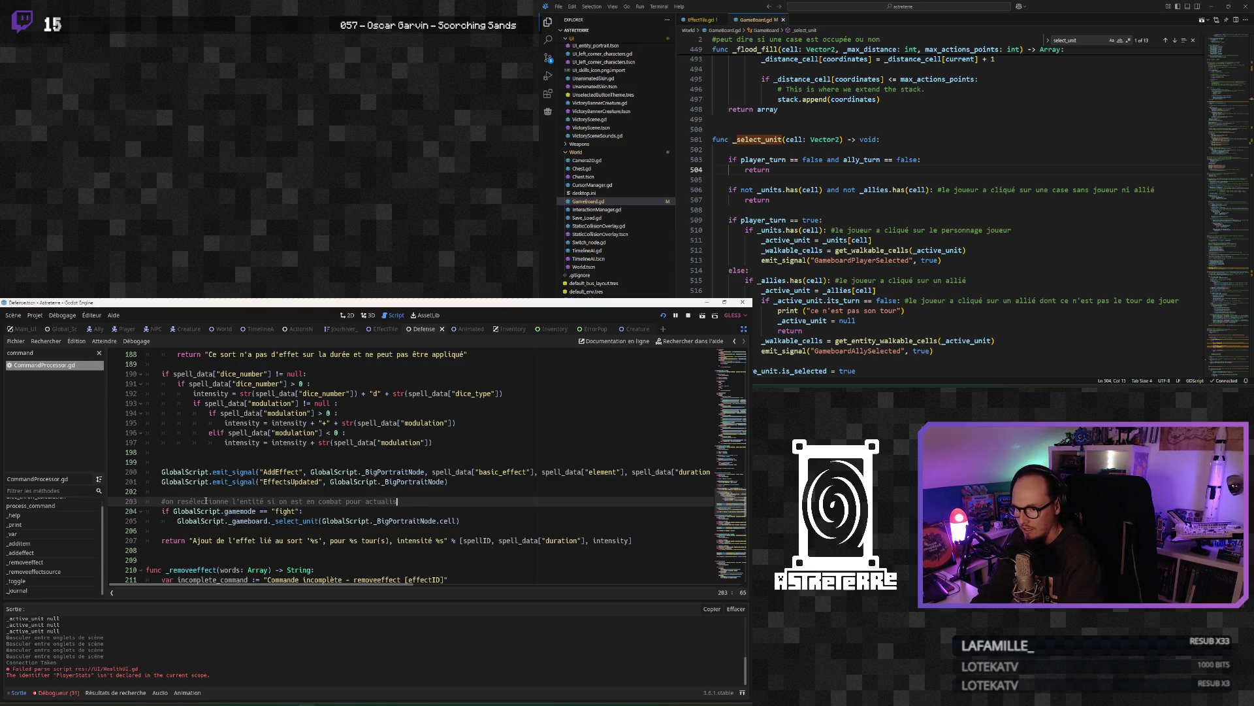
text(fet)
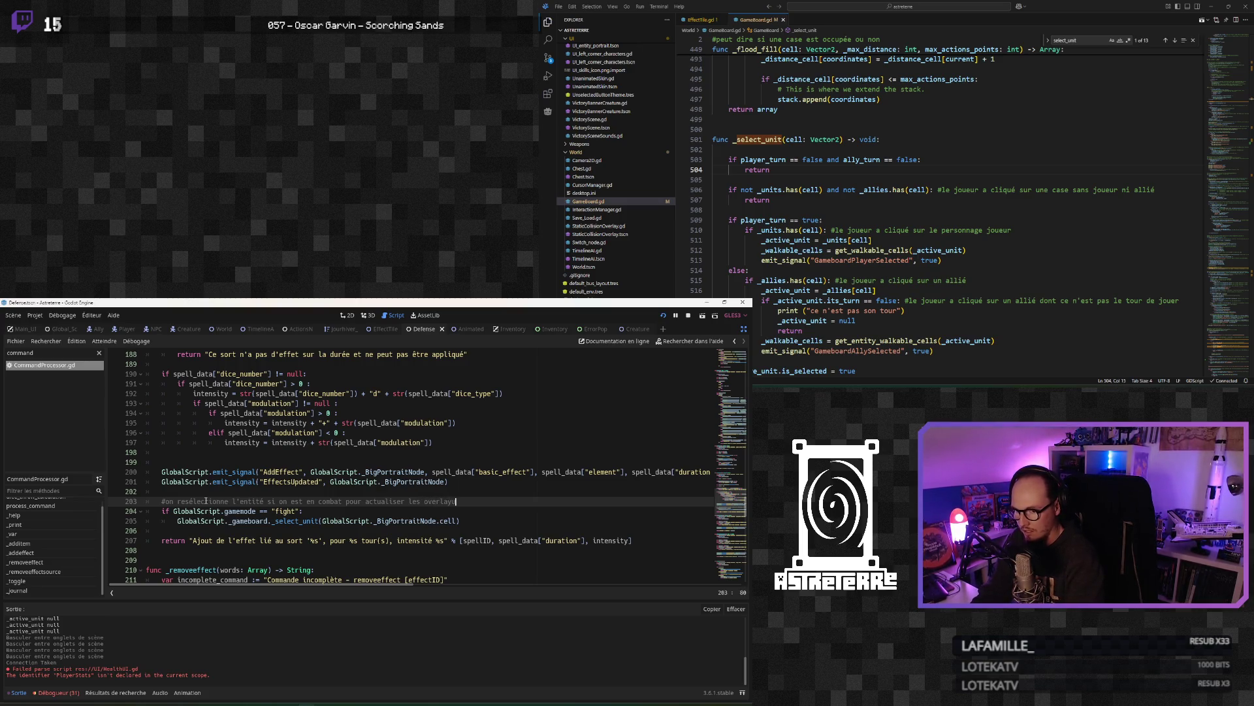
click(192, 493)
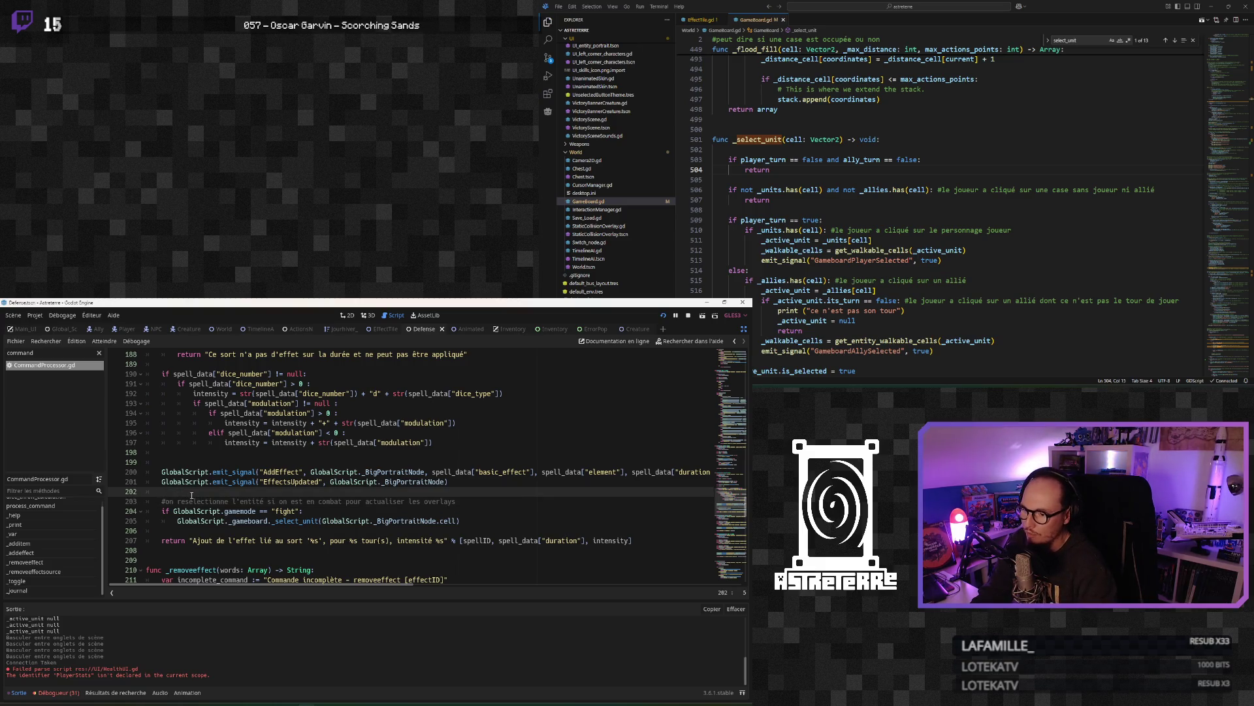
key(Return)
Step: Save the script and run the project with F5
click(260, 522)
click(204, 531)
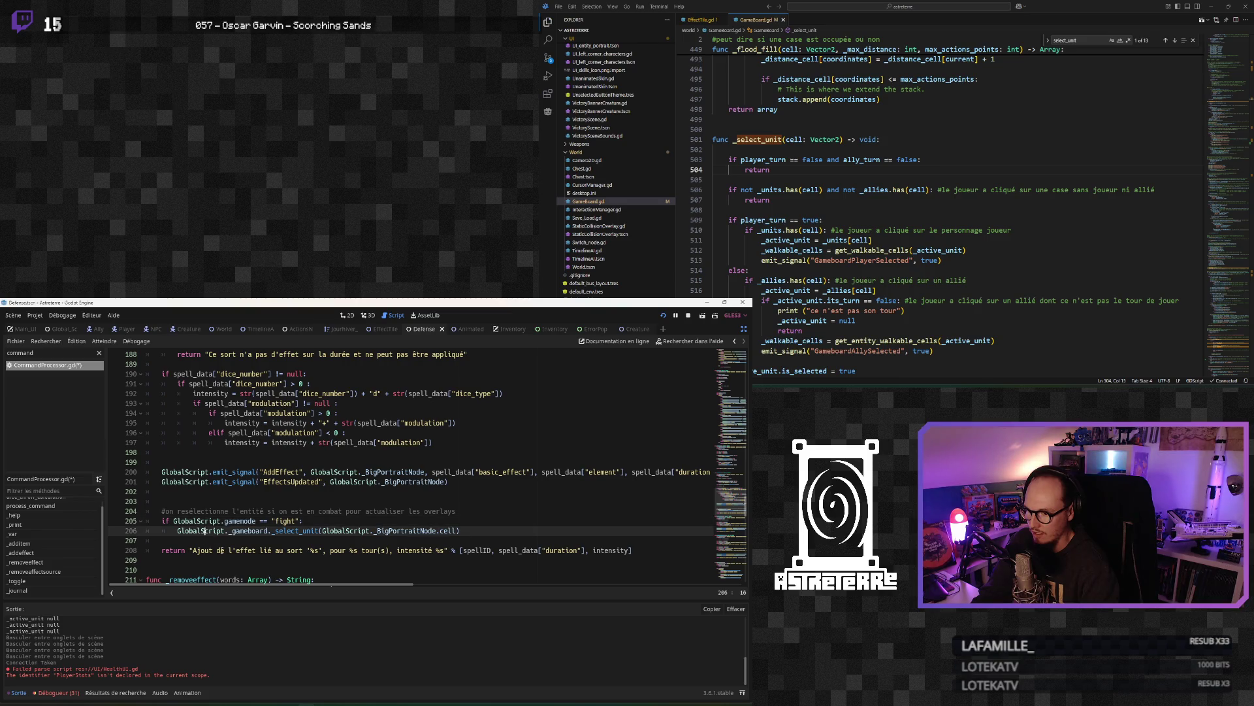
key(Up)
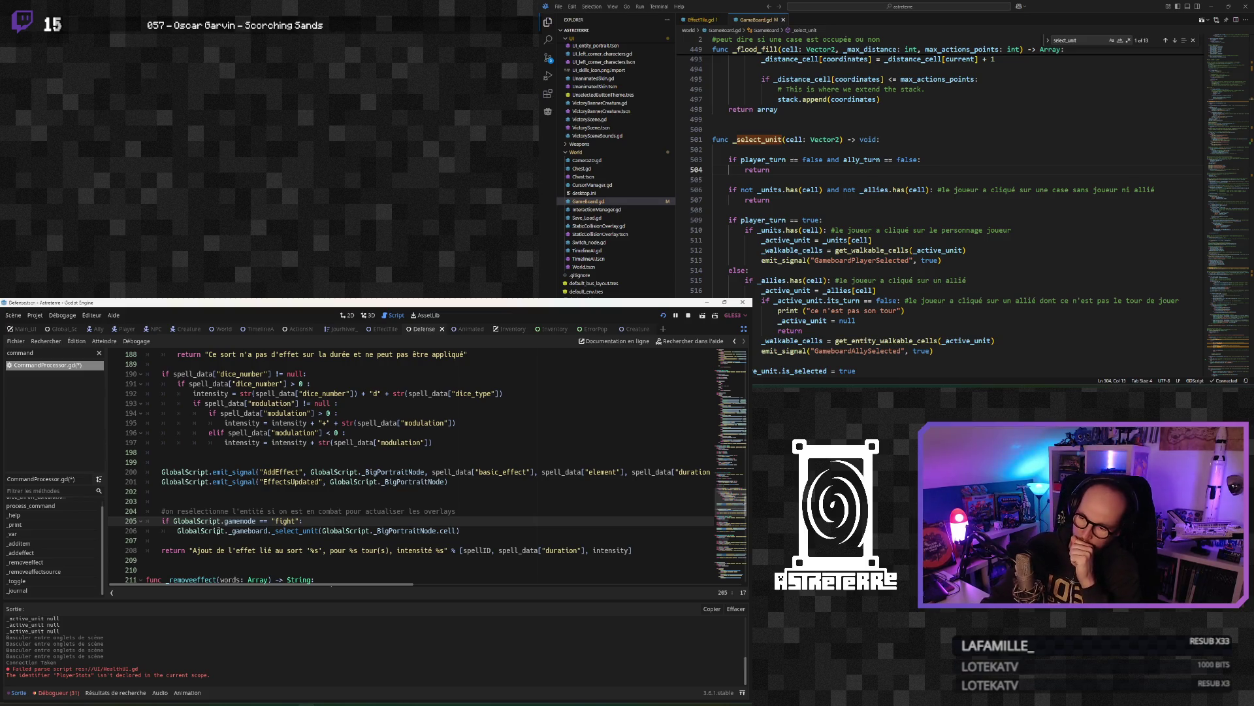
key(ctrl+s)
click(231, 521)
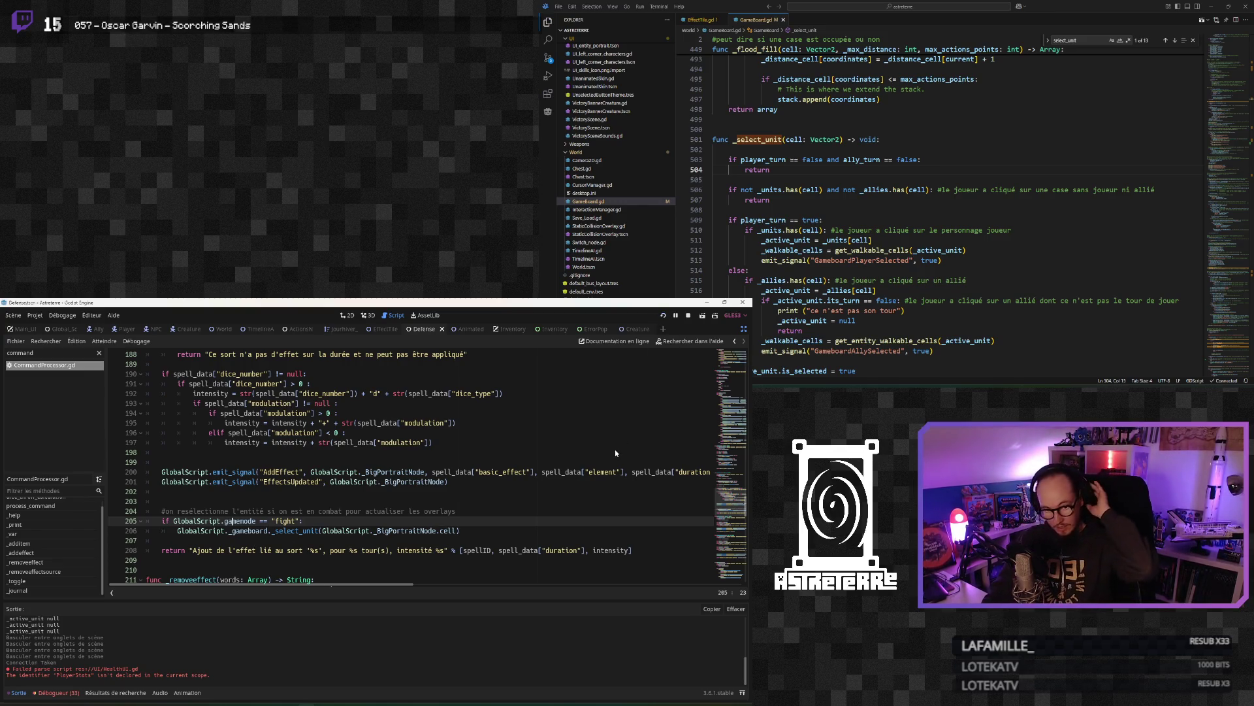
key(F5)
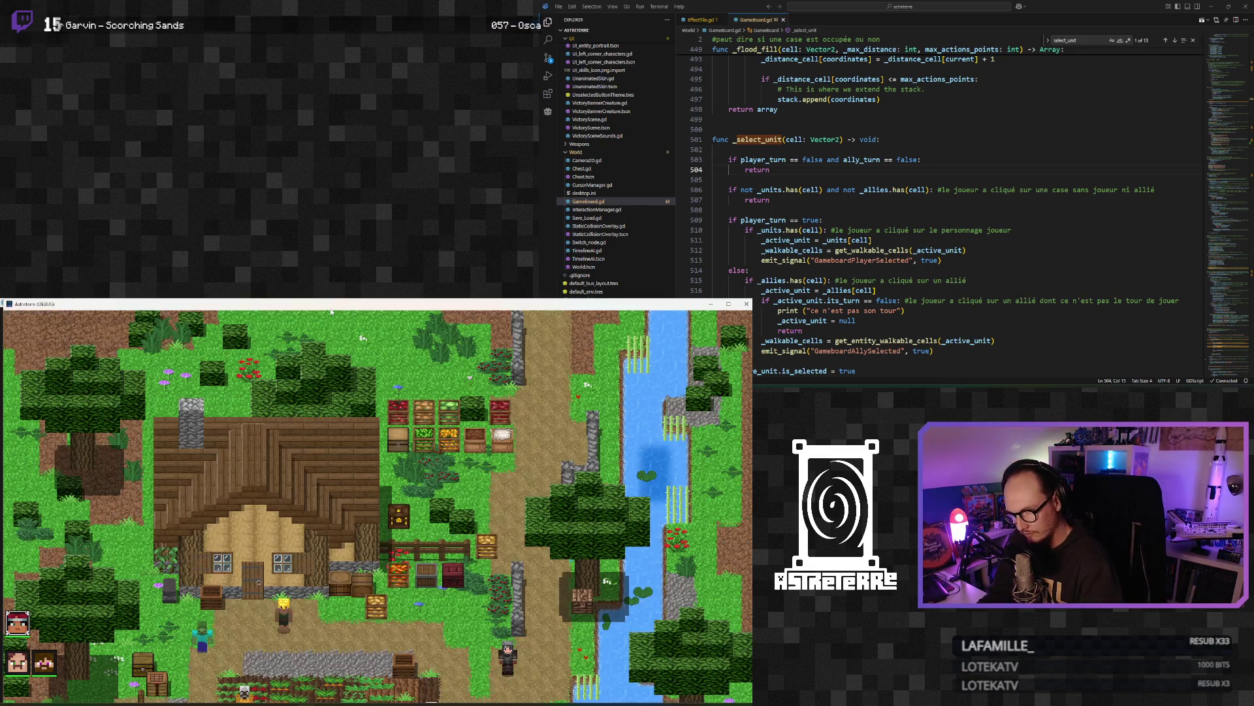
Step: Move the game window top right, stash the gold armour pieces, and end placement to start combat
mouse_move(330, 311)
mouse_down()
mouse_move(1028, 69)
mouse_move(868, 13)
mouse_up()
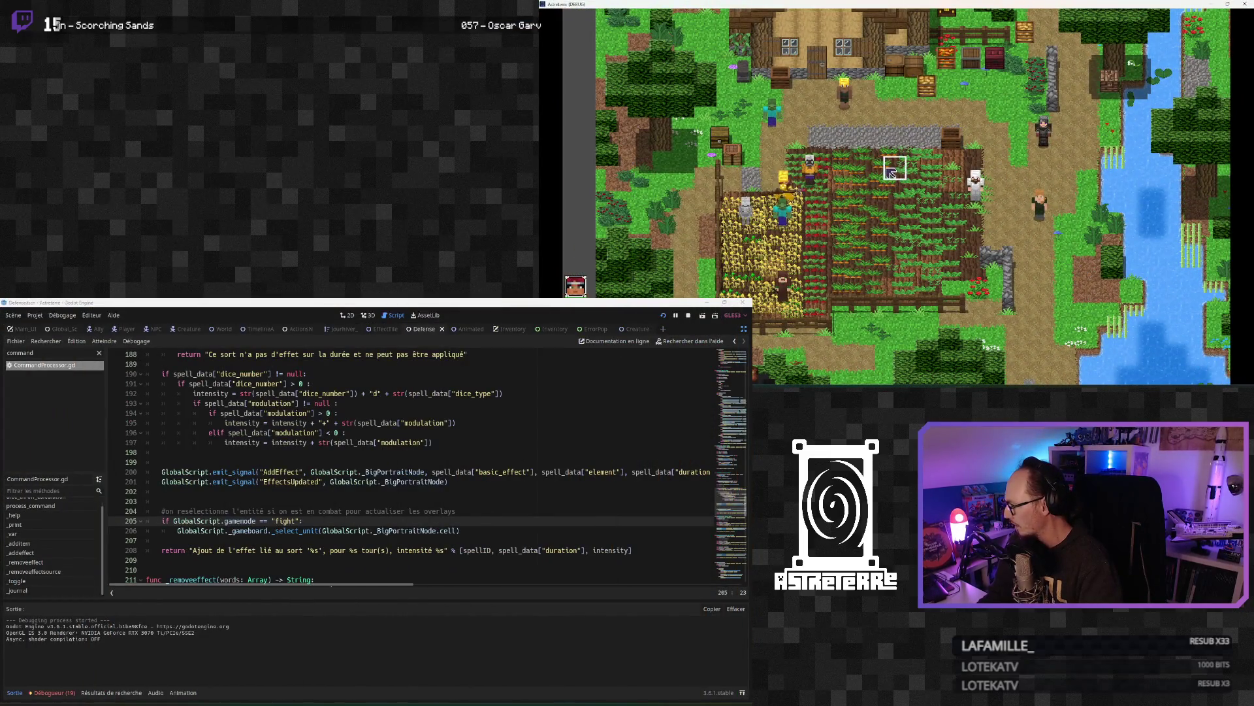
click(848, 163)
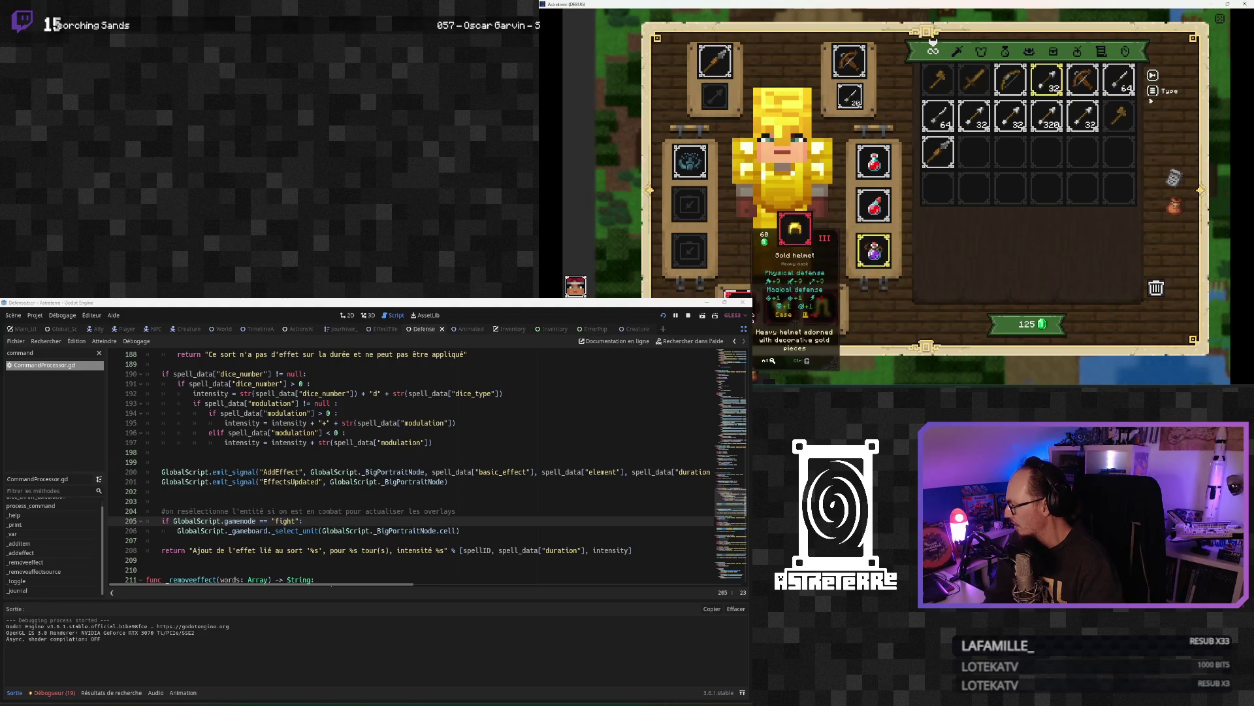
click(741, 307)
click(782, 307)
click(822, 312)
key(Escape)
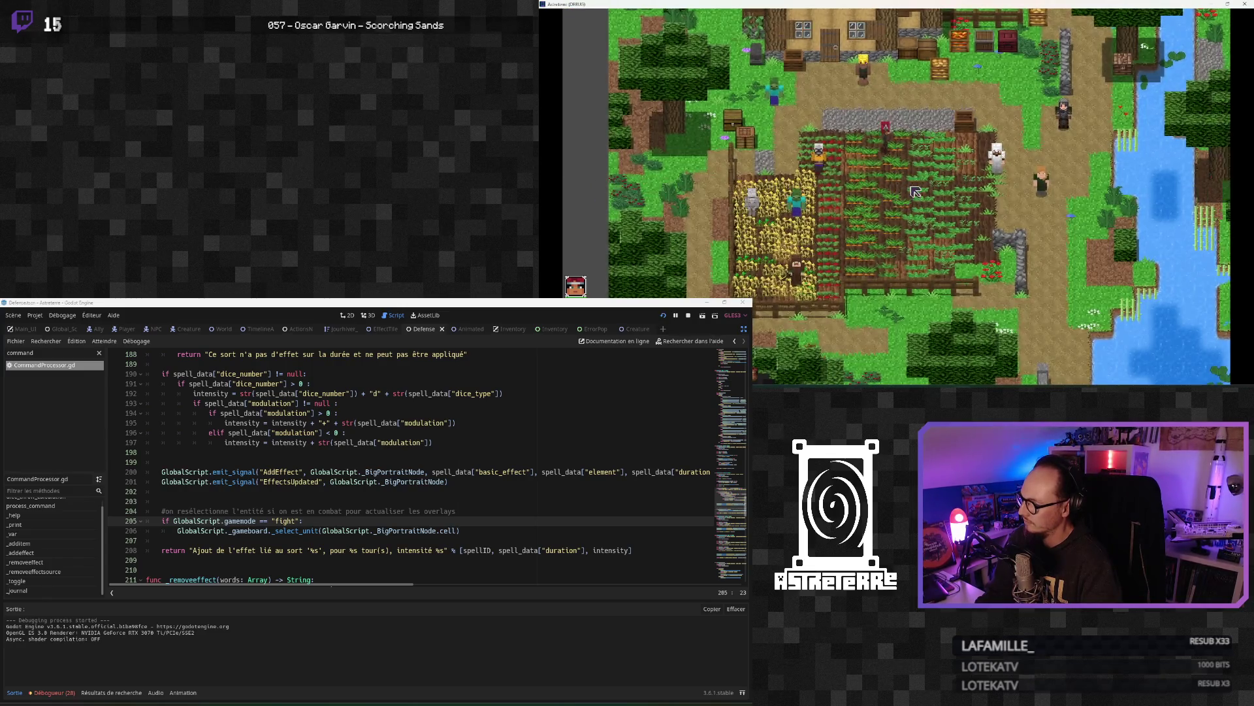
click(1213, 264)
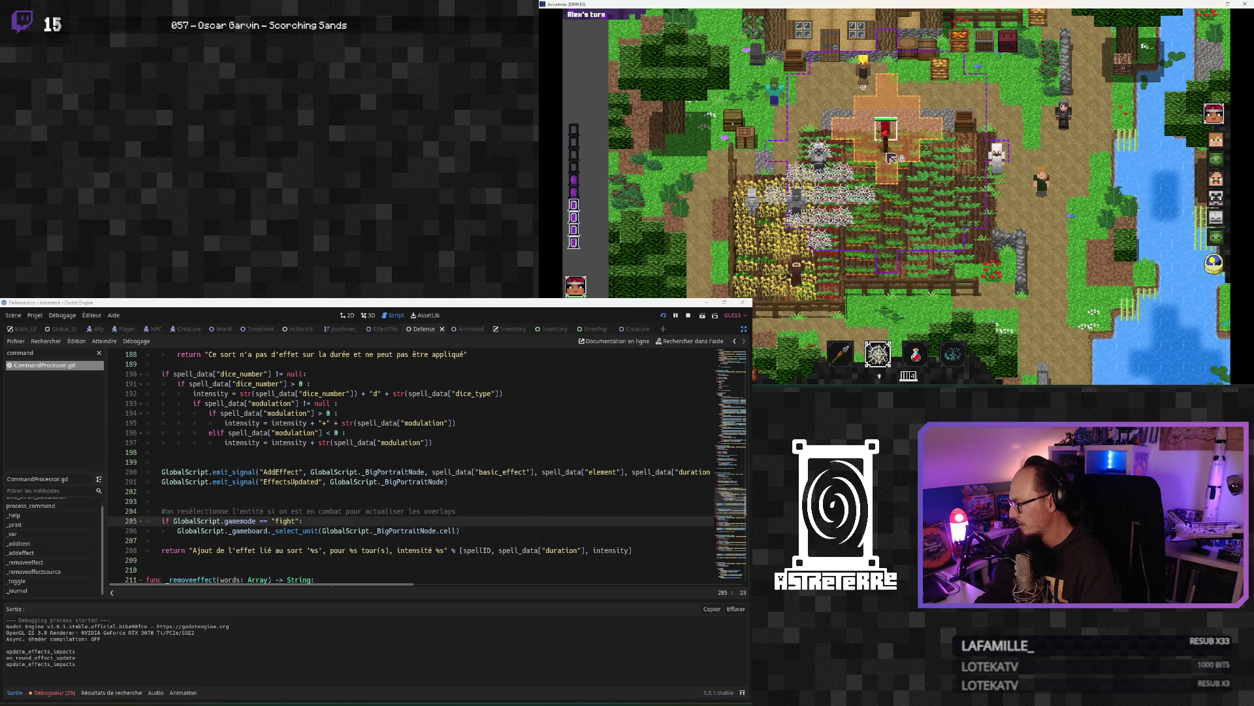
Step: Run 'addeffect stun' in the in-game command console
key(quoteleft)
text(addeffect stun)
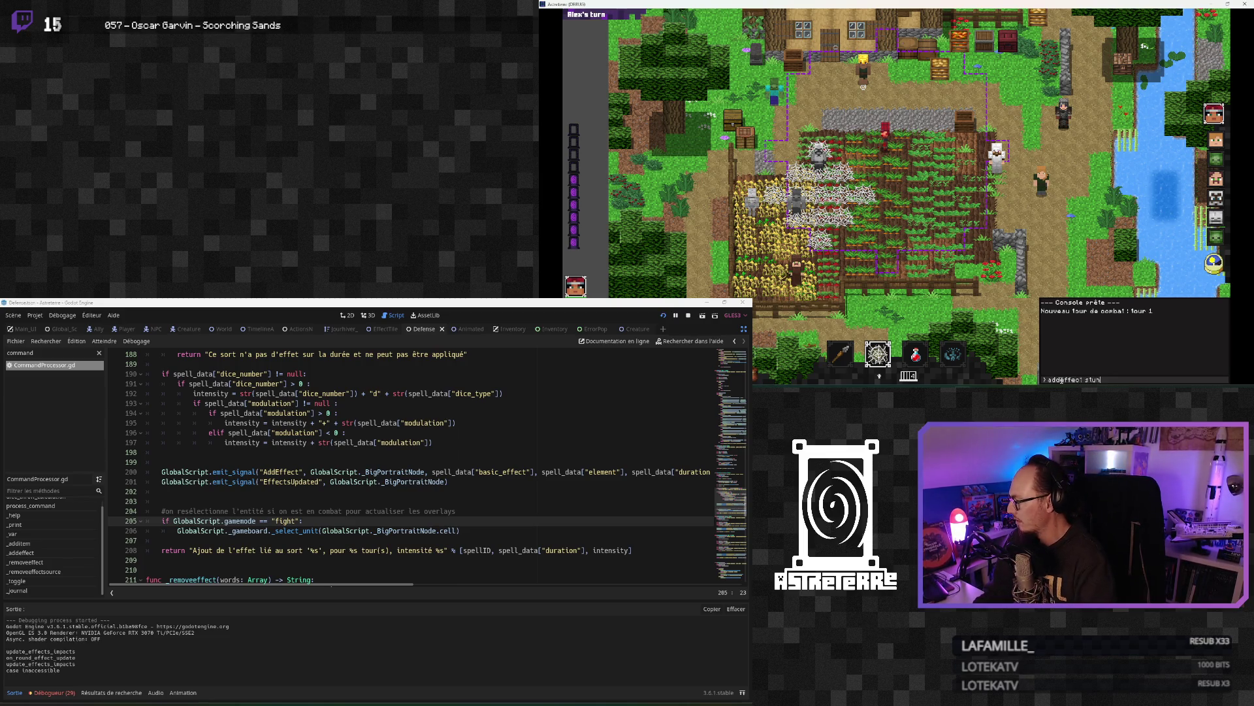
key(Return)
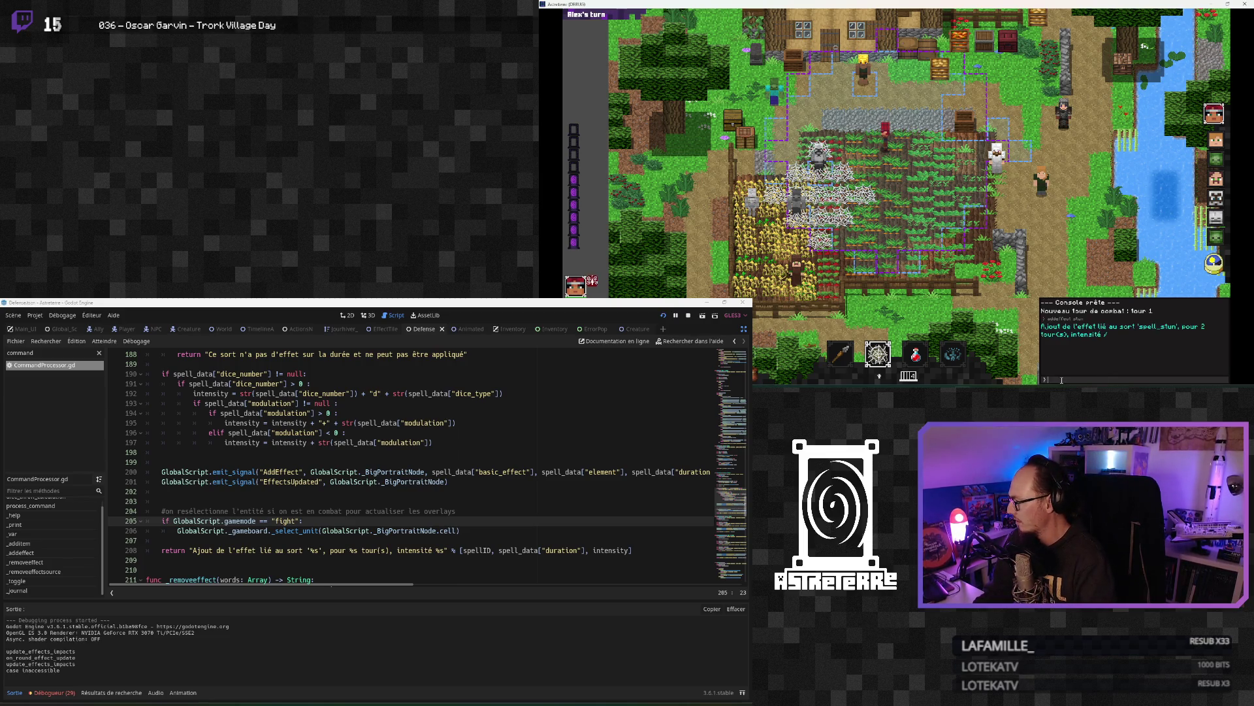
key(quoteleft)
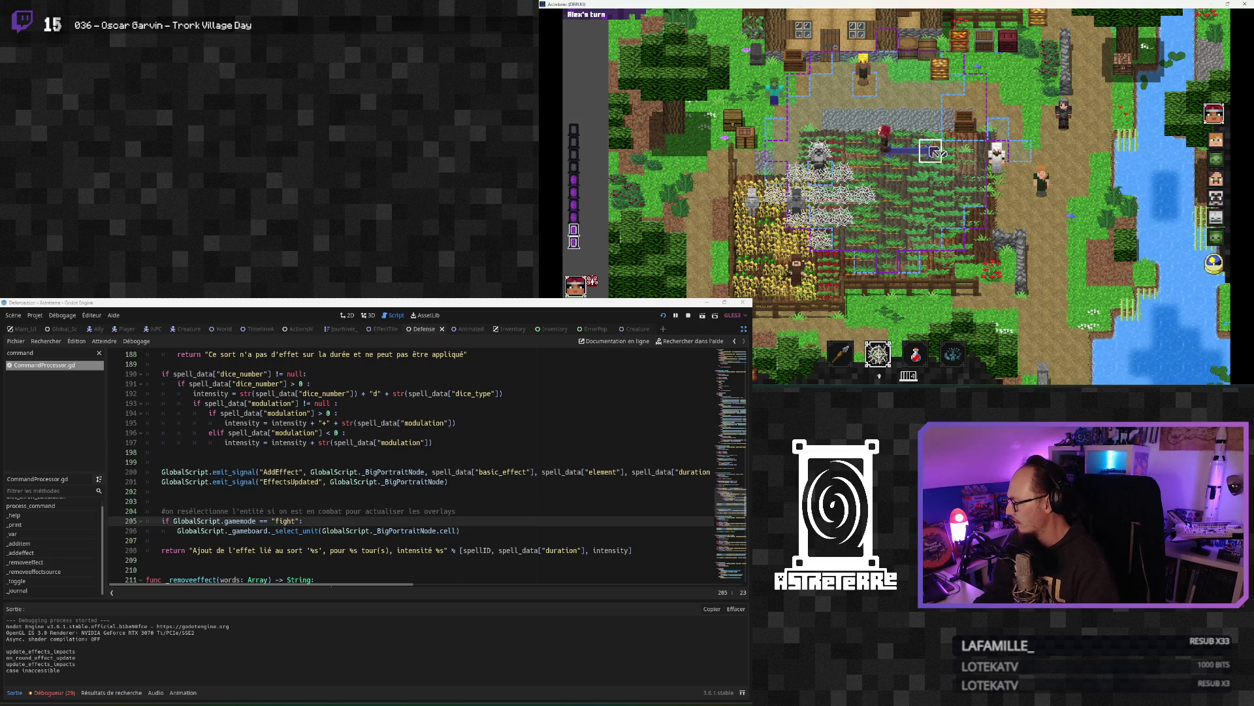
Step: Try casting the Spider web spell on a map tile; the cast is refused as impossible
click(873, 362)
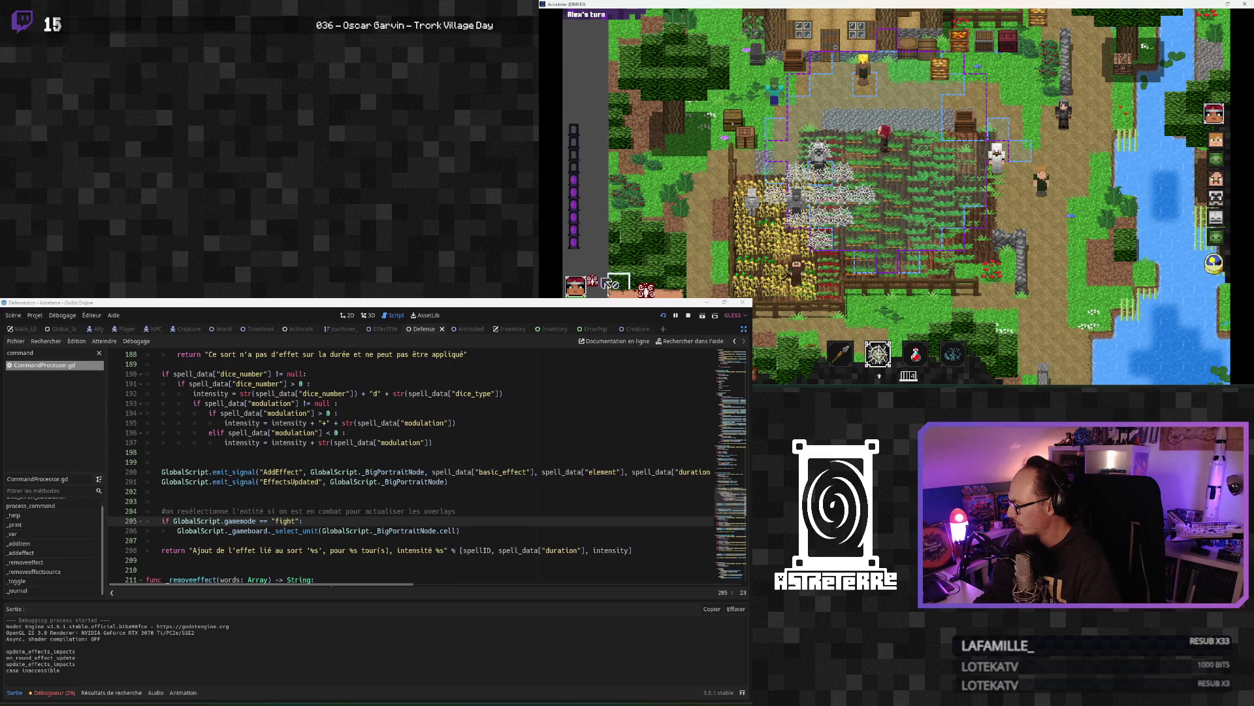
click(879, 354)
click(883, 354)
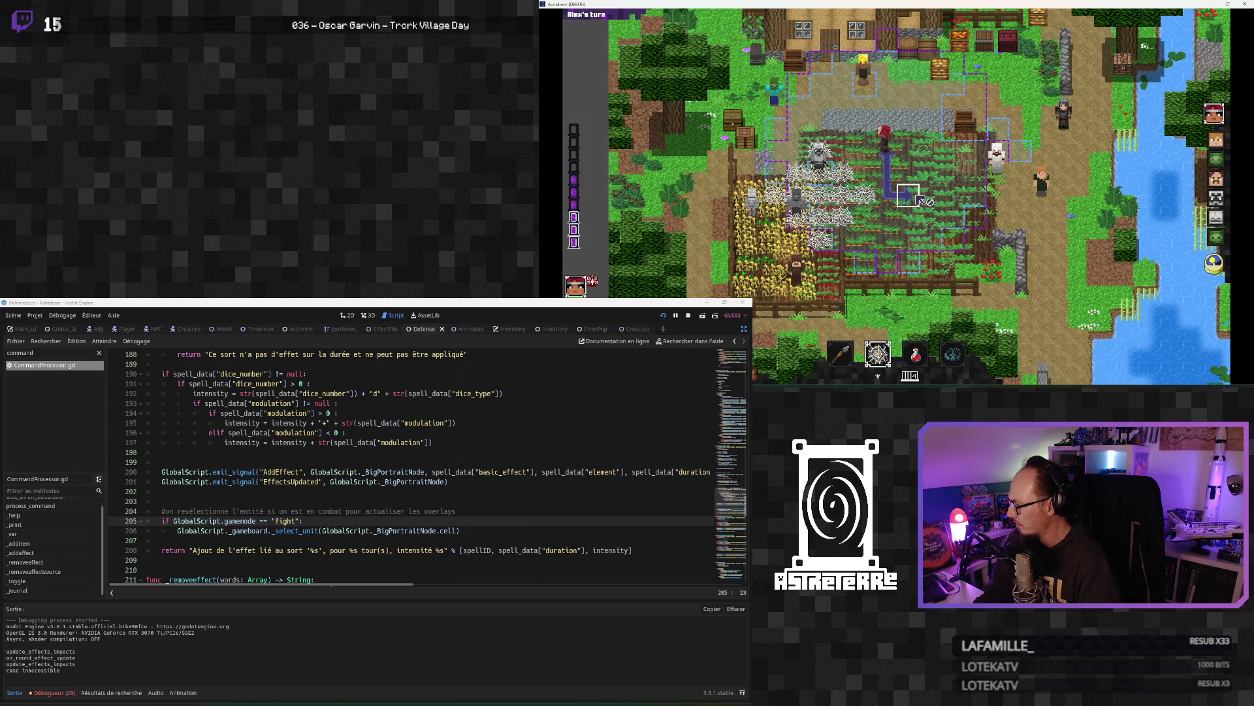
right_click(922, 199)
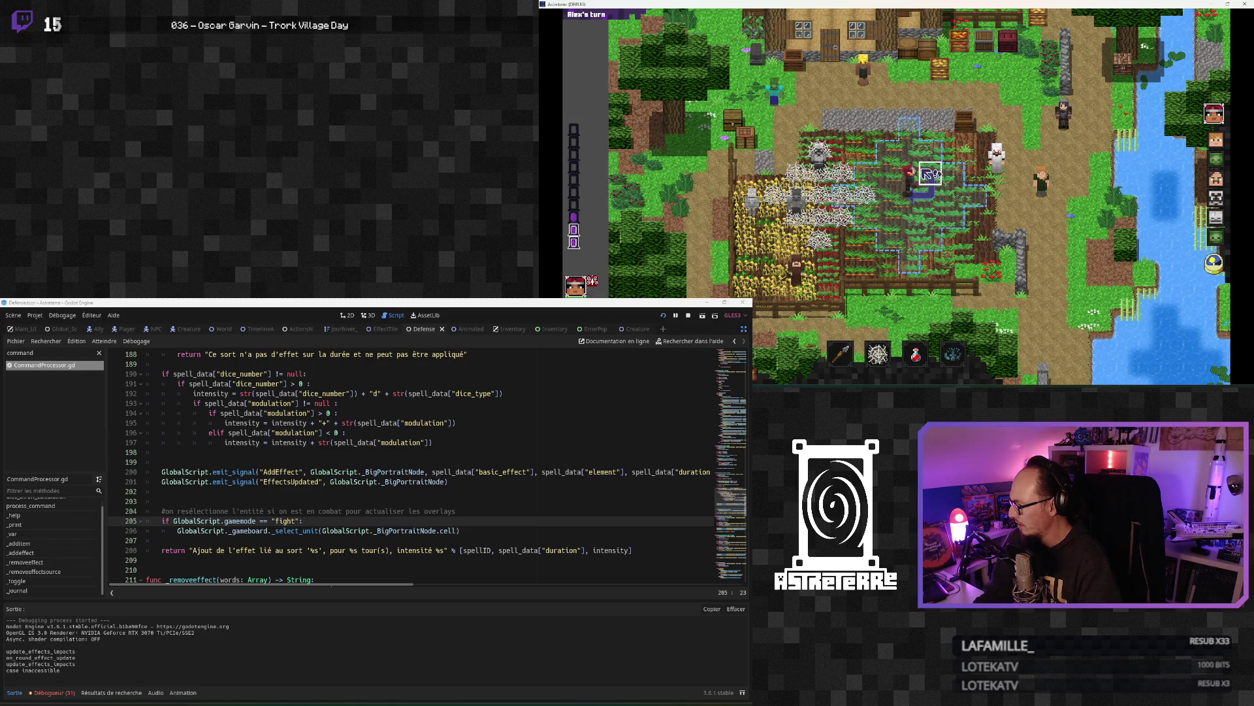
click(878, 353)
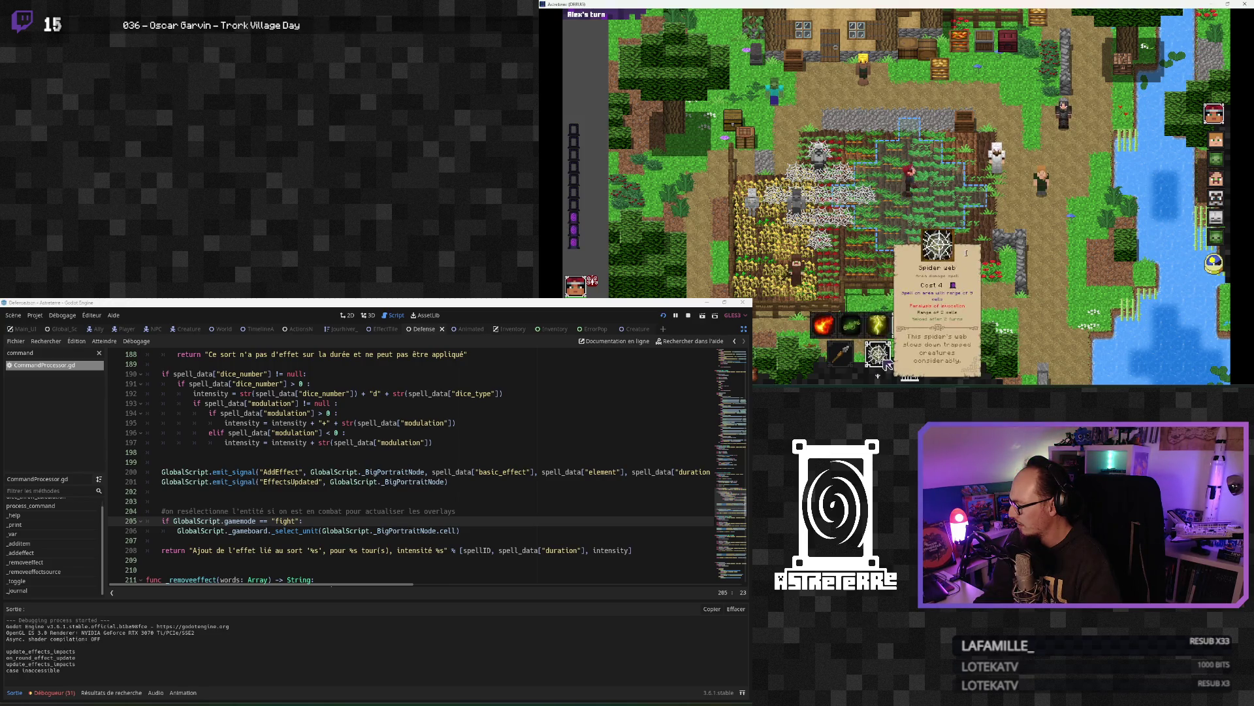
click(944, 221)
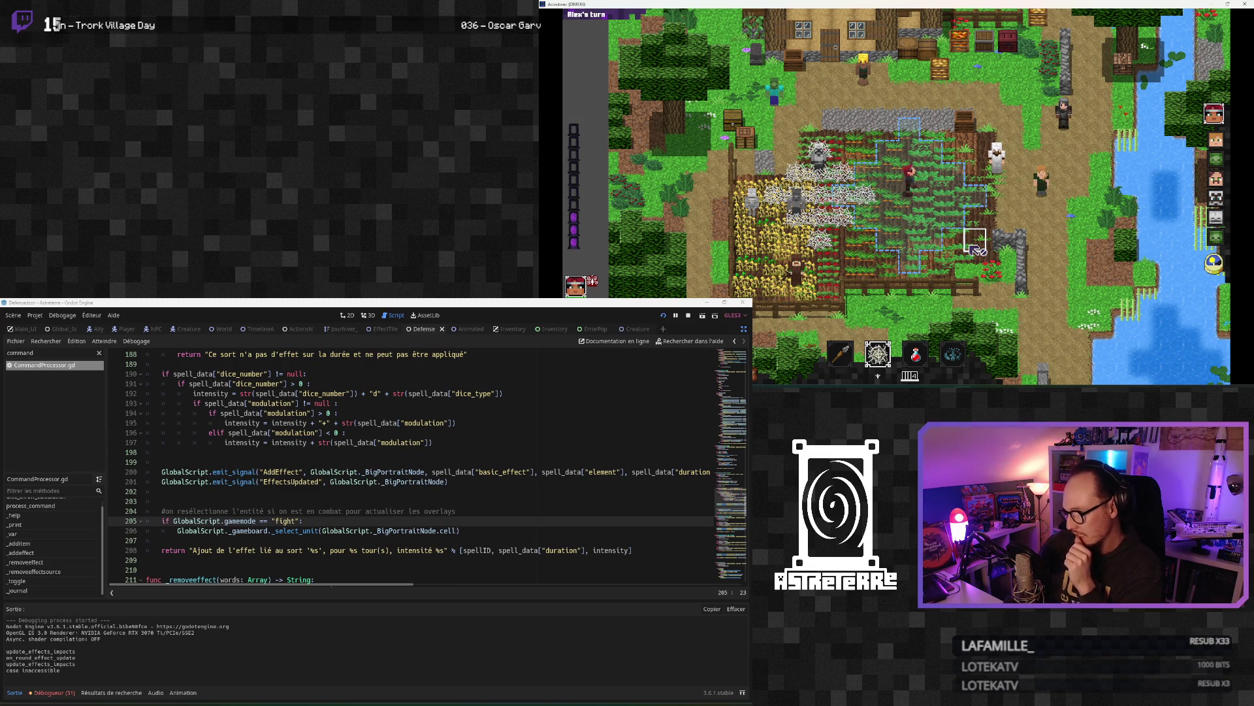
click(183, 501)
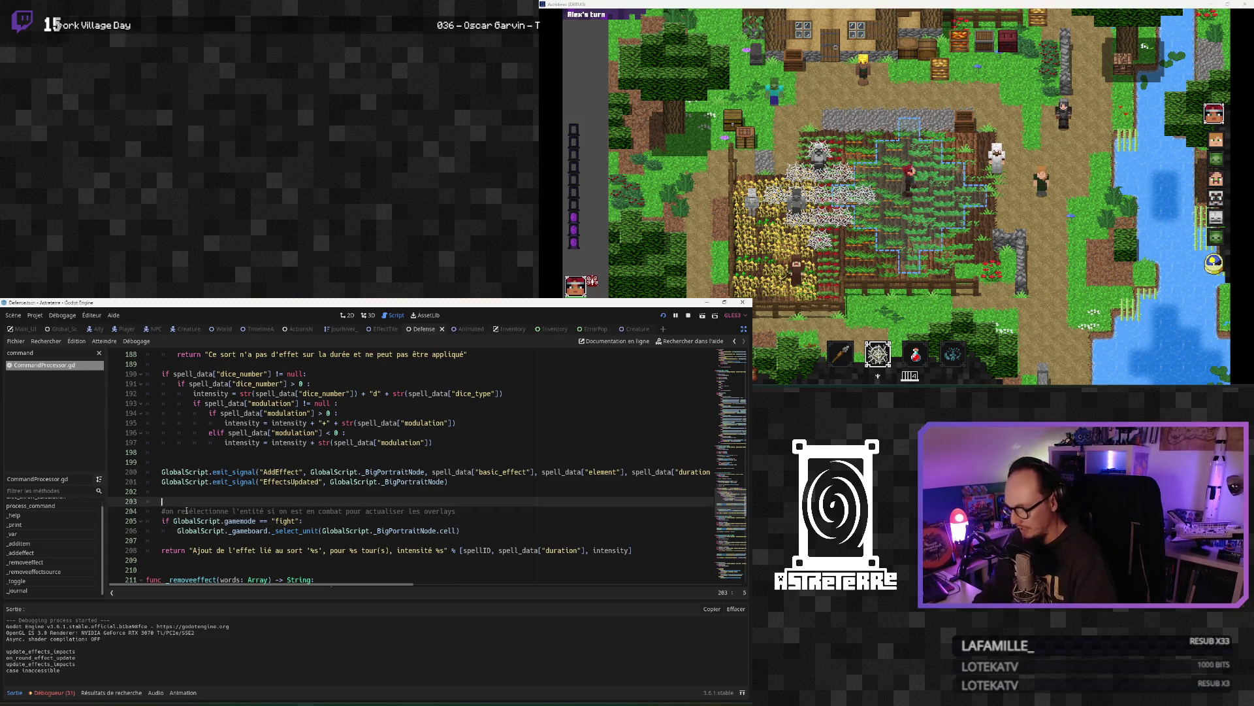
key(ctrl+shift+f)
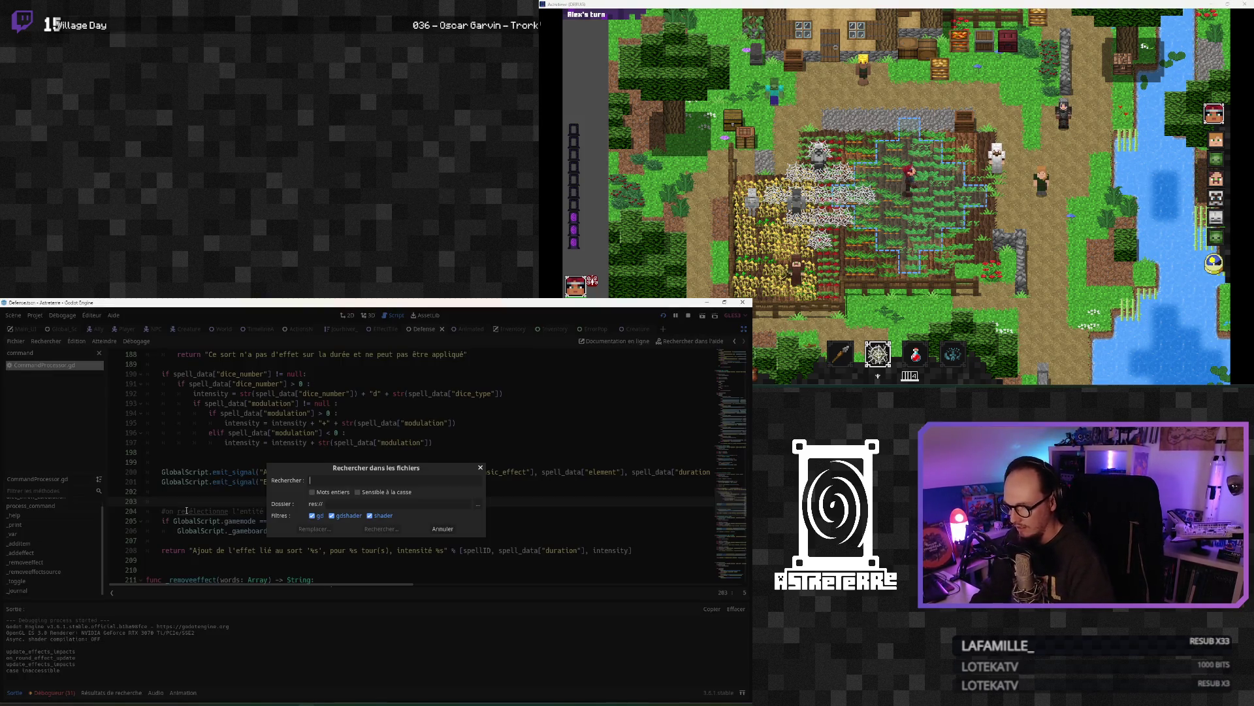
Step: Search project files for 'yield' and copy the idle_frame yield line from Global_Script.gd line 543
text(yield)
key(Return)
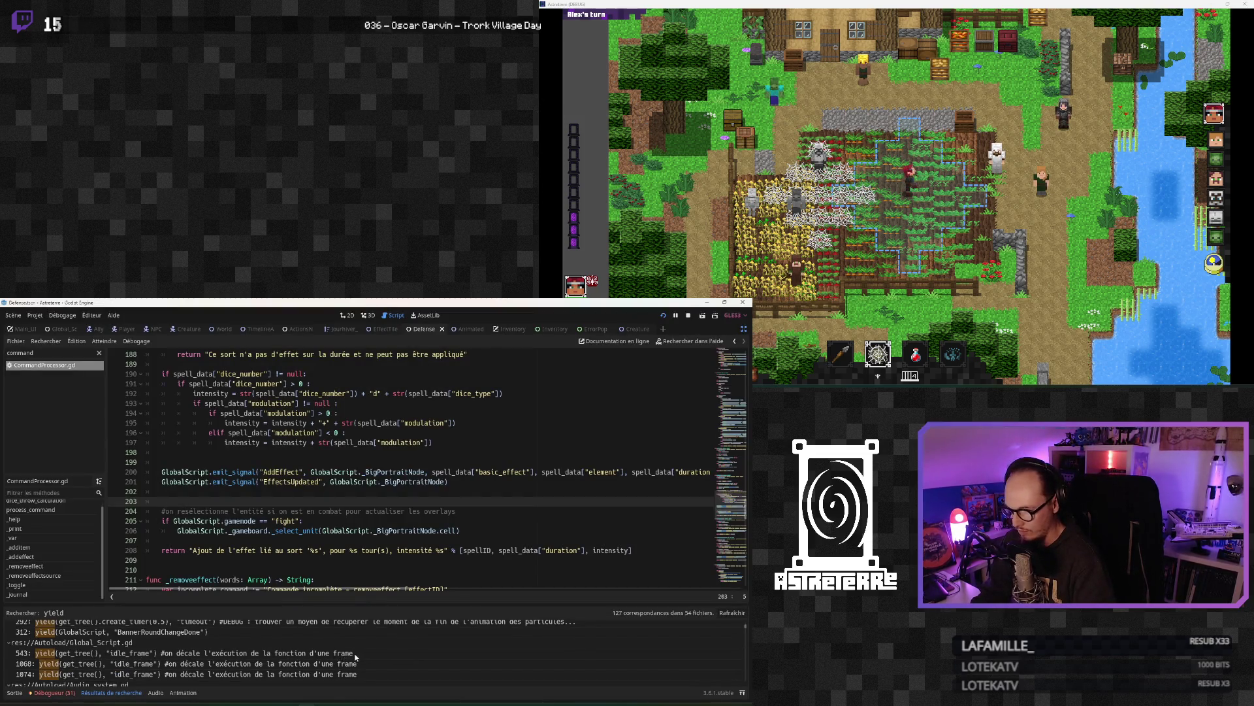
click(158, 653)
scroll(269, 430, up, 2)
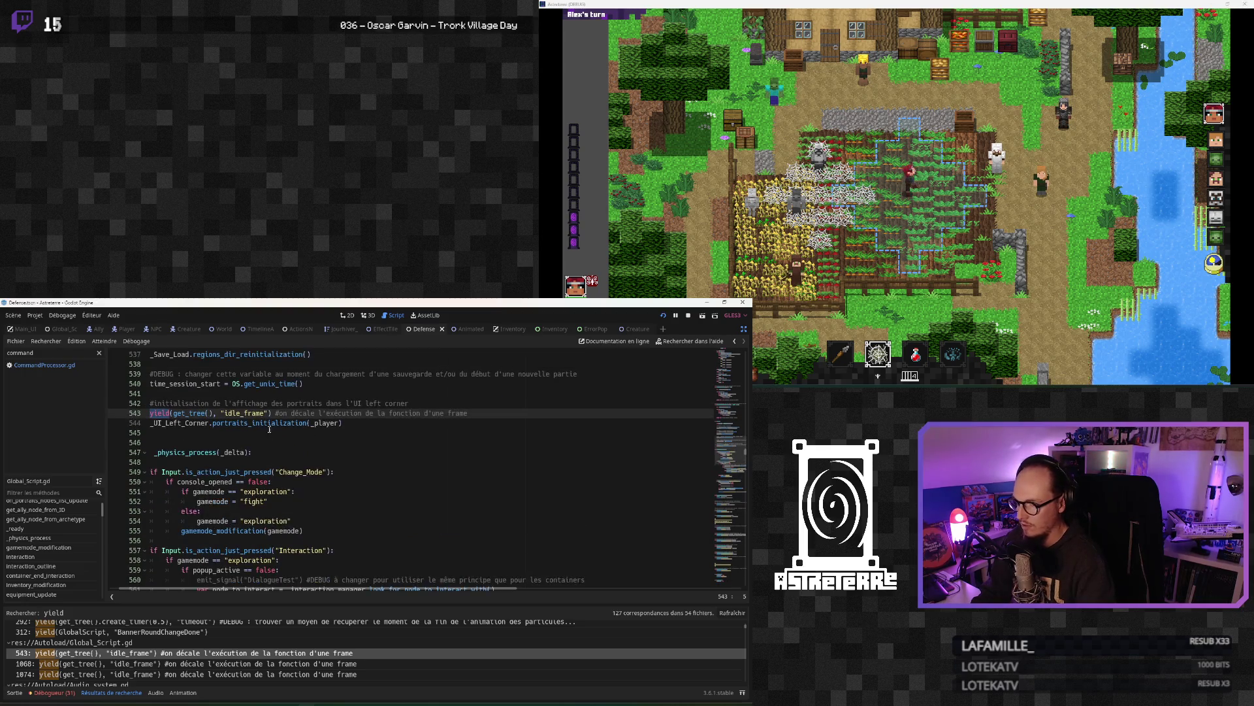
drag(468, 414, 165, 413)
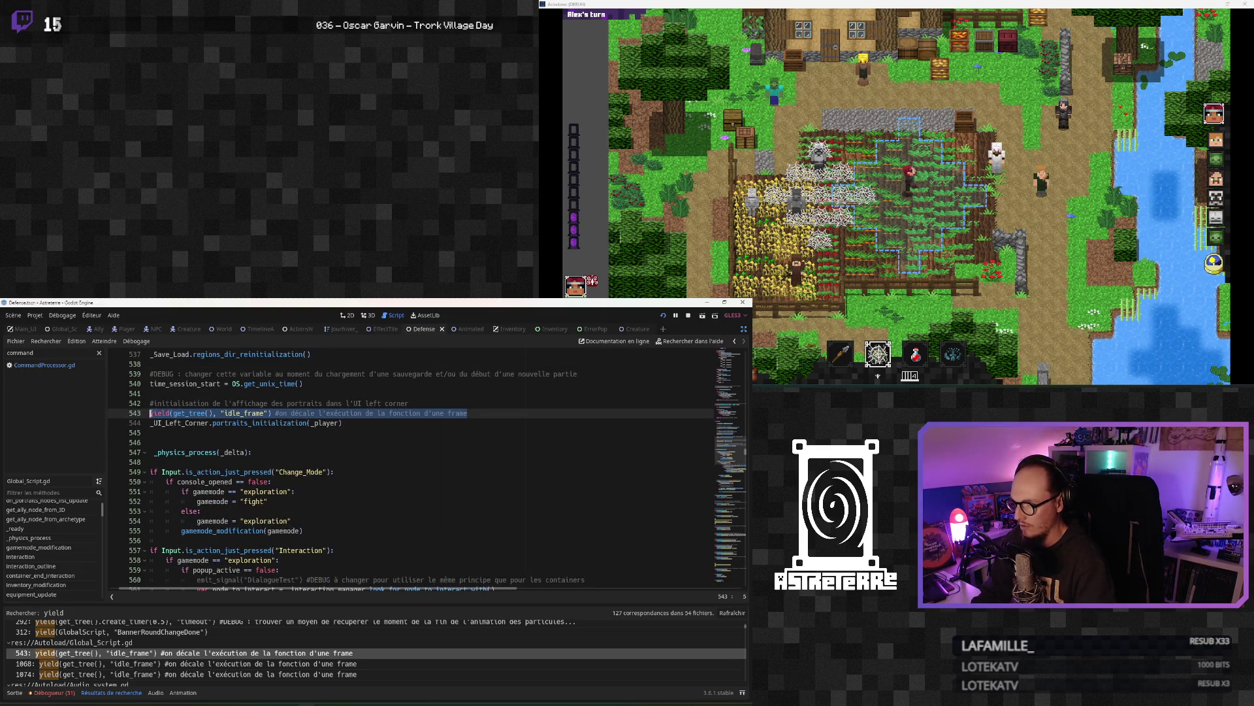
key(alt+Left)
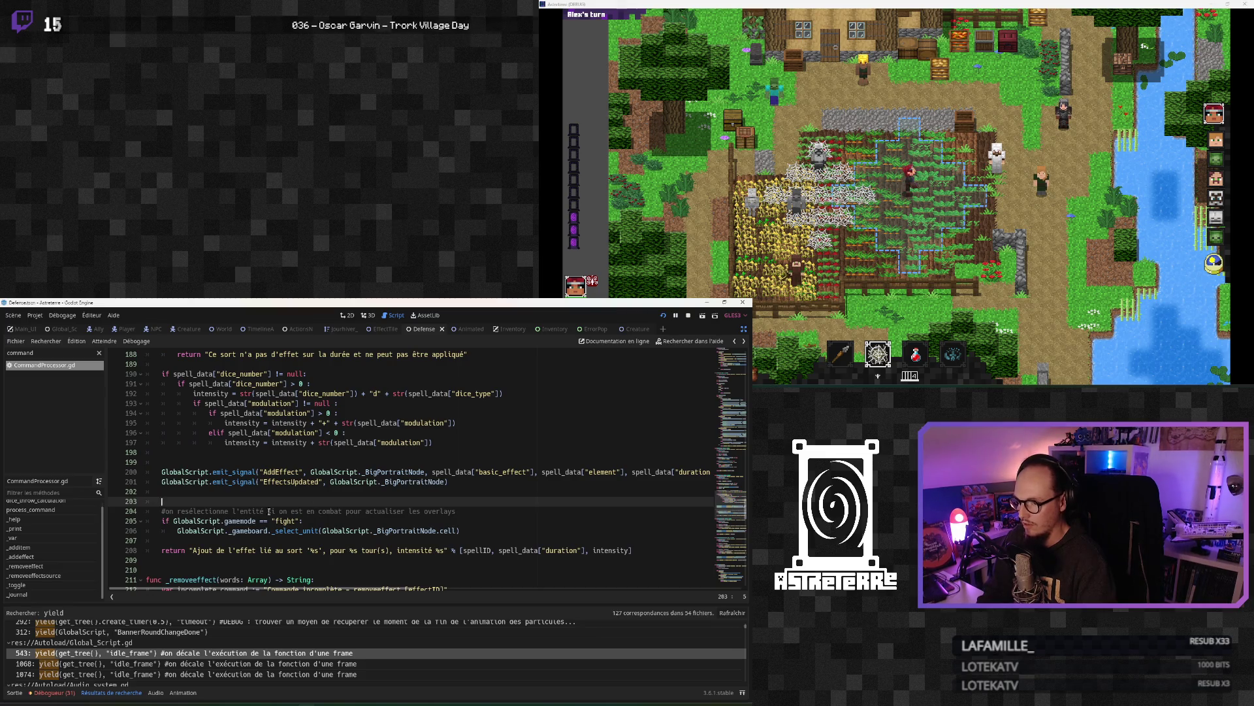
Step: Place the yield line below the comment, just before the gamemode check, and save
text(yield(get_tree(), "idle_frame") #on décale l'exécution de la fonction d'une frame)
key(Up)
key(Down)
key(End)
key(shift+Home)
key(ctrl+x)
key(Down)
key(End)
key(Return)
key(ctrl+v)
click(230, 503)
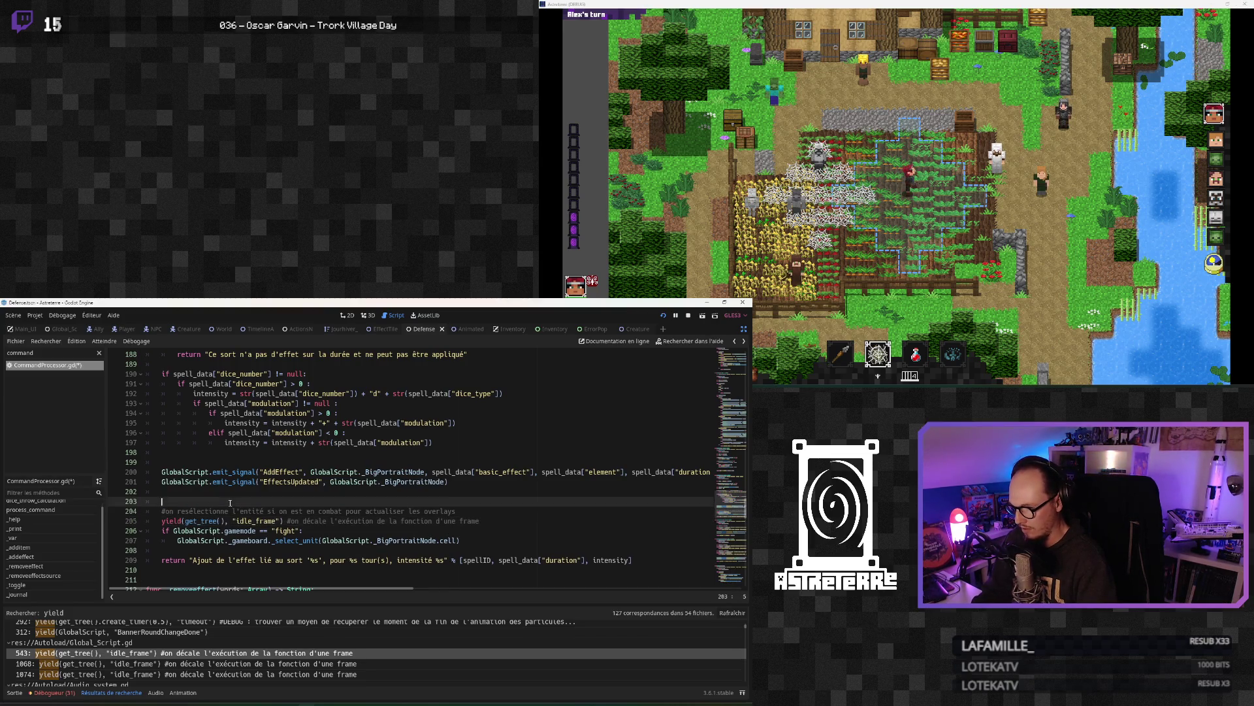
key(ctrl+s)
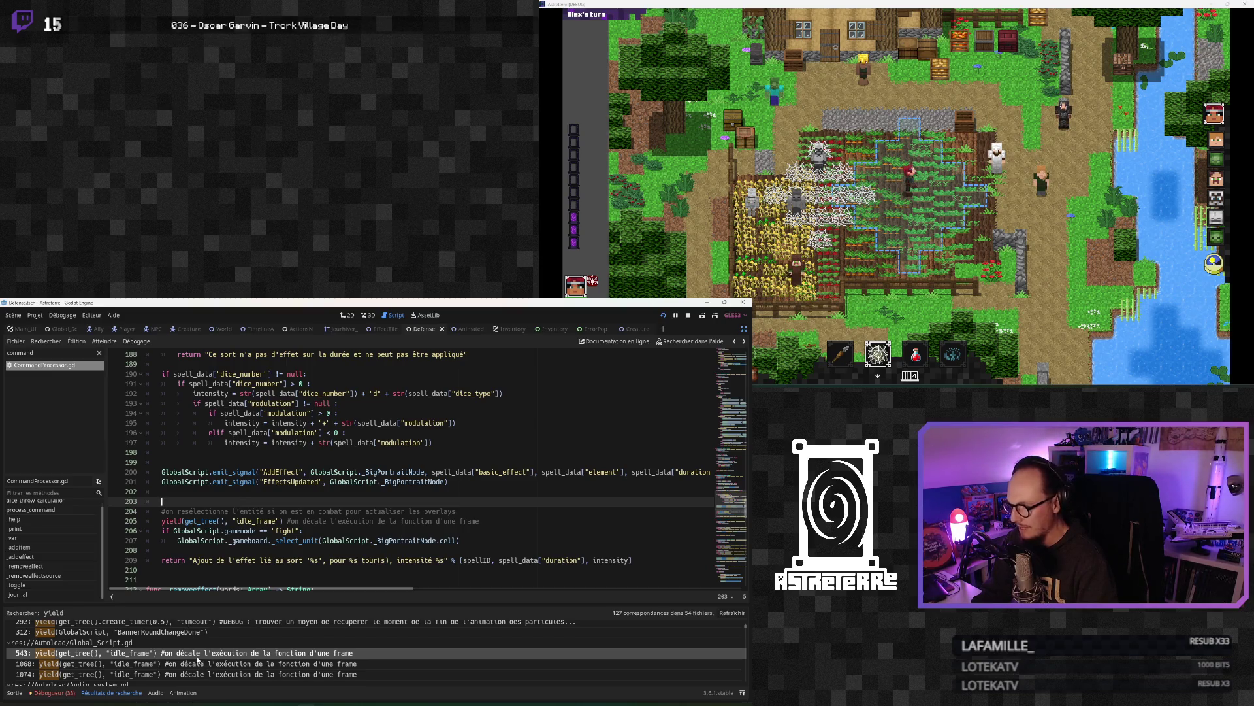
Step: Review the yield search results and the edited comment and yield lines
scroll(190, 627, up, 3)
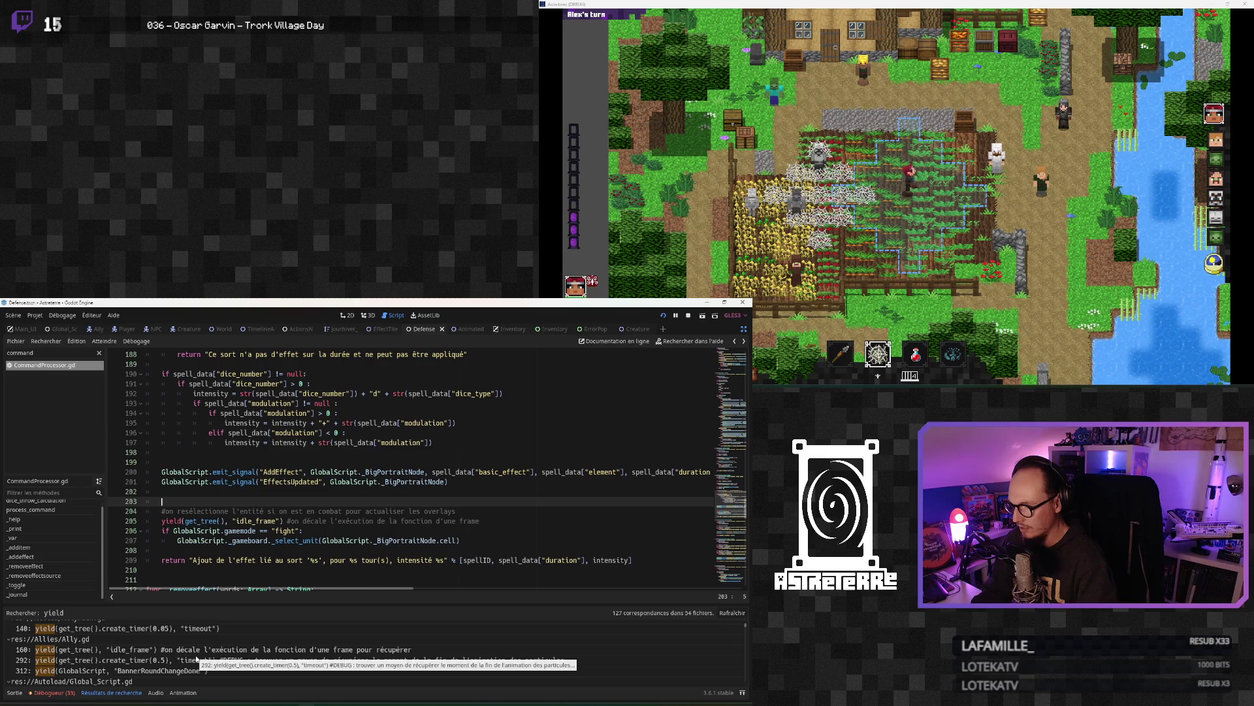
drag(337, 511, 335, 520)
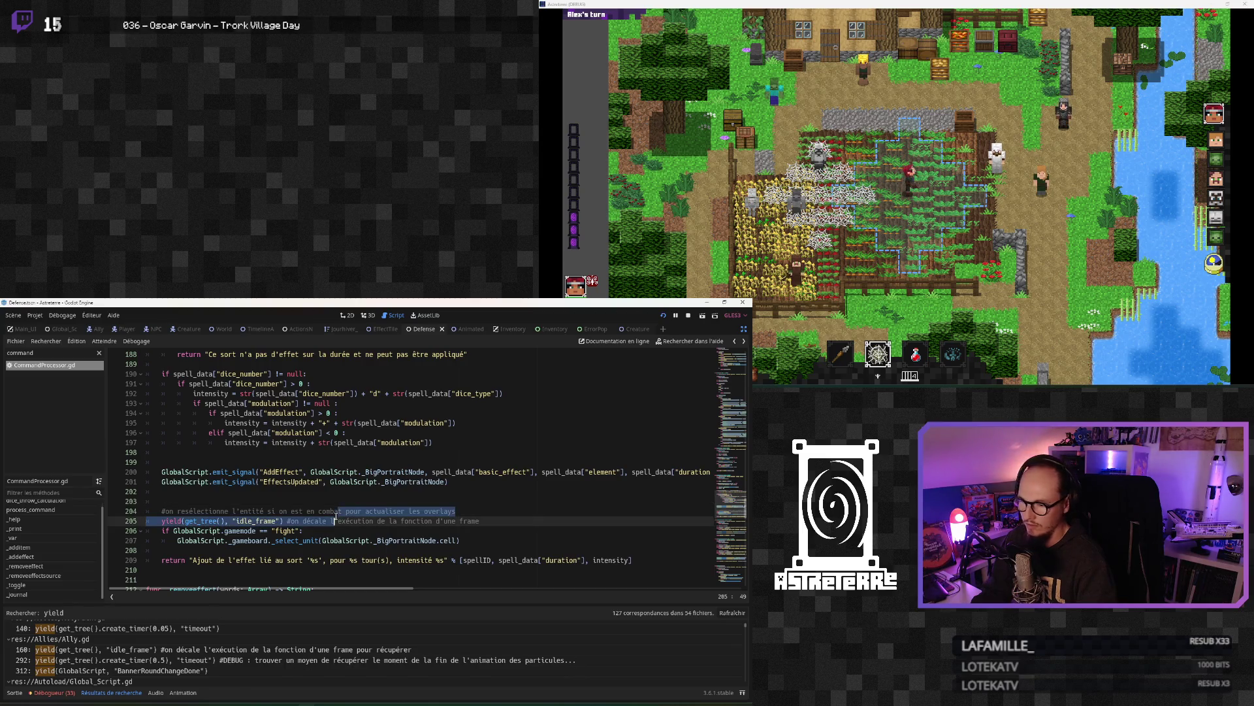
click(329, 521)
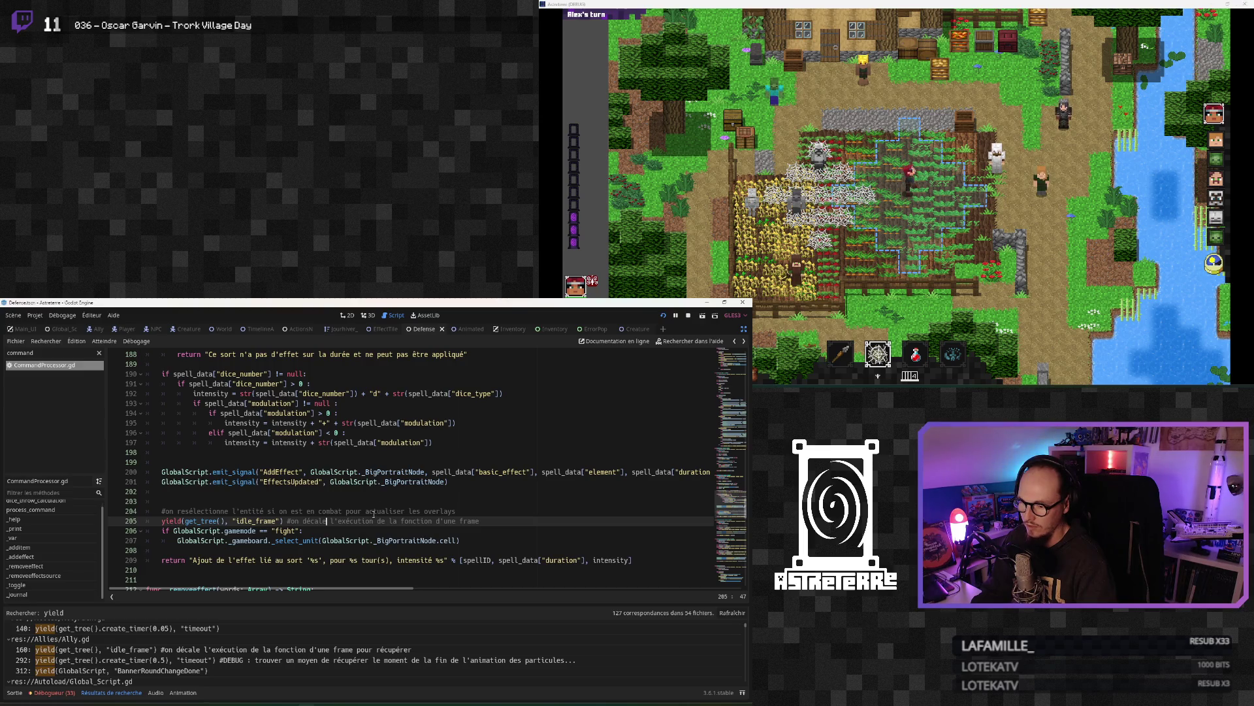
scroll(227, 652, up, 1)
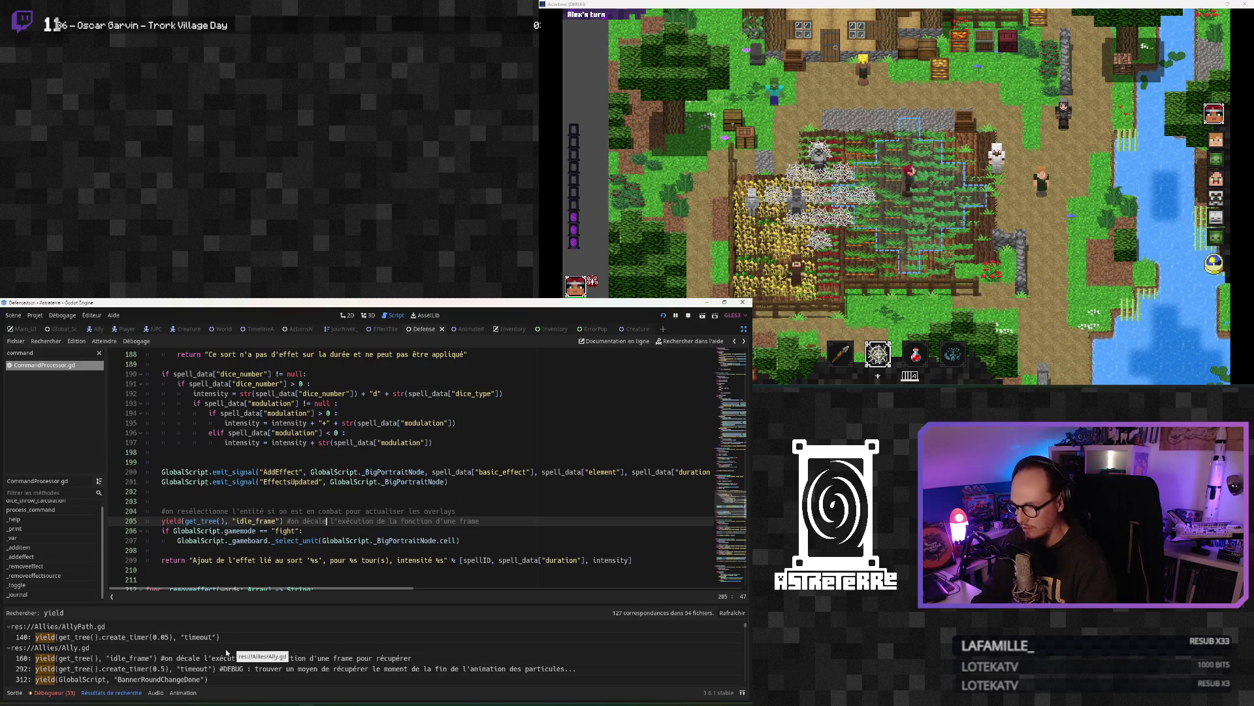
scroll(226, 652, down, 2)
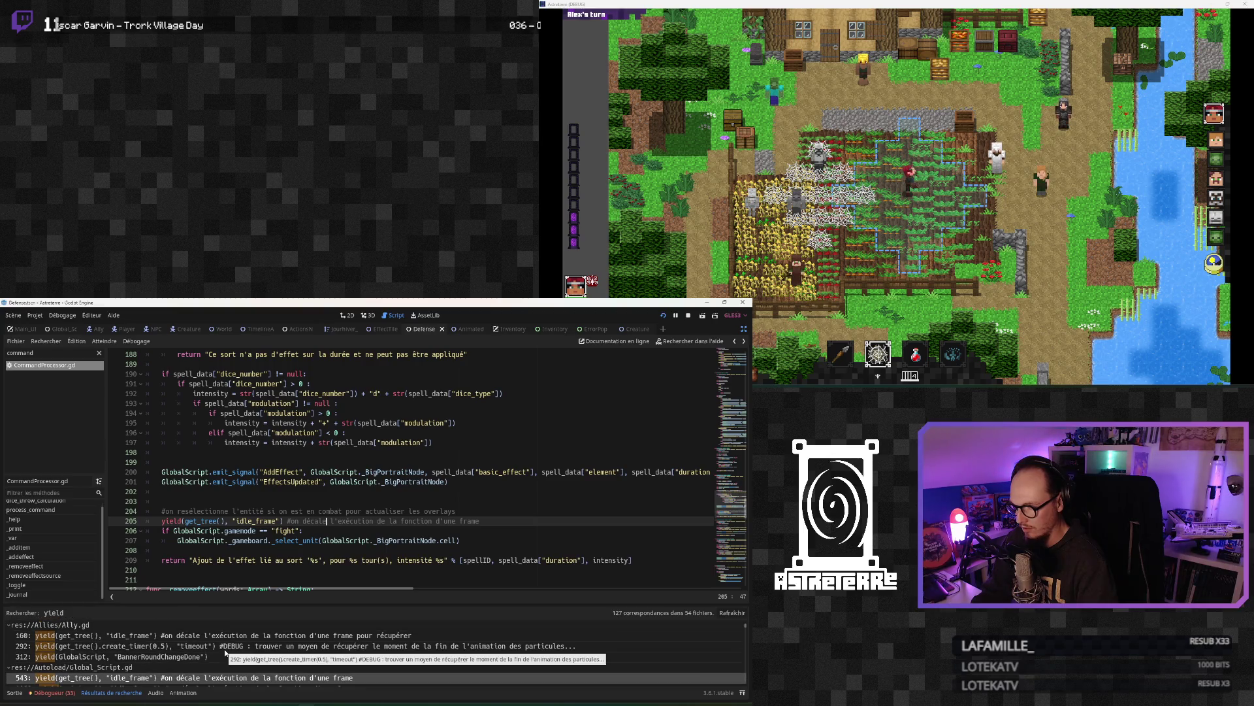
scroll(225, 652, down, 5)
scroll(226, 652, down, 10)
scroll(225, 652, down, 3)
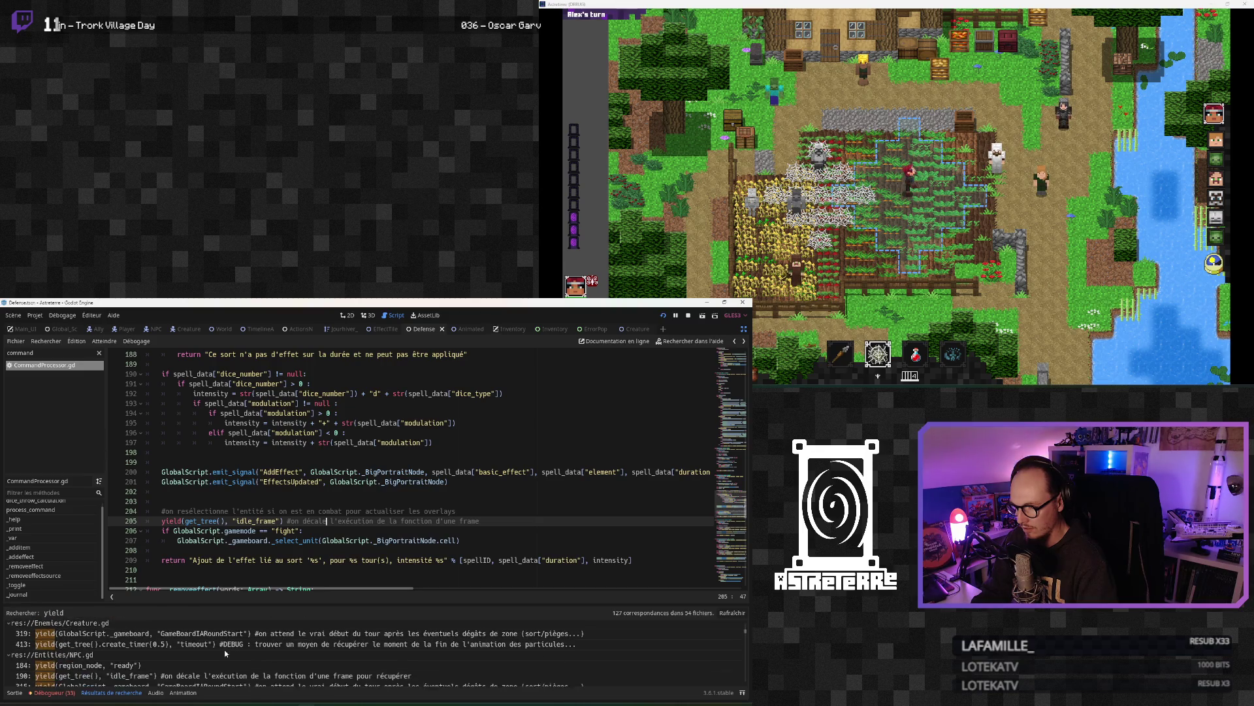
scroll(226, 652, down, 5)
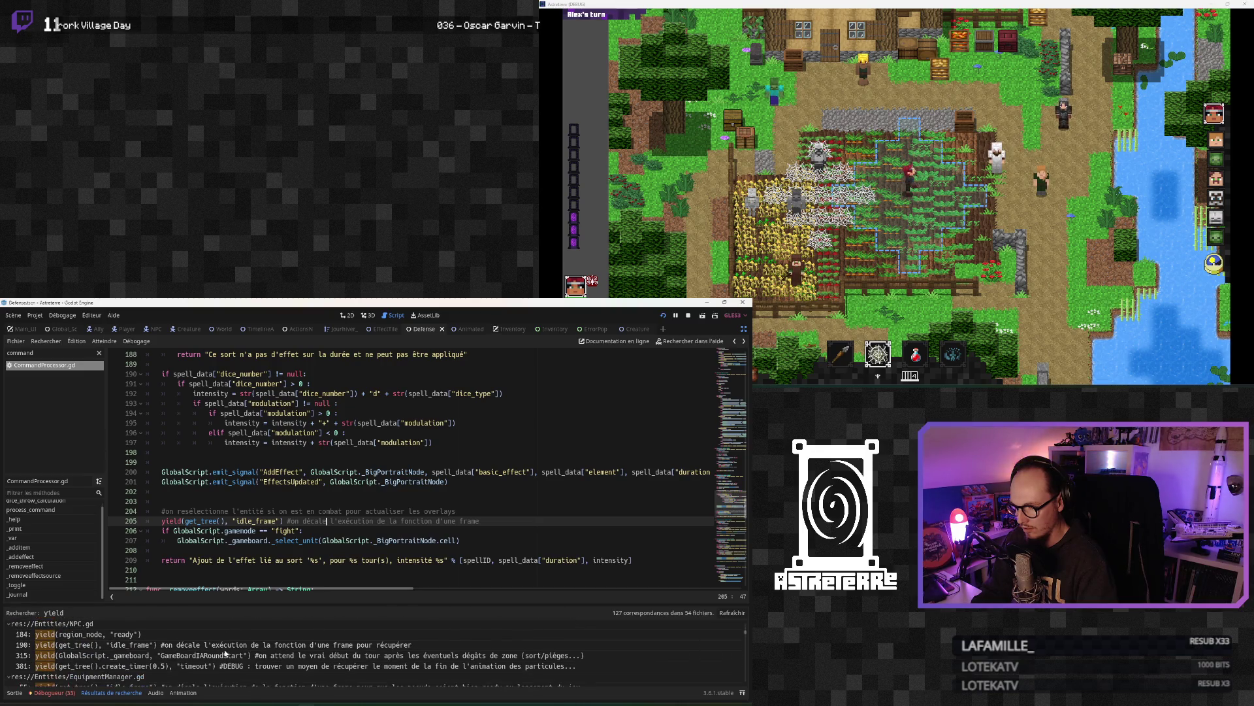
scroll(226, 653, down, 1)
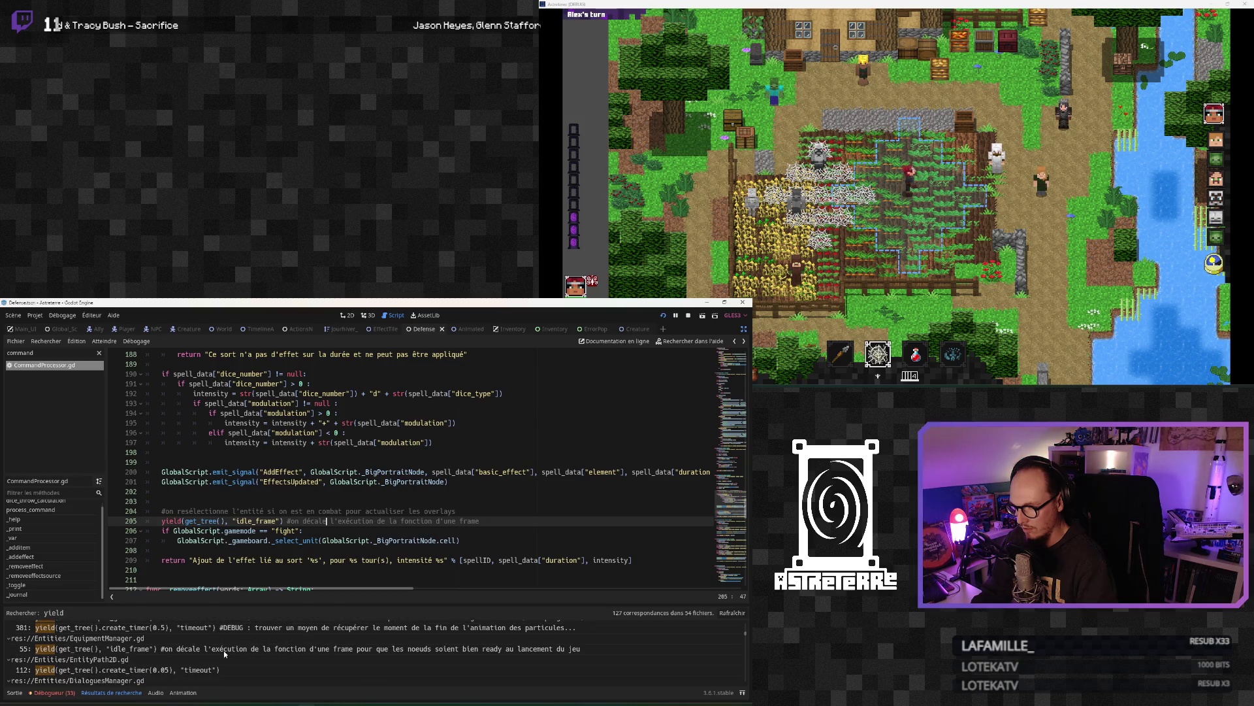
scroll(224, 654, down, 2)
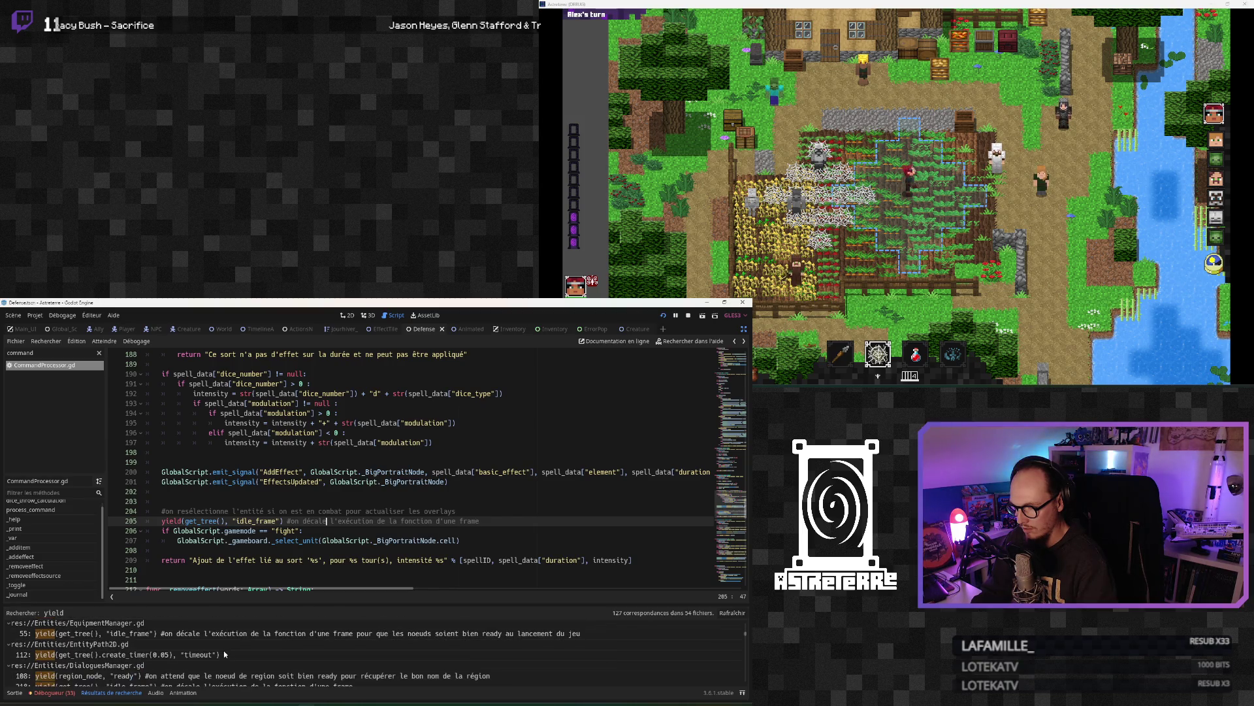
scroll(218, 653, down, 2)
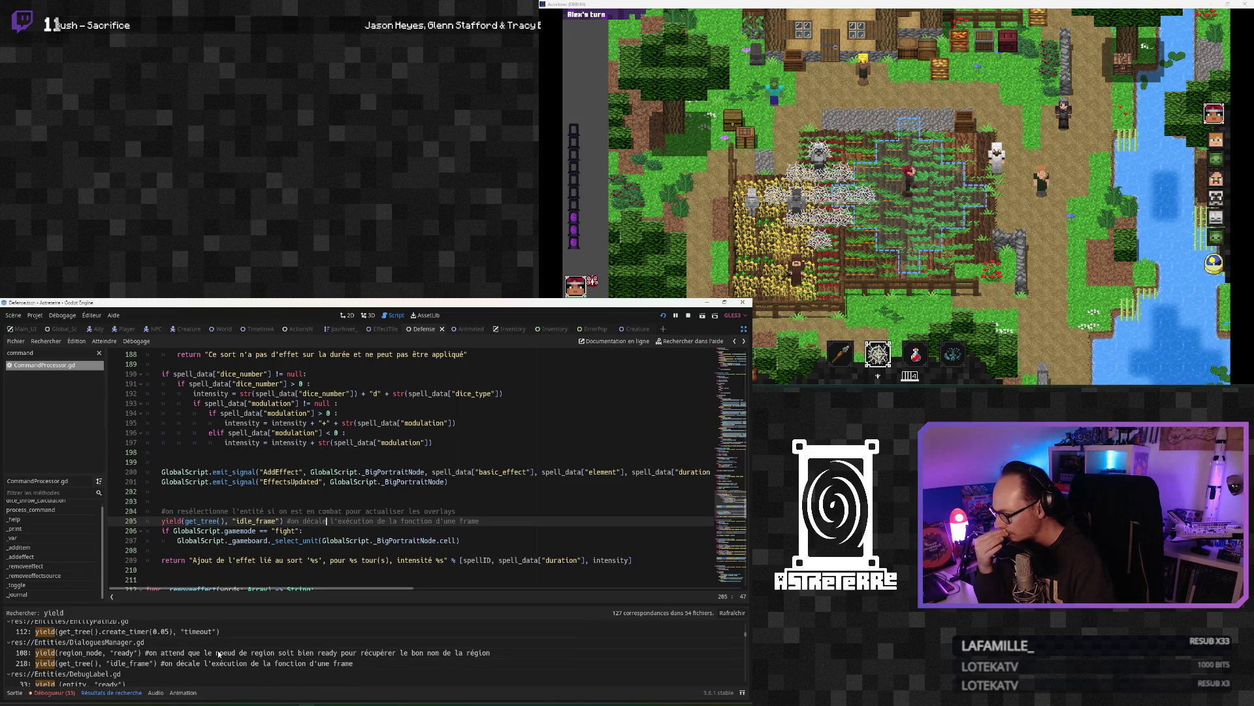
scroll(219, 654, down, 3)
scroll(217, 654, down, 6)
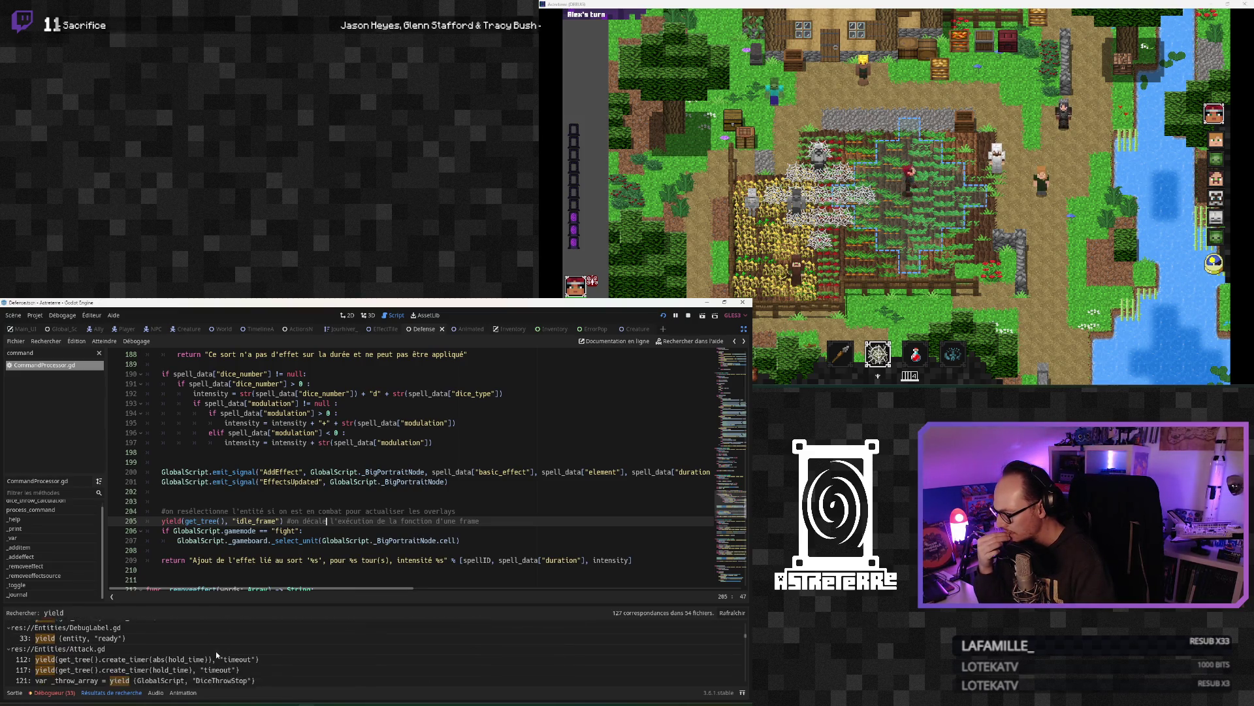
scroll(217, 655, up, 10)
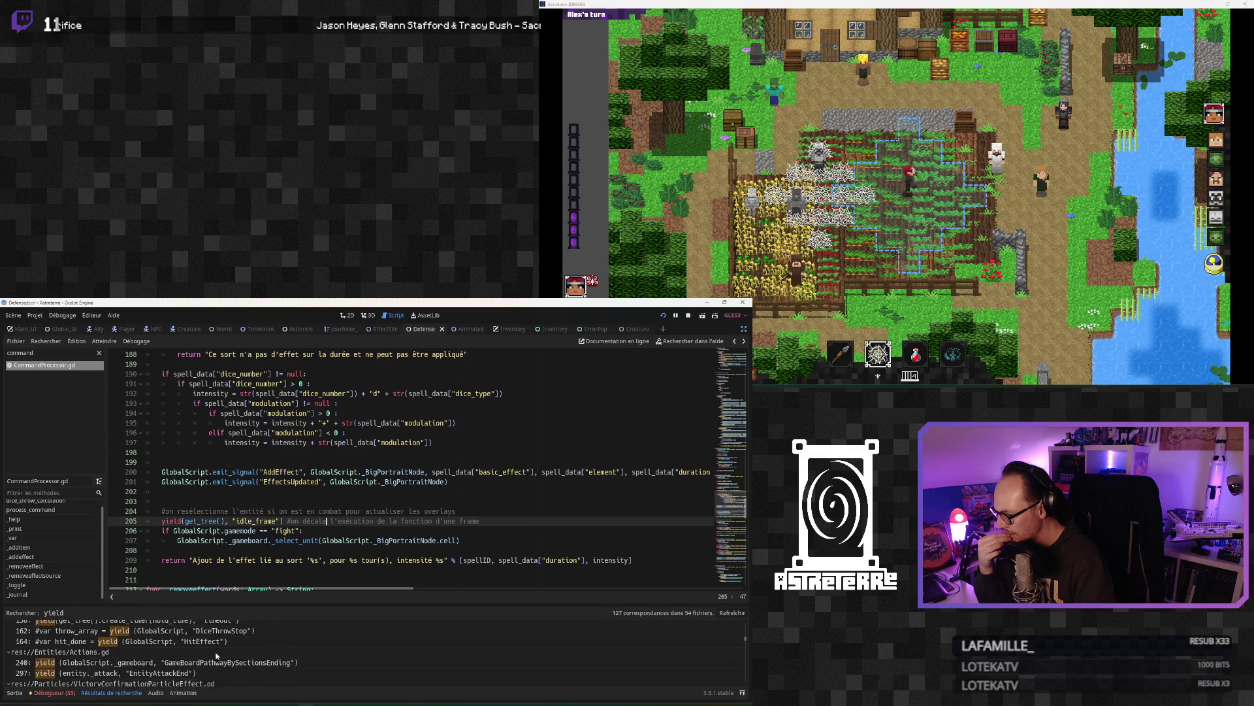
Step: Stop the running Astreterre game, leaving the yield edit unchanged
click(293, 502)
click(292, 540)
click(306, 509)
click(314, 521)
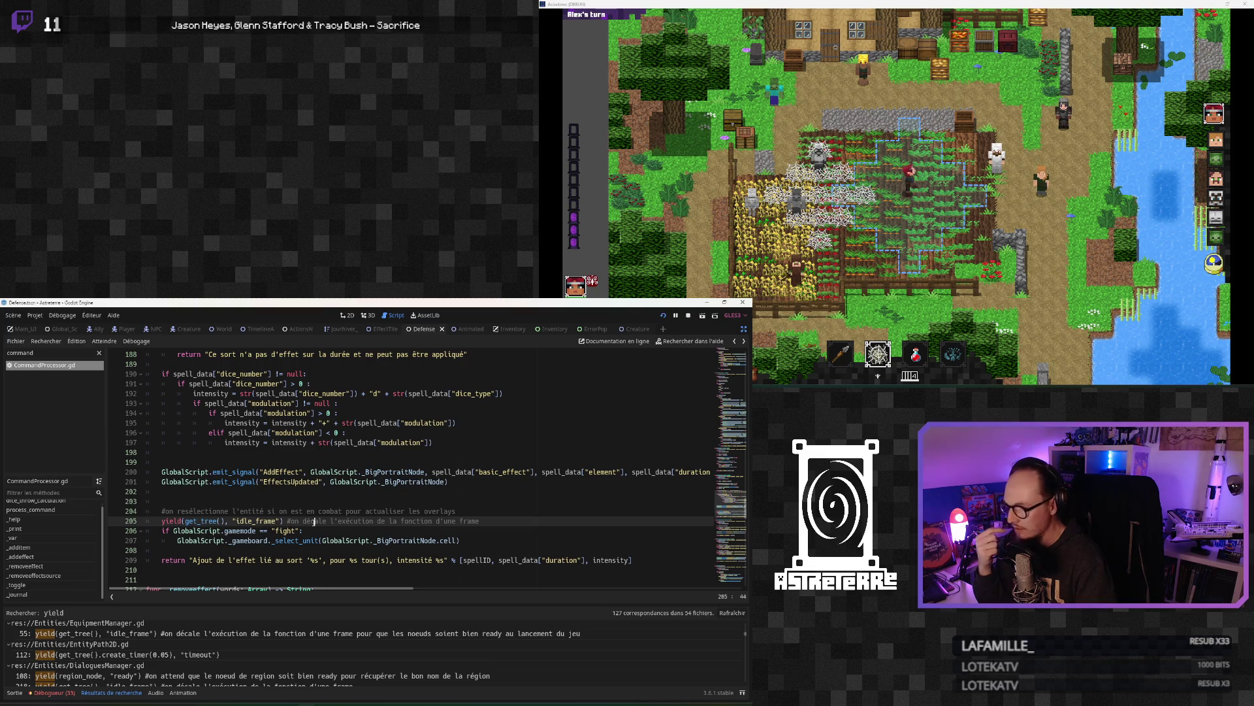
click(665, 317)
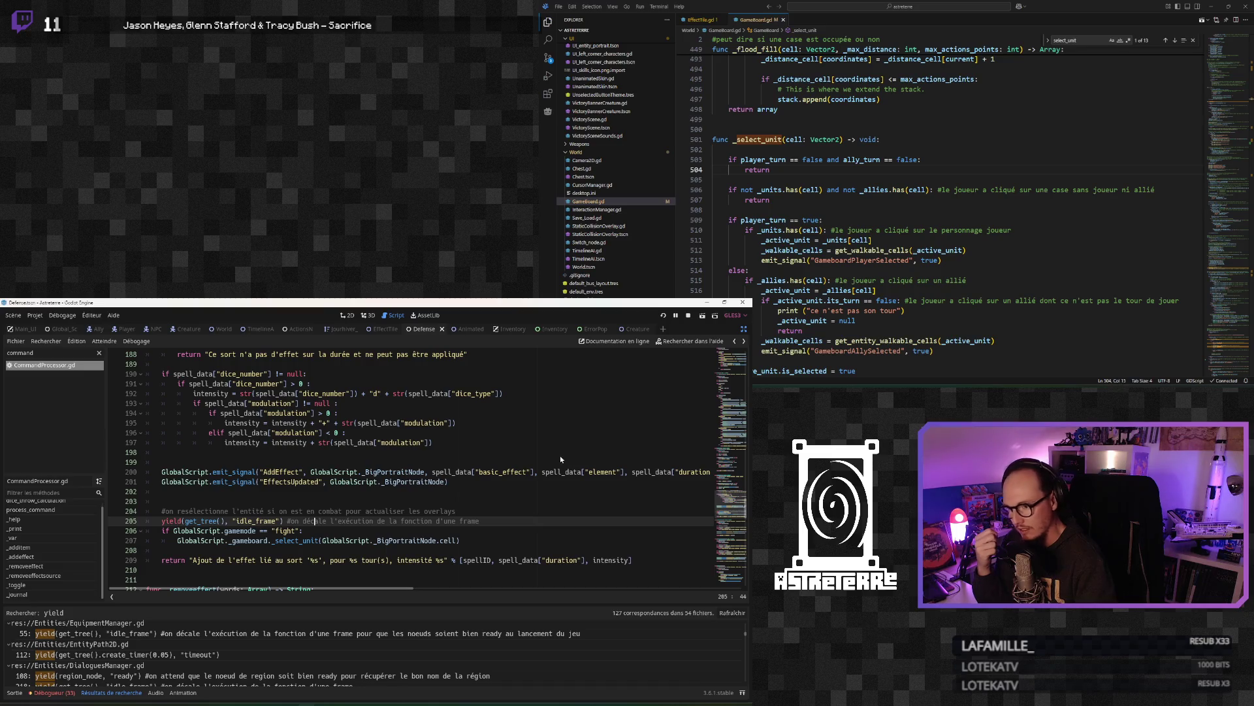
Step: Save, walk the character to the farm tile, and unequip helmet, chestplate and leggings
key(ctrl+s)
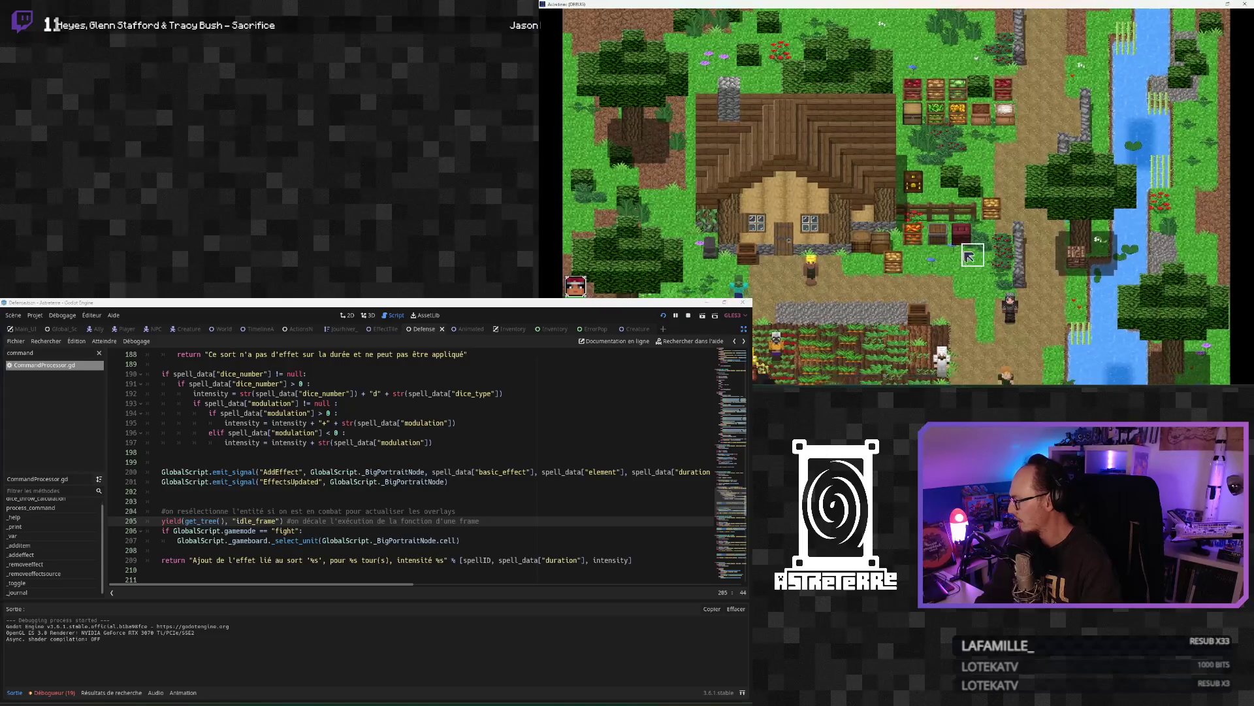
click(860, 244)
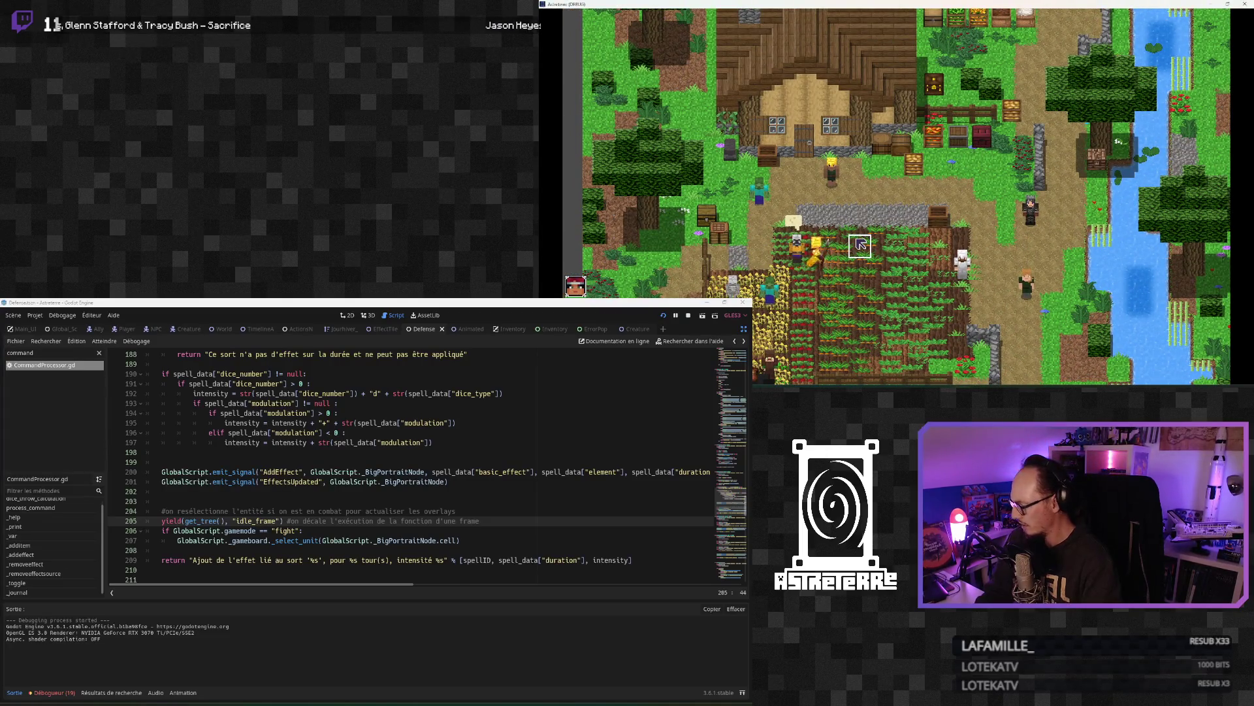
key(i)
right_click(740, 308)
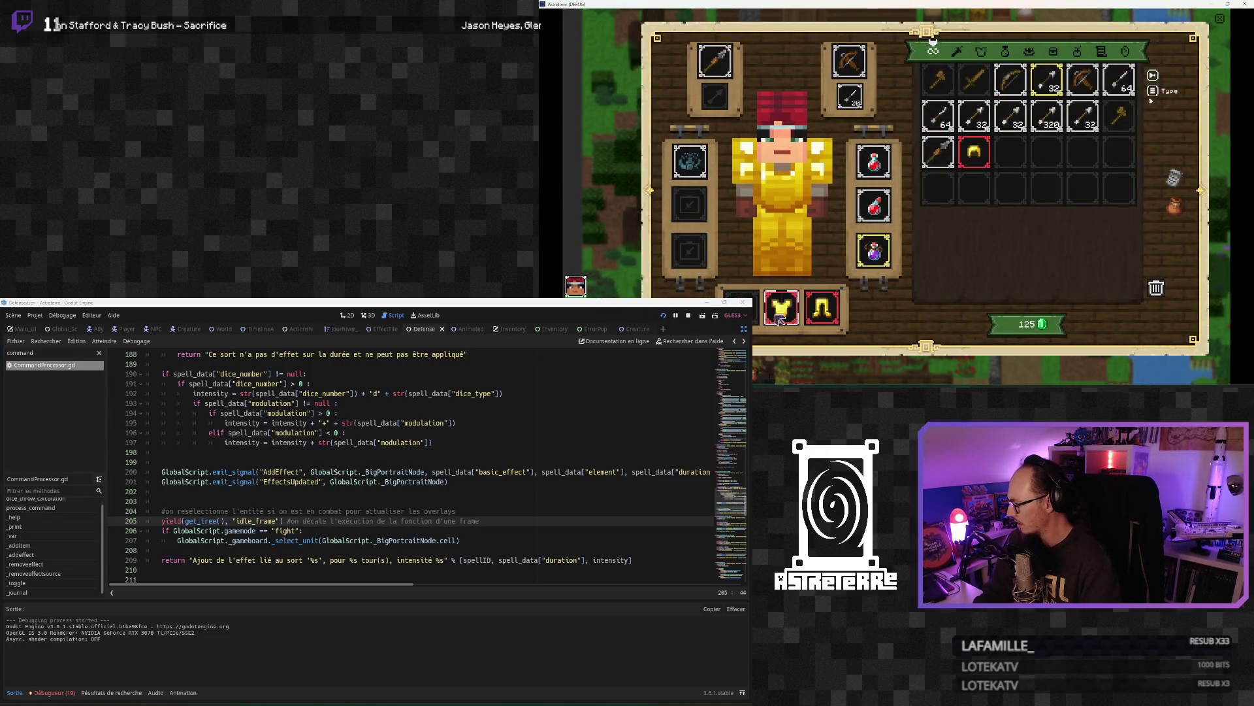
right_click(781, 308)
right_click(822, 308)
click(1223, 22)
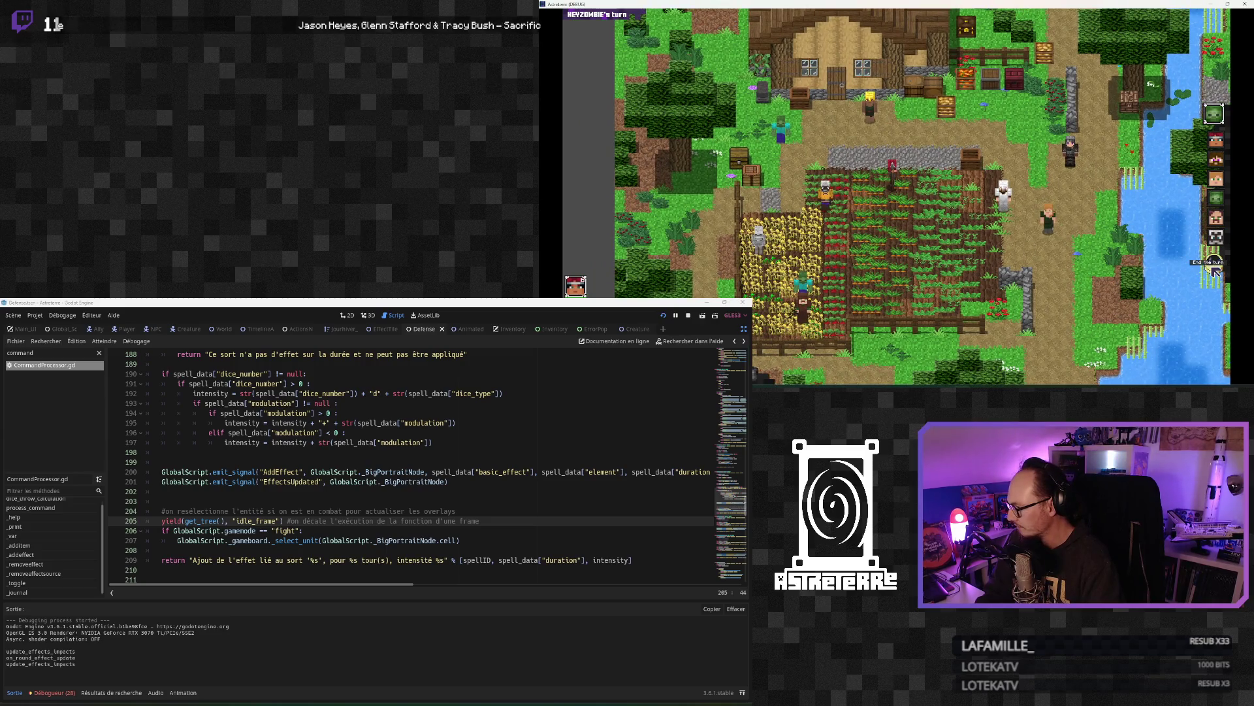
Step: End the turn, cast the spider-web spell on farm tiles, and focus the game console input
click(1212, 267)
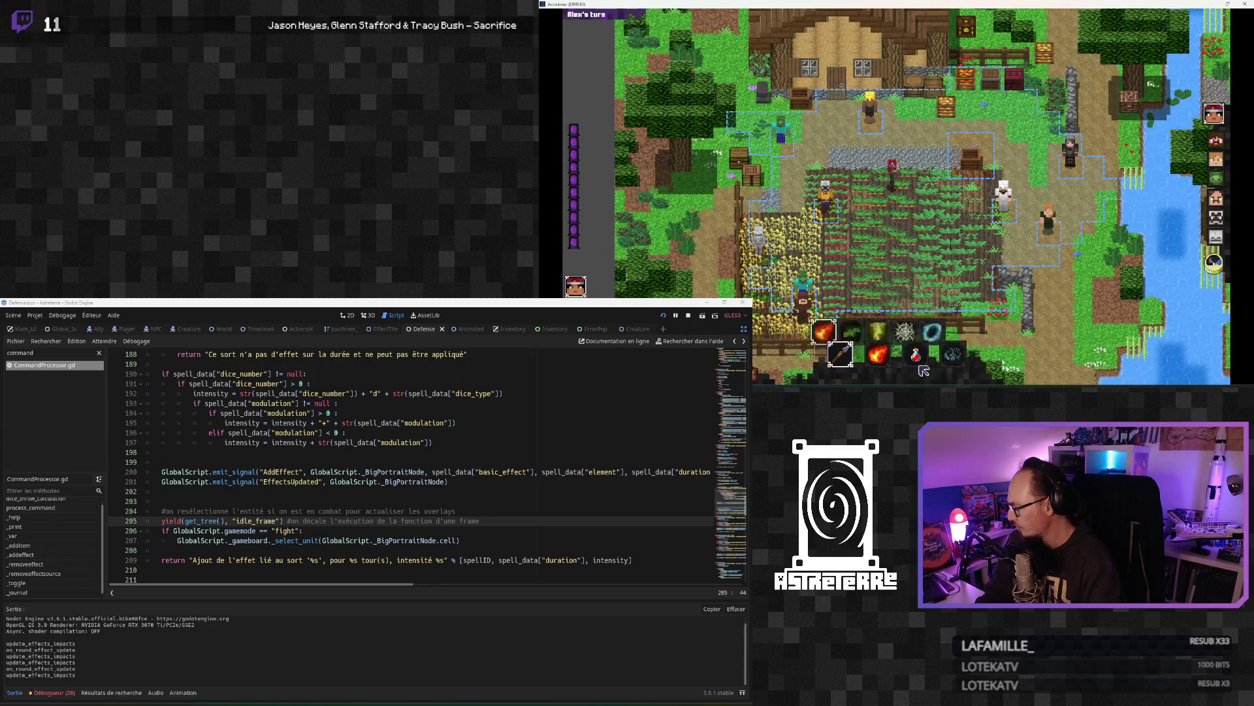
click(904, 330)
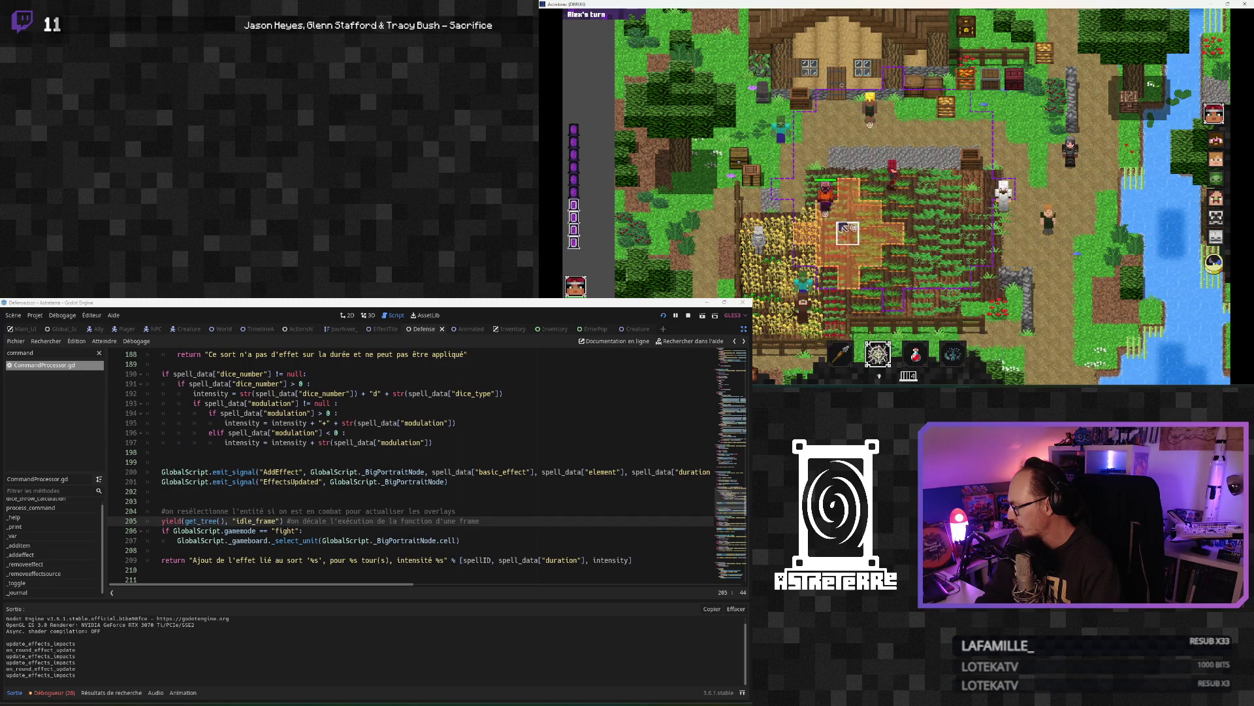
click(860, 262)
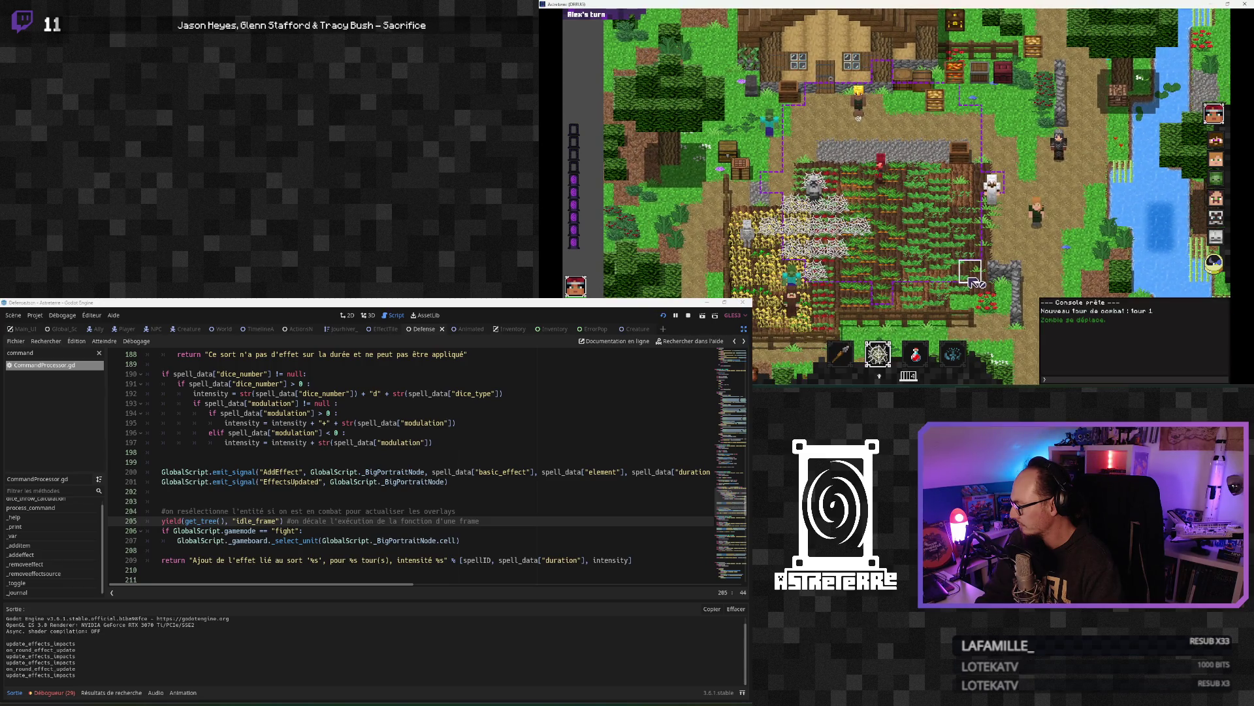
click(1055, 379)
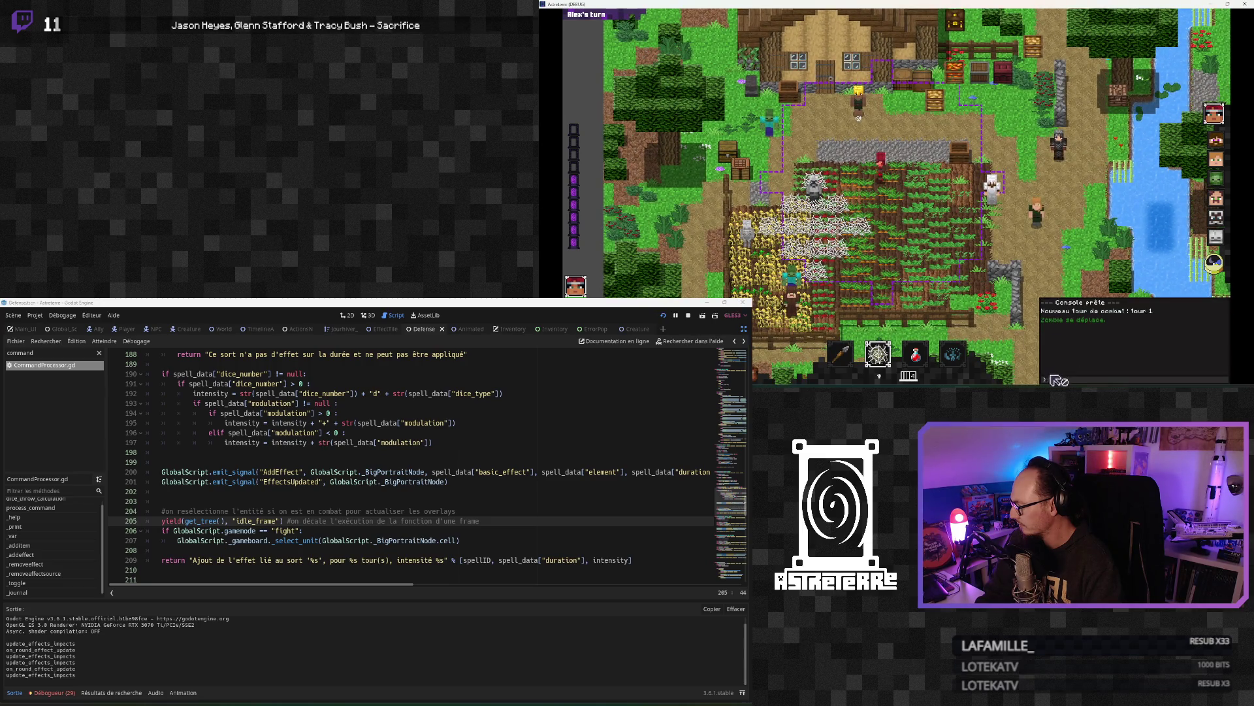
Step: Run 'addeffect stun' in the game console, triggering the set_text error at Logs.gd line 79
text(addeffect stun)
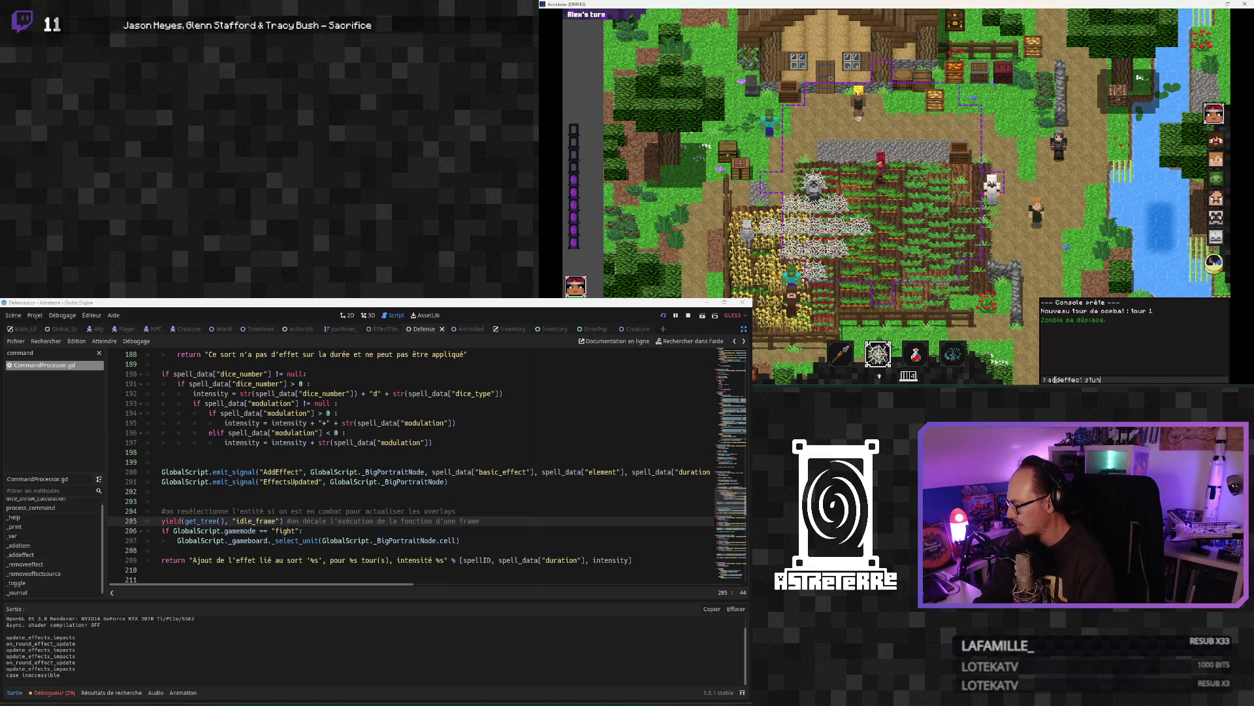
key(Return)
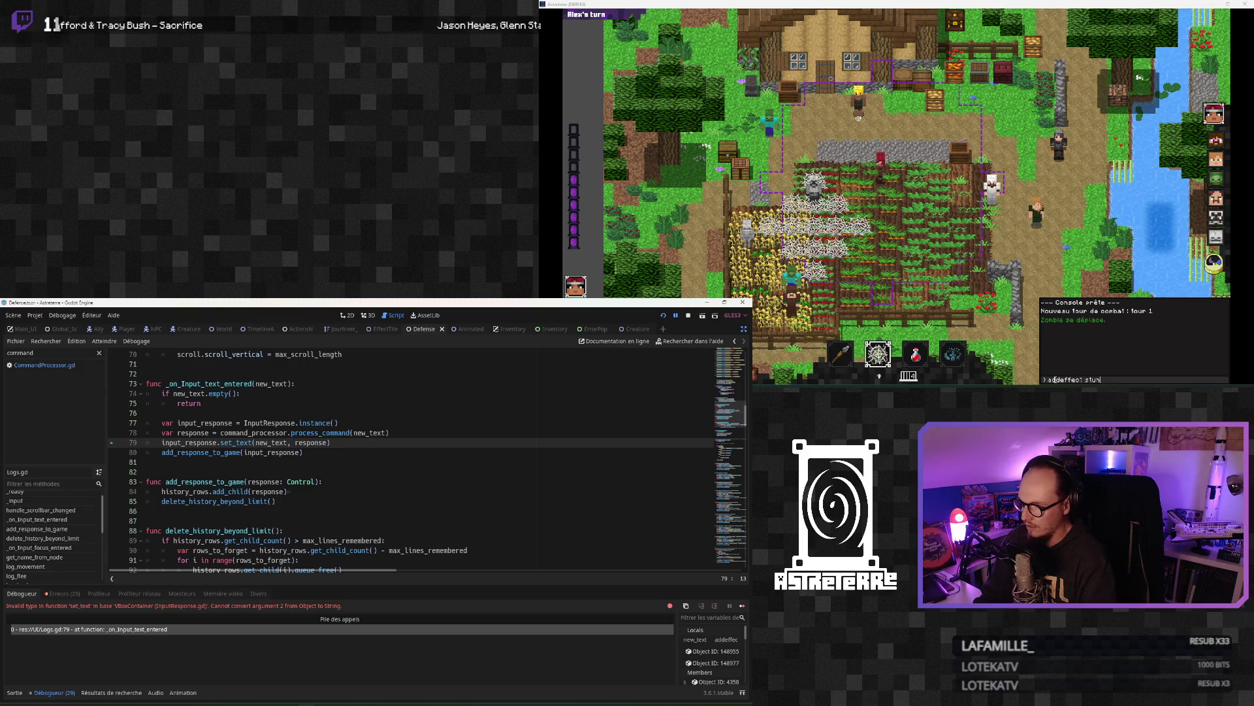
text(²)
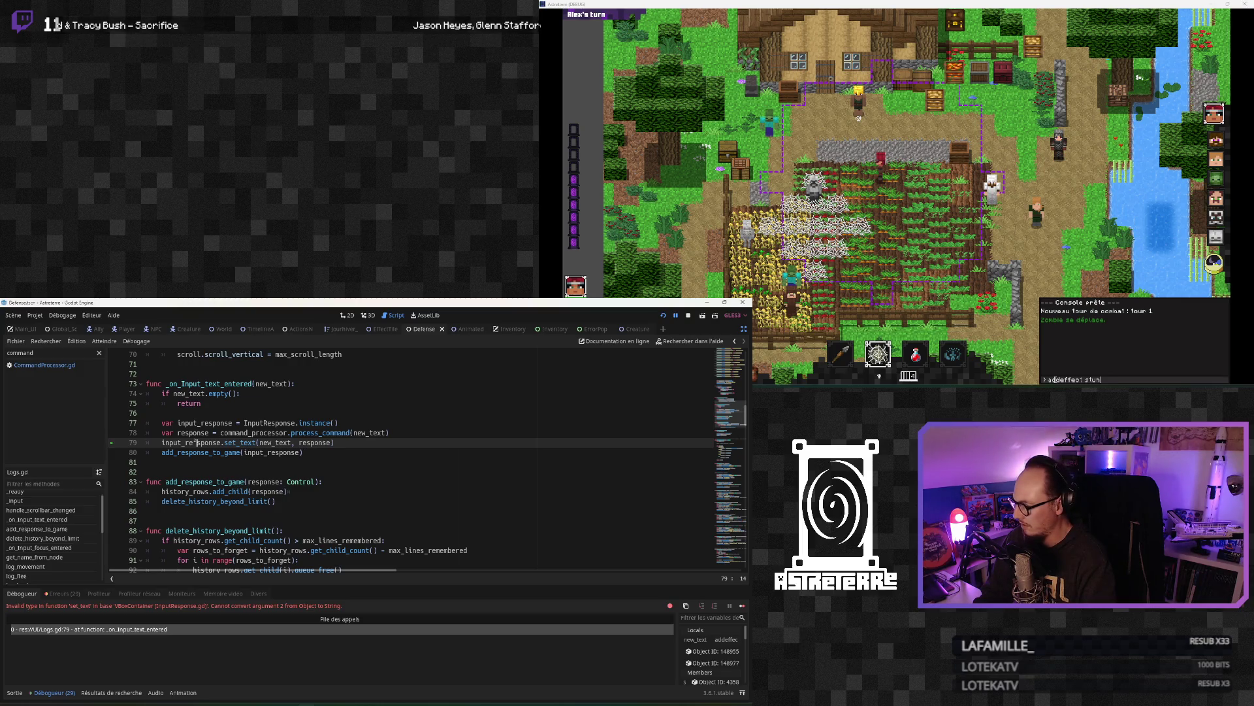
click(207, 475)
Step: Undo the stray ² character and bring up CommandProcessor.gd at the select_unit line
key(ctrl+z)
click(212, 456)
click(45, 365)
click(225, 507)
scroll(226, 501, down, 1)
click(226, 501)
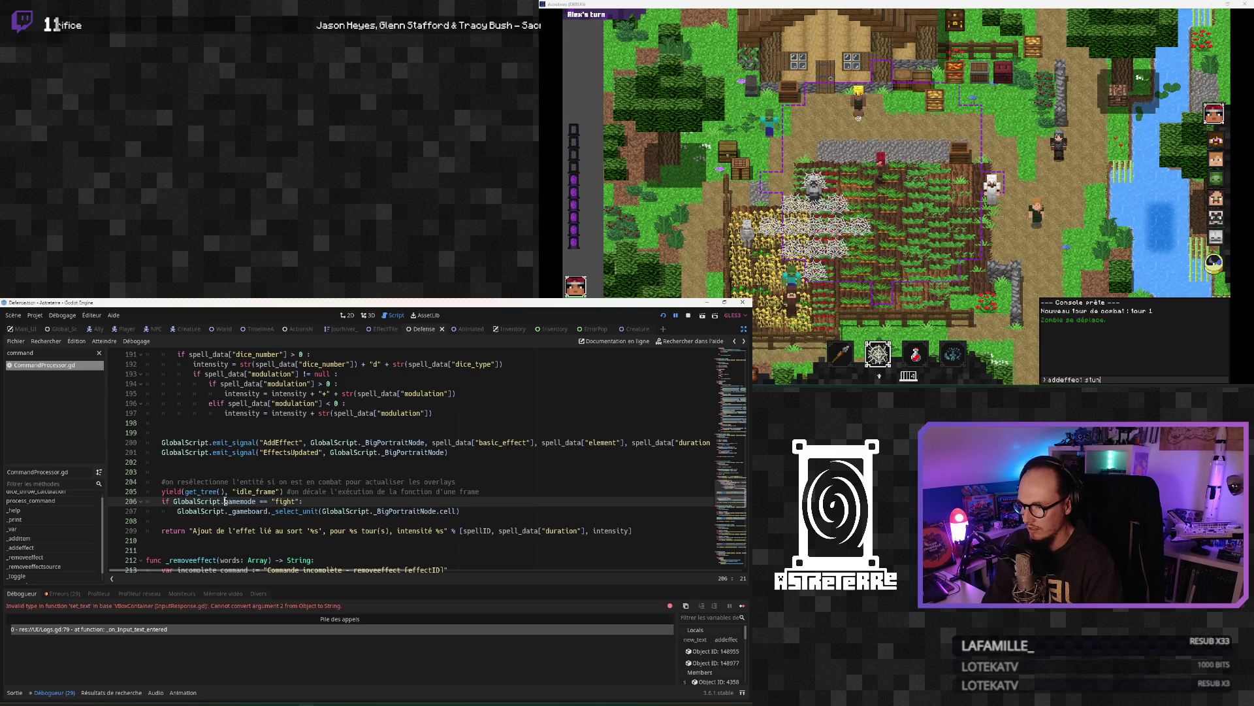
Step: Delete the yield line 205 before the fight-mode reselect and resume the paused game
click(228, 491)
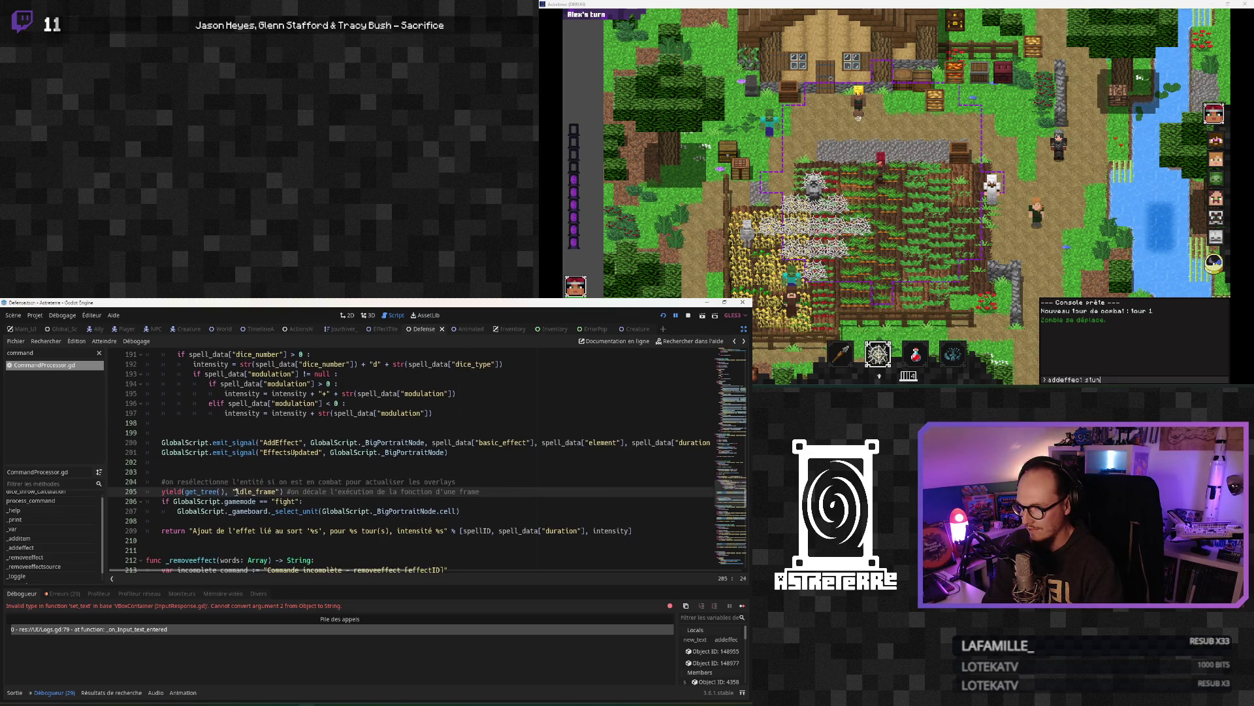
drag(447, 491, 162, 491)
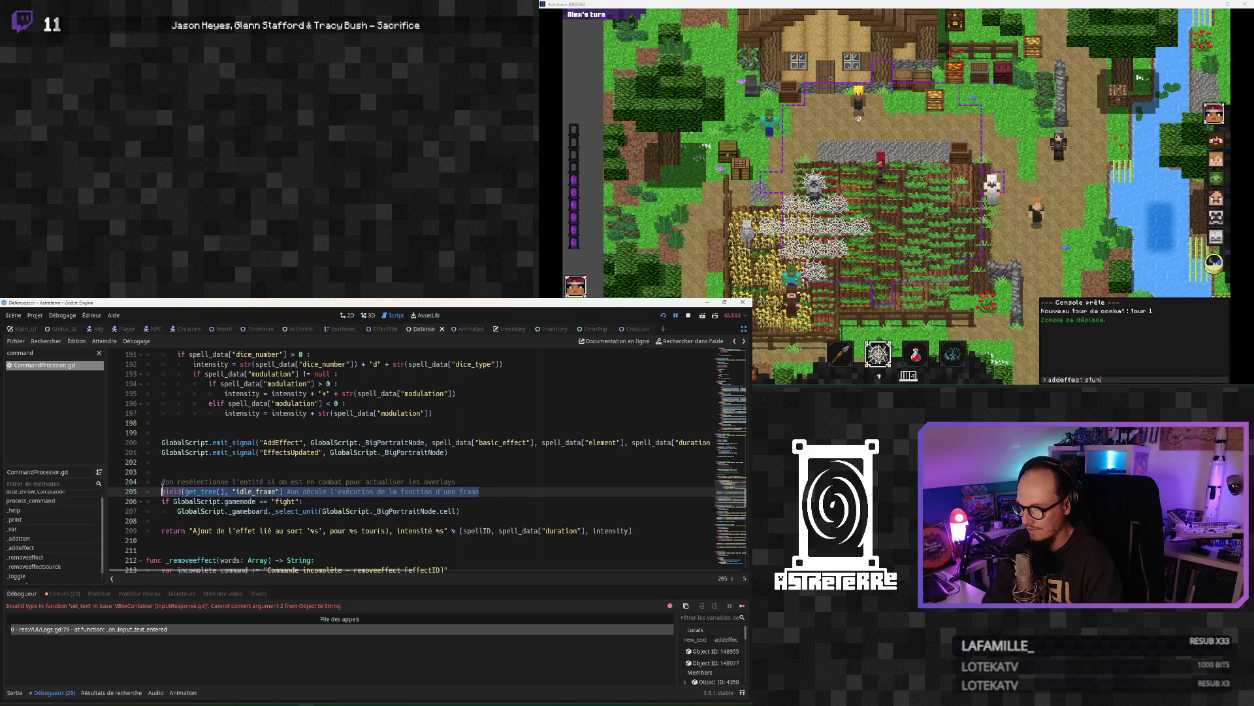
key(BackSpace)
key(BackSpace)
key(BackSpace)
click(208, 501)
click(342, 501)
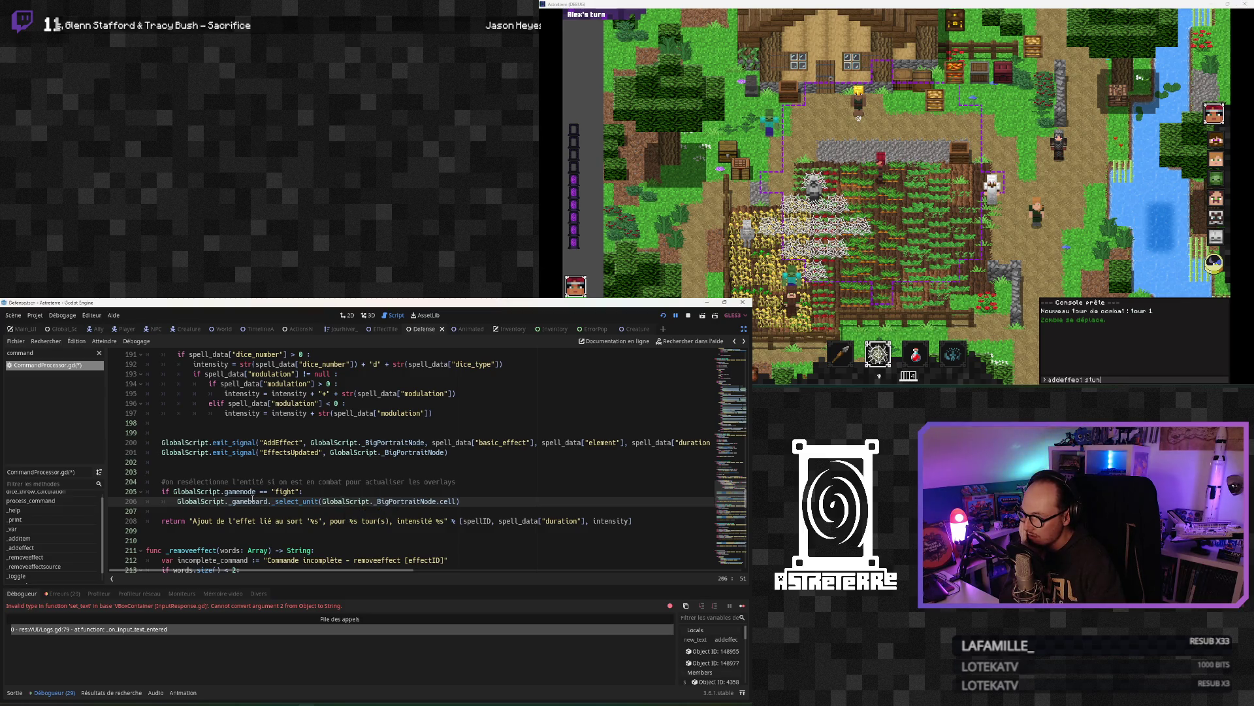
click(676, 318)
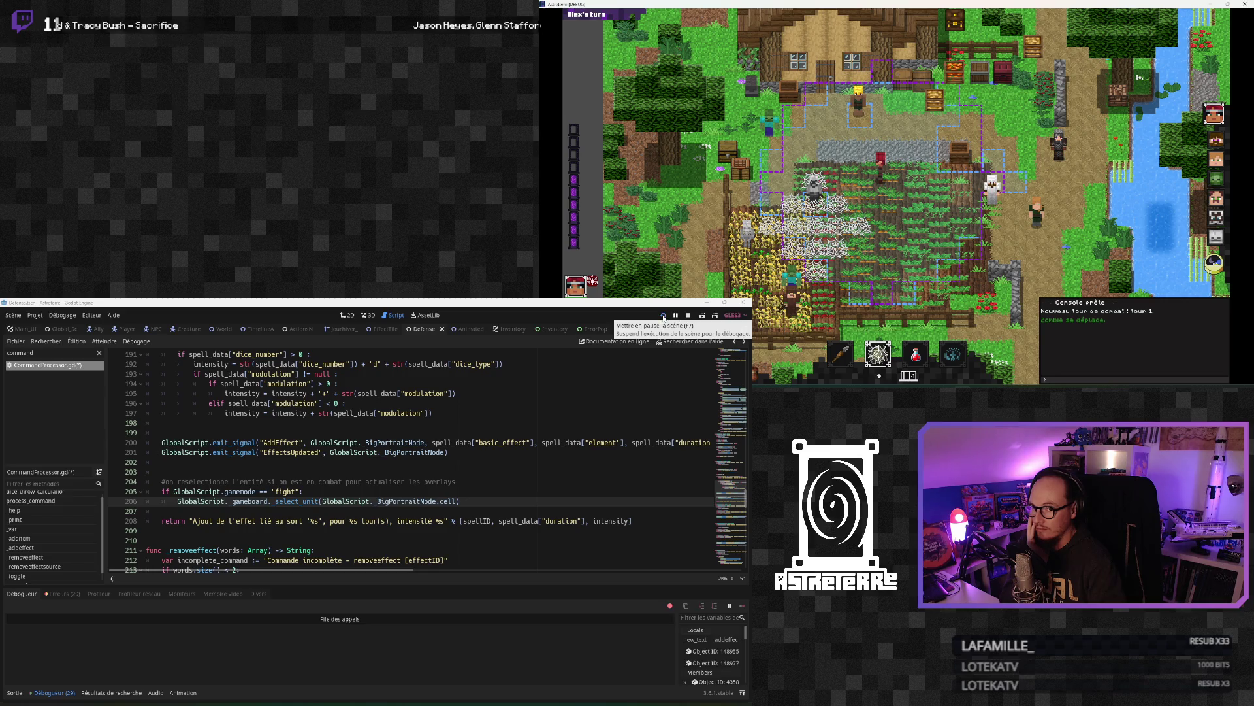
Step: Stop the game, save and relaunch it, move its window top right, and toggle the inventory
click(688, 316)
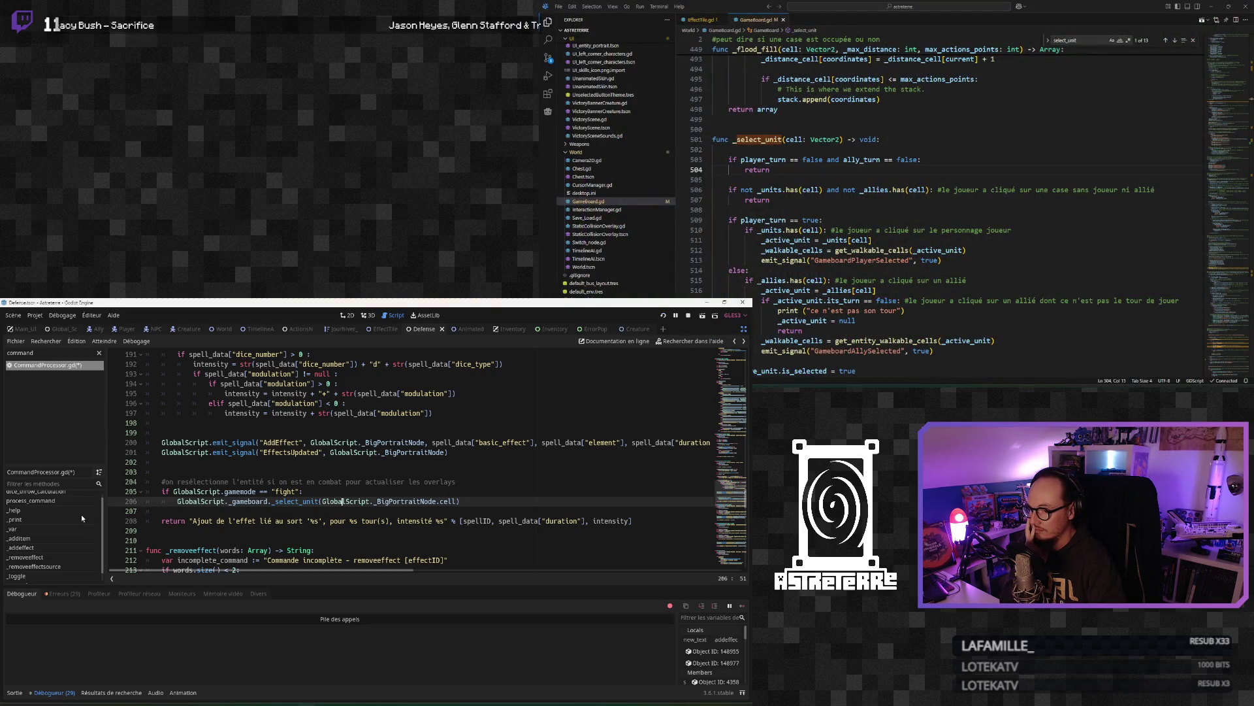
key(ctrl+s)
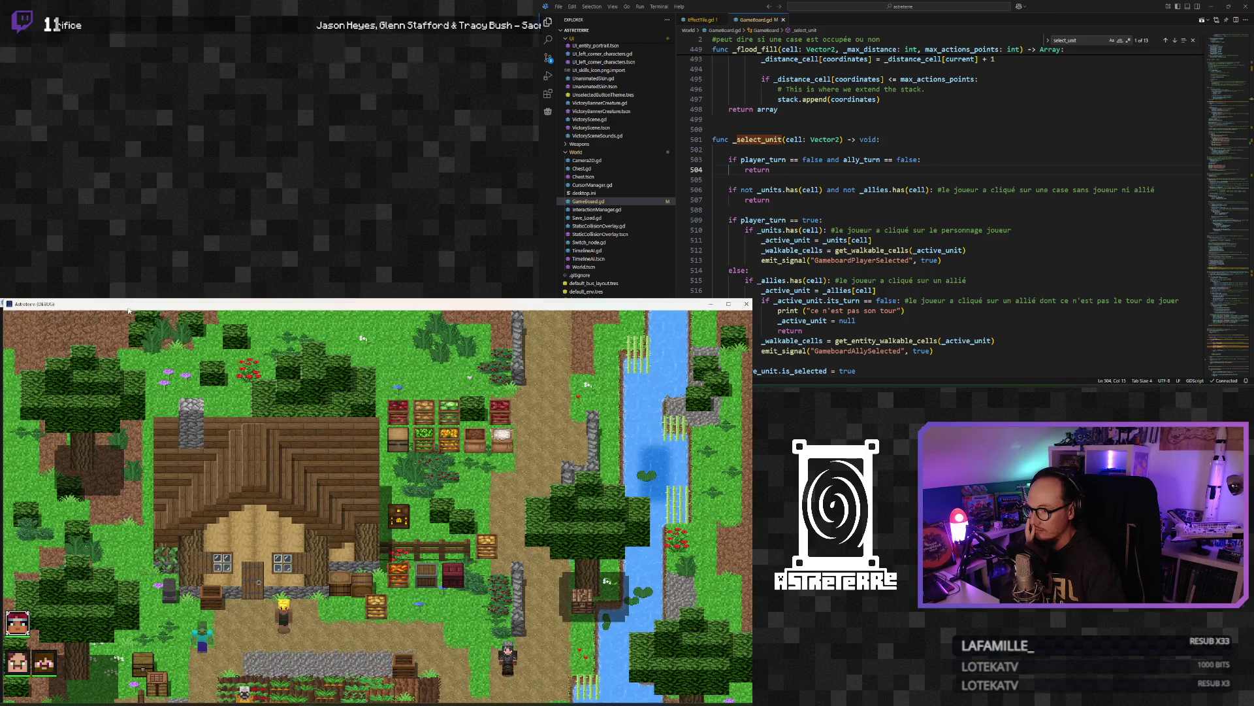
mouse_move(129, 310)
mouse_down()
mouse_move(827, 12)
mouse_move(665, 12)
mouse_up()
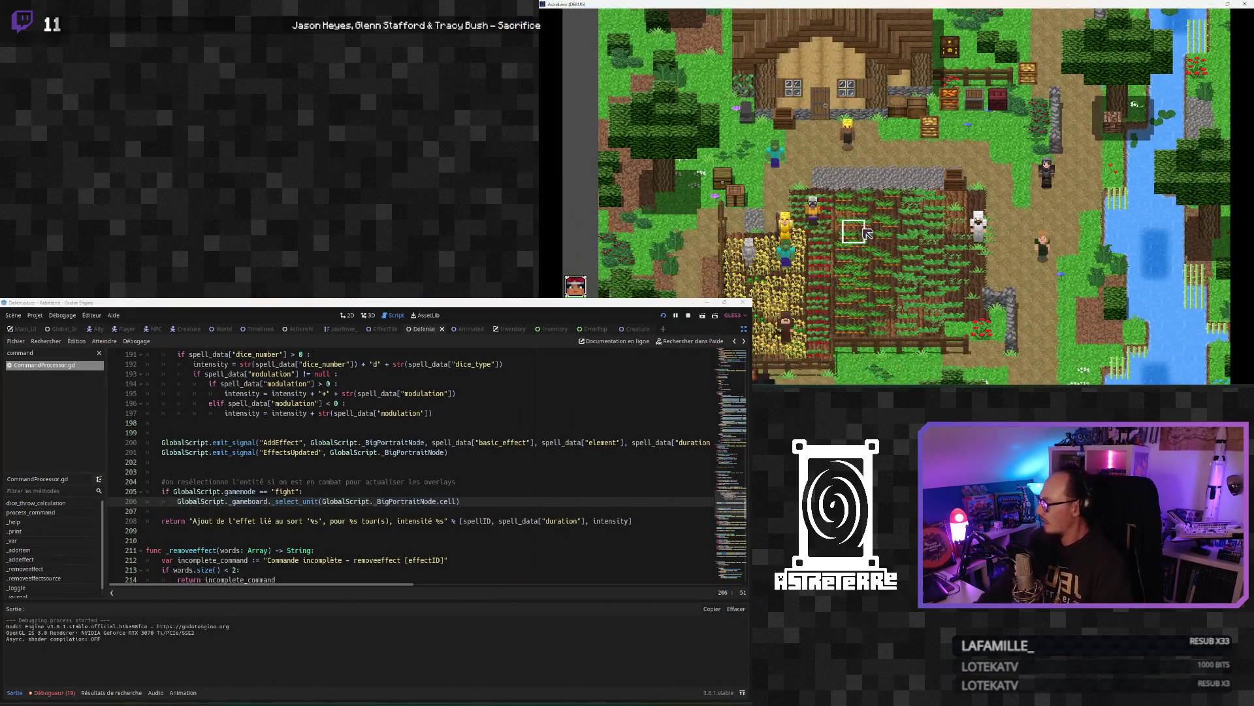
key(i)
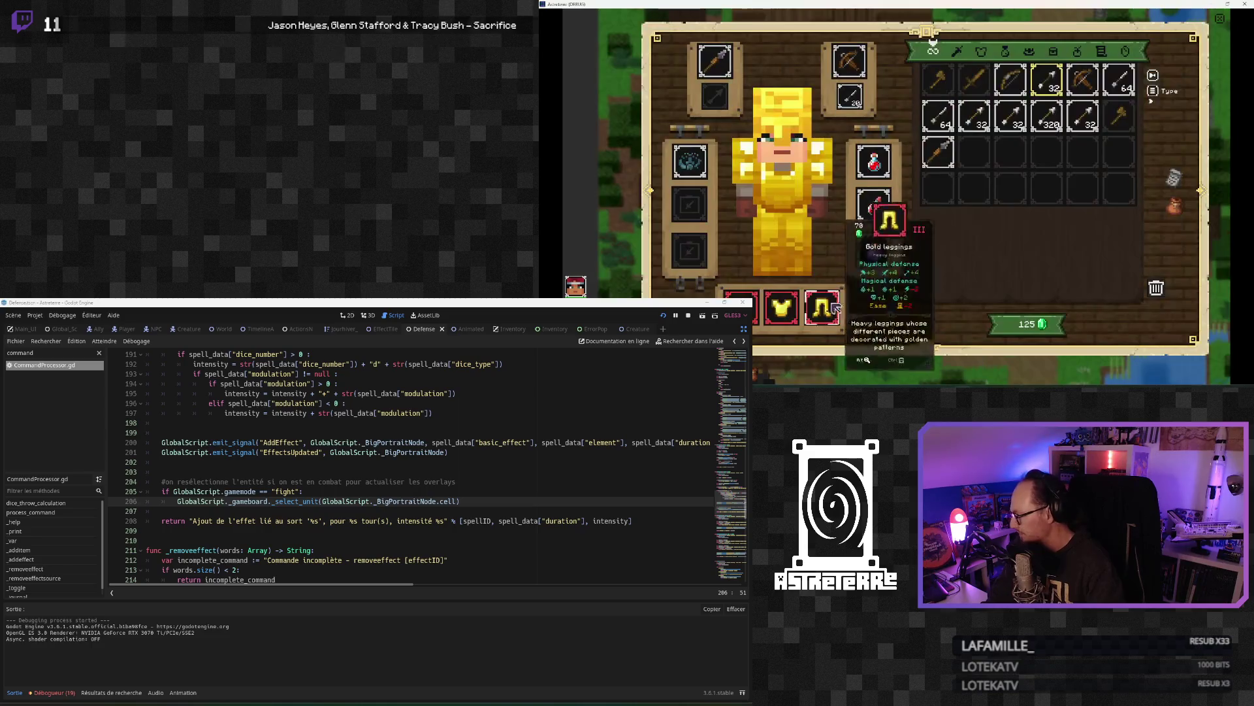
key(i)
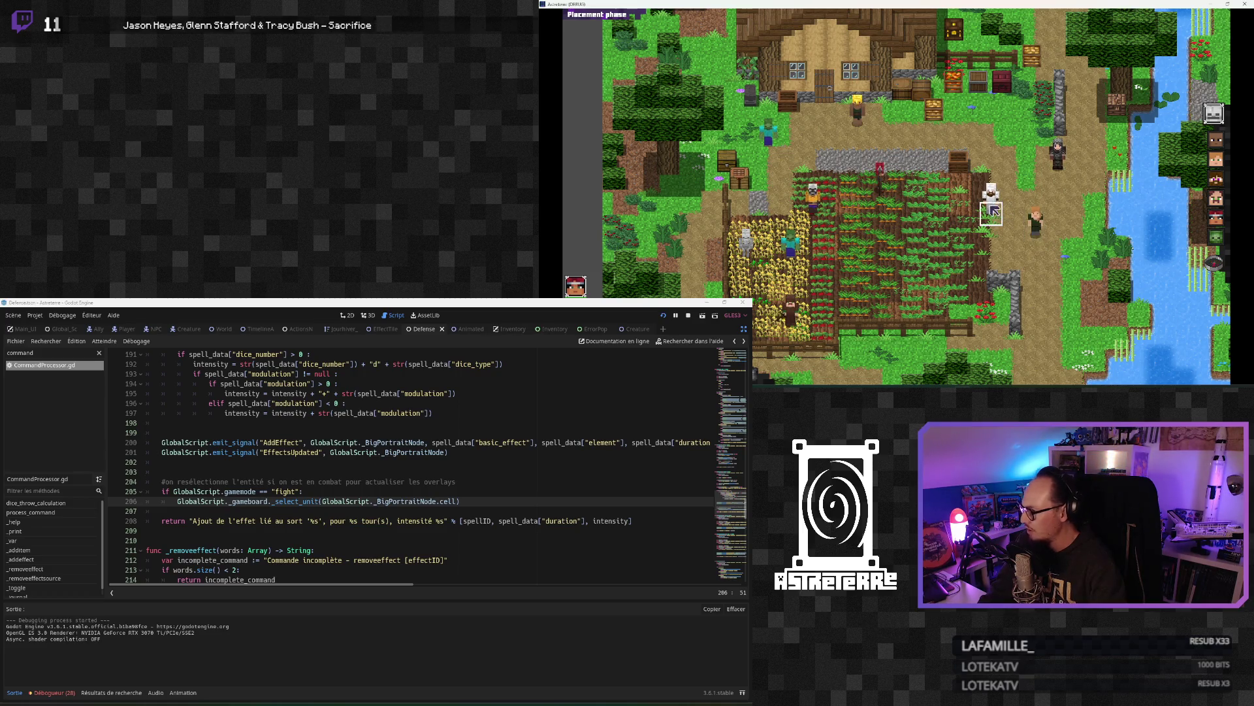
shift+click(151, 481)
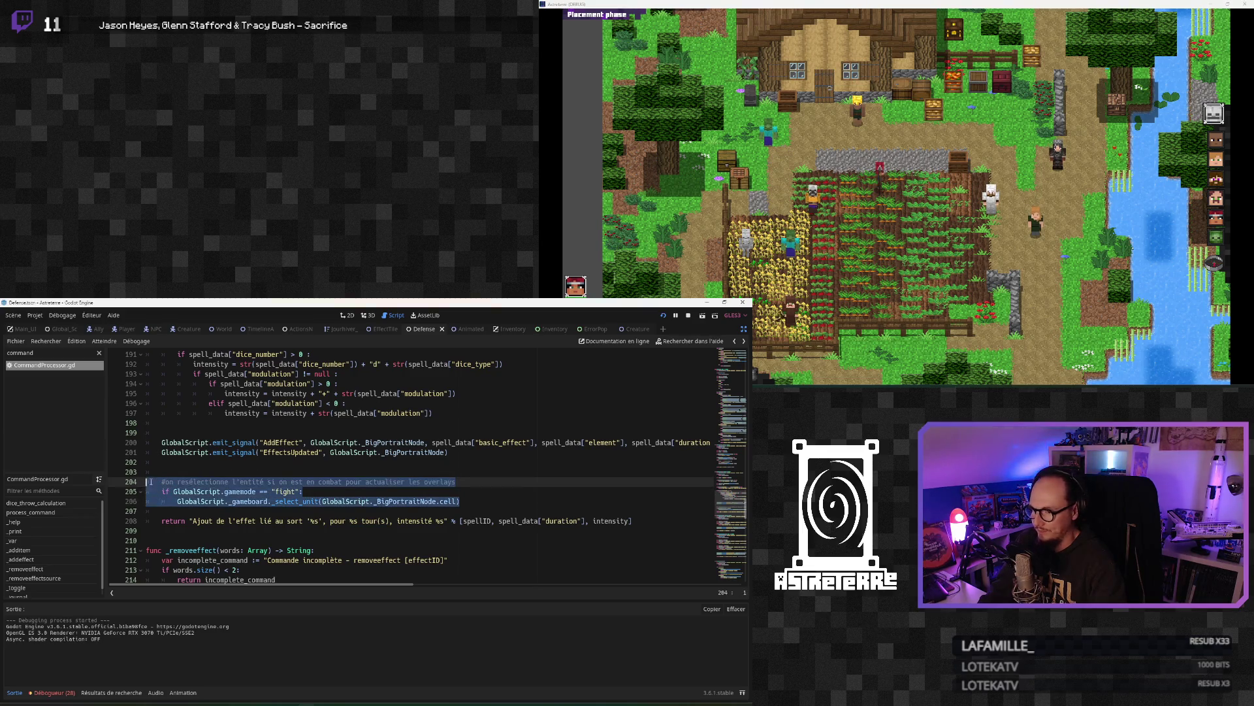
Step: Replace the select_unit call on line 206 with a call to reselect_entity_in_fight()
key(BackSpace)
click(175, 515)
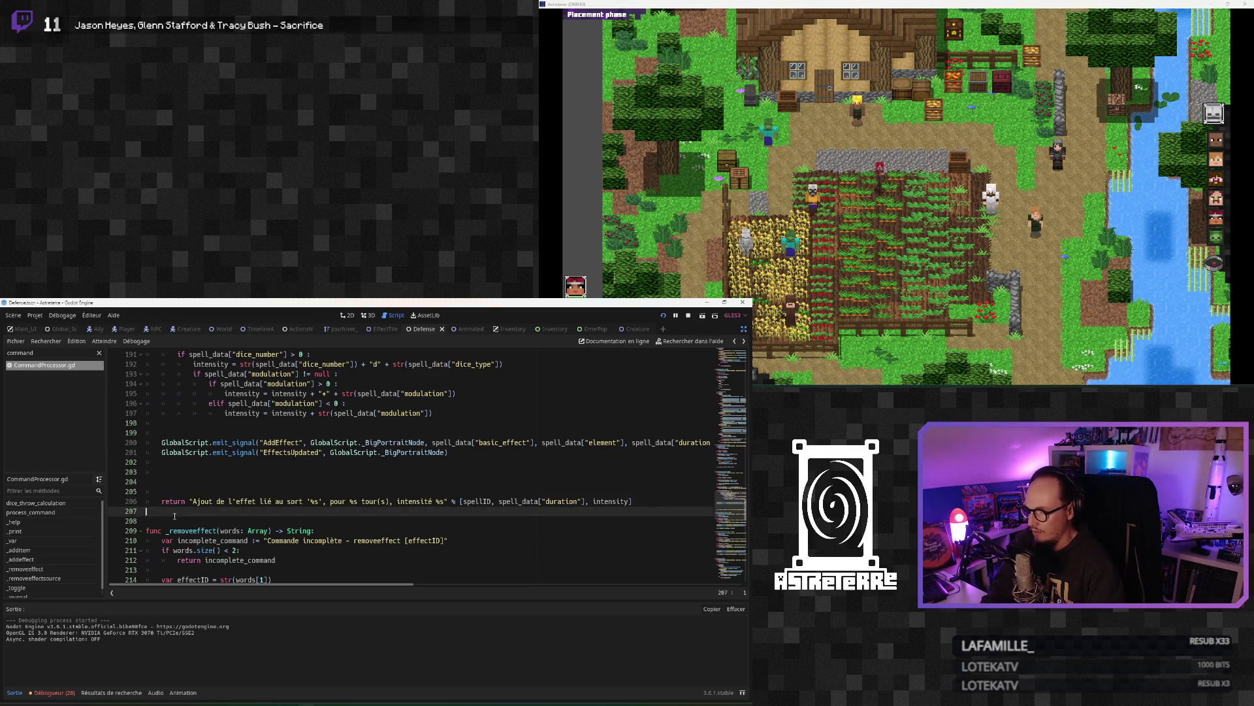
key(ctrl+z)
click(272, 473)
drag(455, 481, 174, 481)
drag(460, 501, 177, 502)
key(ctrl+c)
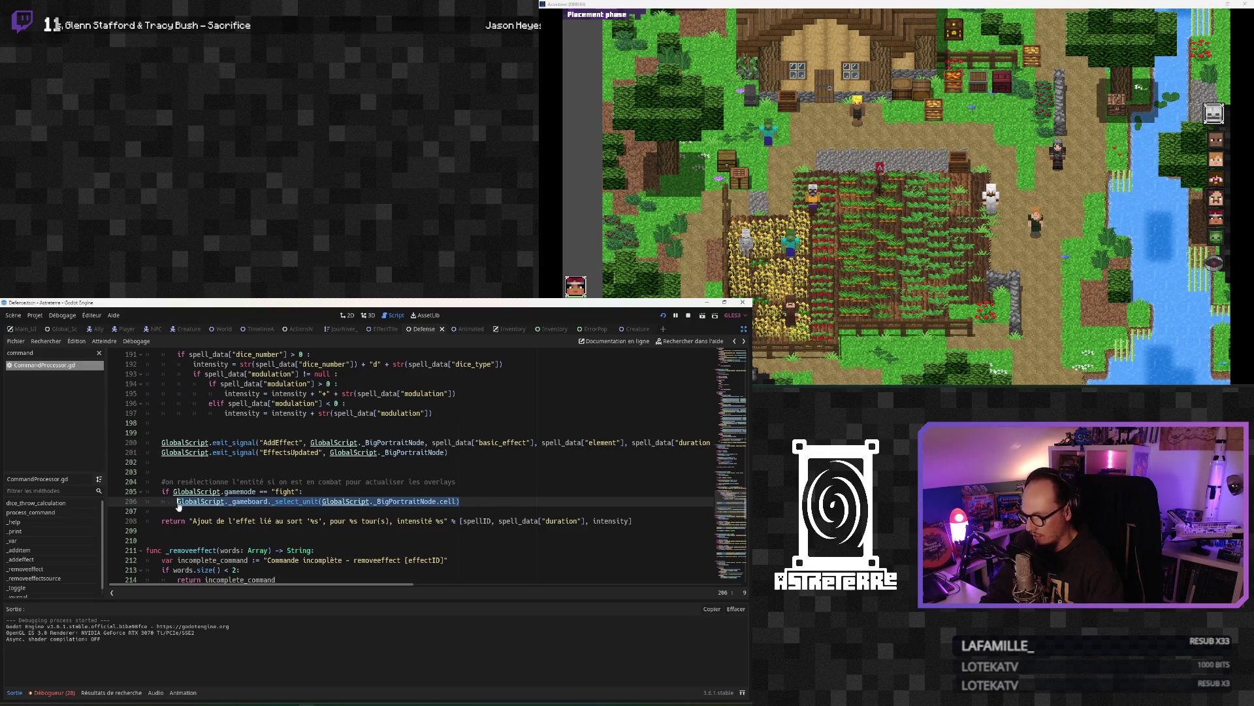
key(Delete)
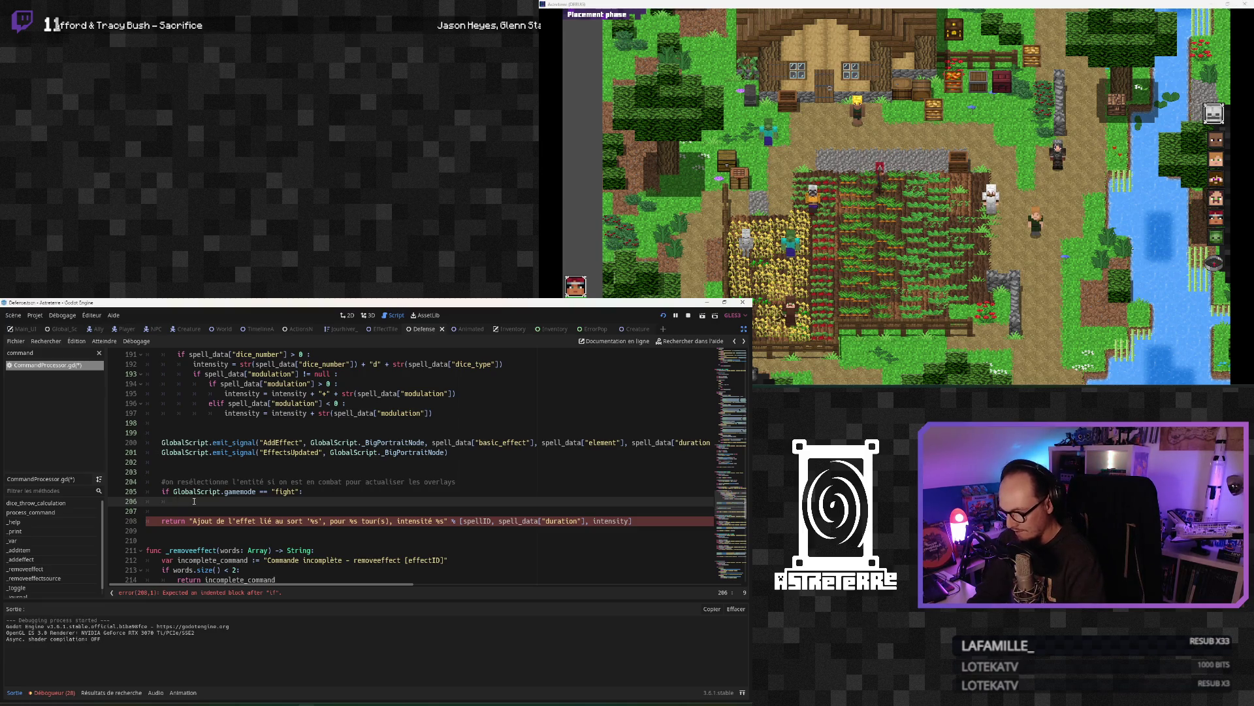
text(reselect_)
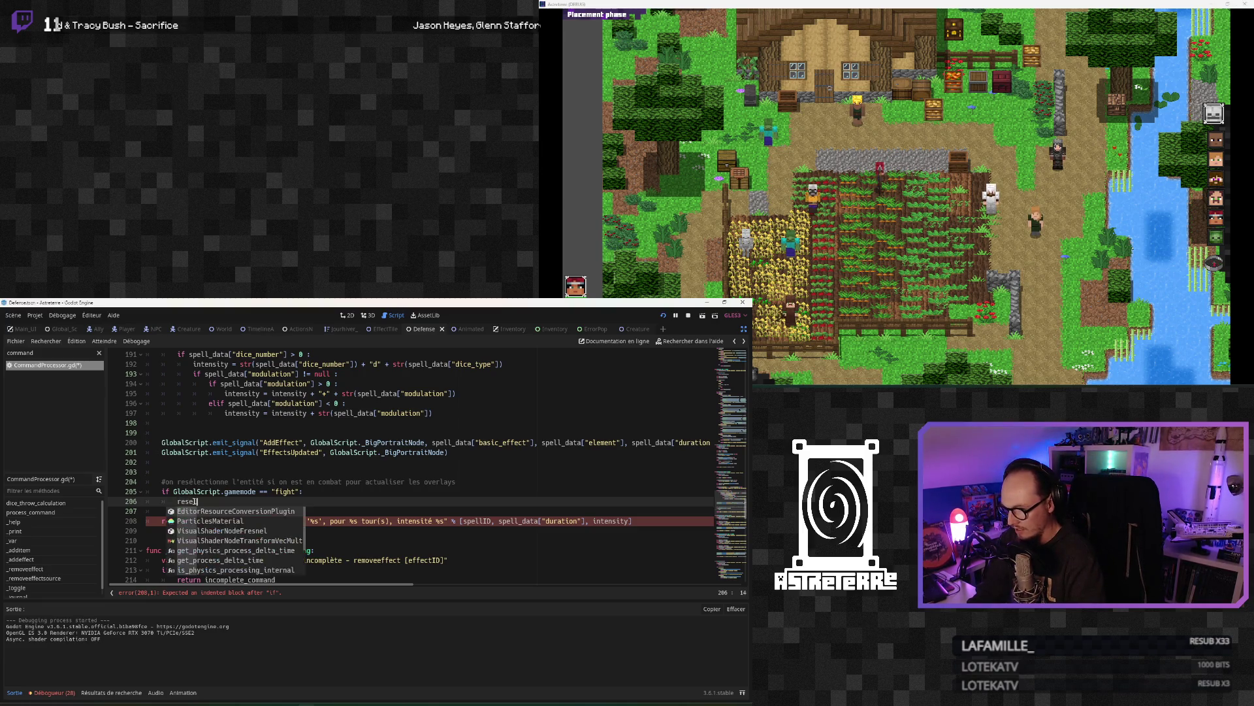
text(entity)
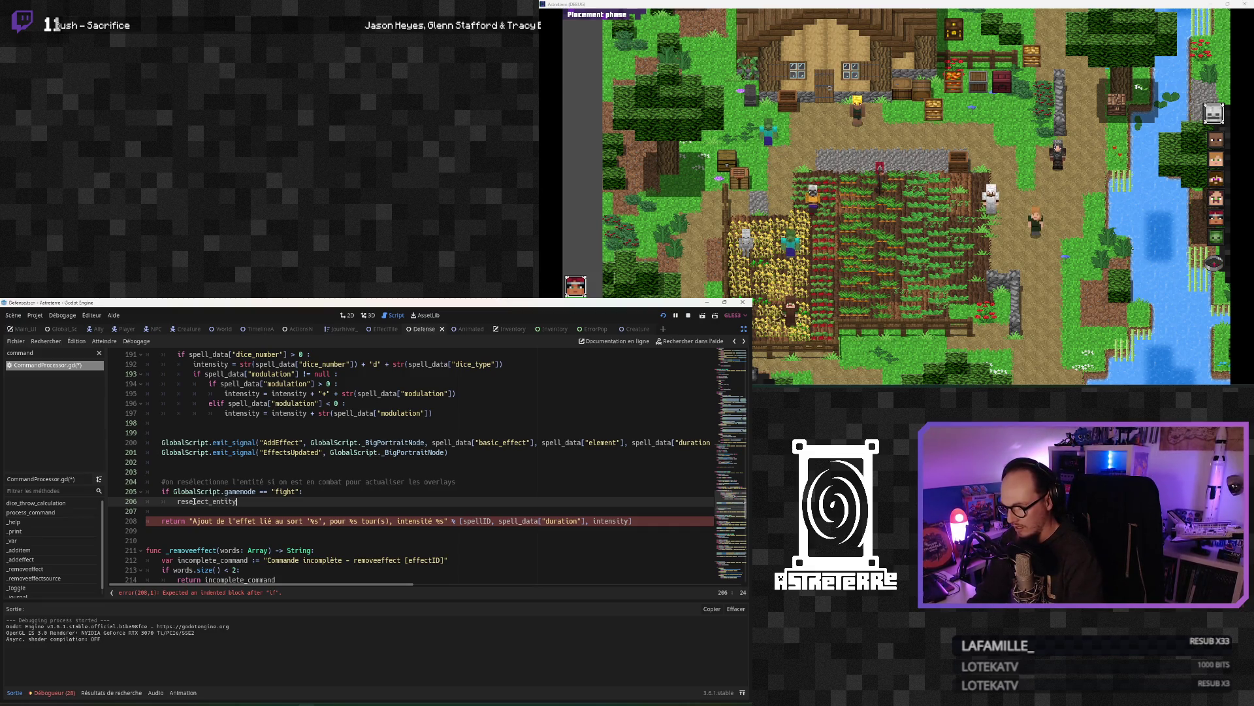
text(_in_fight()
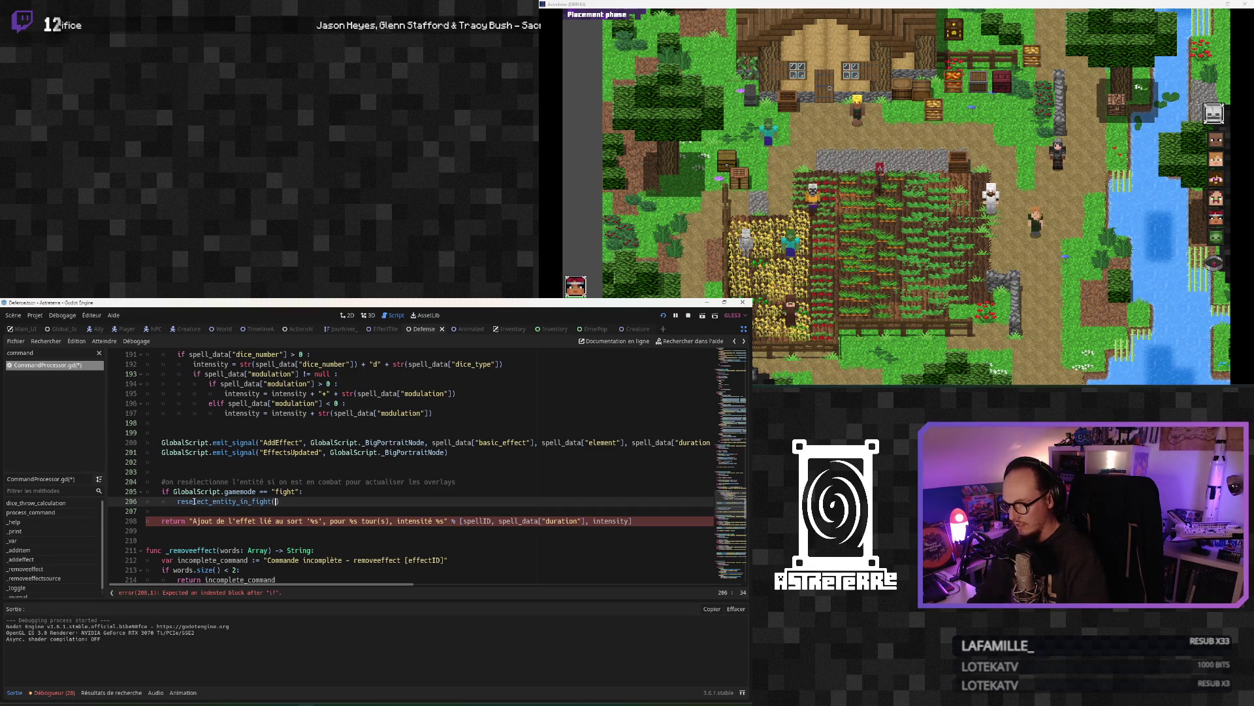
Step: Add a func reselect_entity_in_fight() -> void function below and paste the select_unit call into it
click(196, 530)
key(Return)
key(Return)
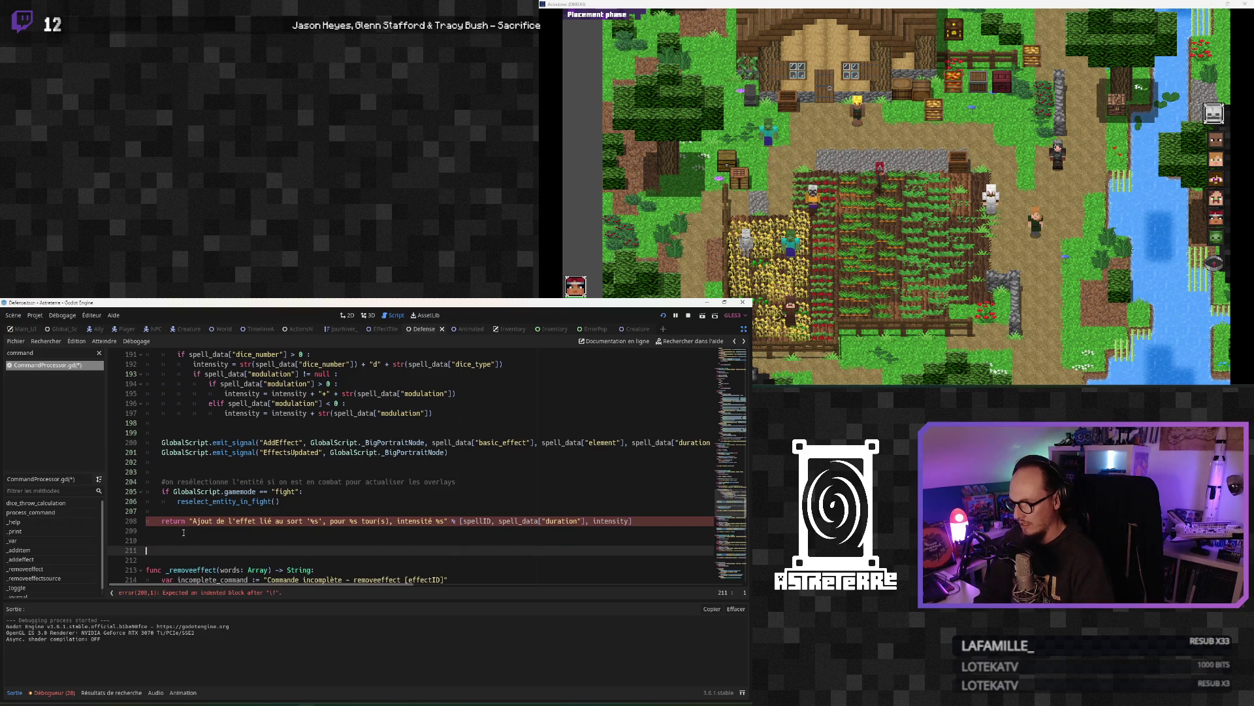
click(180, 544)
key(Return)
text(func r)
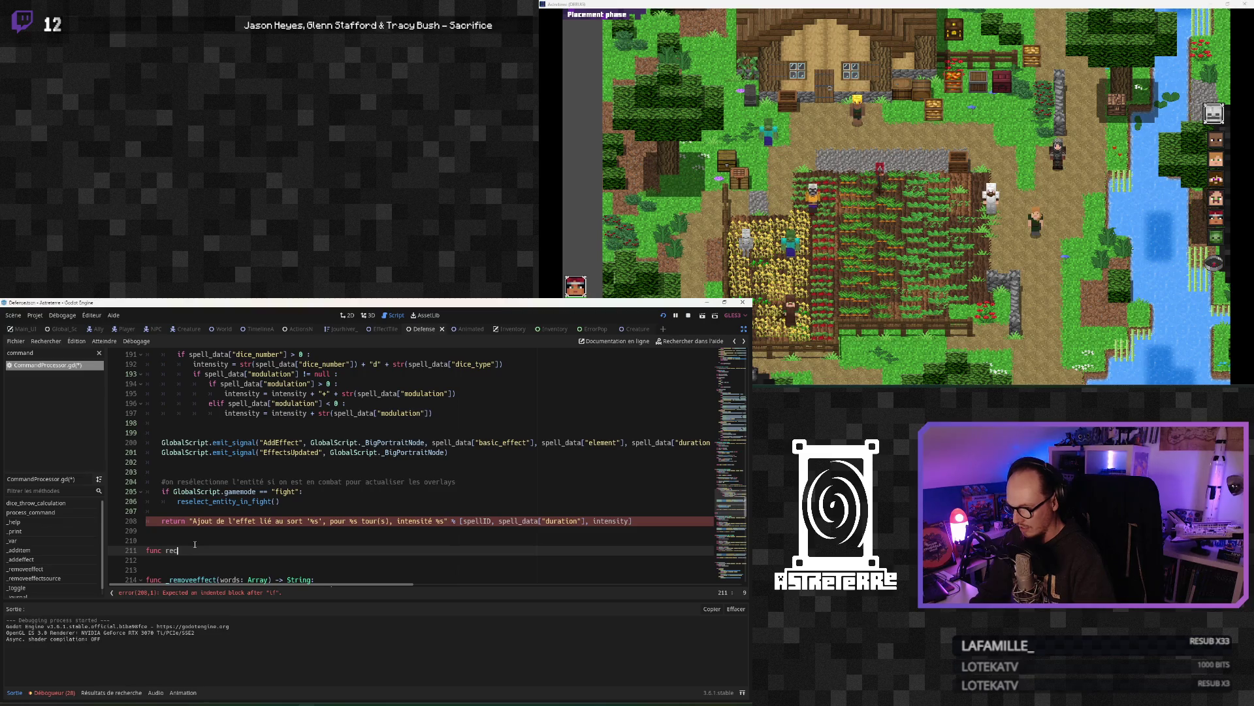
text(esele)
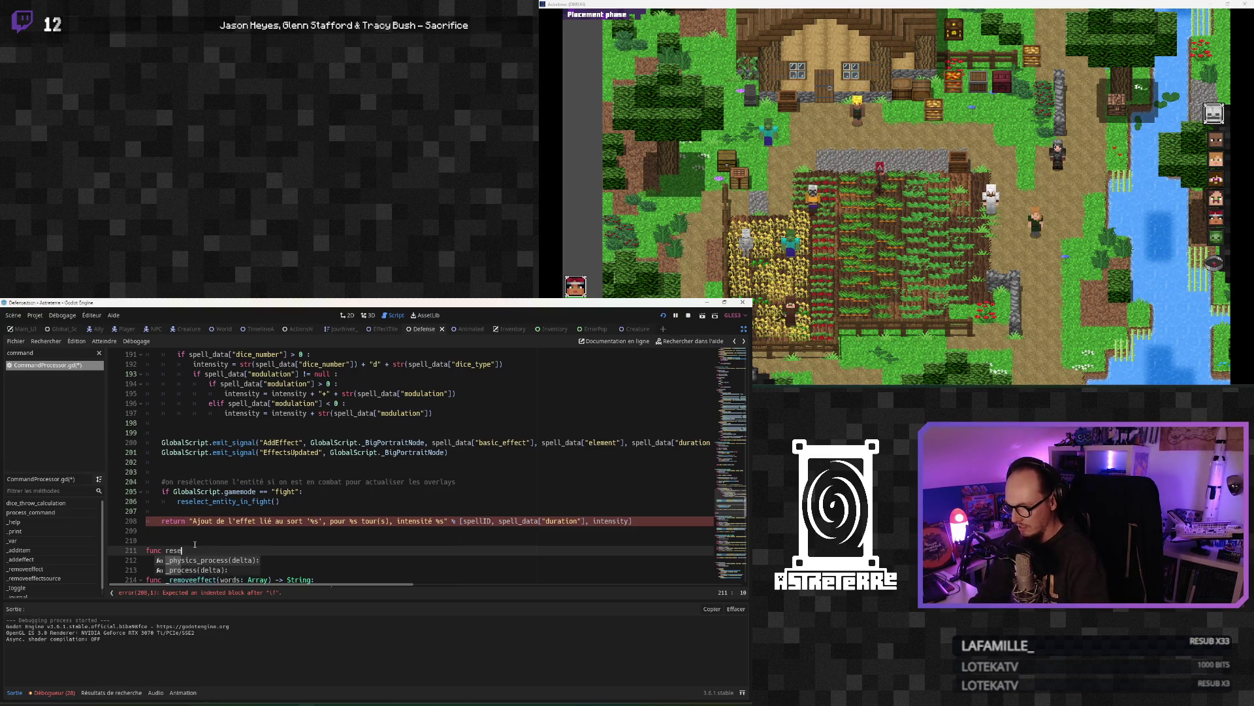
text(_entity_in_fight() -> void:)
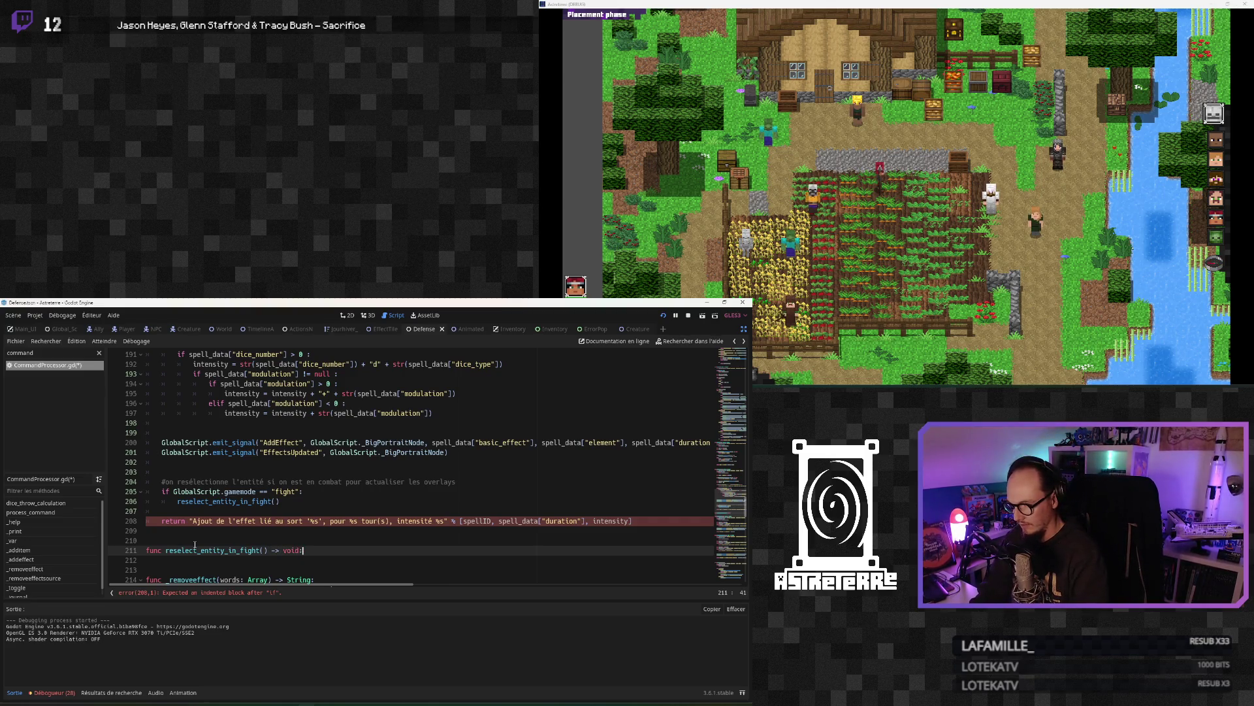
key(Return)
key(ctrl+v)
key(Up)
key(Return)
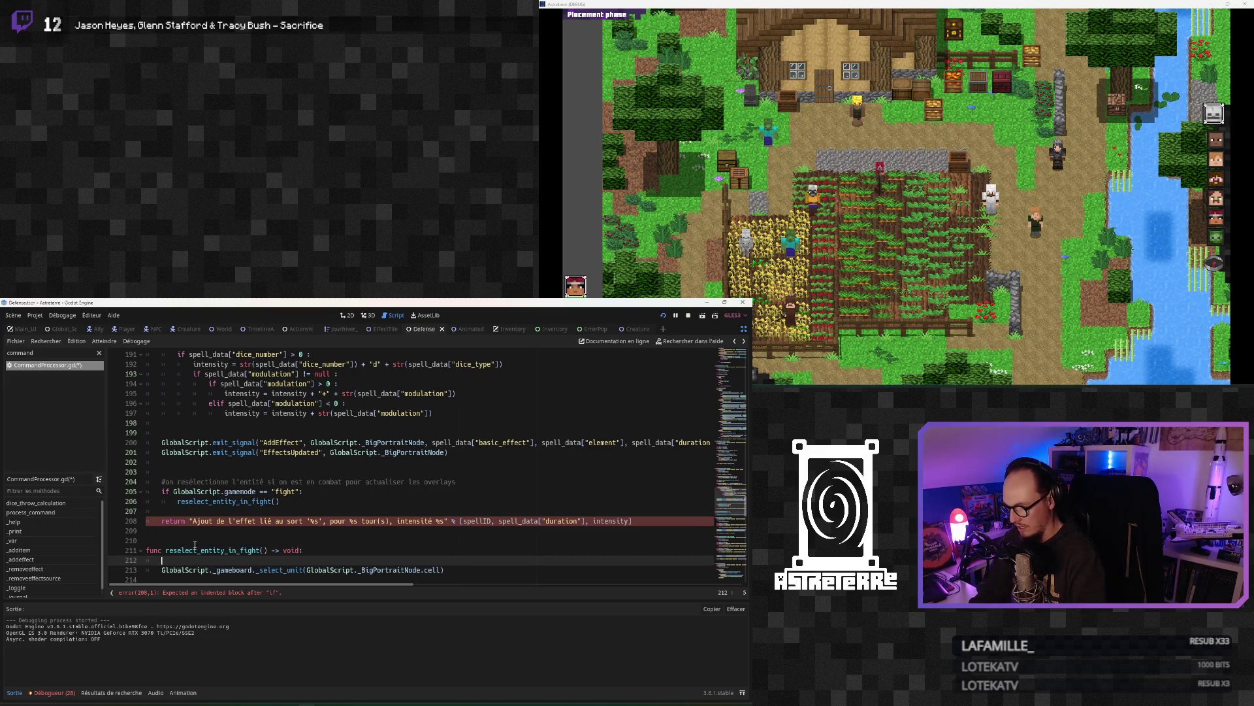
Step: Add yield(get_tree(), "idle_frame") with its one-frame delay comment to the new function
text(yield(get_tree(), "idle_frame") #on décale l'exécution de la fonction d'une frame)
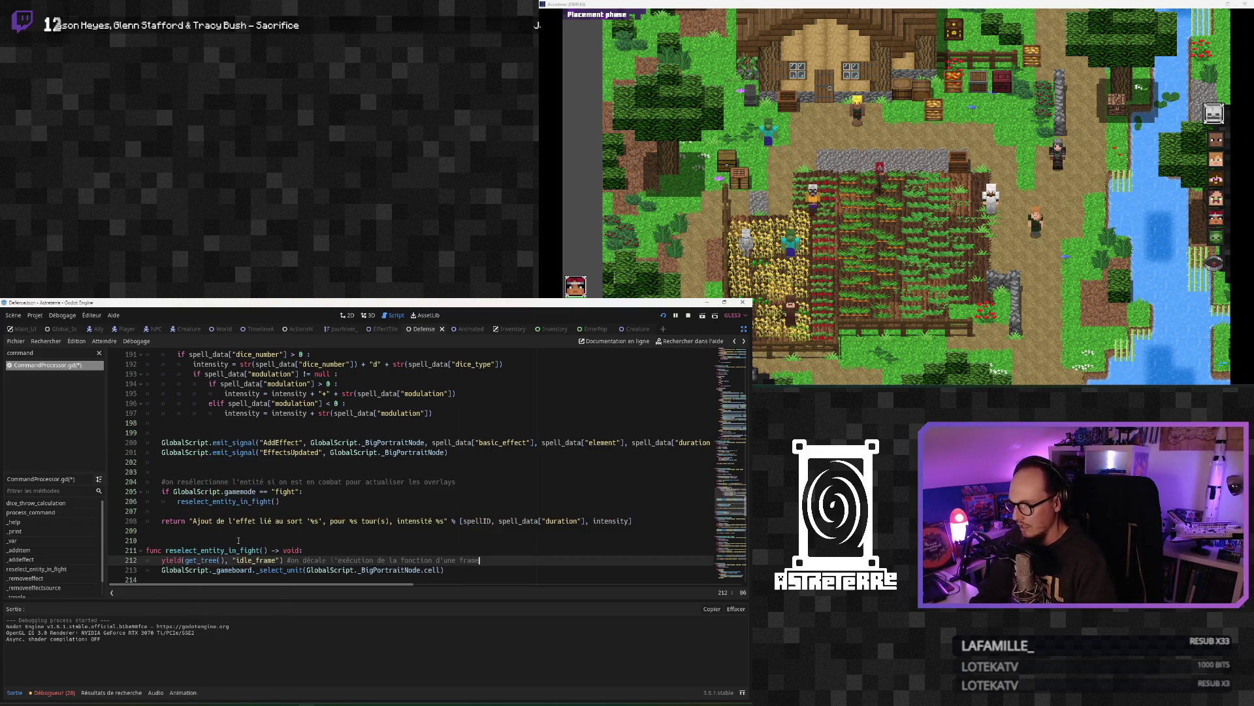
click(309, 550)
key(Return)
scroll(272, 526, down, 2)
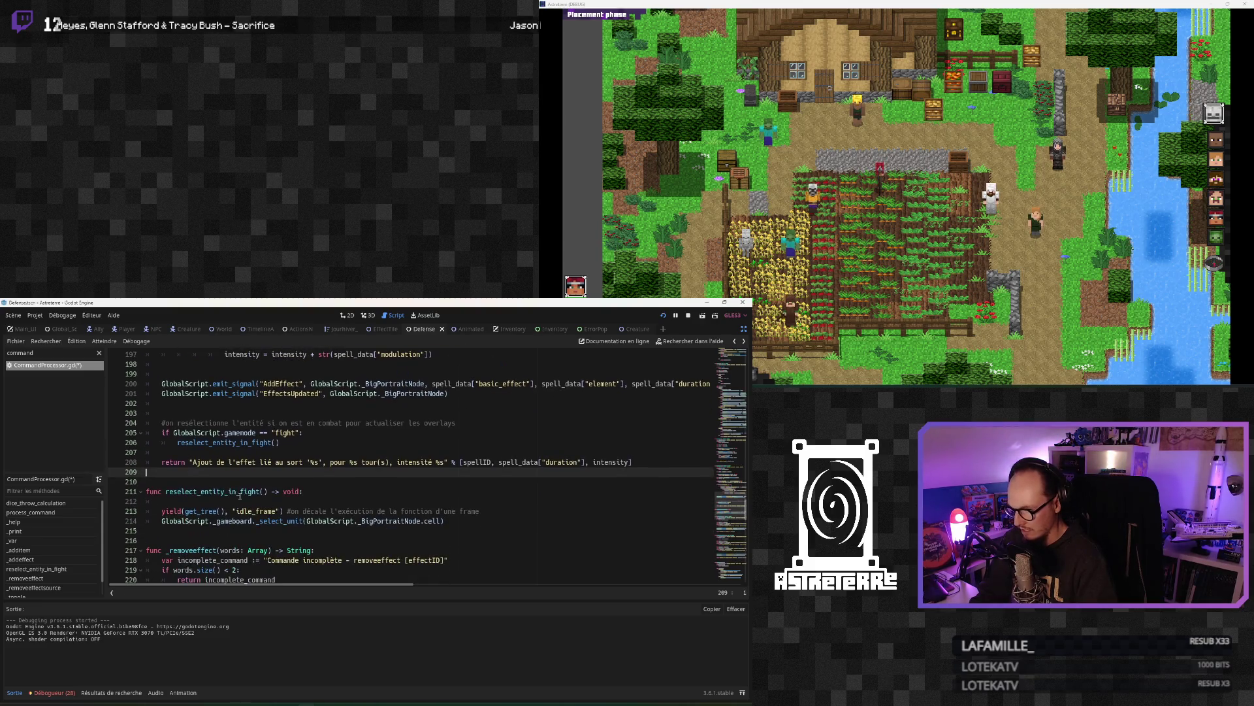
click(170, 537)
Step: Write a '#fonction pour décaler… un effet' comment line above func reselect_entity_in_fight
click(174, 482)
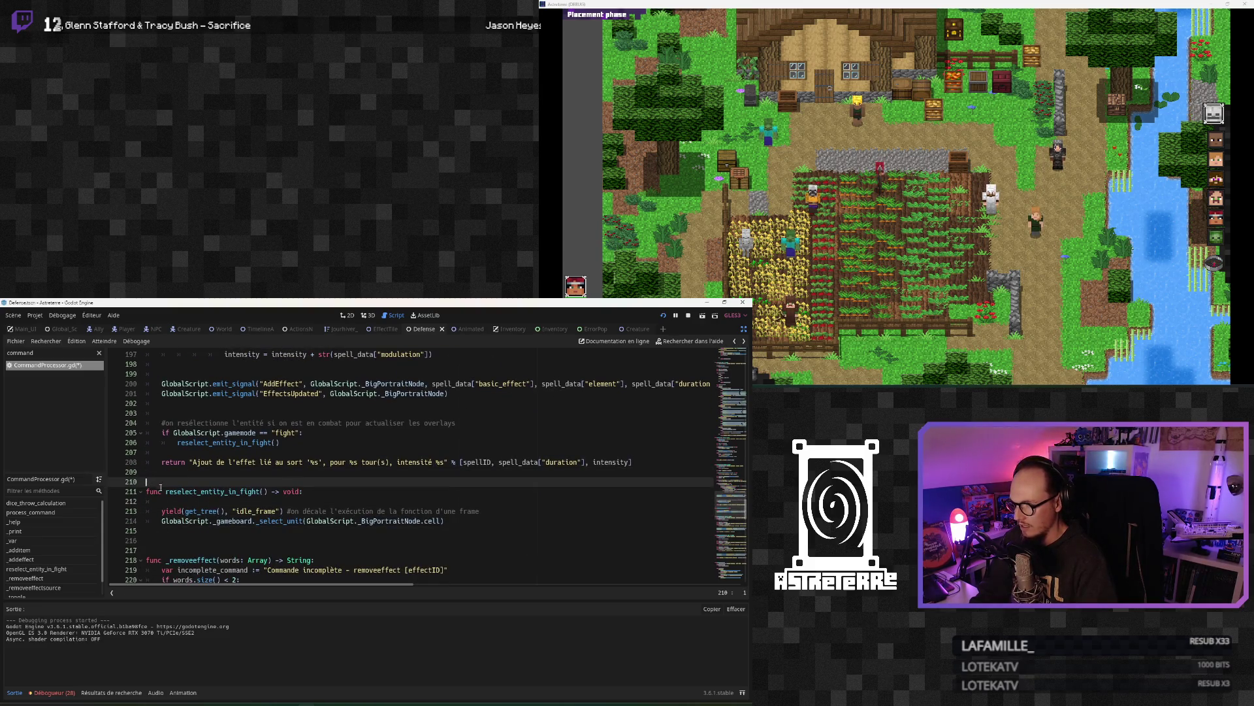
key(Return)
text(#fonction pour décale)
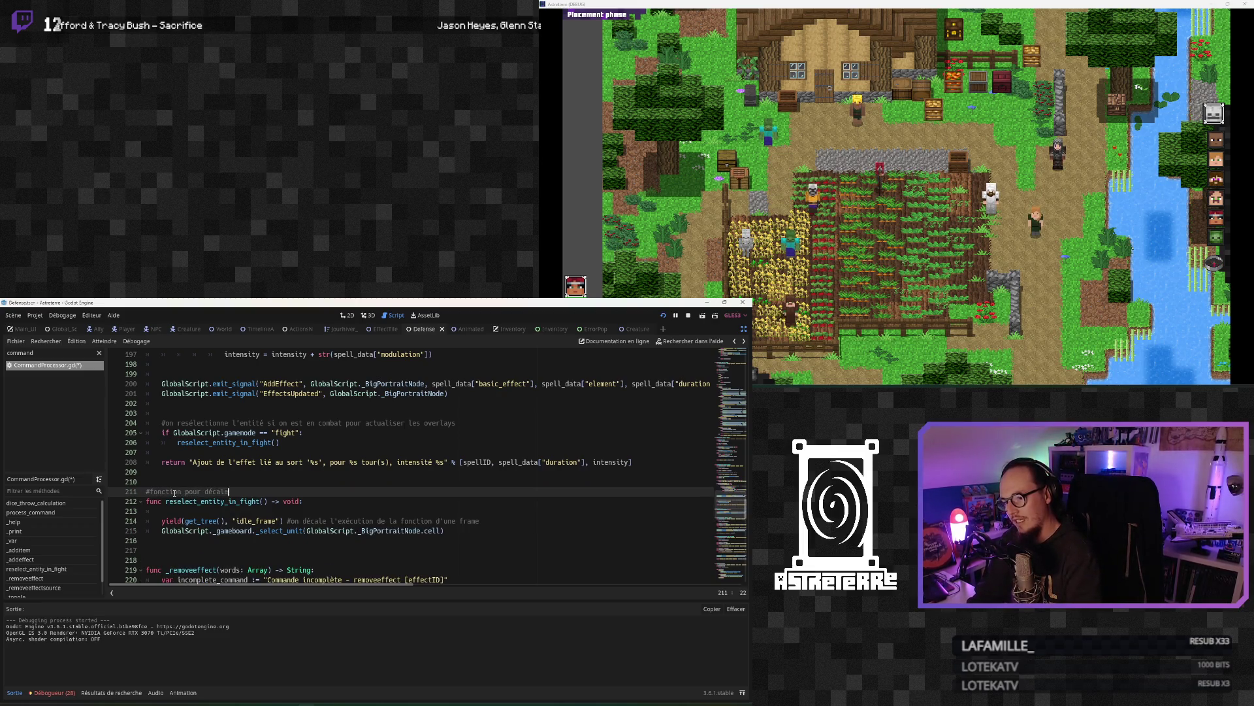
text(la resélection)
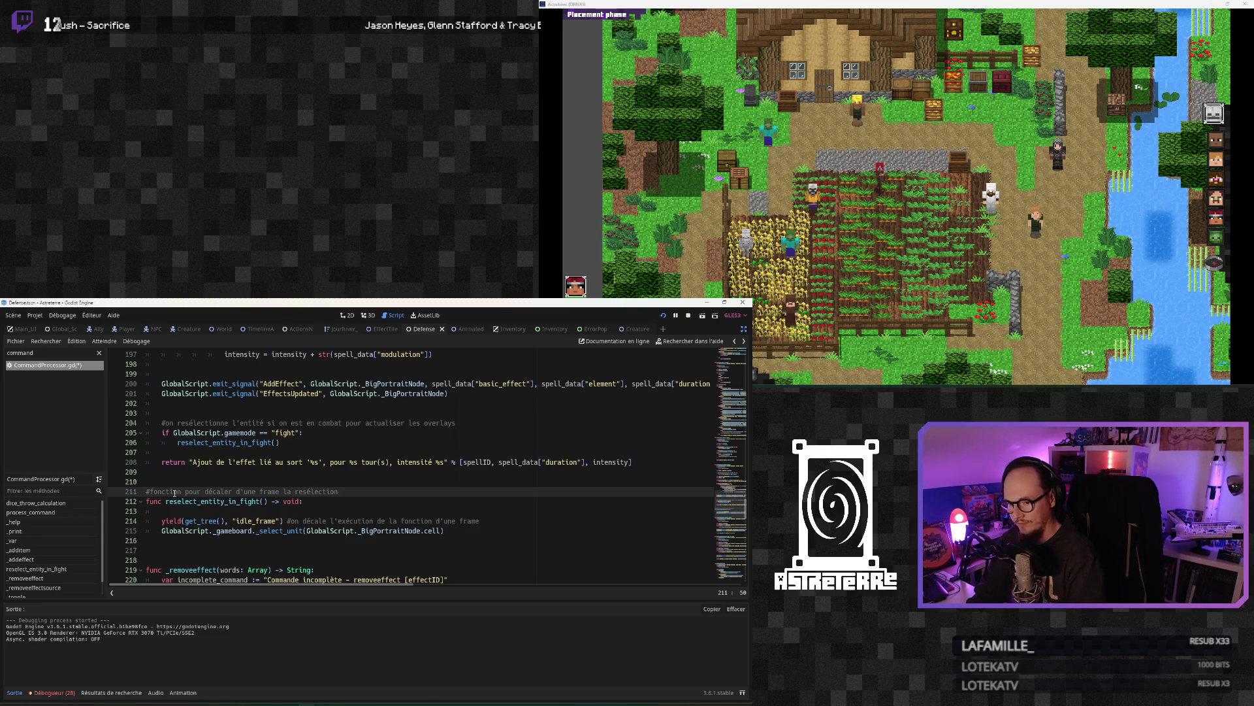
text( de l'entitt)
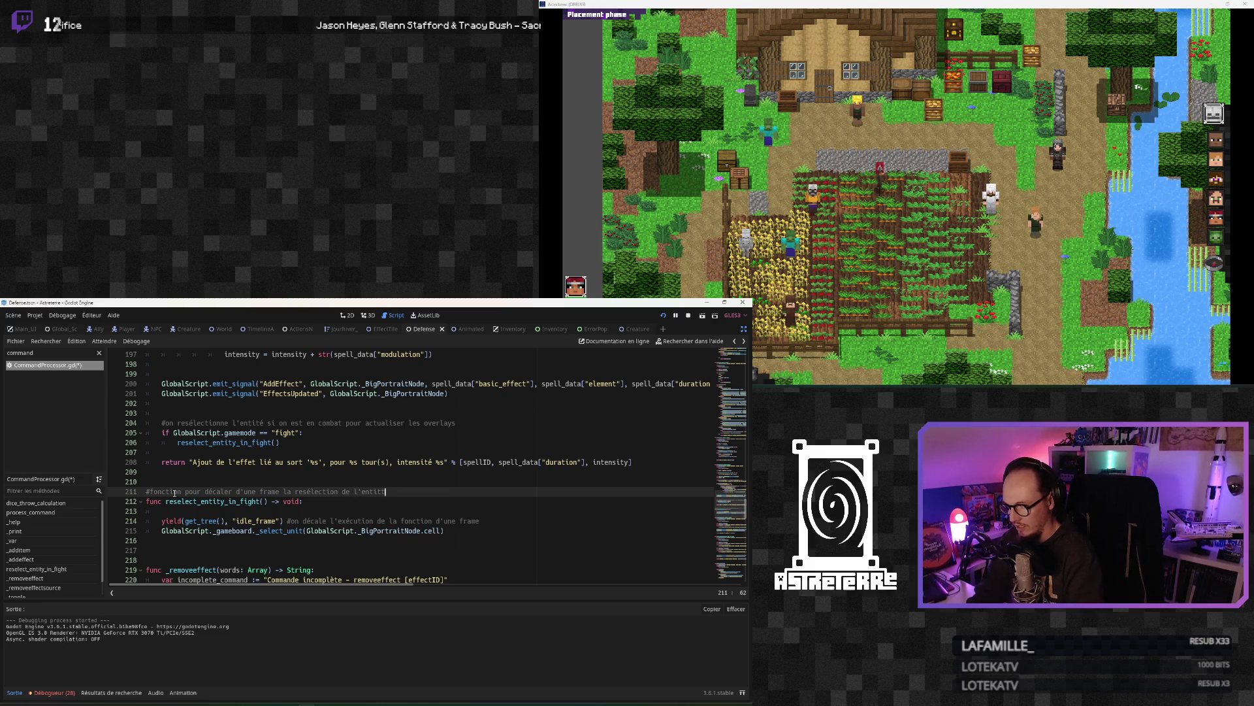
text(c)
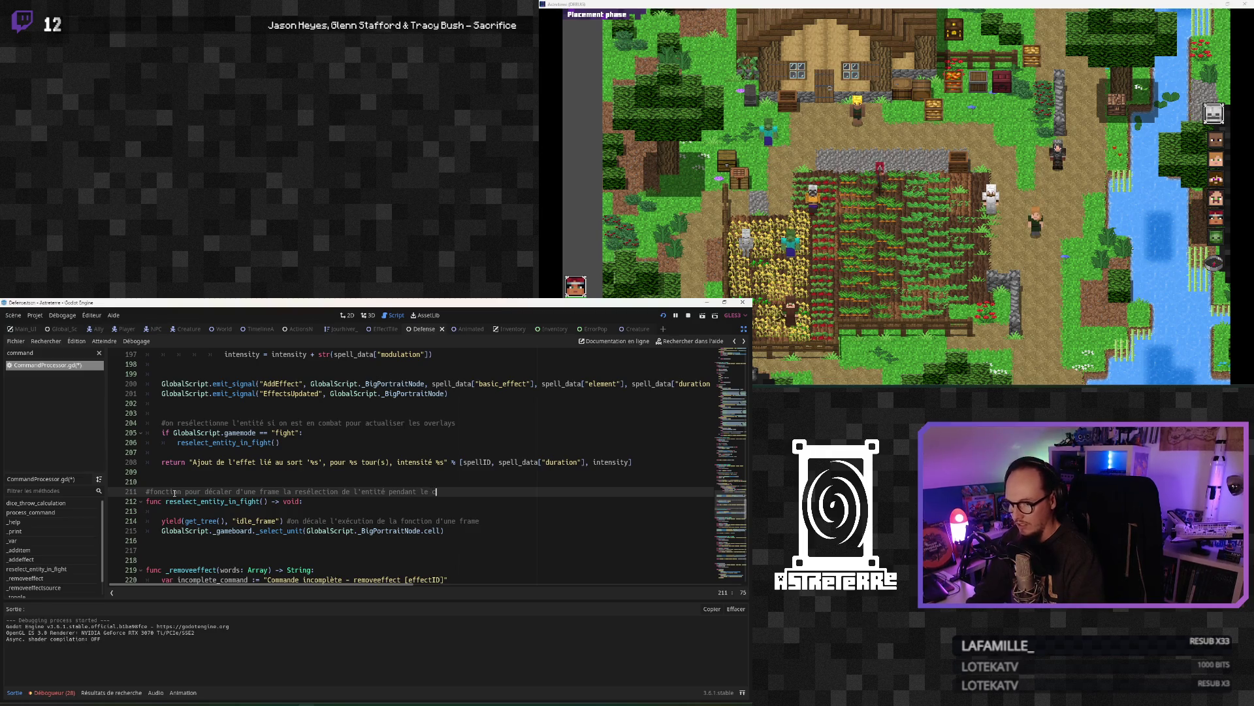
text(ombat pou)
text(r act)
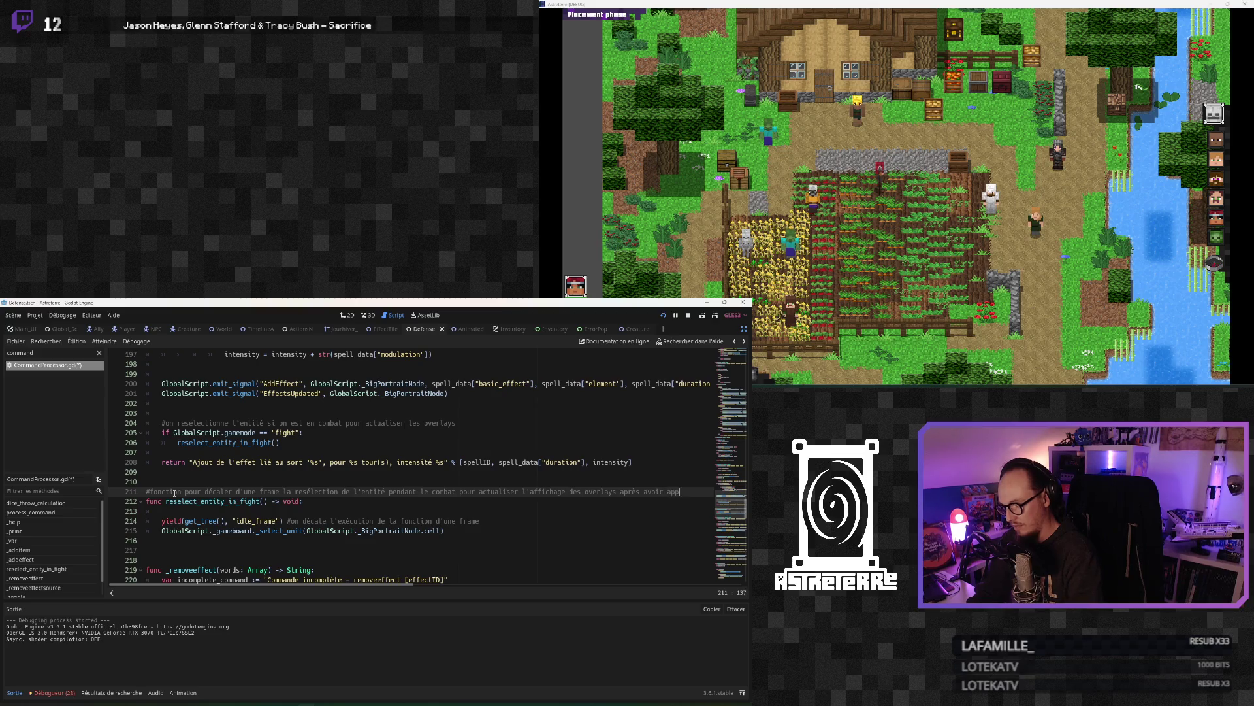
text(uyn effet)
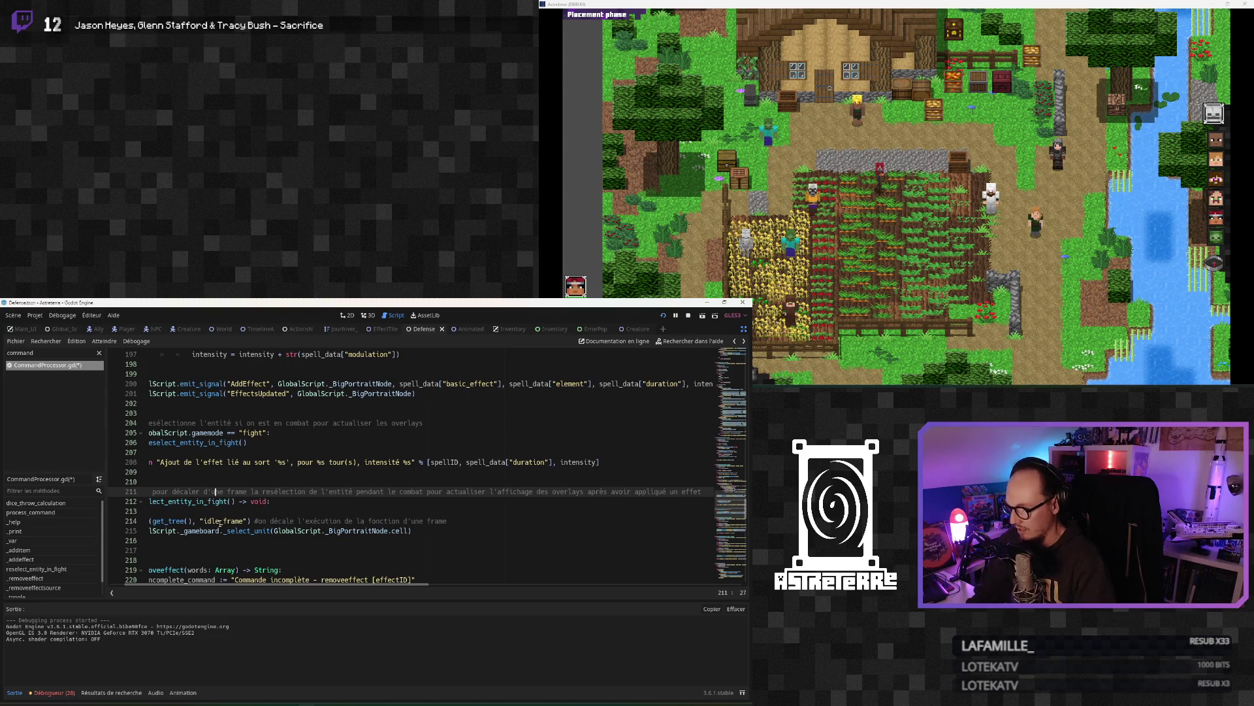
drag(288, 583, 249, 584)
click(198, 462)
key(Up)
key(Up)
click(213, 424)
Step: Insert a blank line above the function comment and save CommandProcessor.gd
click(183, 501)
key(Up)
key(Up)
key(Return)
click(182, 530)
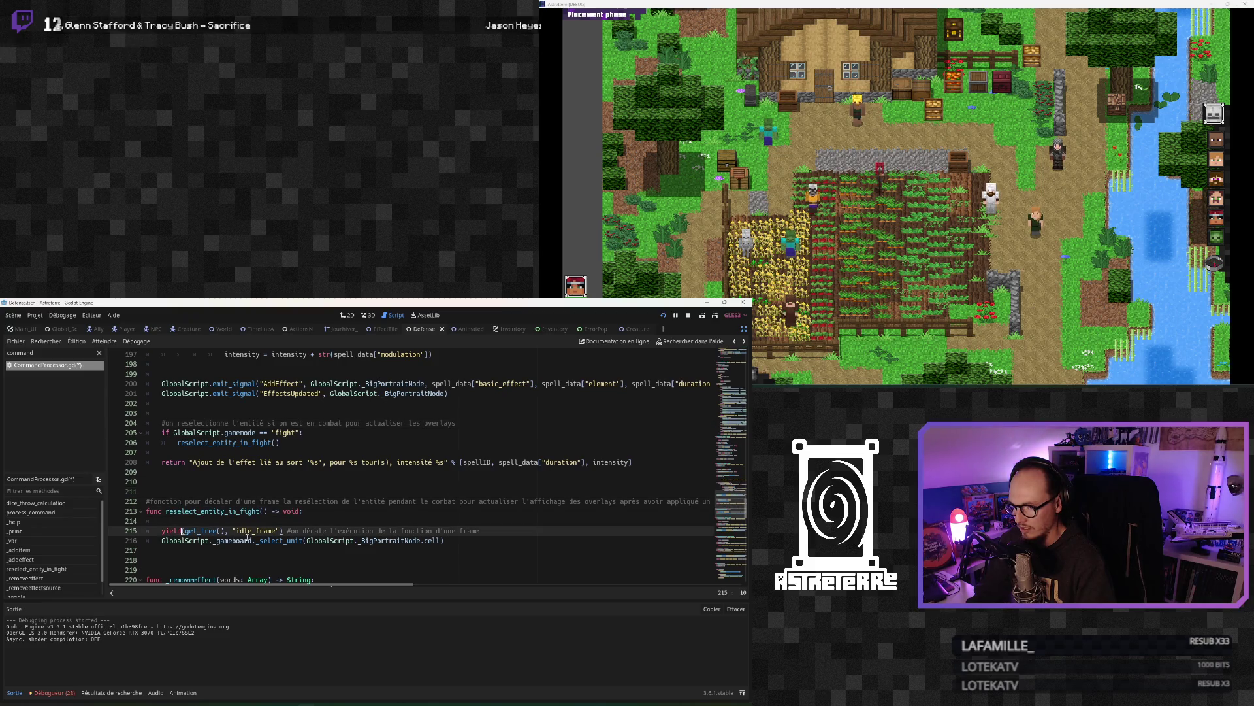
scroll(183, 530, down, 1)
click(190, 525)
key(ctrl+s)
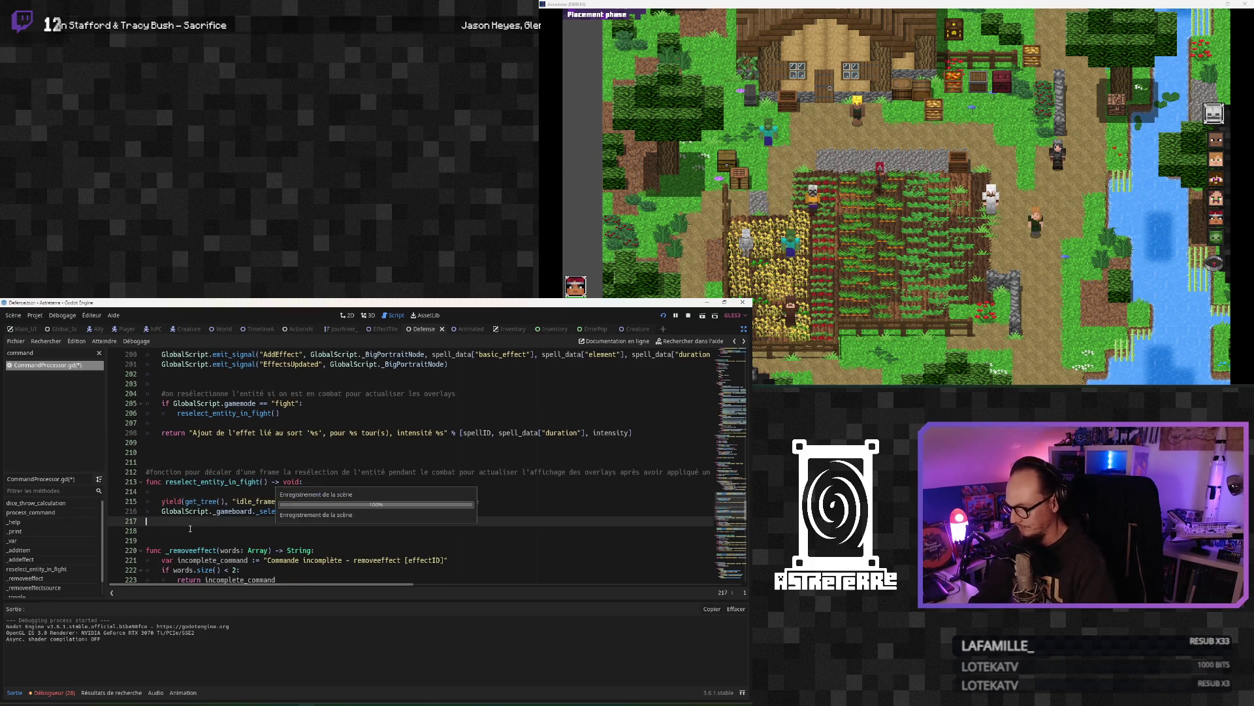
Step: Stop the running game, relaunch it with F5, and move its window to the top-right
click(183, 462)
click(181, 433)
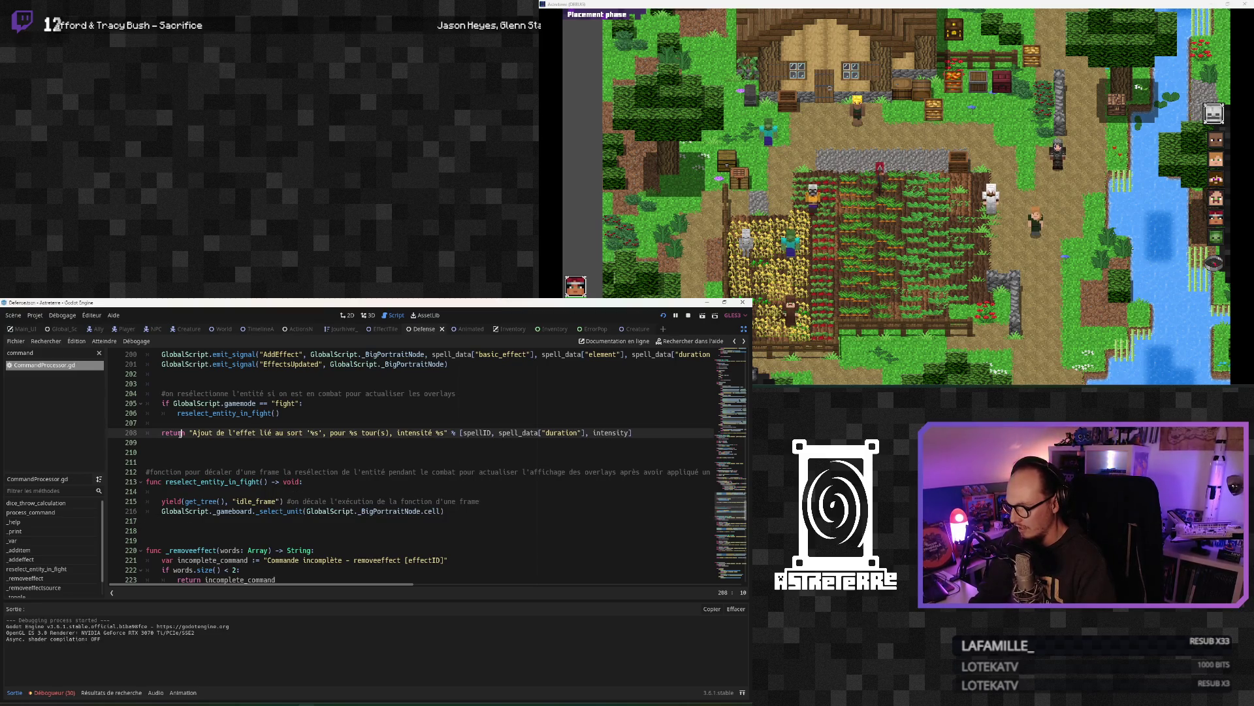
key(F8)
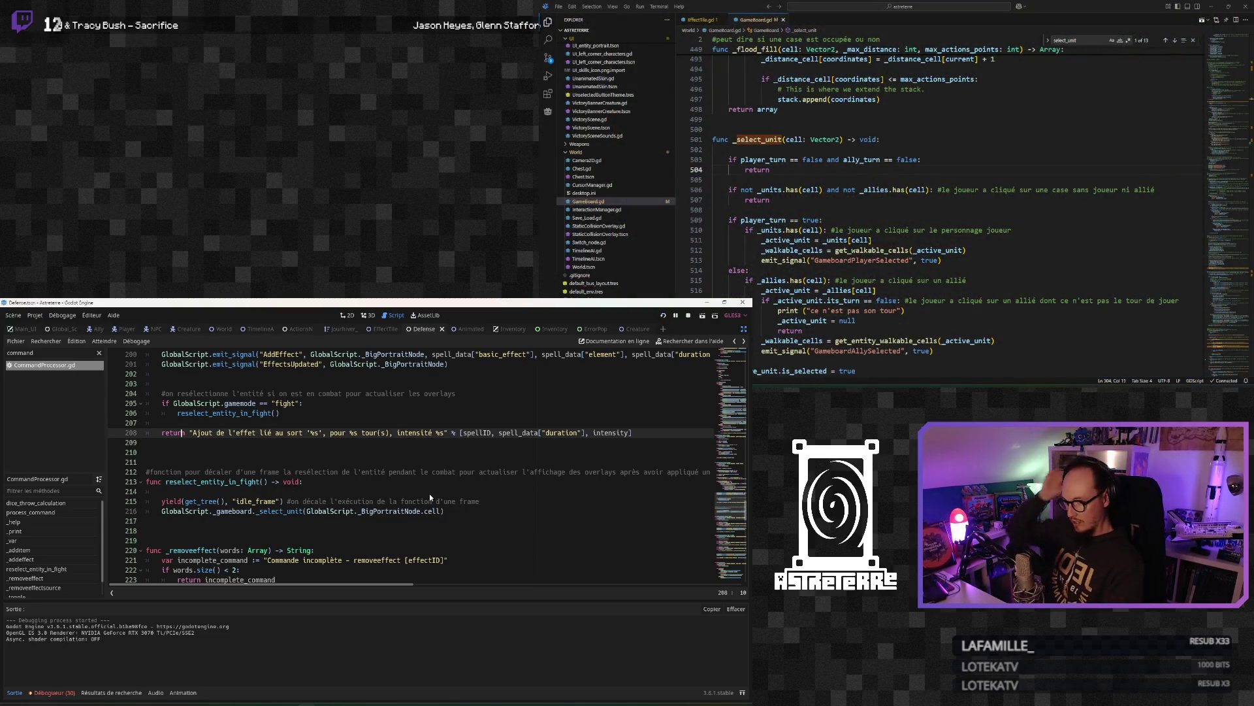
key(F5)
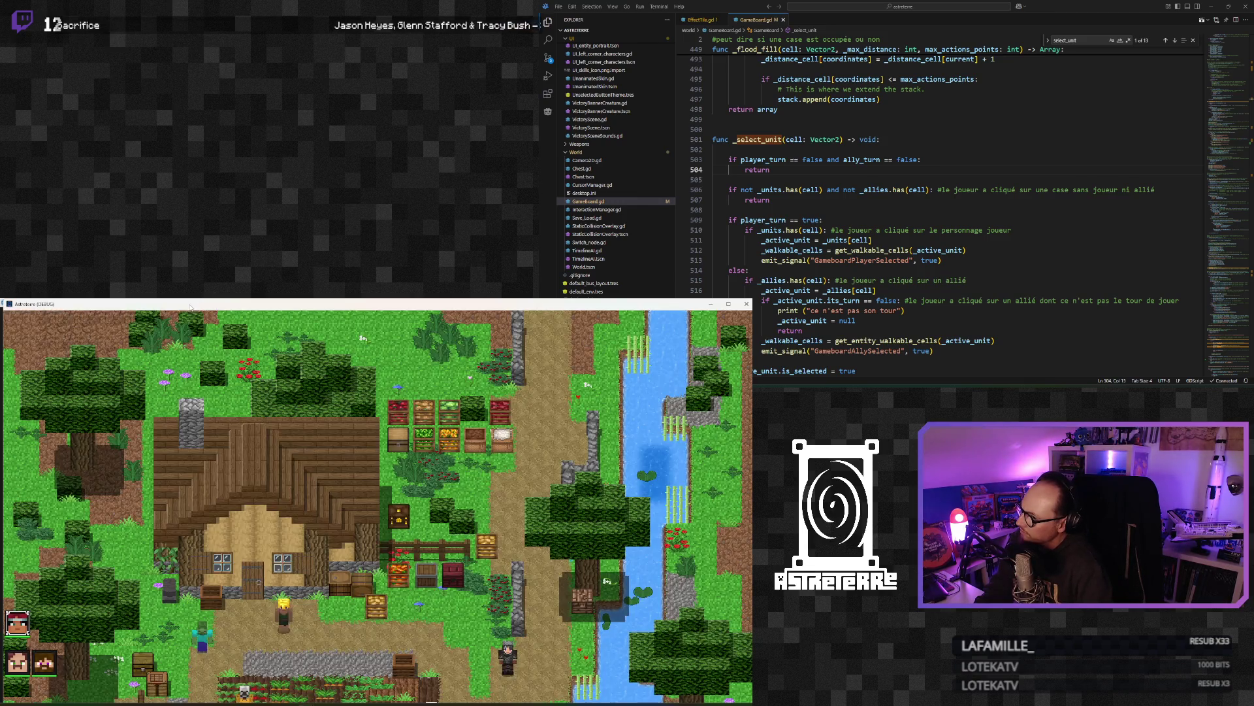
mouse_move(190, 307)
mouse_down()
mouse_move(1039, 80)
mouse_move(796, 85)
mouse_move(792, 61)
mouse_up()
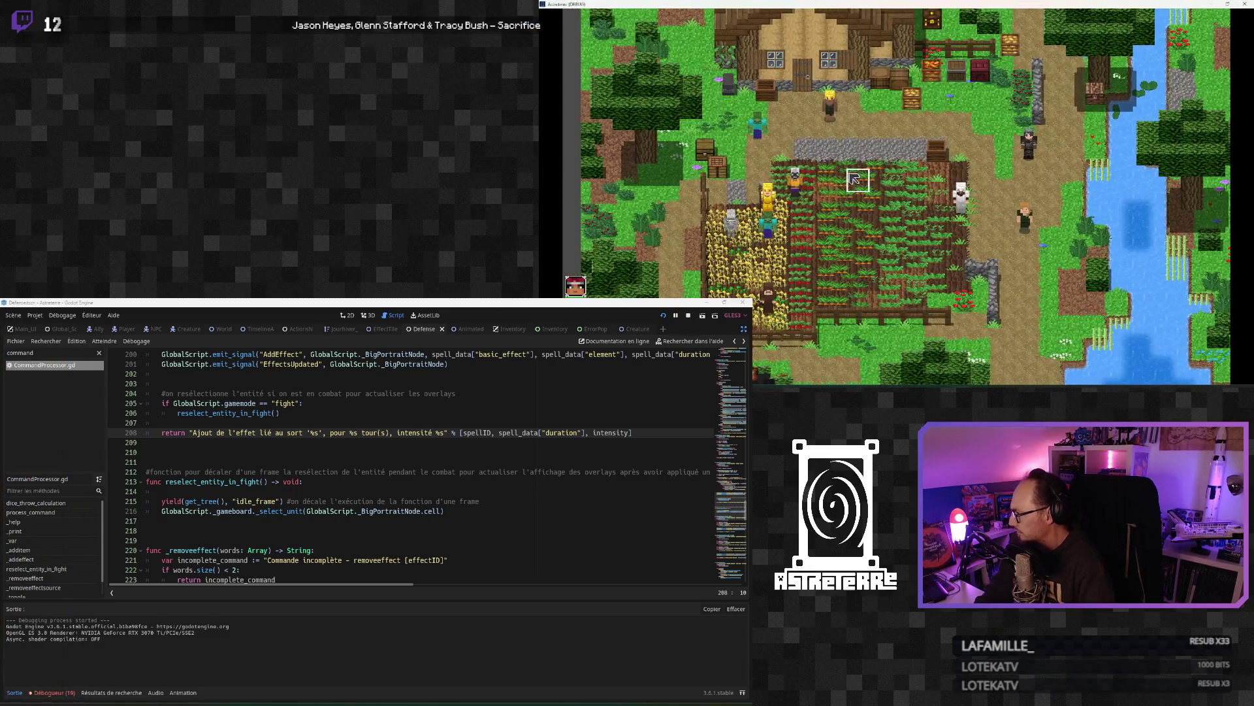
Step: Walk toward a field tile and unequip the three gold armour pieces from the inventory
click(855, 180)
key(i)
click(822, 307)
click(821, 307)
click(822, 307)
key(i)
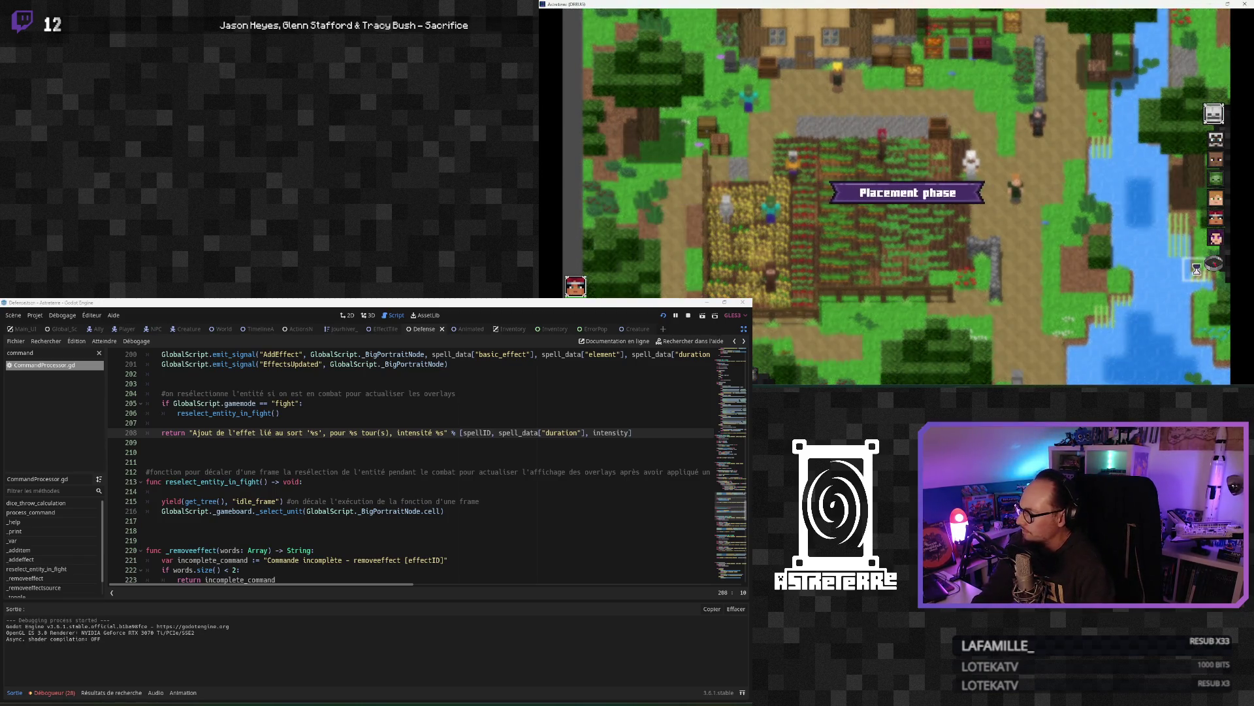
Step: End placement, apply stun with 'addeffect stun' in the debug console, and try casting the web spell
click(1215, 265)
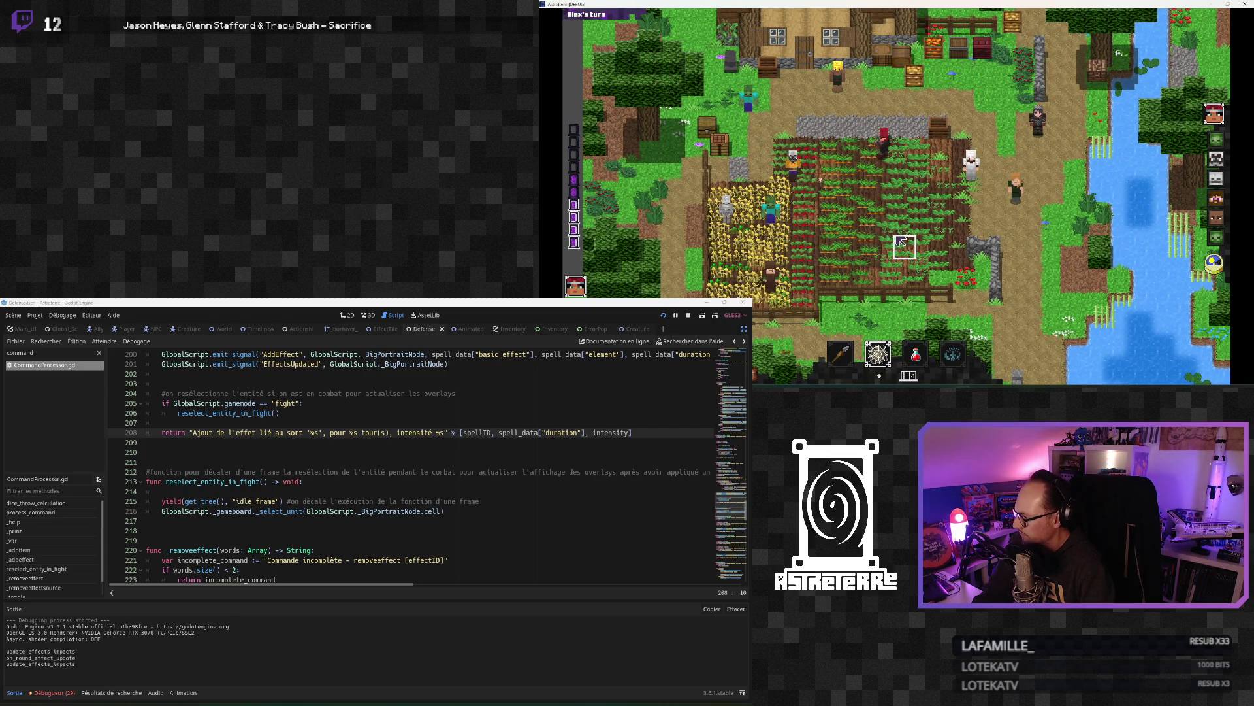
key(grave)
text(spded)
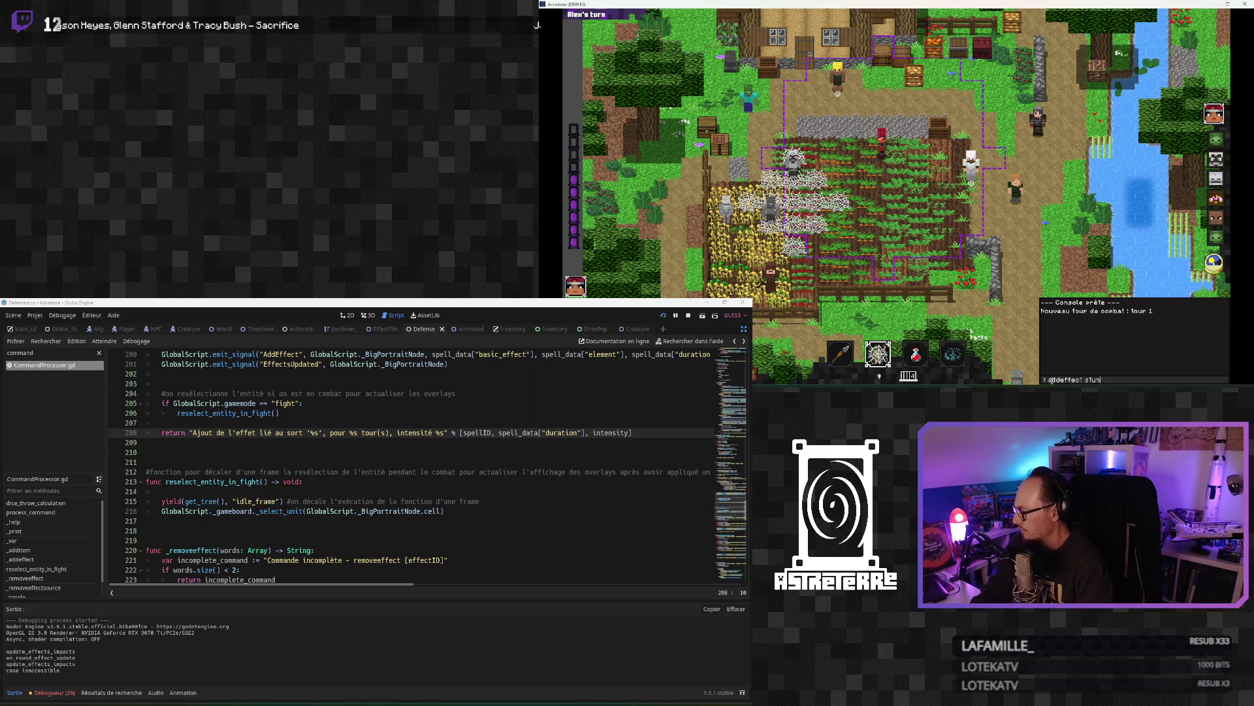
key(Return)
key(grave)
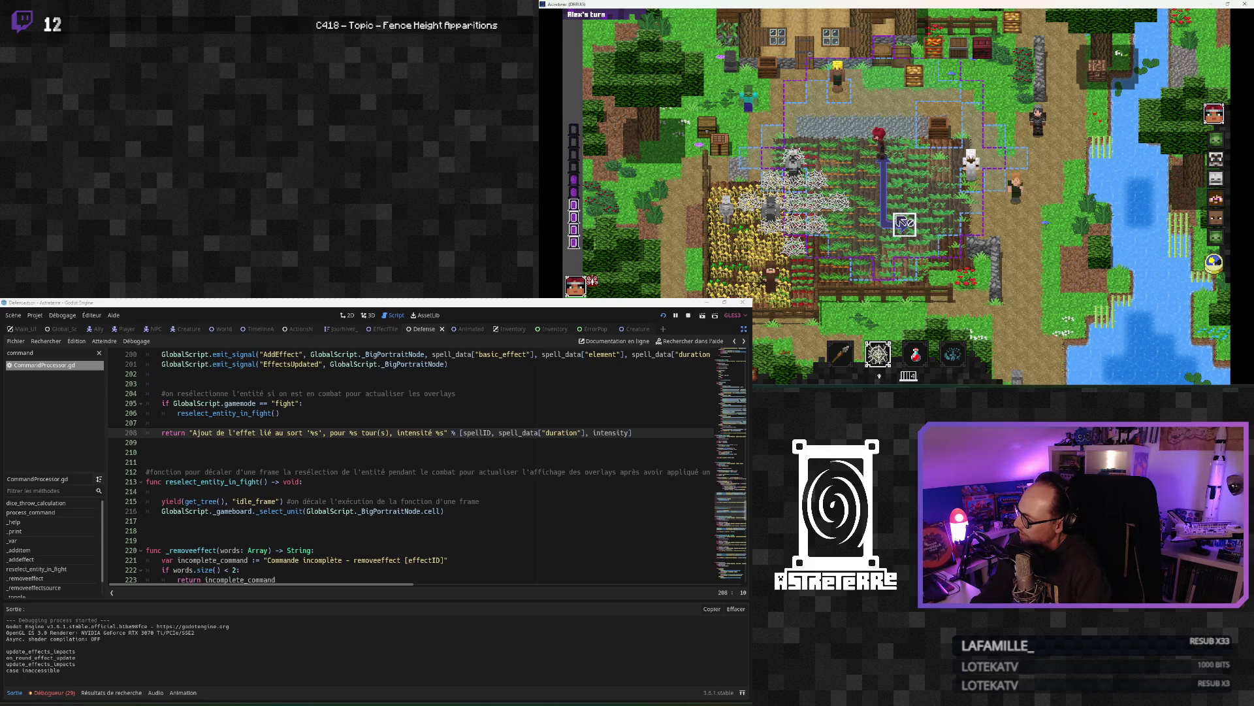
click(905, 224)
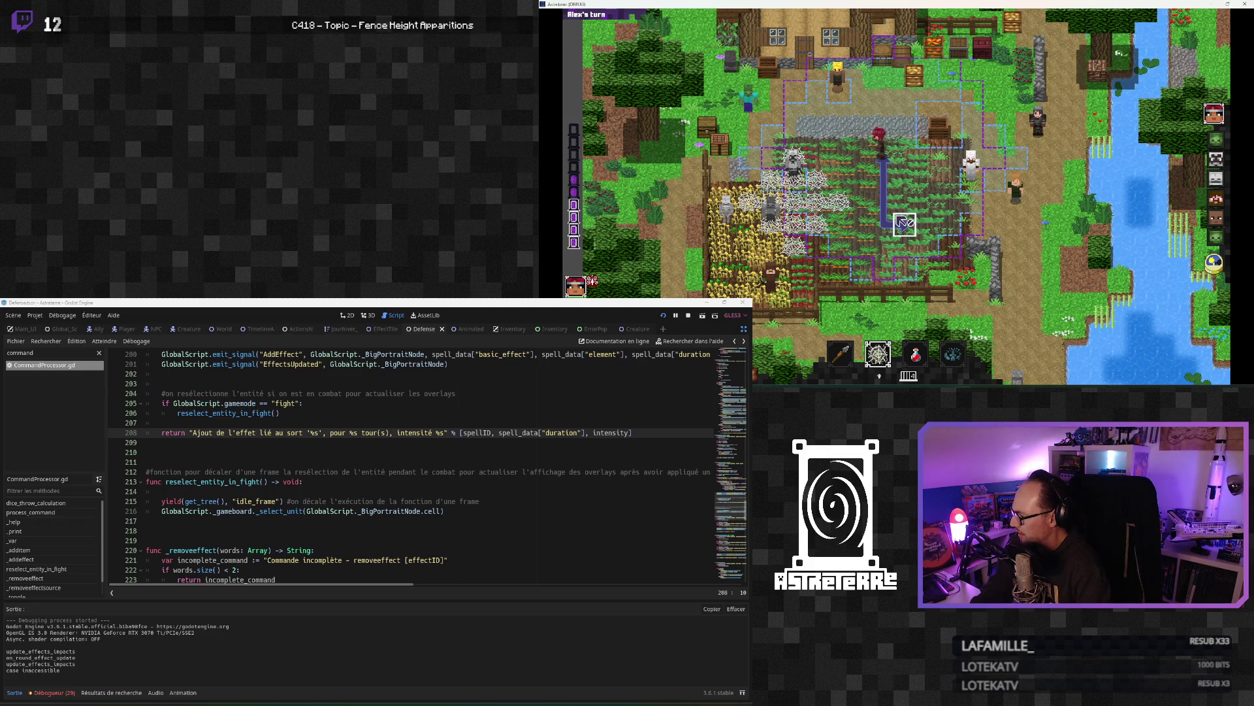
Step: Pick Spider web, cancel it, move the character one tile right, and reselect the web spell
click(878, 354)
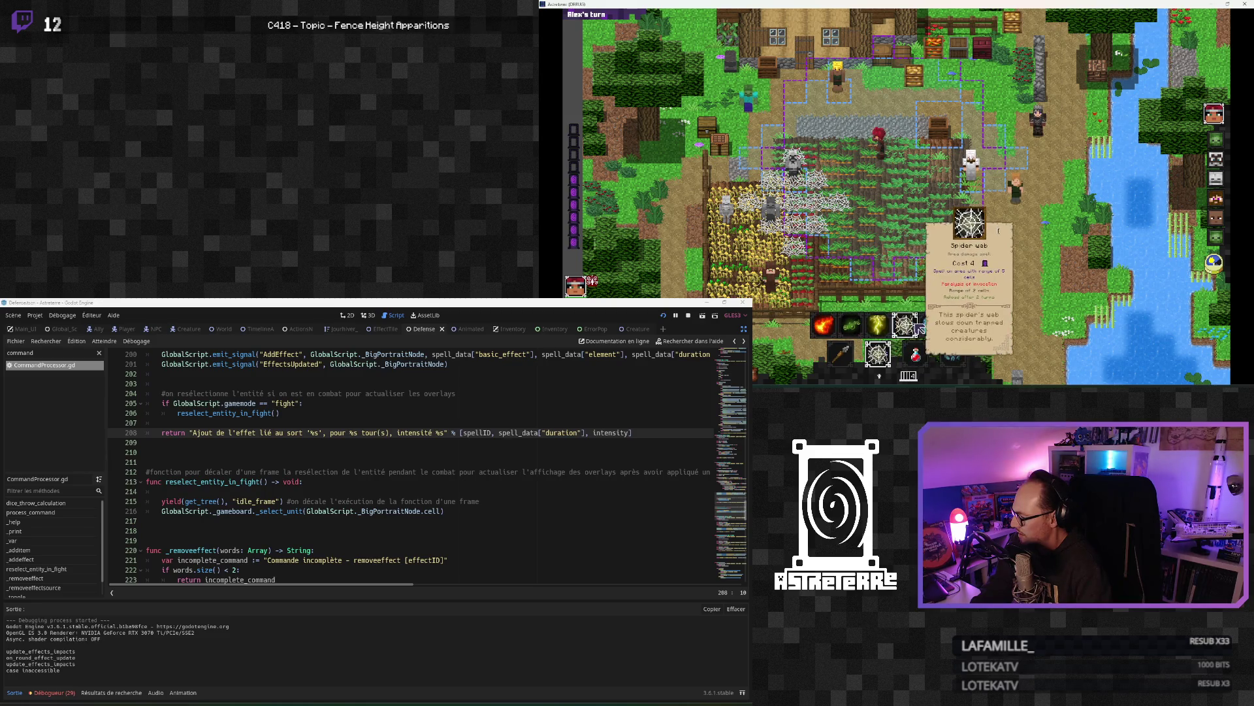
click(181, 511)
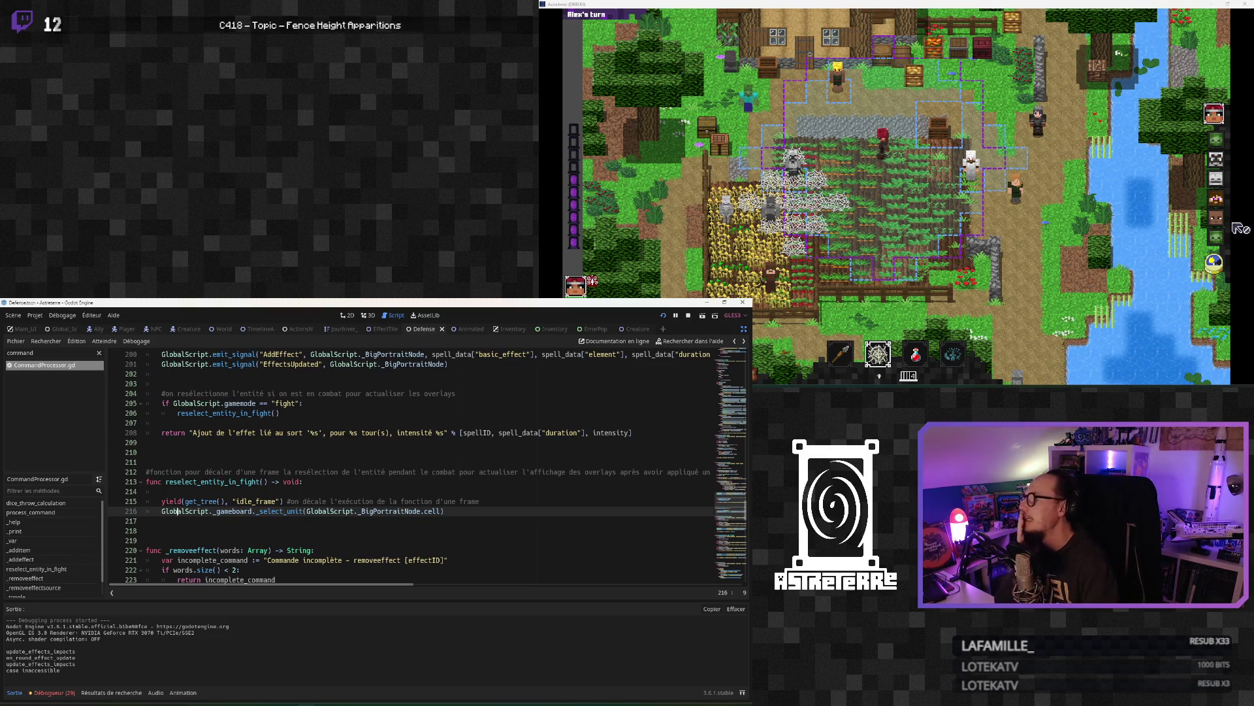
click(879, 354)
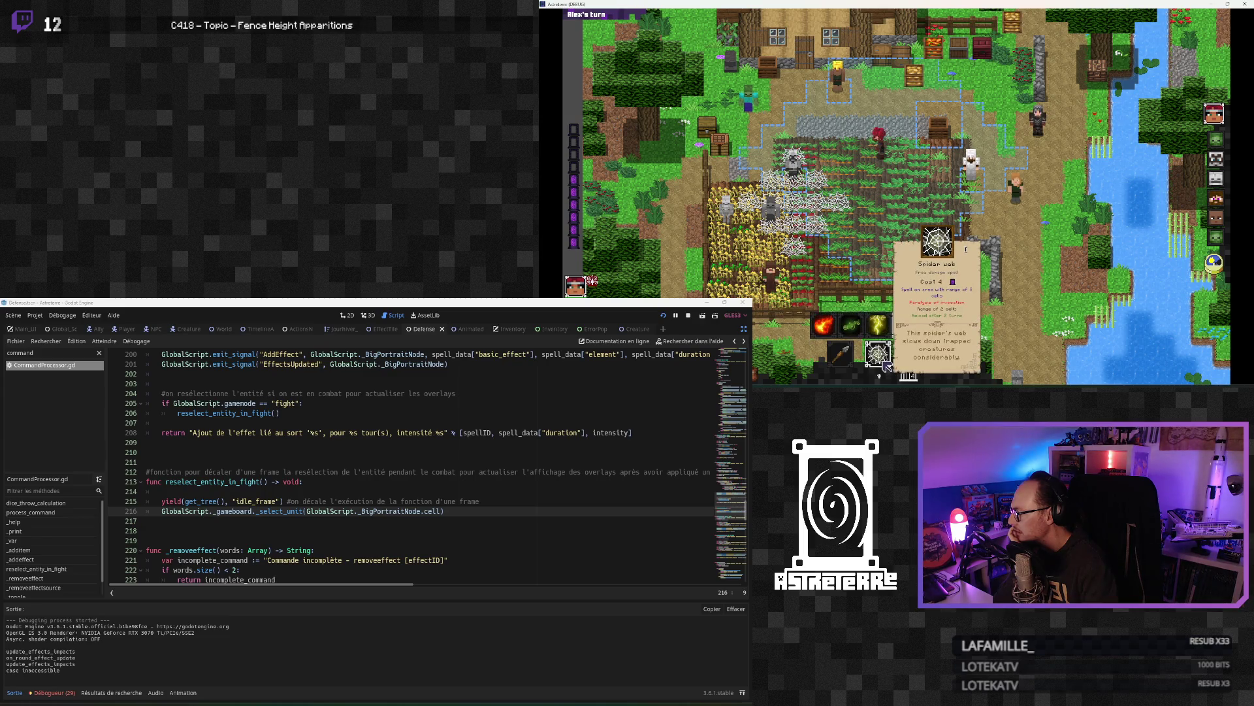
click(883, 359)
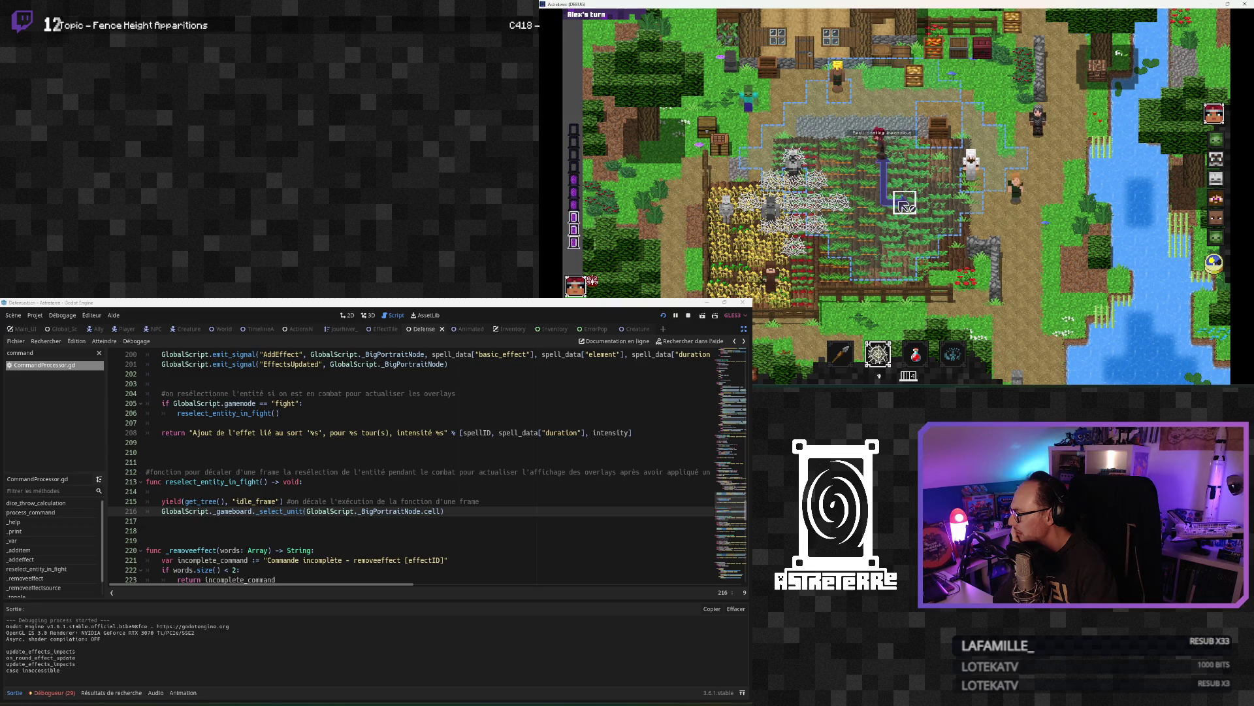
right_click(886, 180)
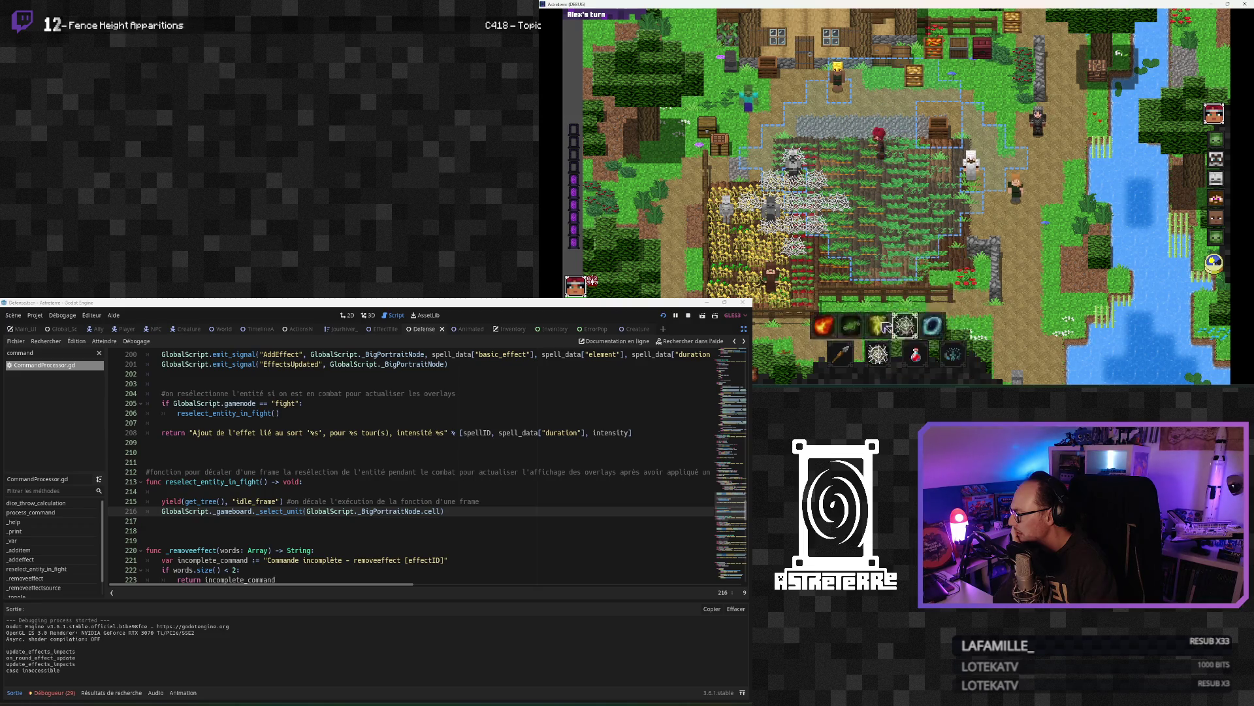
click(914, 182)
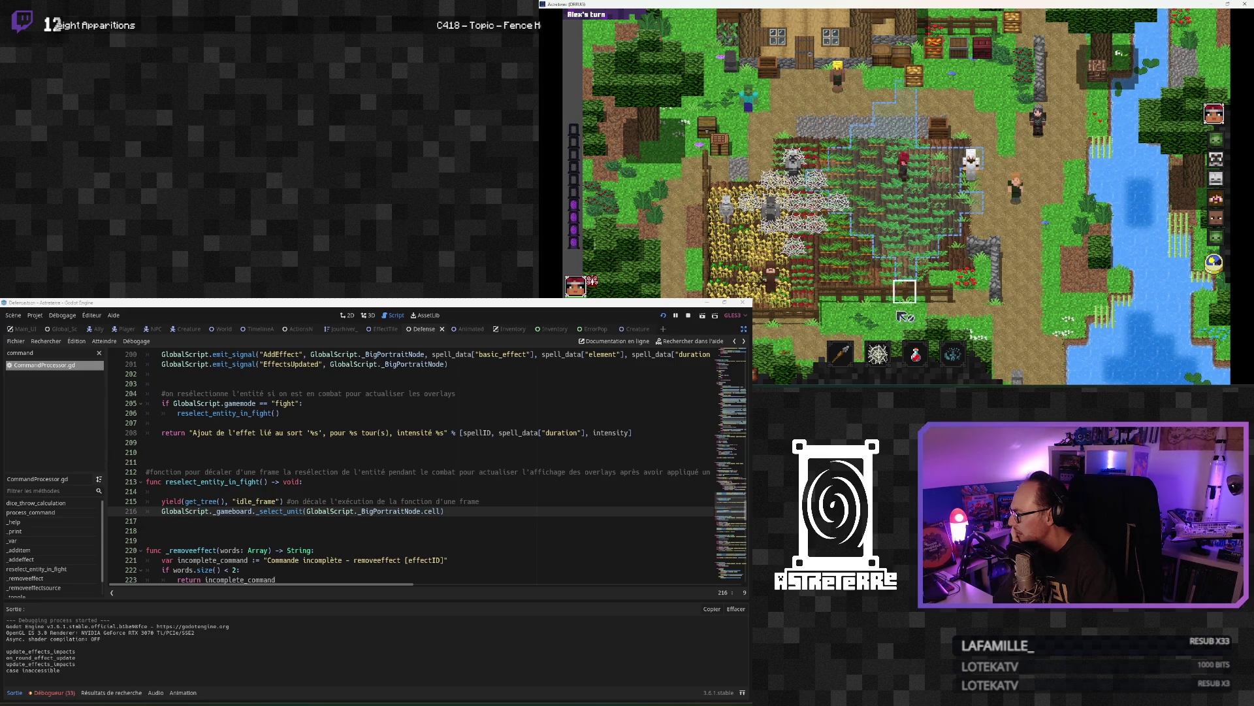
key(2)
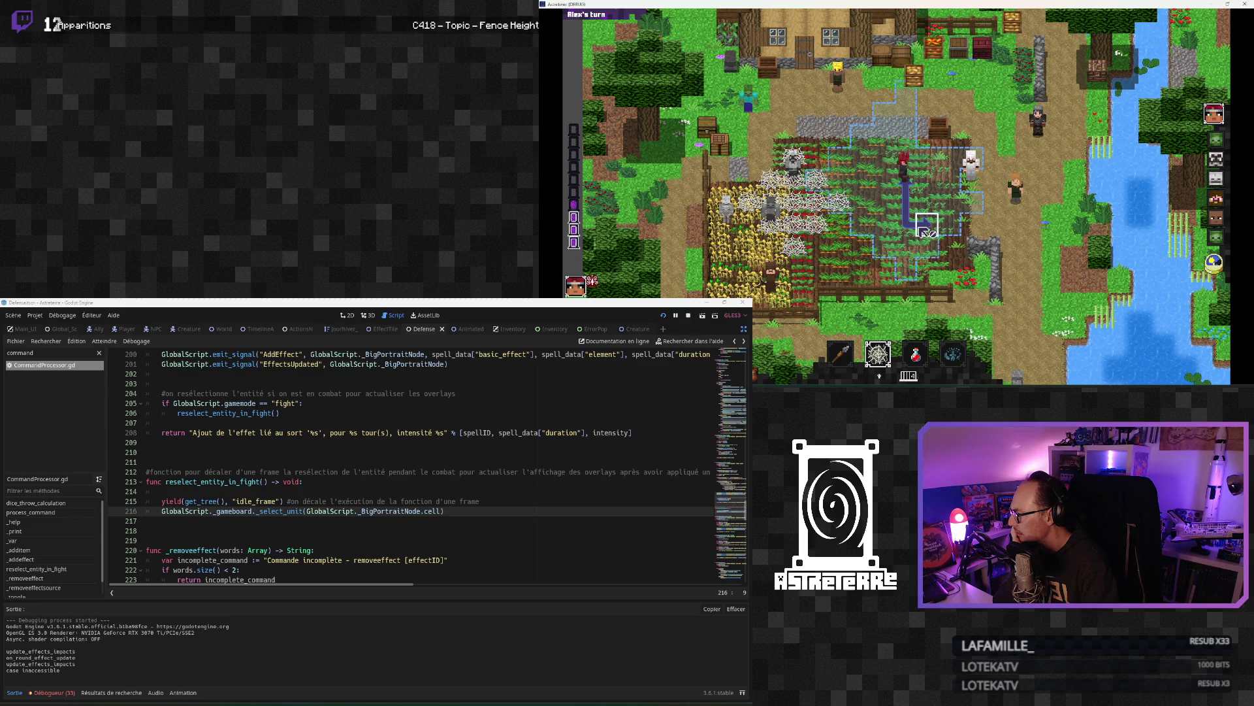
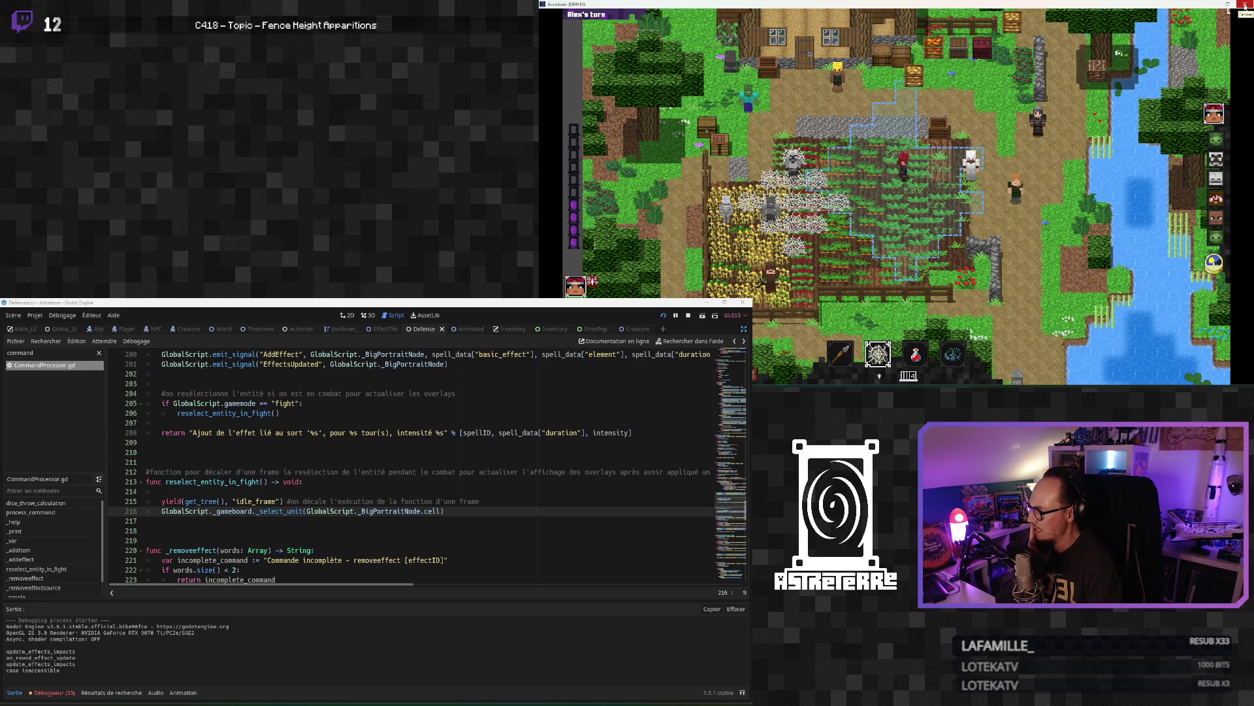
Step: Stop the running game and review the idle_frame yield and _select_unit call lines
click(1245, 5)
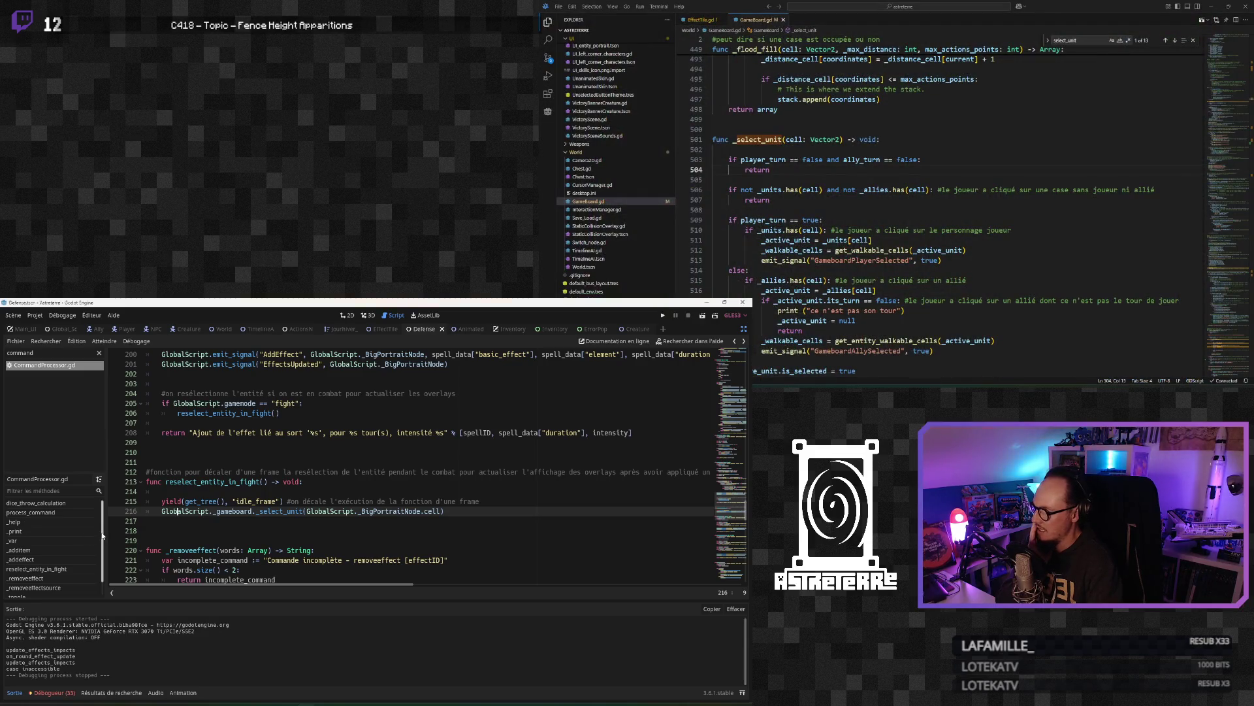
click(242, 502)
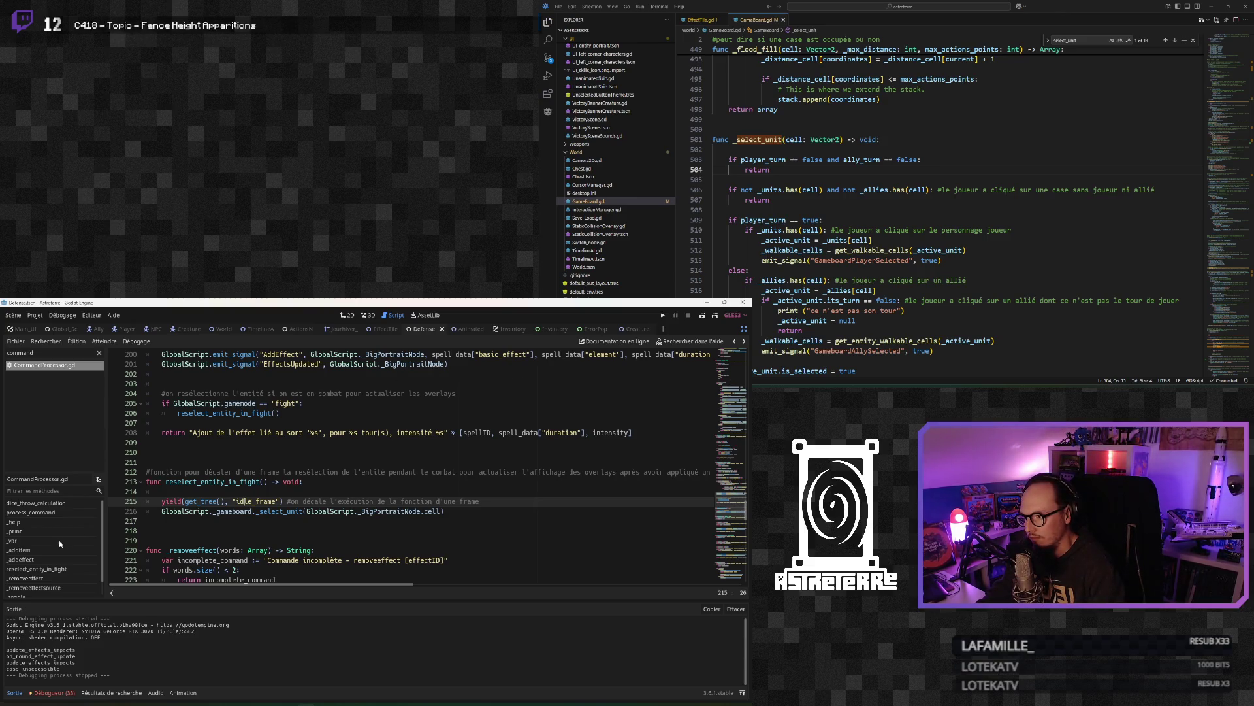
click(233, 511)
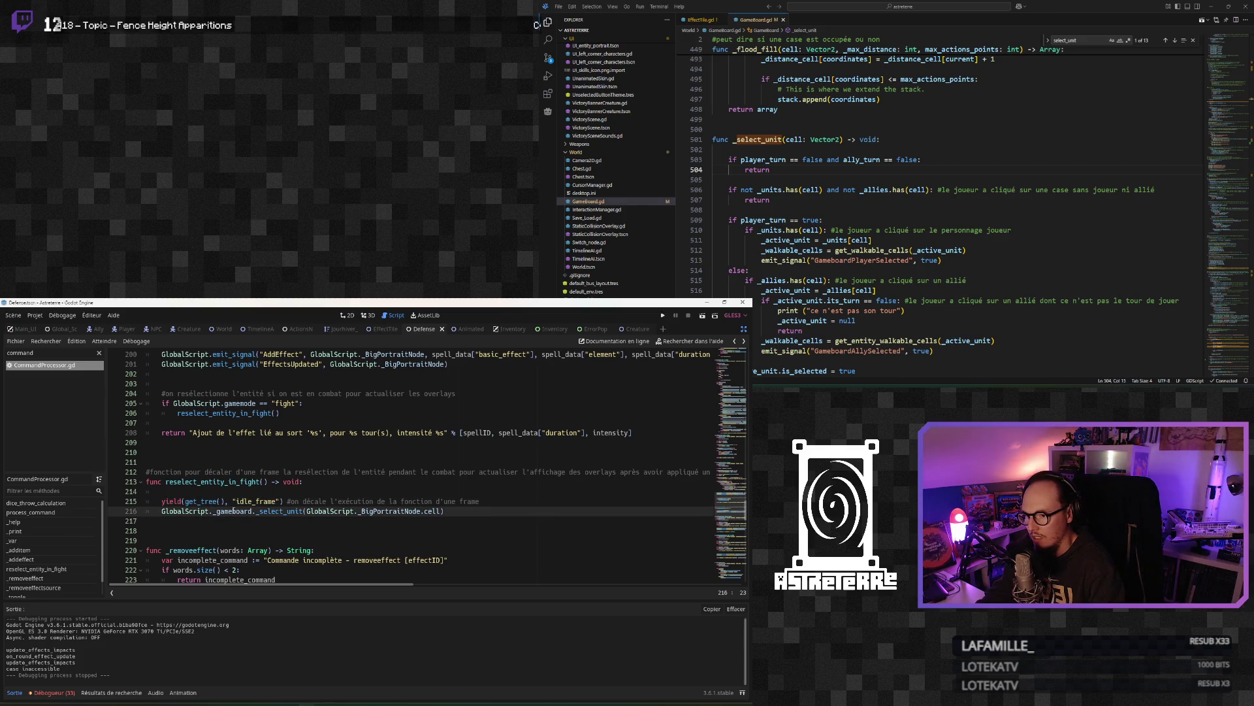
scroll(234, 510, down, 1)
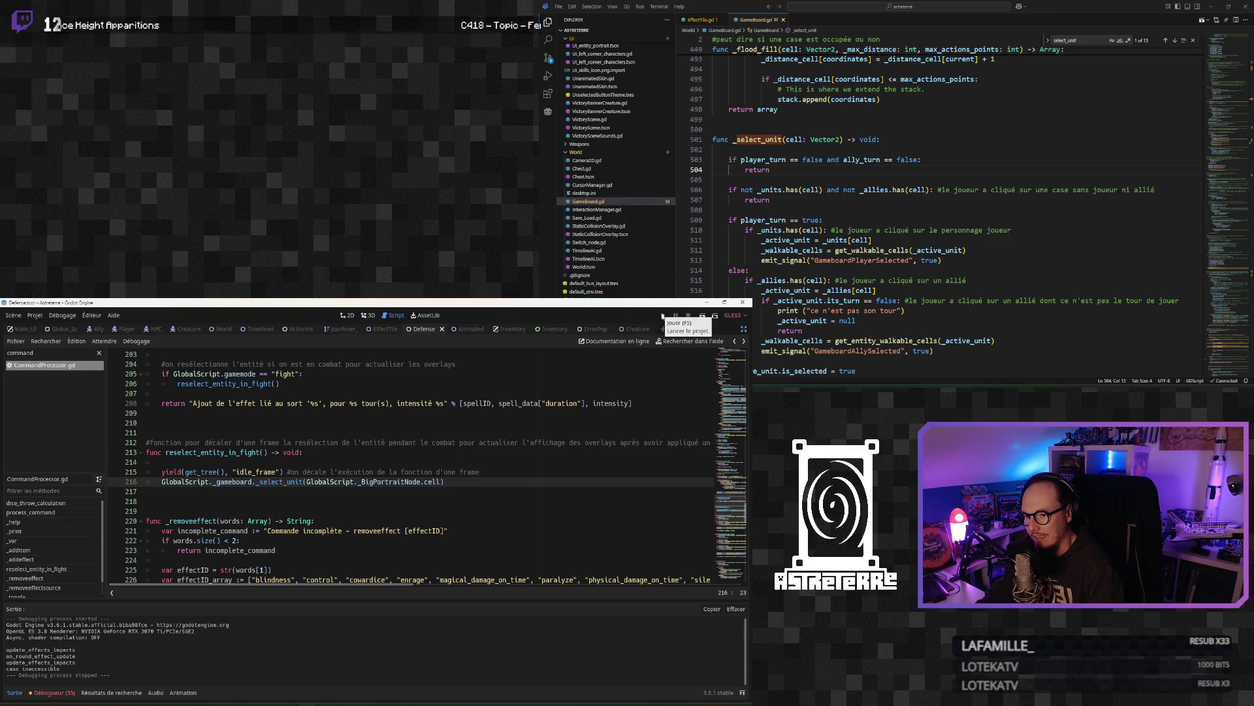
Step: Select the old text in the script list filter so it can be replaced
click(124, 433)
scroll(119, 505, down, 1)
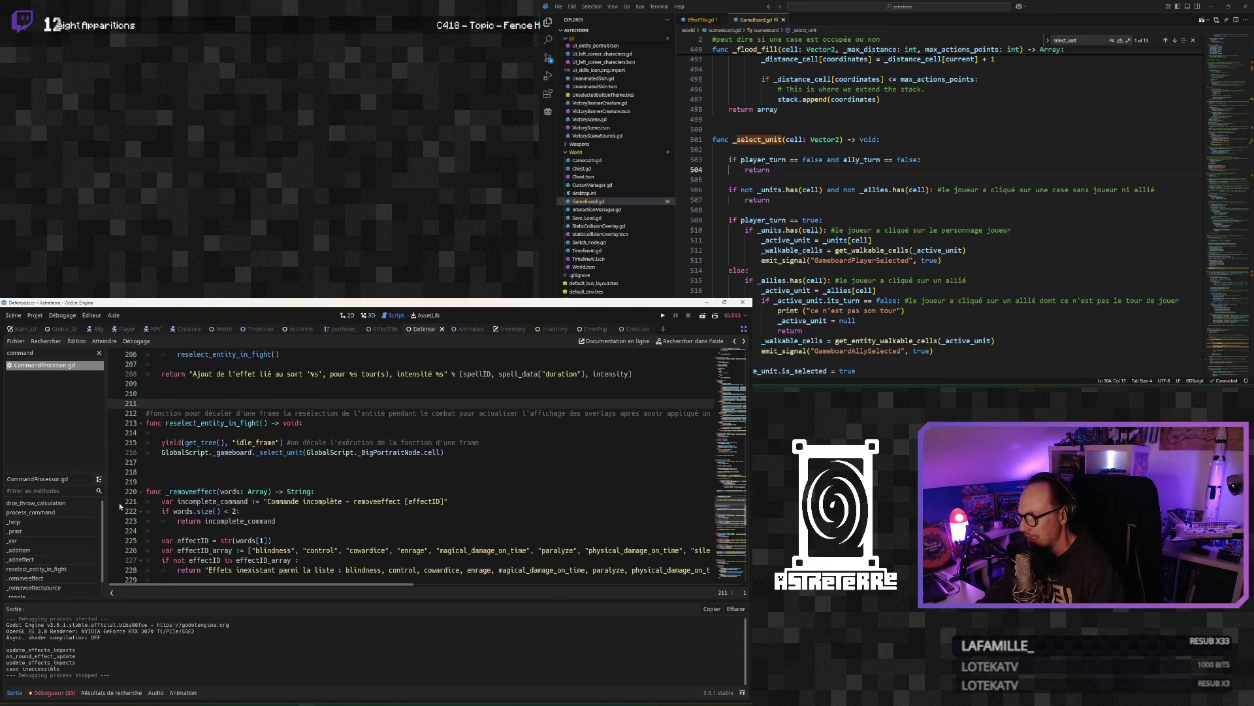
double_click(46, 355)
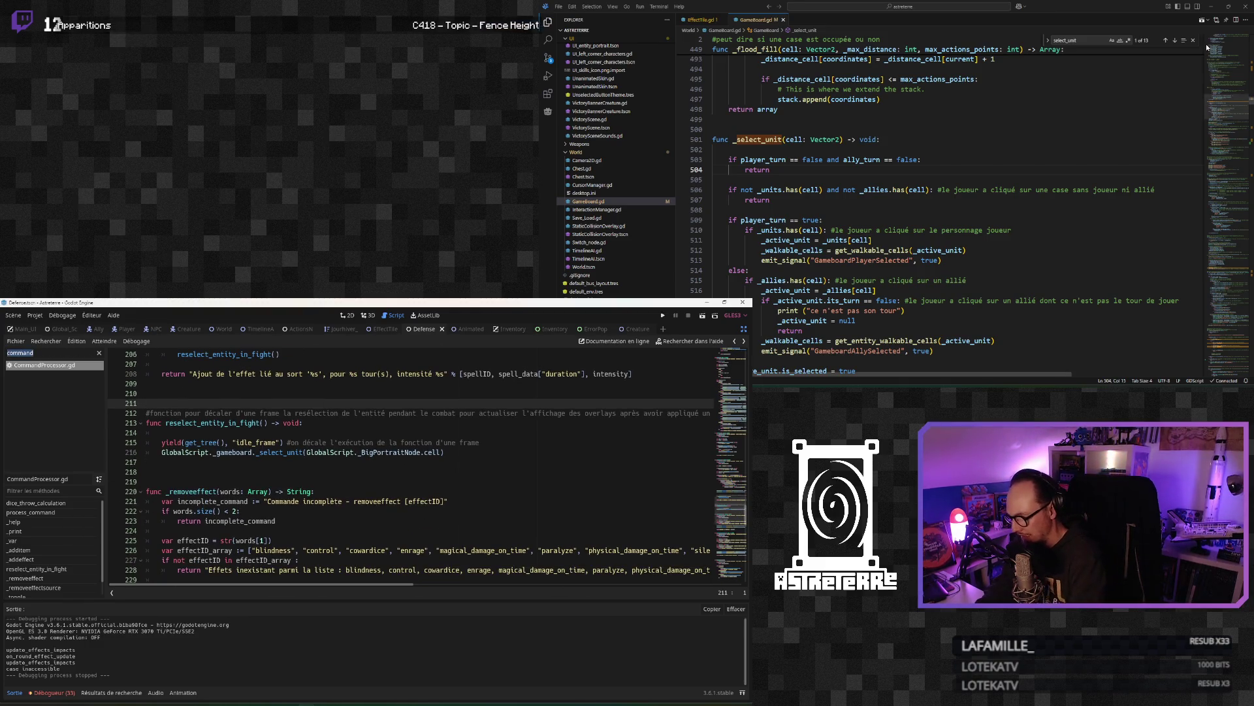
Step: Filter the script list with 'gameb' and open GameBoard.gd
text(gameb)
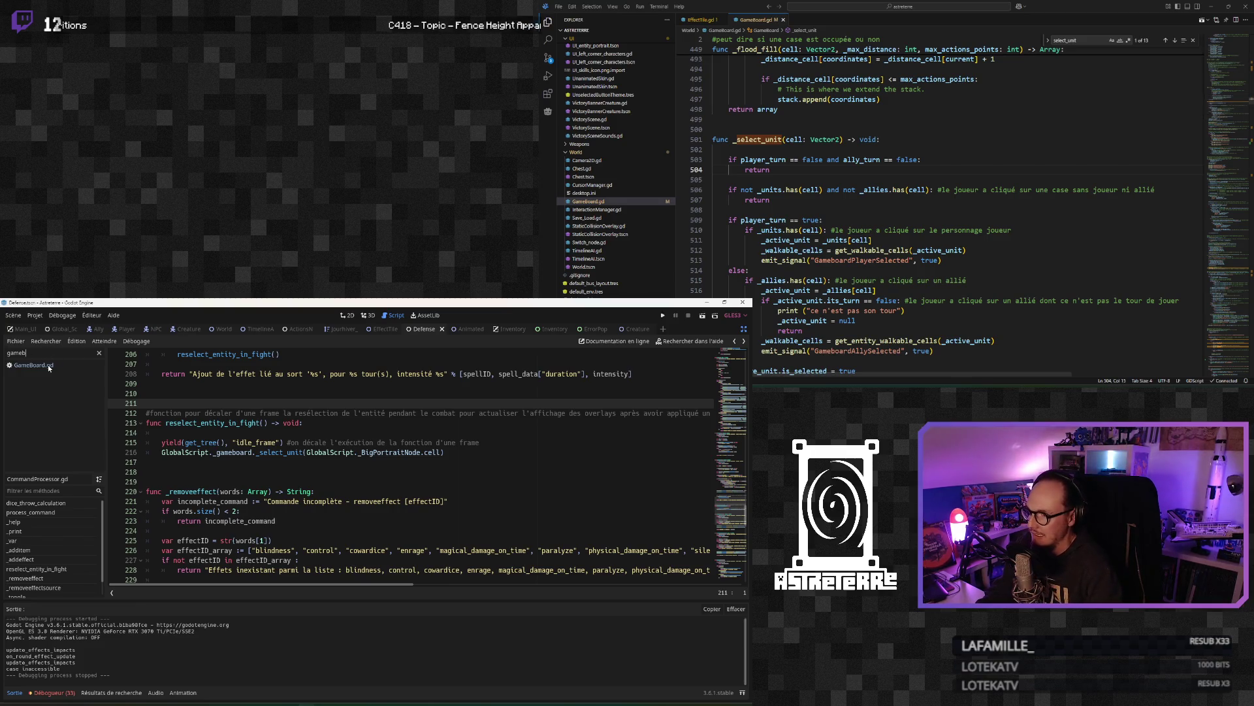
click(33, 364)
click(248, 521)
scroll(248, 521, down, 2)
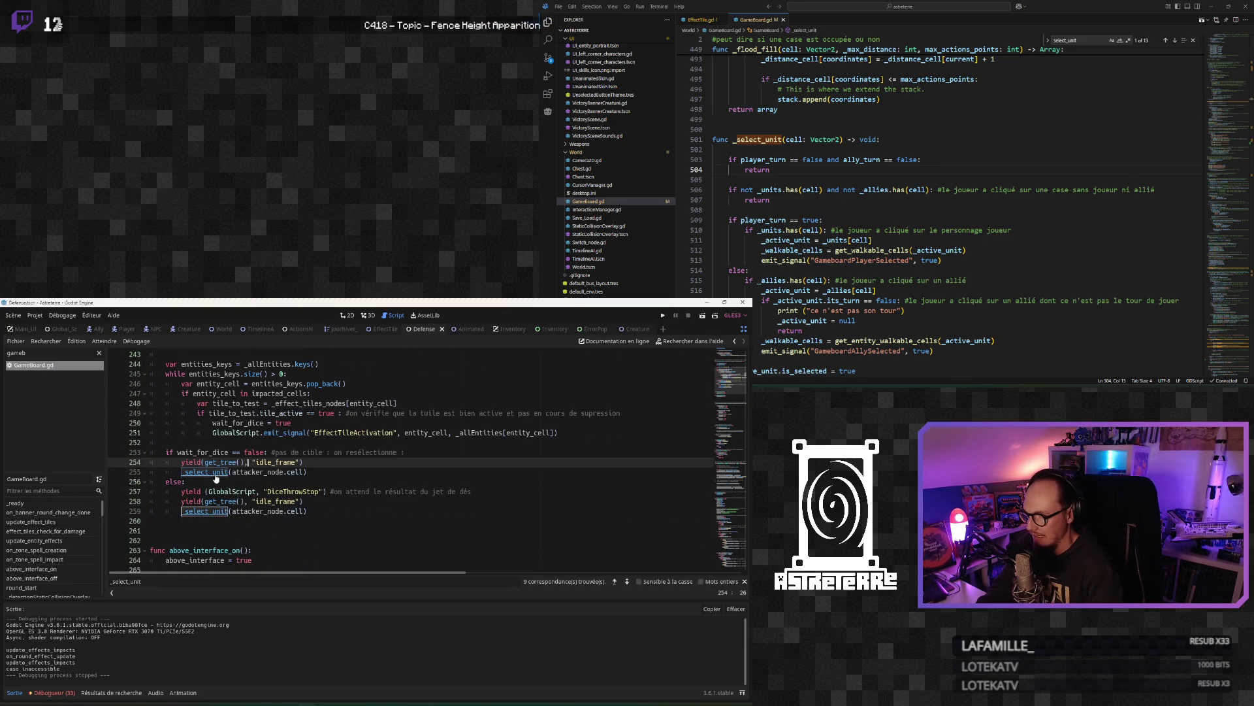
scroll(47, 563, down, 5)
scroll(47, 563, down, 4)
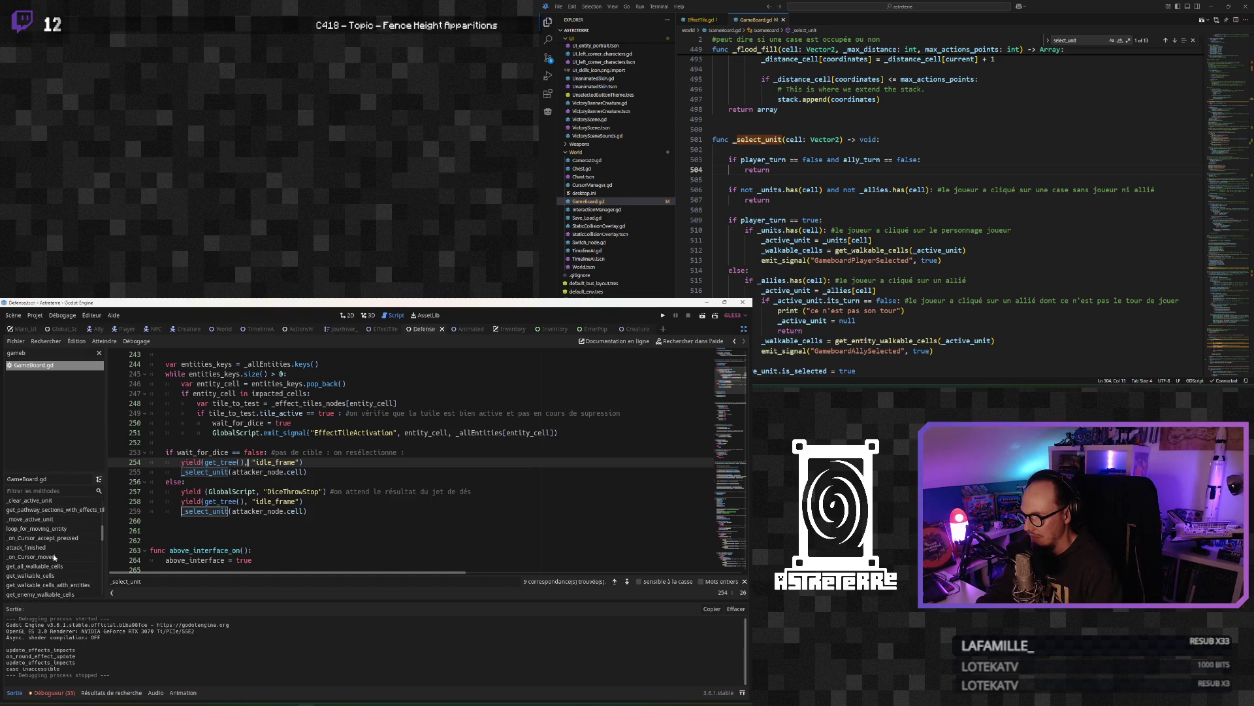
scroll(57, 542, down, 5)
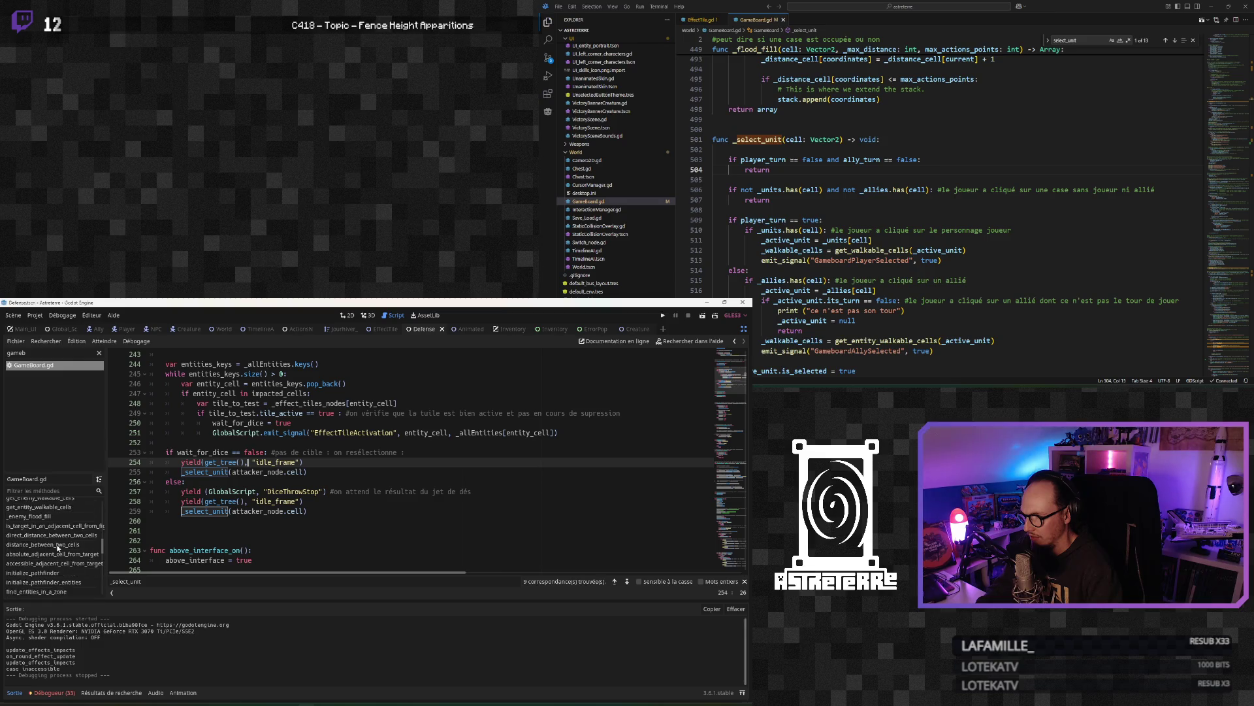
scroll(57, 547, up, 5)
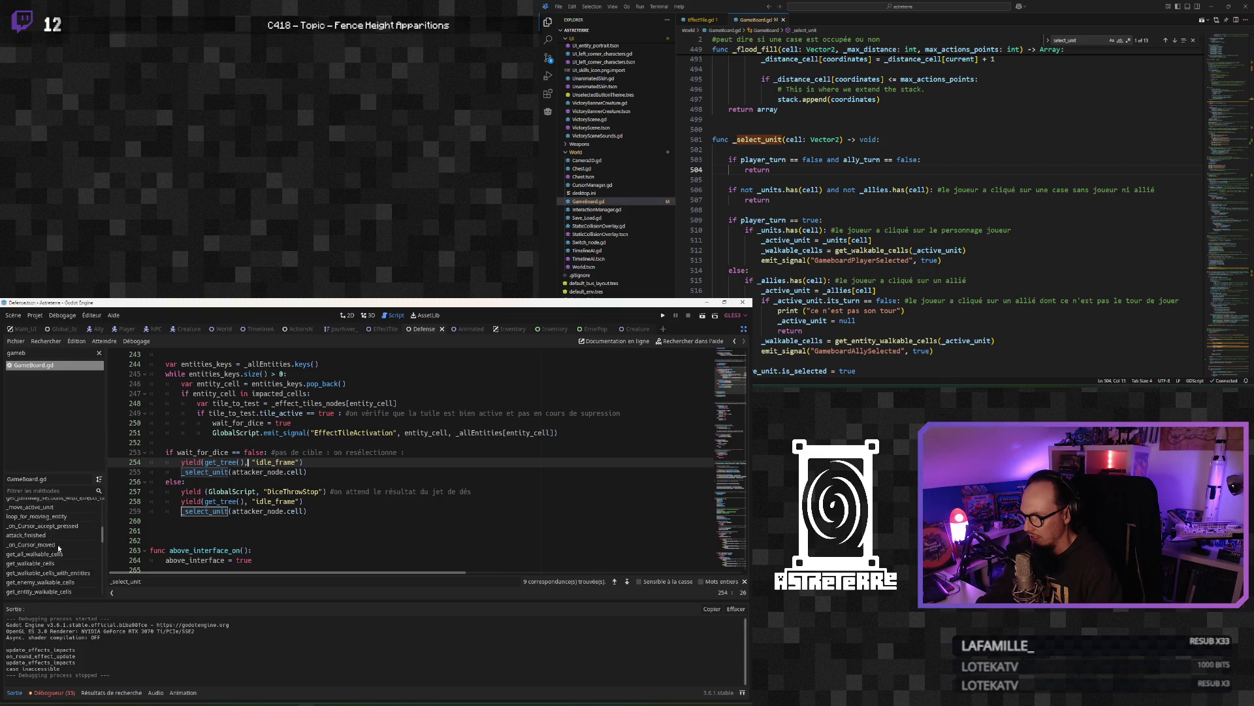
Step: Jump to _on_Cursor_accept_pressed and filter the methods list to 'main'
click(43, 525)
click(257, 486)
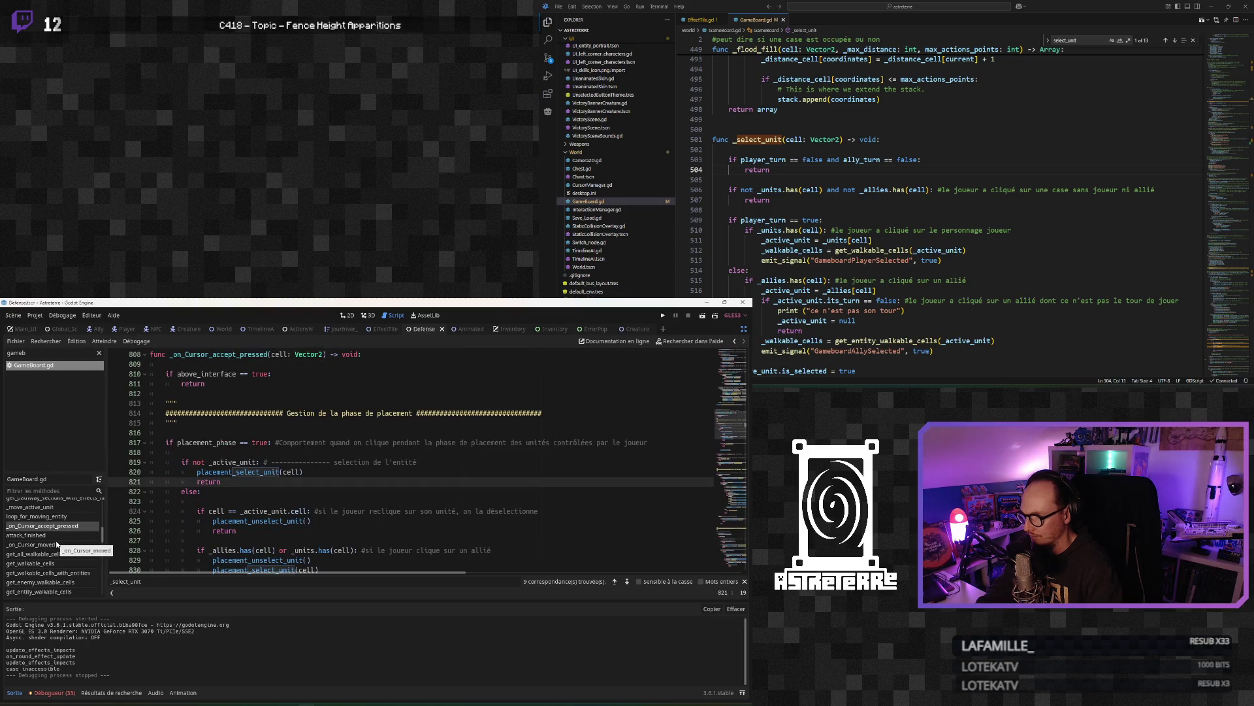
scroll(56, 543, down, 2)
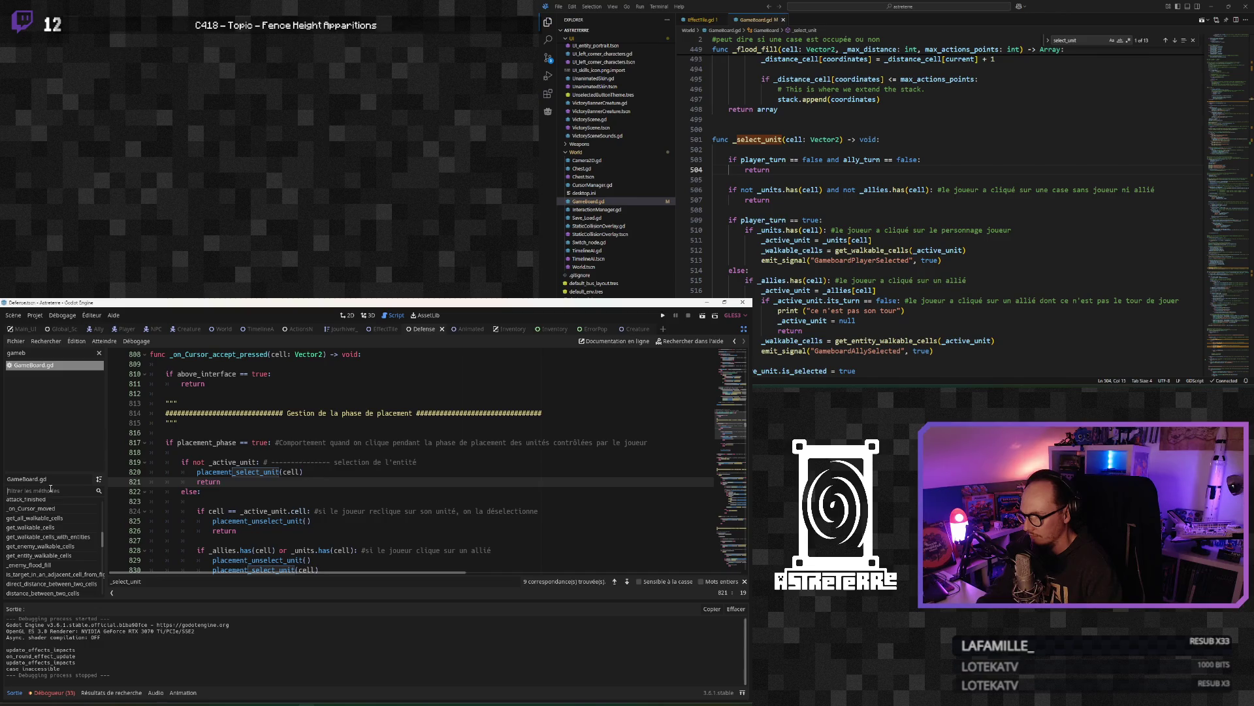
text(mainb)
key(BackSpace)
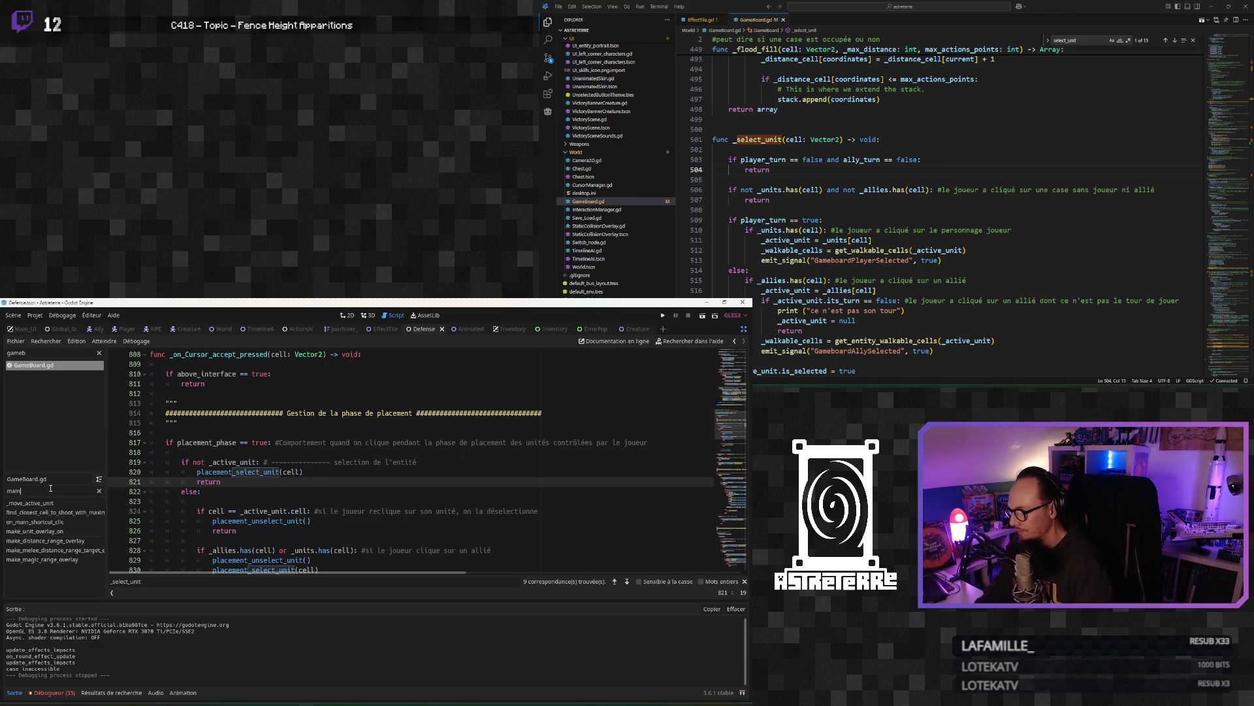
Step: Jump to on_main_shortcut_clic and scroll down to its 'magic' case
click(61, 522)
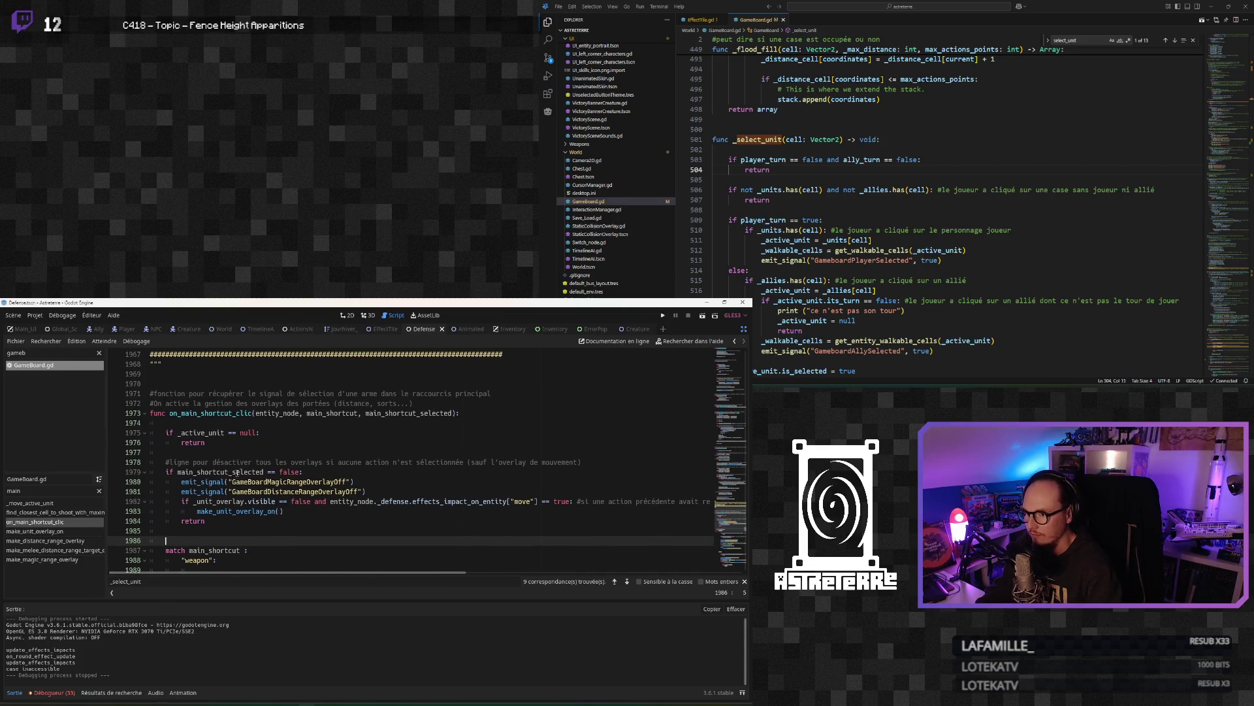
scroll(237, 473, down, 1)
click(227, 495)
scroll(227, 495, down, 1)
click(228, 468)
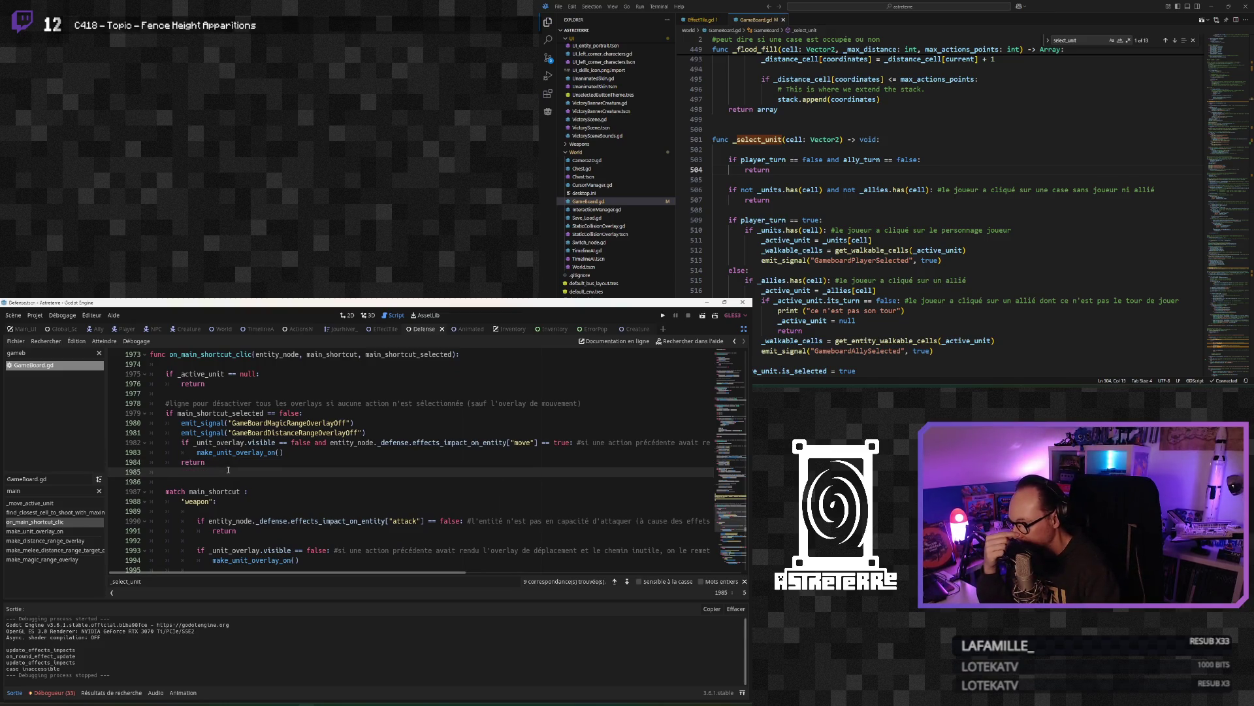
scroll(229, 485, down, 4)
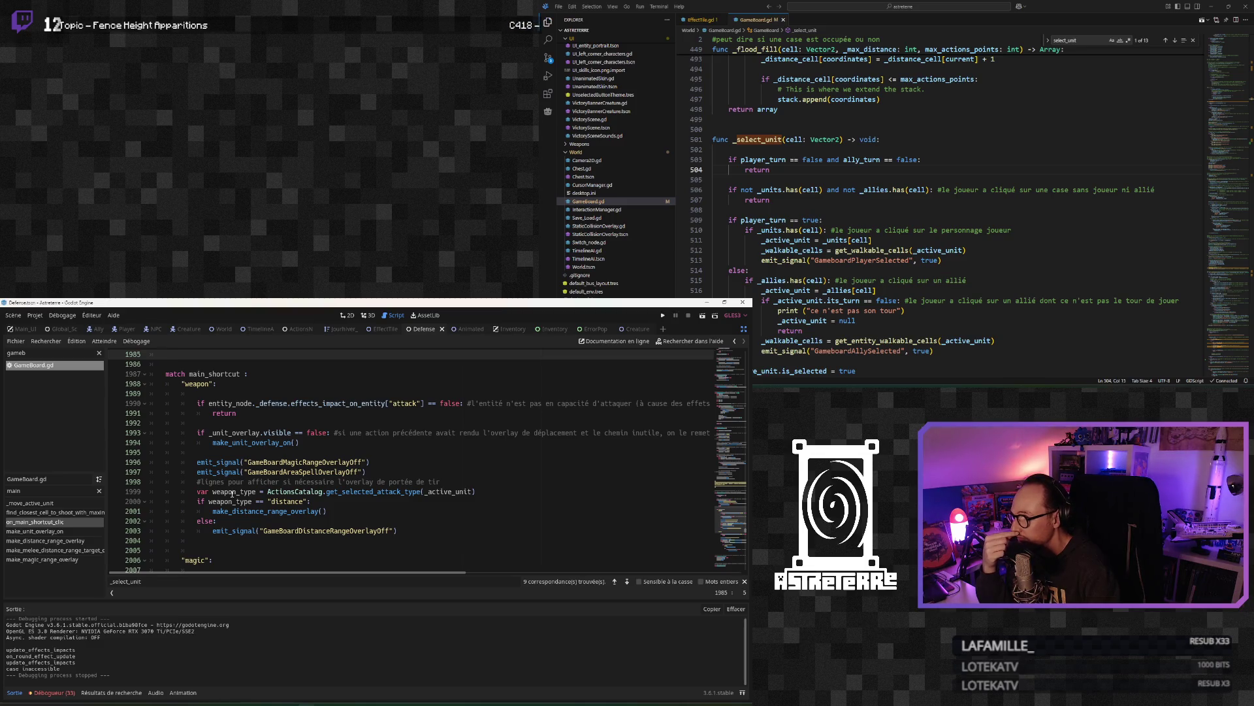
scroll(232, 494, down, 4)
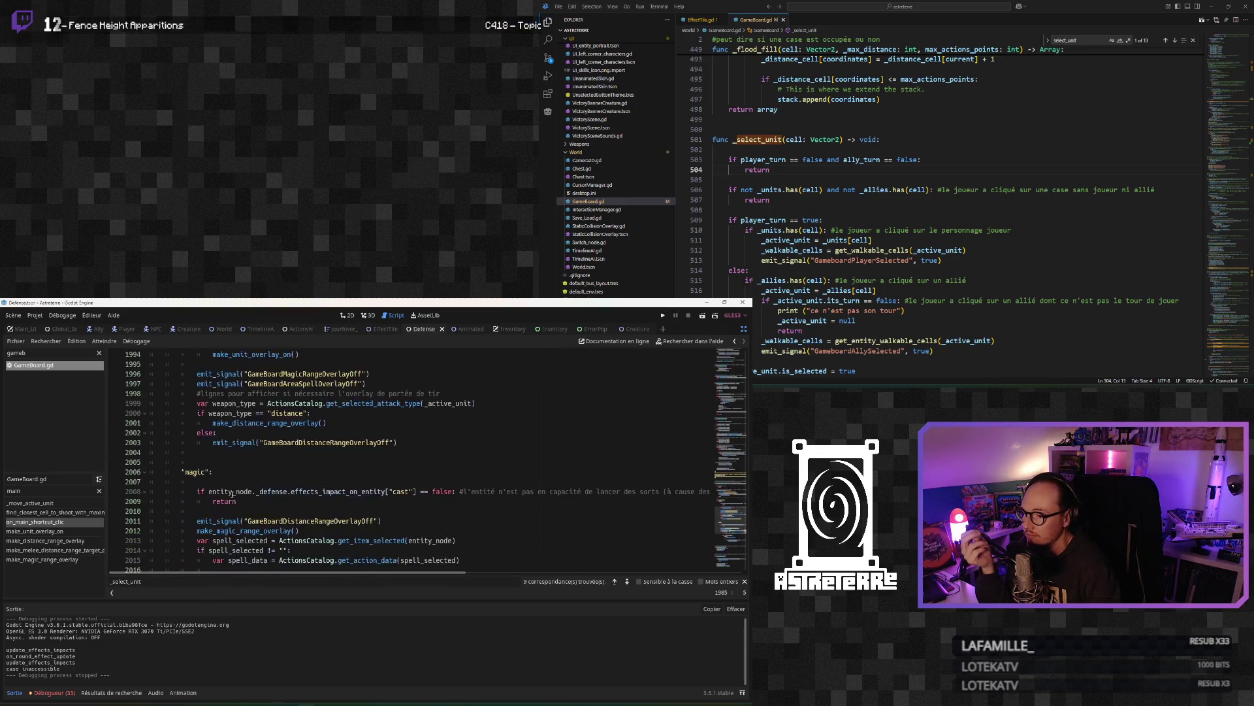
scroll(232, 495, down, 1)
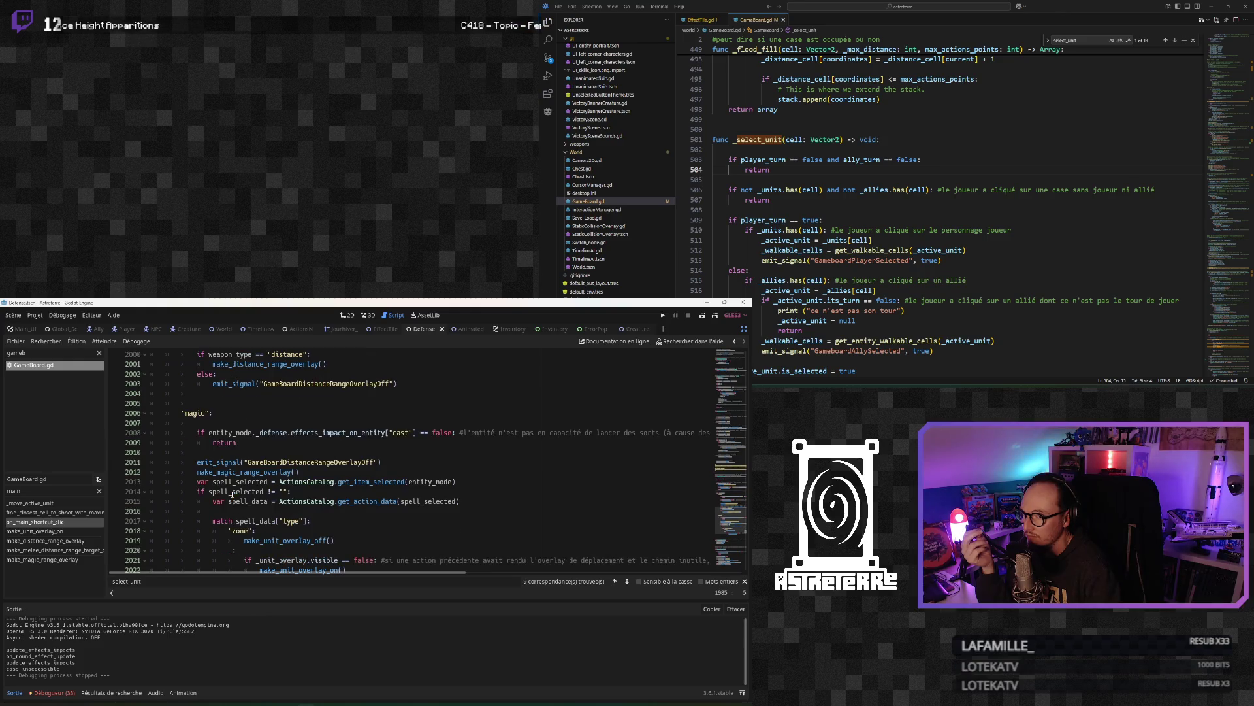
mouse_move(250, 572)
mouse_down()
mouse_move(340, 579)
mouse_move(252, 579)
mouse_up()
Step: Add a blank line before the magic branch's return and select the GameBoardMagicRangeOverlayOff signal line
click(212, 443)
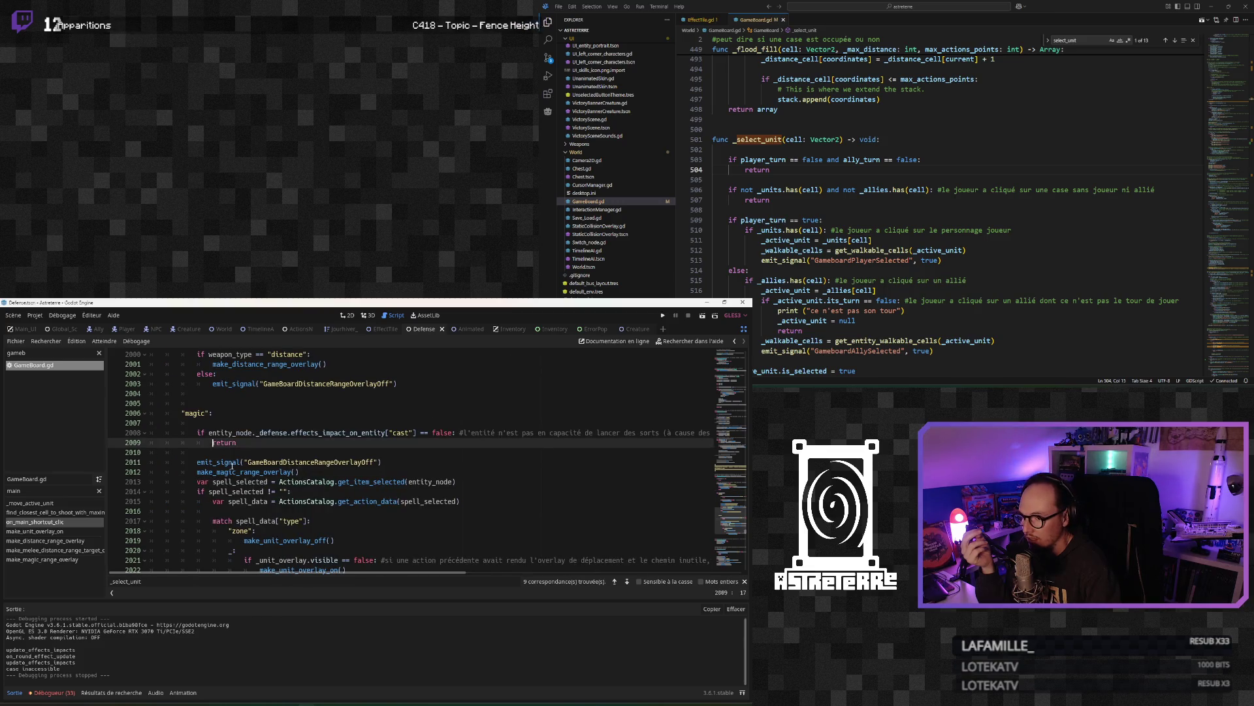
key(Return)
key(Up)
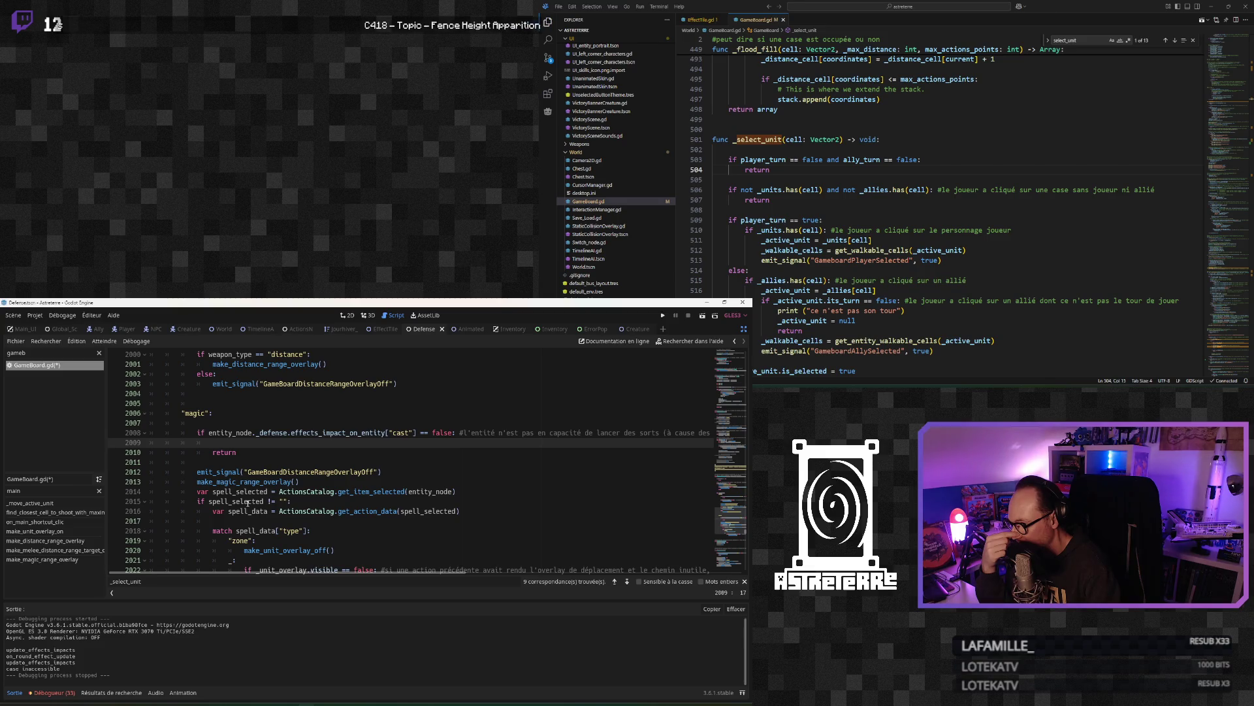
scroll(248, 502, up, 2)
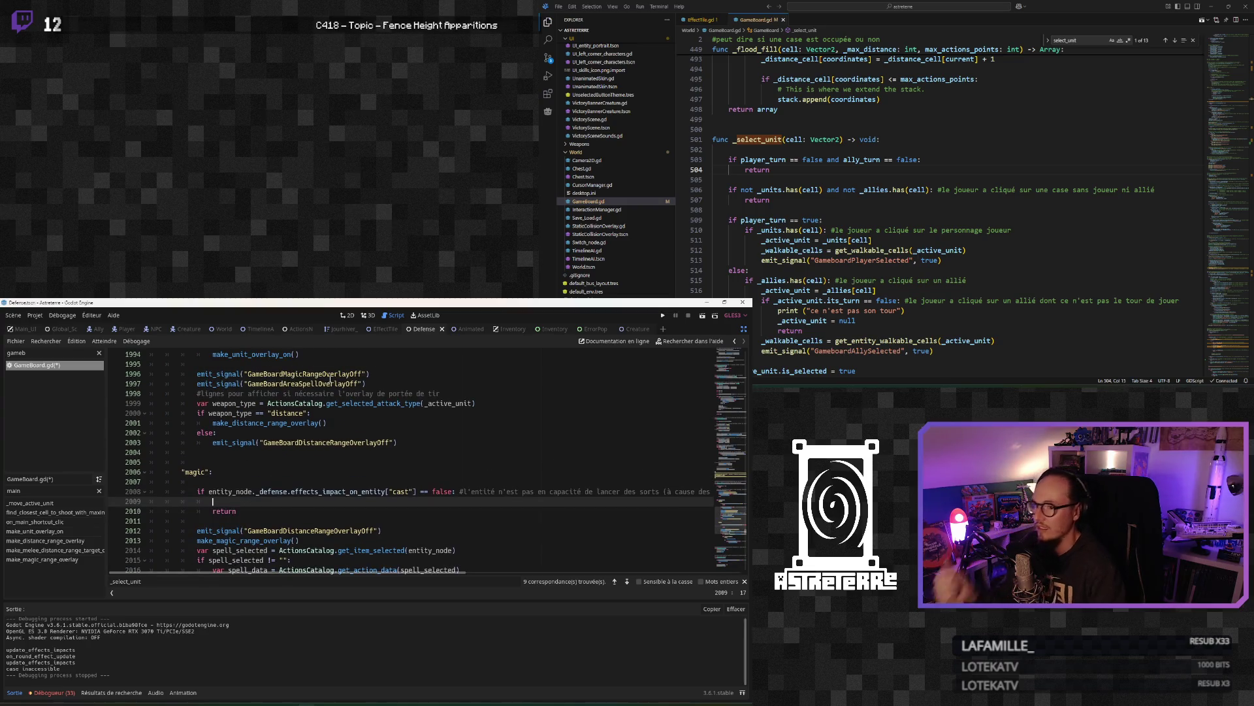
drag(370, 374, 196, 374)
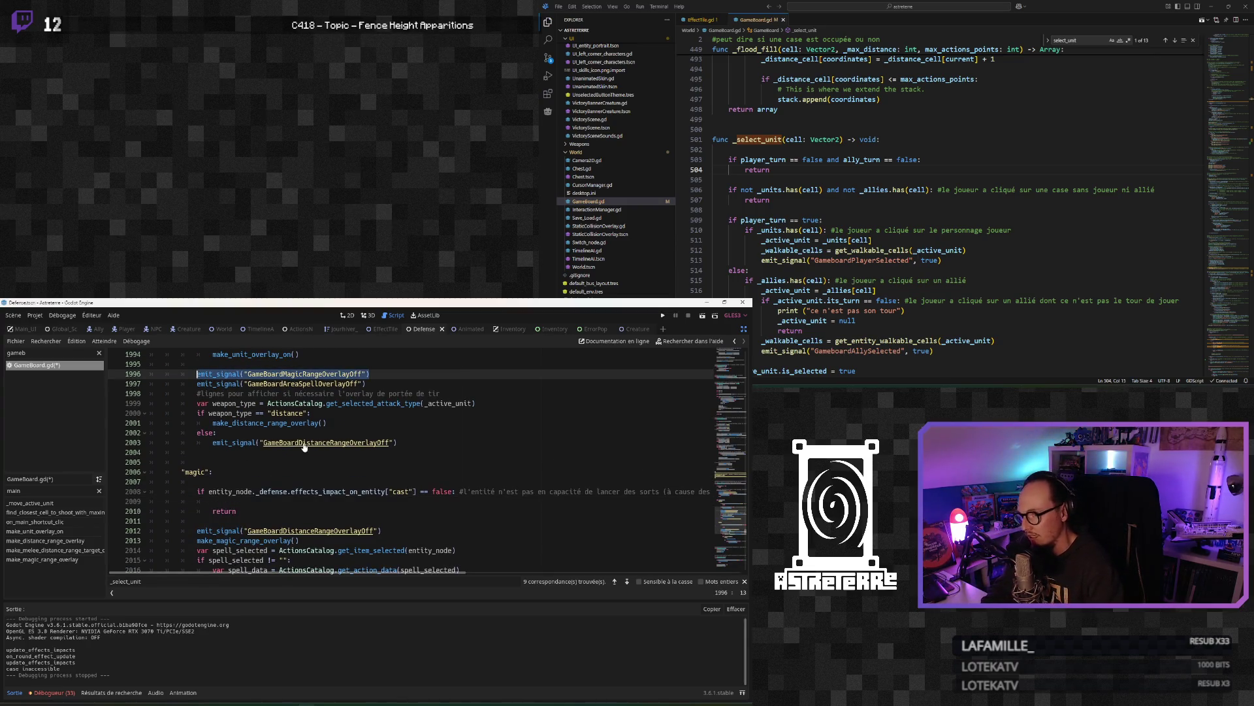
Step: Copy the GameBoardMagicRangeOverlayOff emit line and place it just before the magic branch's return
key(ctrl+c)
click(239, 482)
key(ctrl+v)
key(Down)
key(Down)
key(Down)
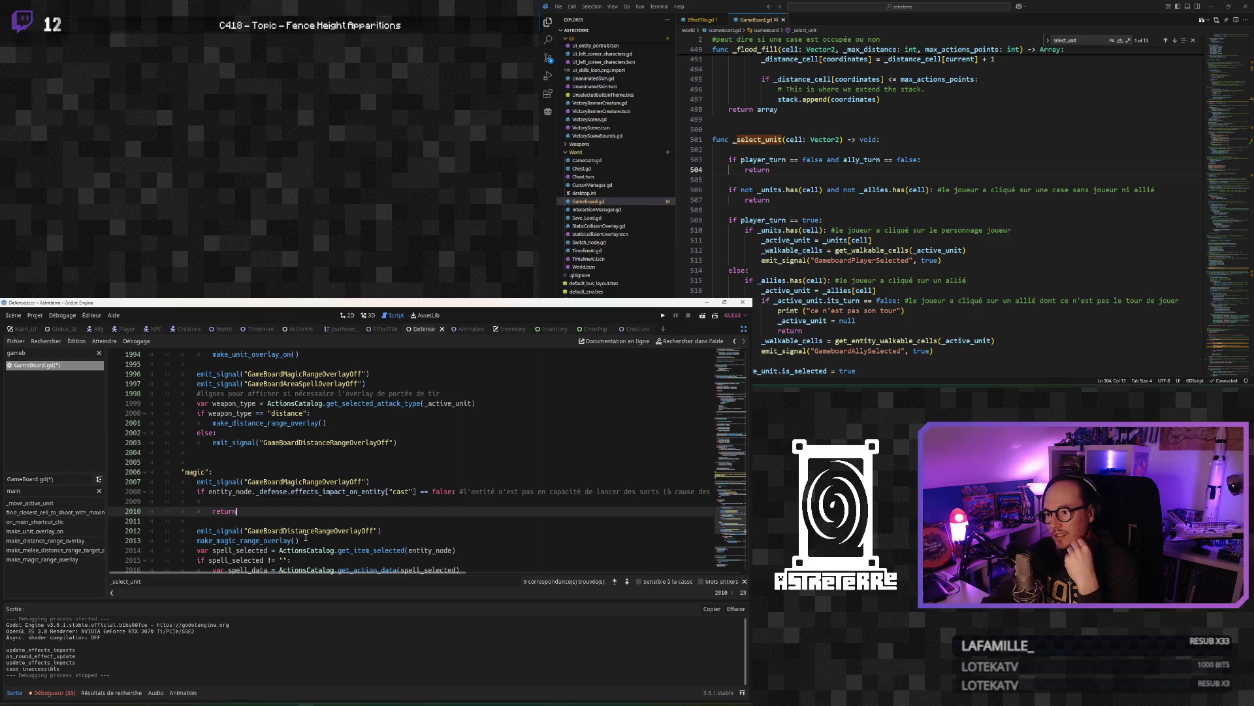
scroll(306, 537, up, 6)
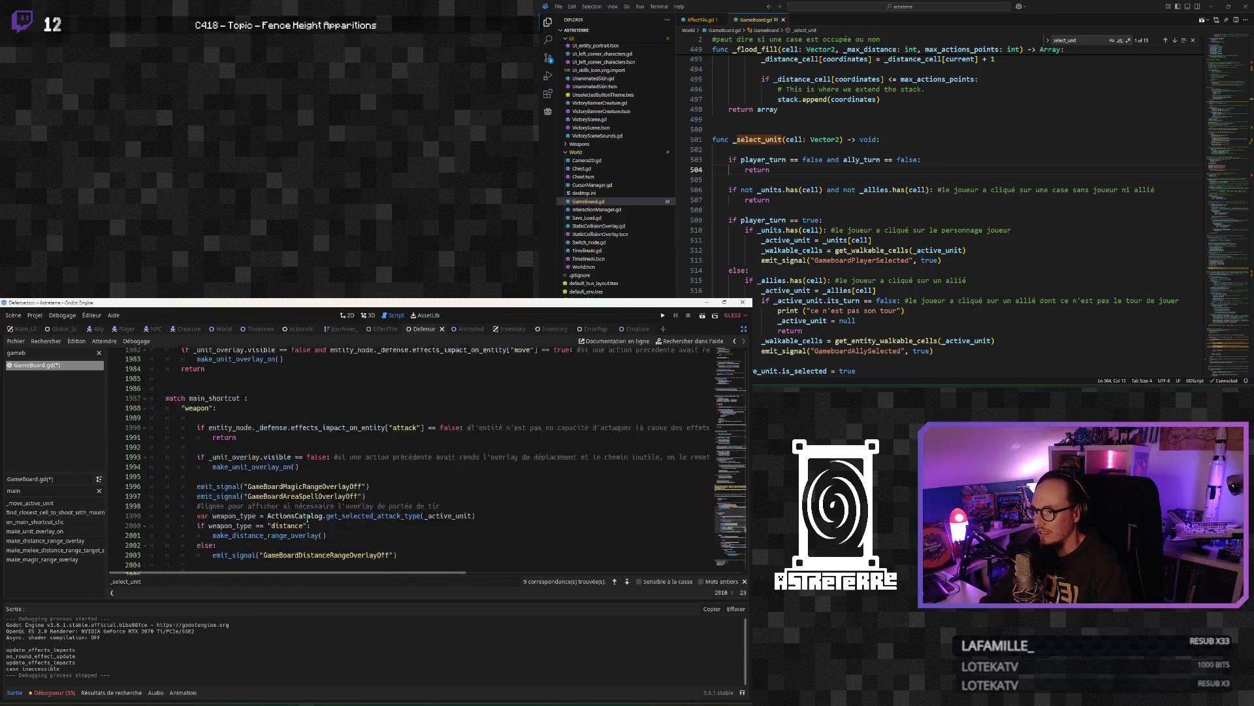
scroll(307, 522, down, 5)
click(282, 551)
scroll(291, 525, down, 2)
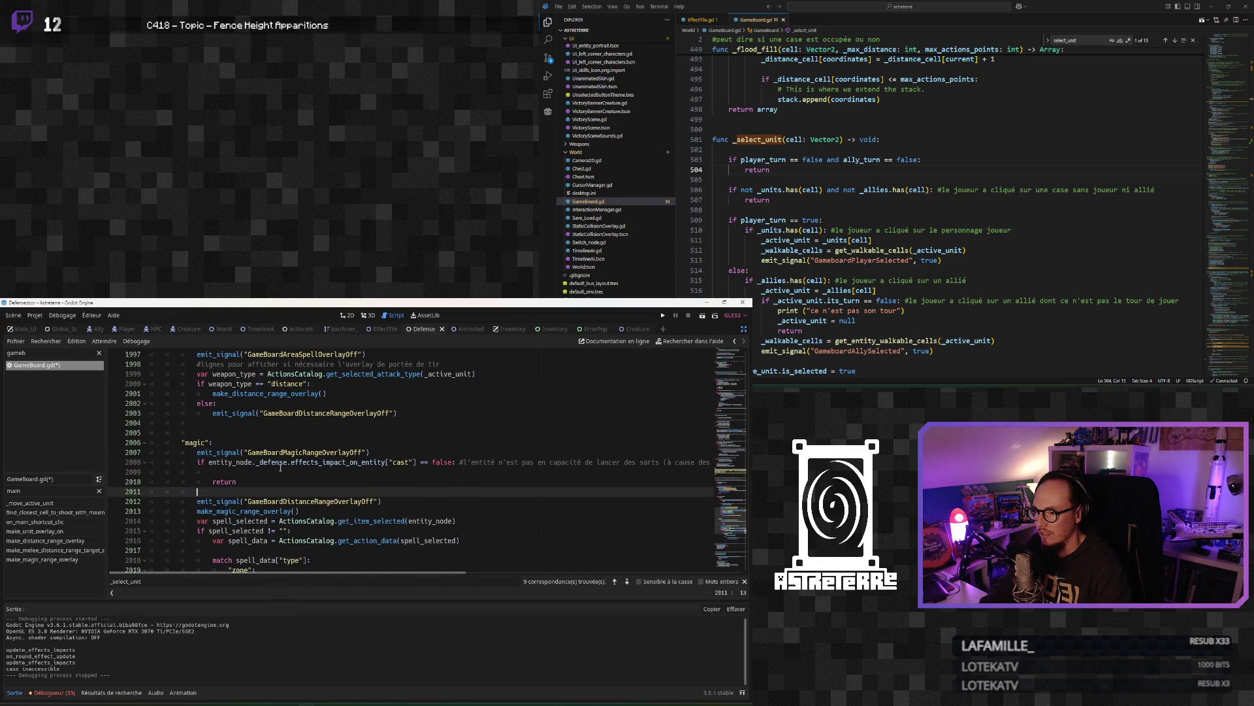
click(277, 471)
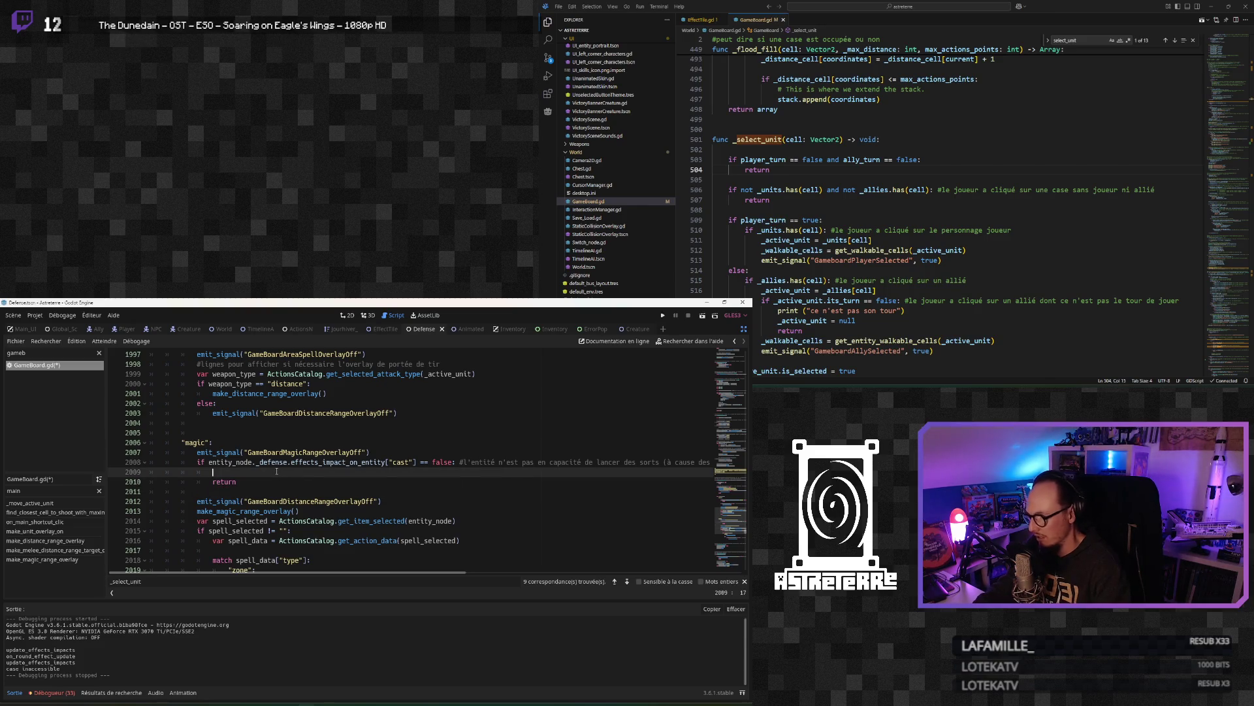
key(ctrl+z)
key(ctrl+z)
key(ctrl+z)
click(298, 488)
Step: Check the surrounding lines of the magic branch, then save and run the project
click(283, 501)
scroll(283, 500, down, 1)
click(283, 501)
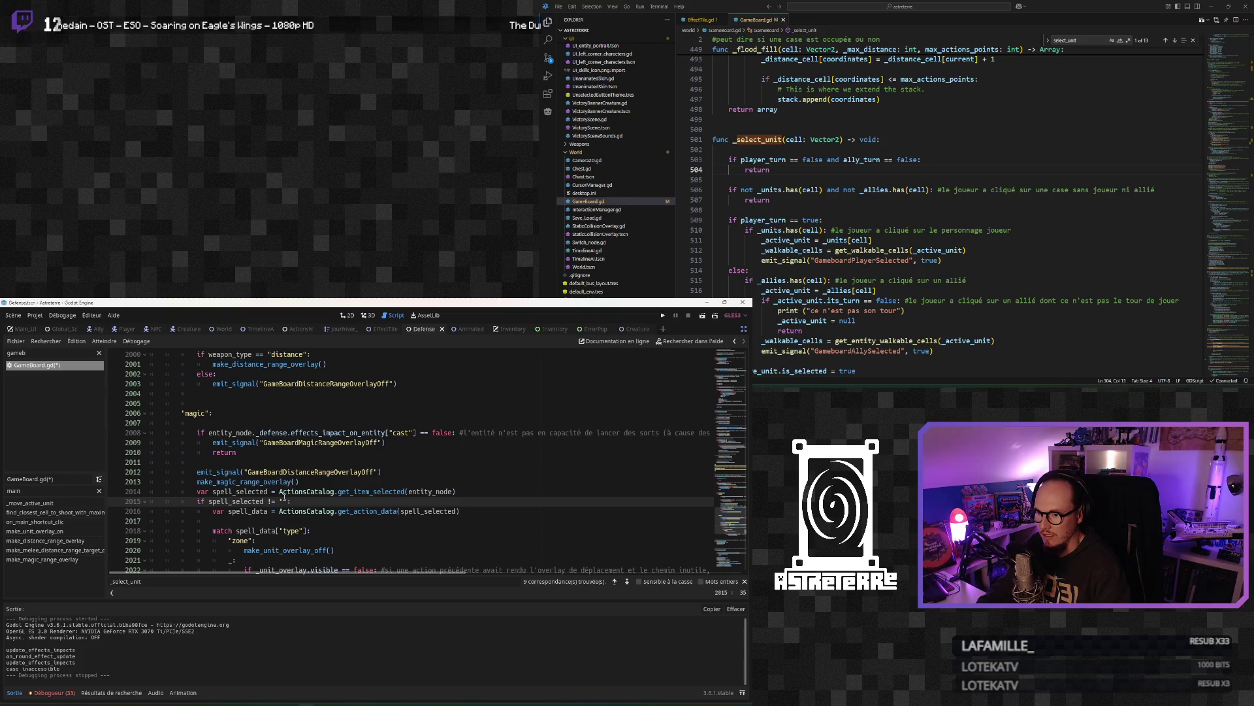
scroll(283, 501, down, 2)
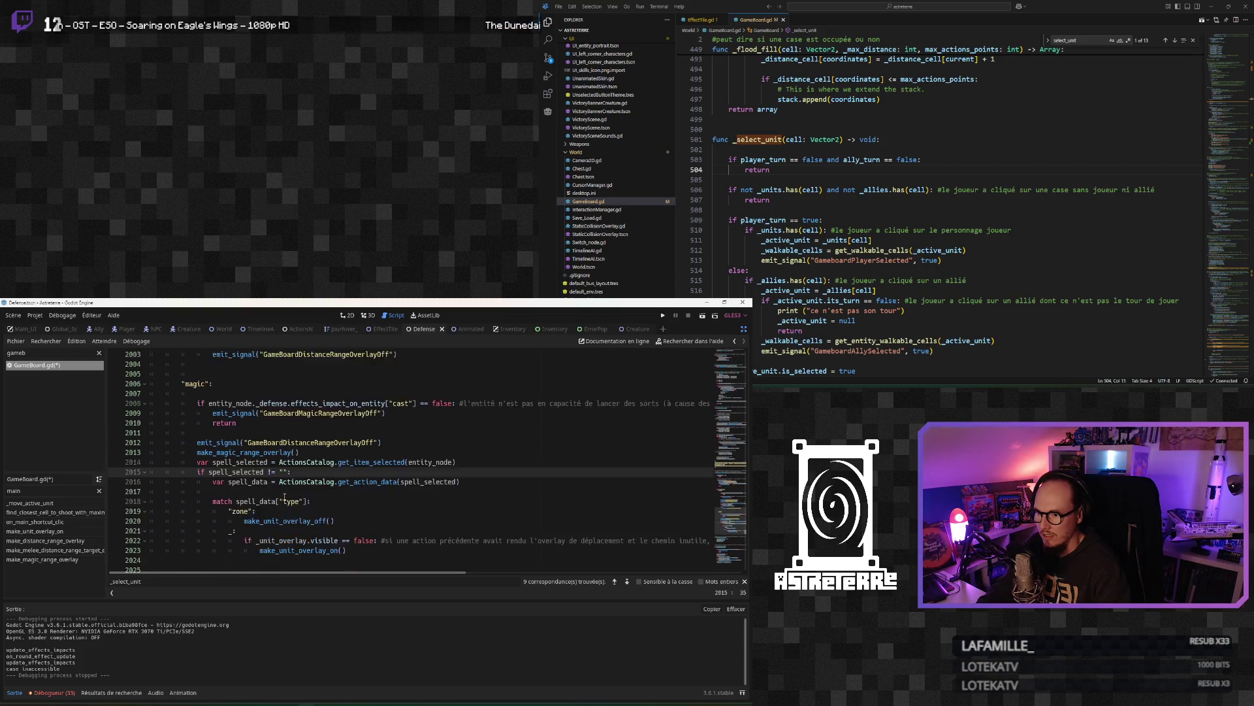
click(284, 500)
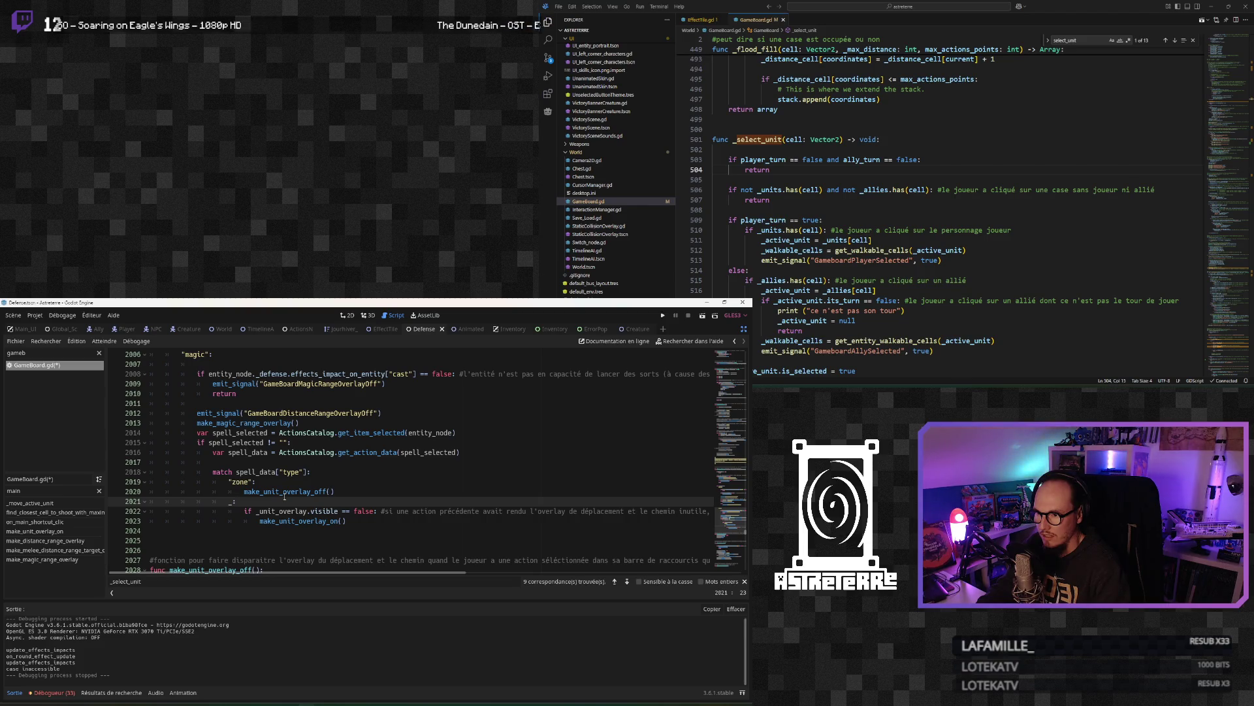
click(285, 459)
click(284, 493)
scroll(284, 495, down, 10)
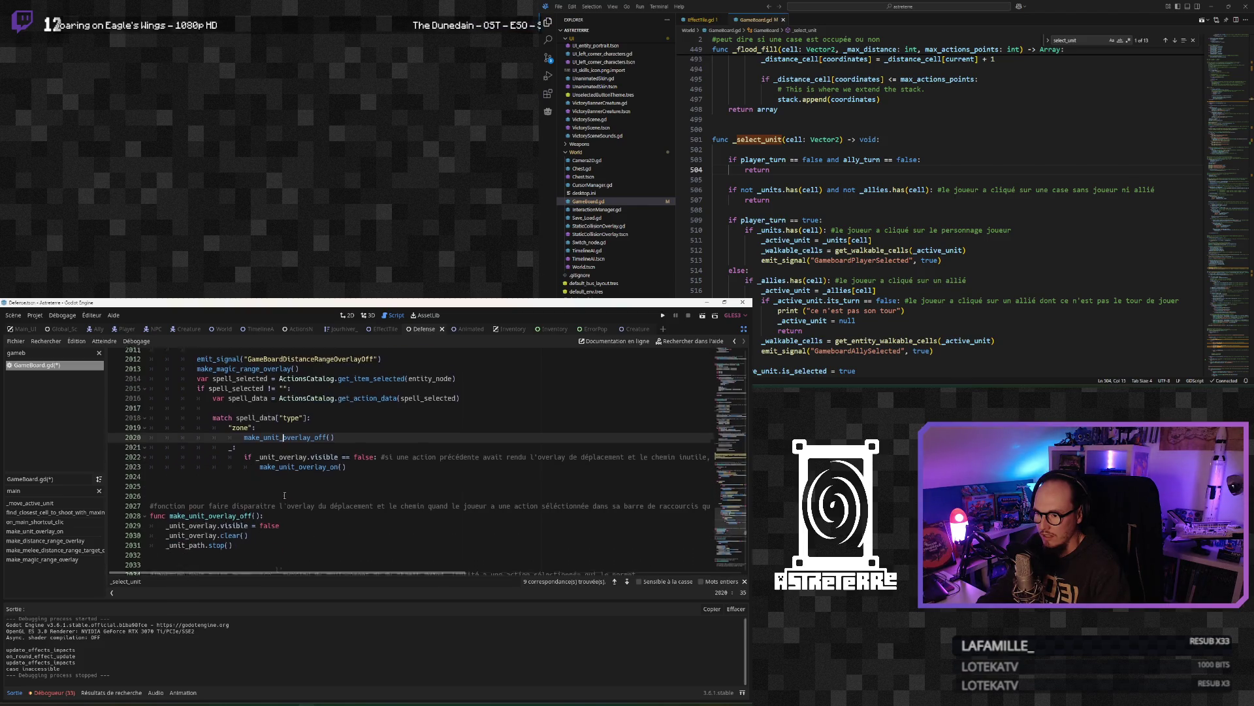
scroll(284, 496, up, 12)
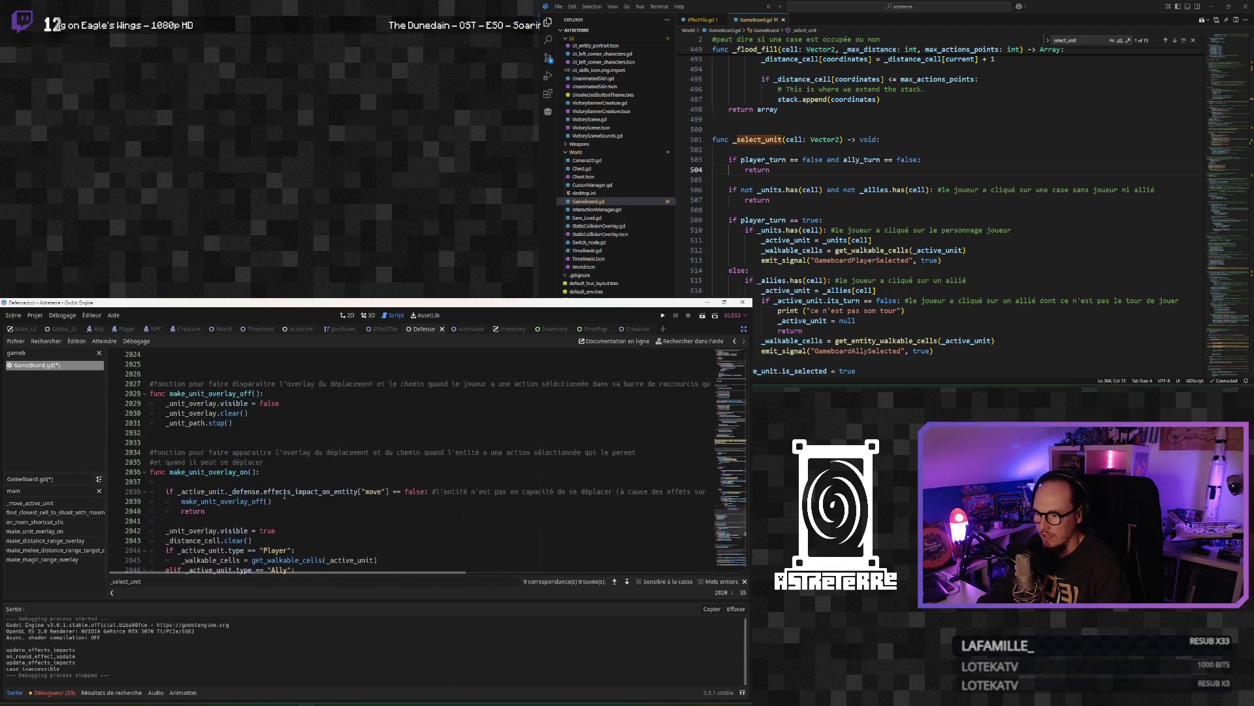
click(302, 483)
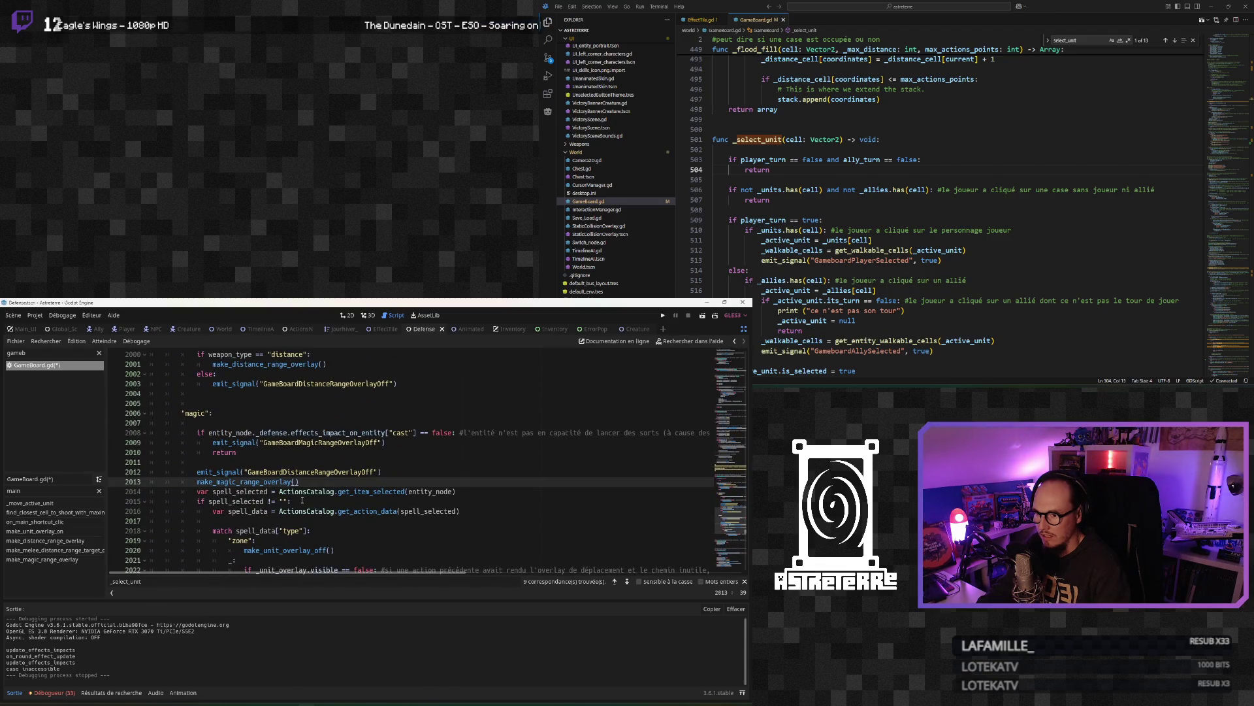
click(301, 500)
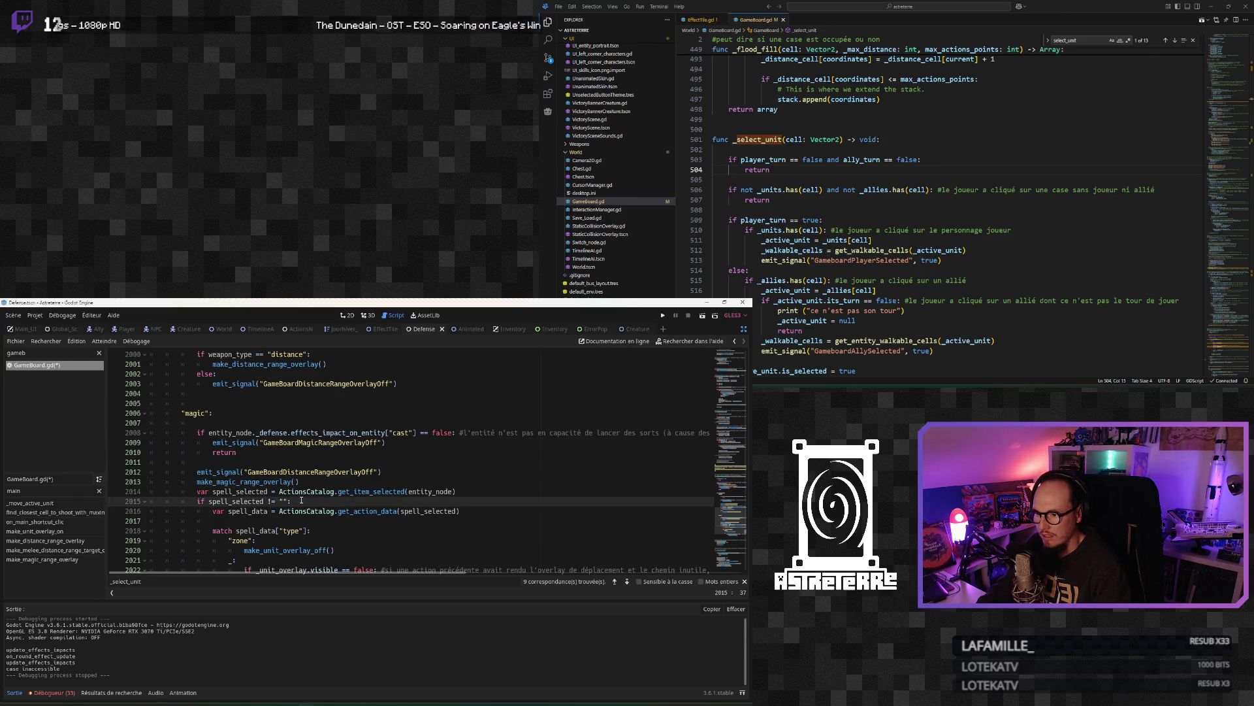
scroll(301, 500, down, 1)
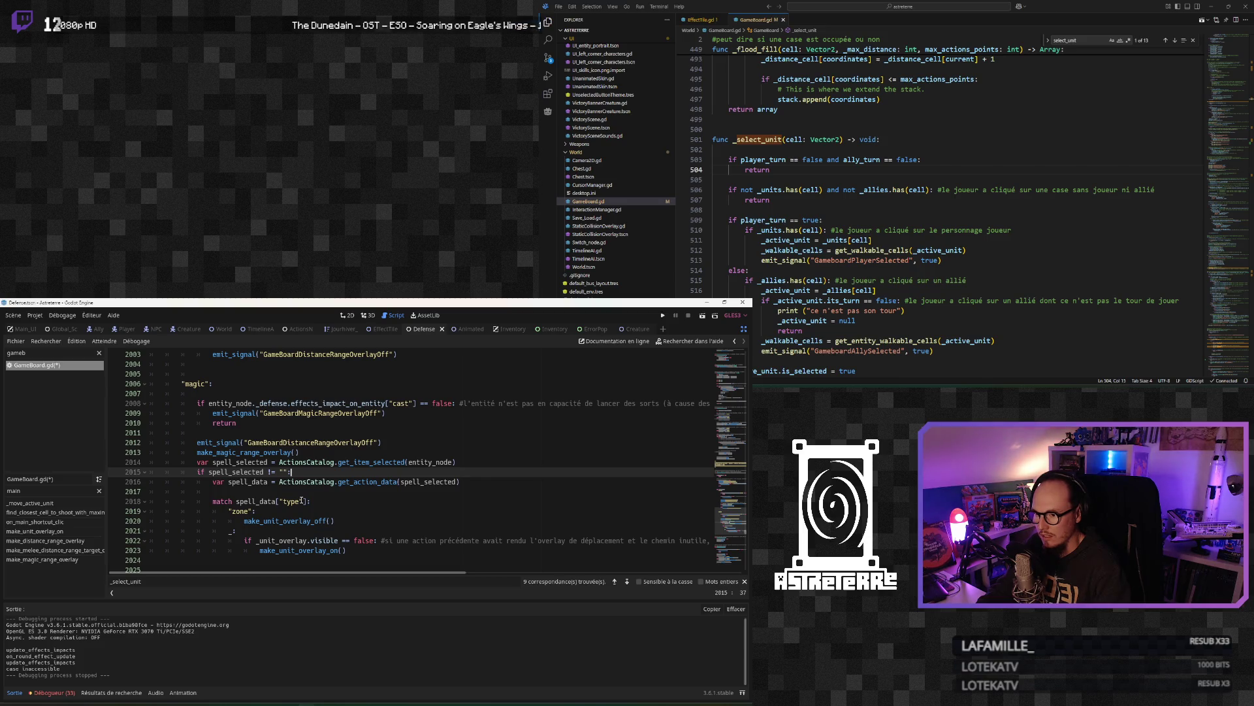
scroll(299, 490, up, 2)
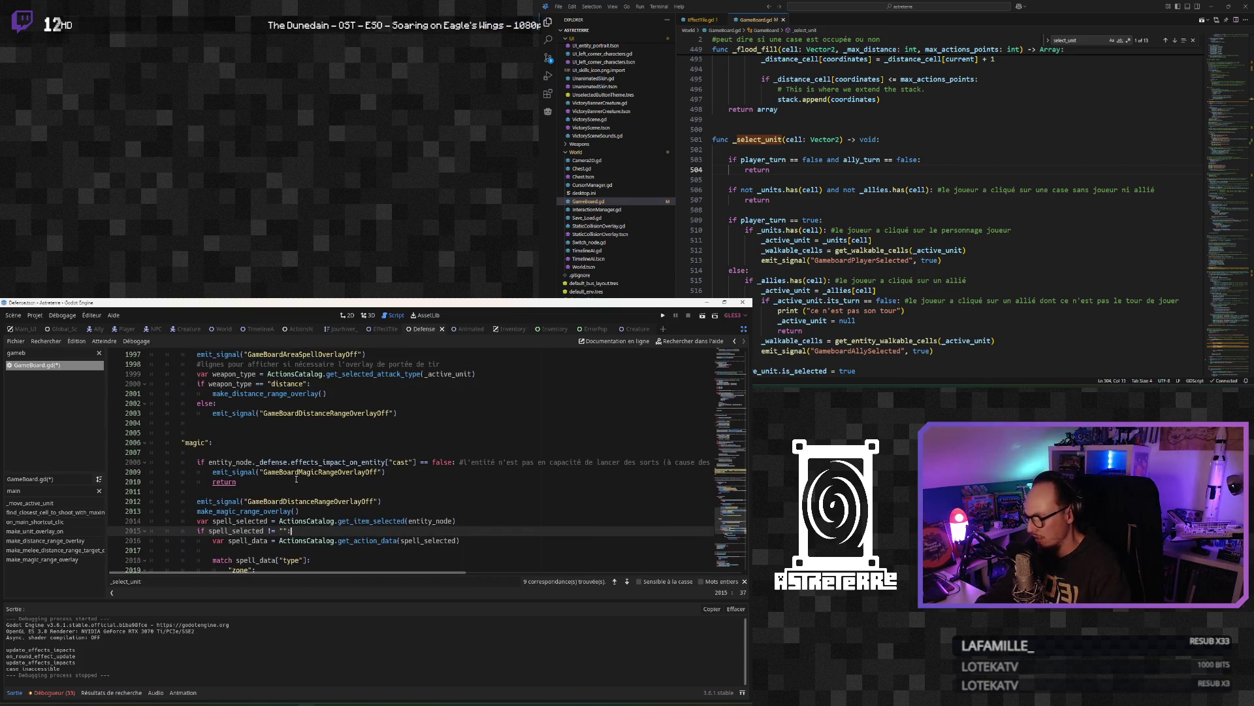
click(298, 472)
click(663, 316)
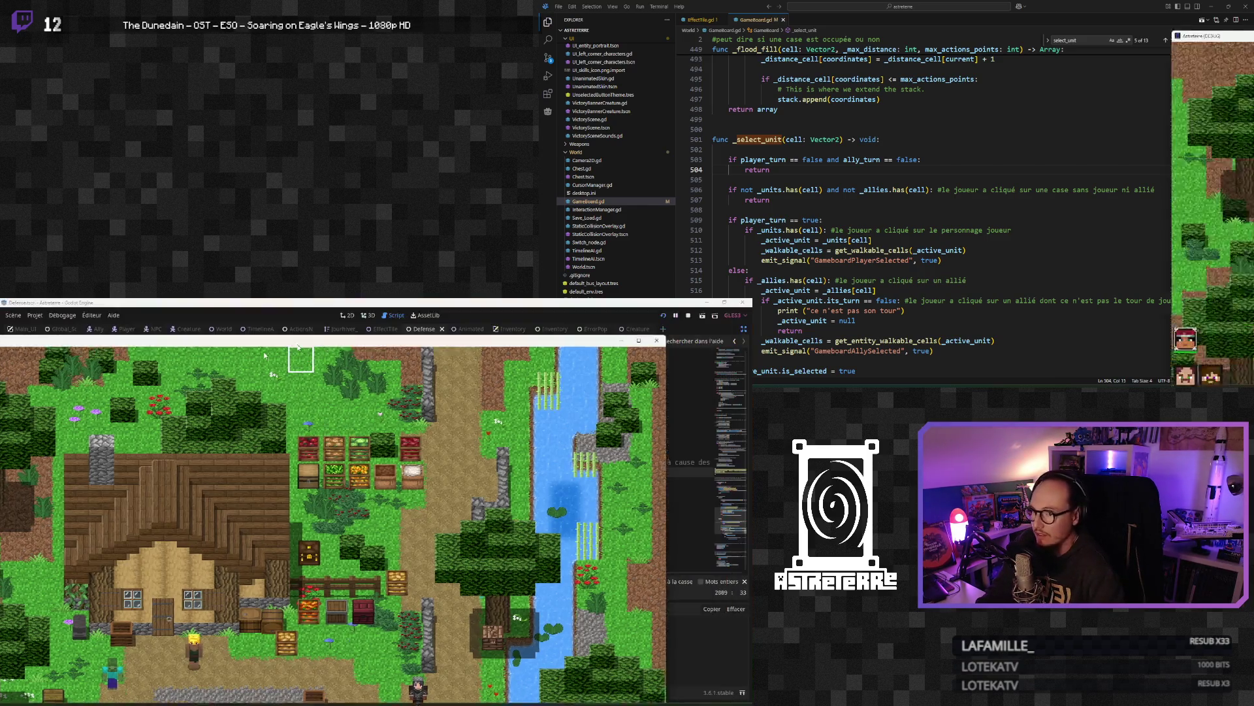
Step: Move the yellow unit and unequip its gold helmet, chestplate and leggings
click(906, 194)
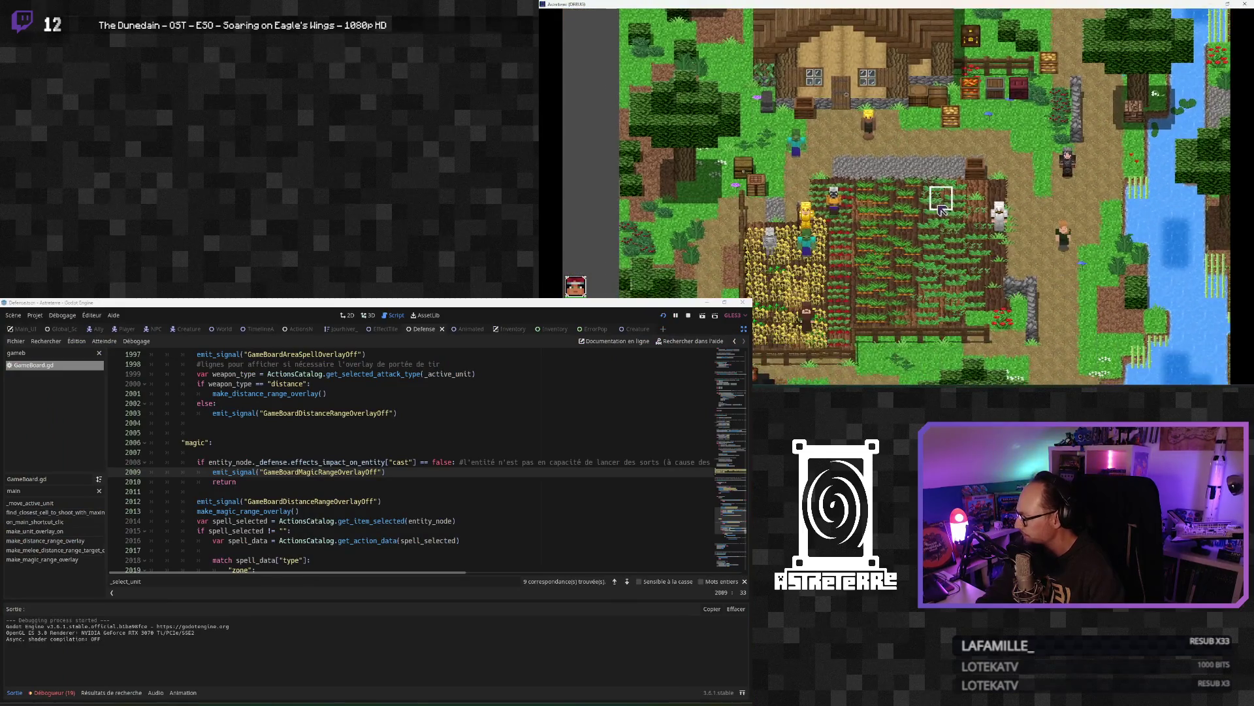
key(i)
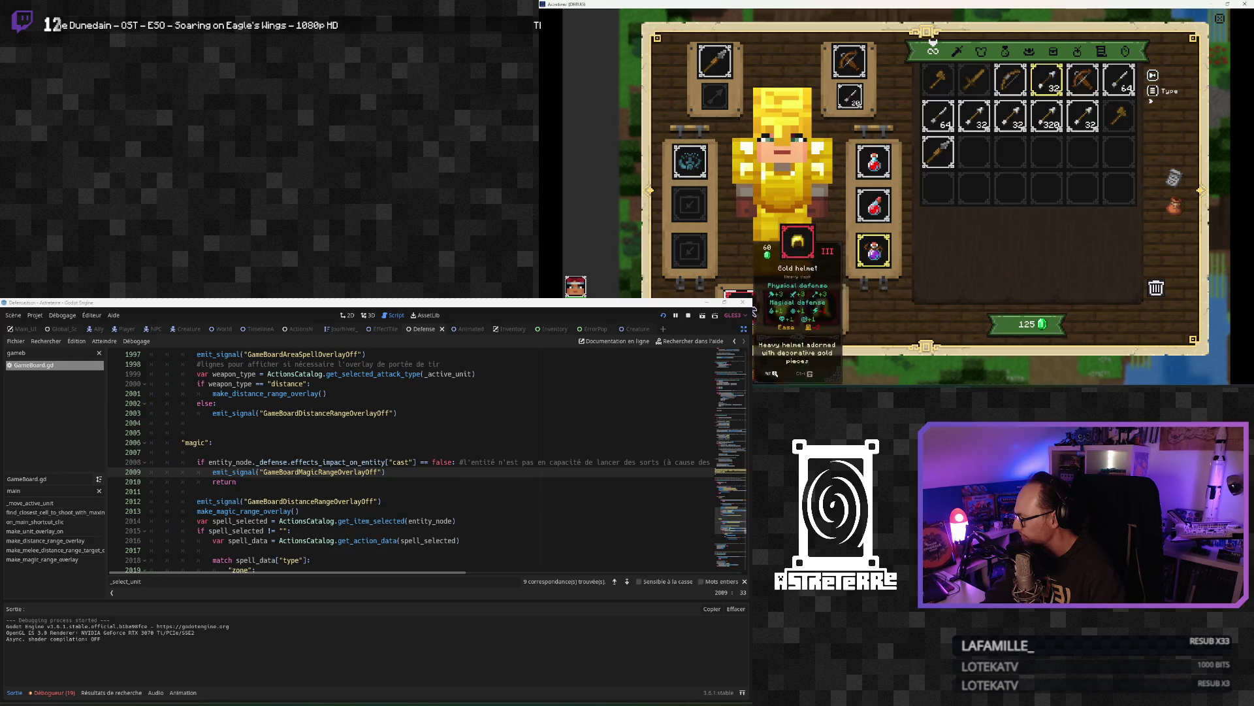
click(740, 307)
click(782, 307)
click(823, 307)
key(i)
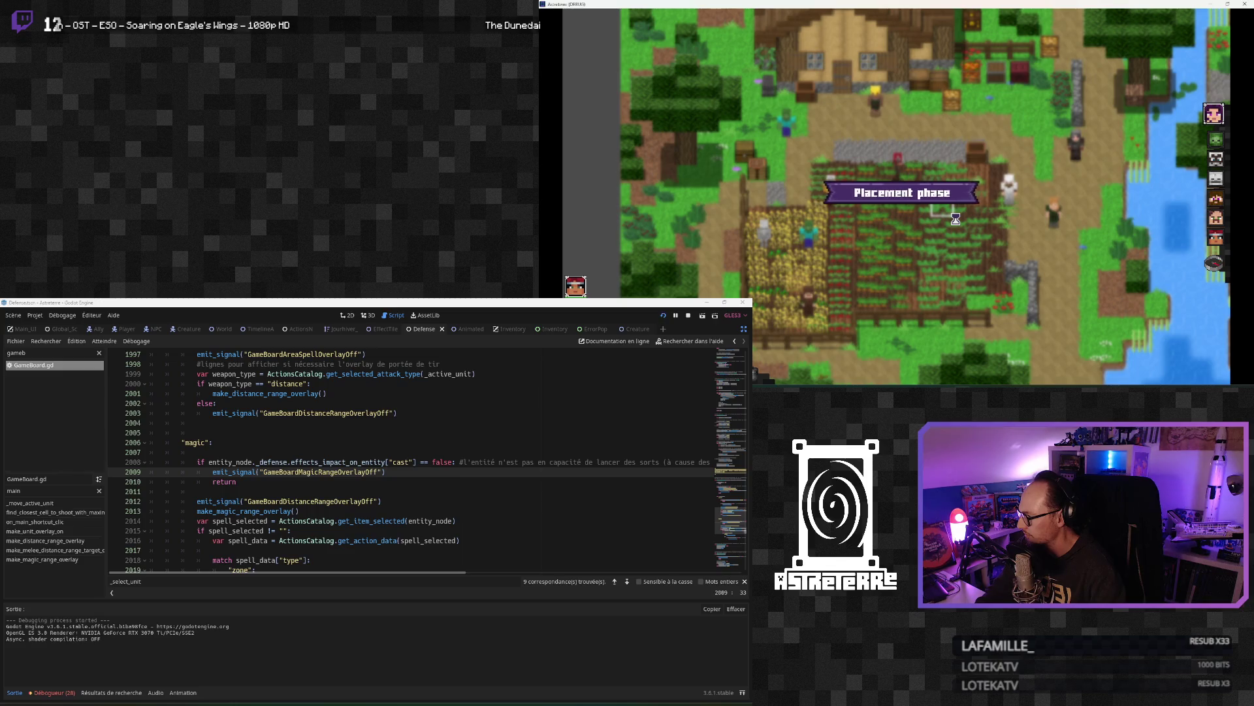
Step: End the placement phase and cast the spider web spell on the targeted cells
click(1212, 264)
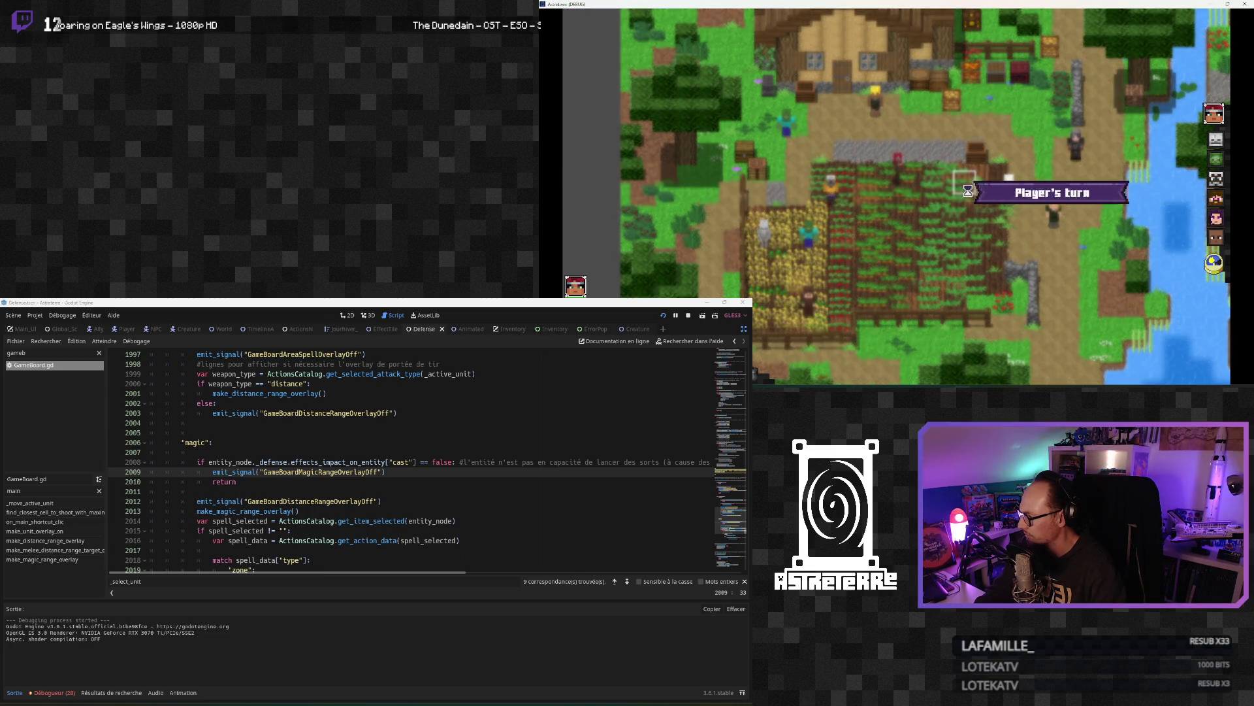
mouse_move(890, 344)
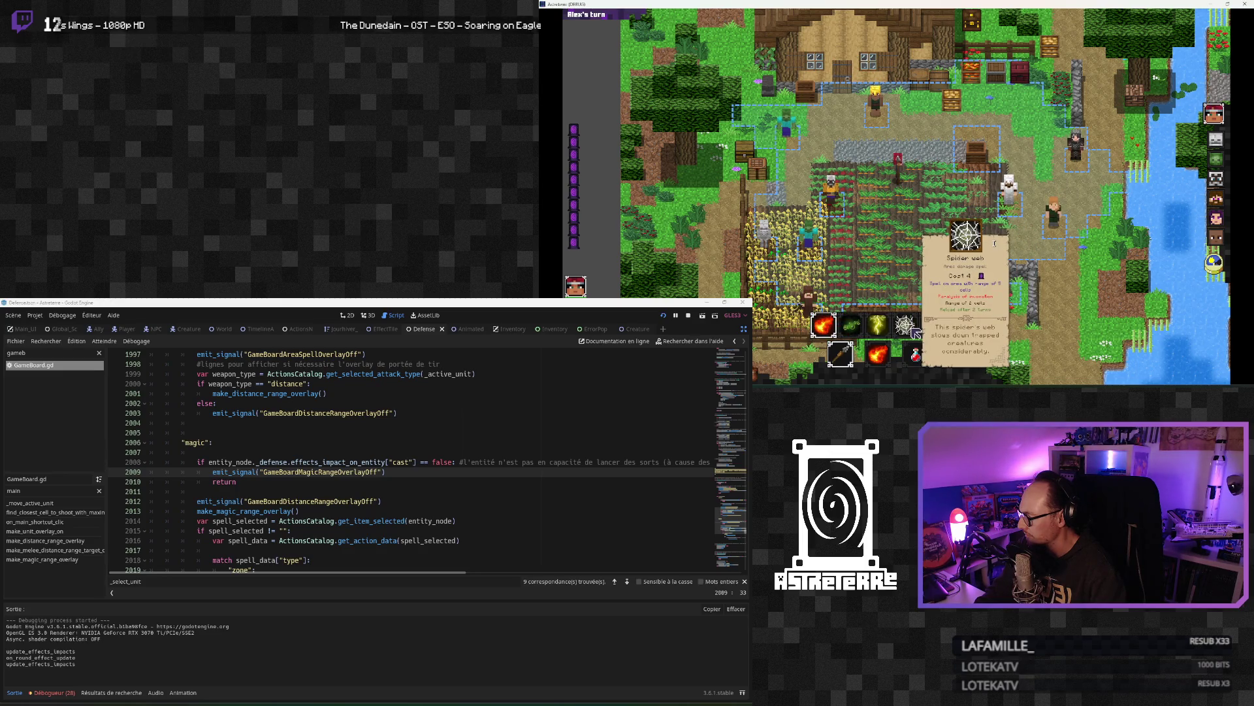
click(915, 332)
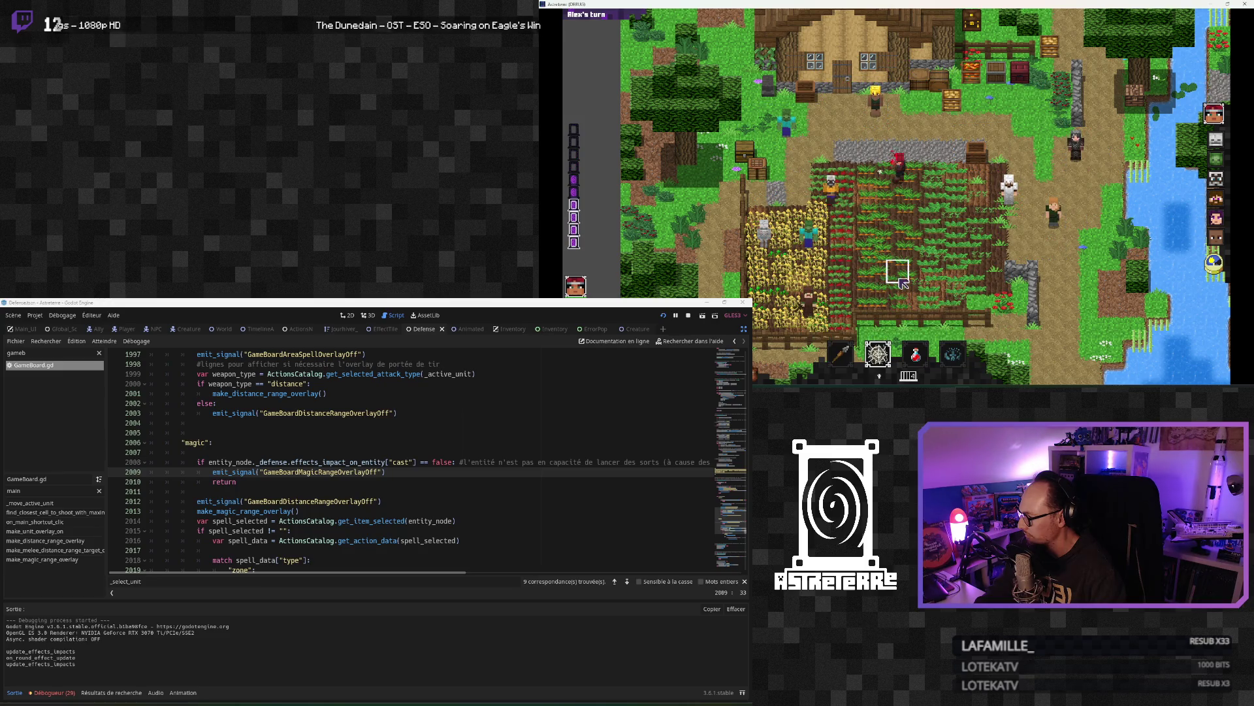
click(833, 226)
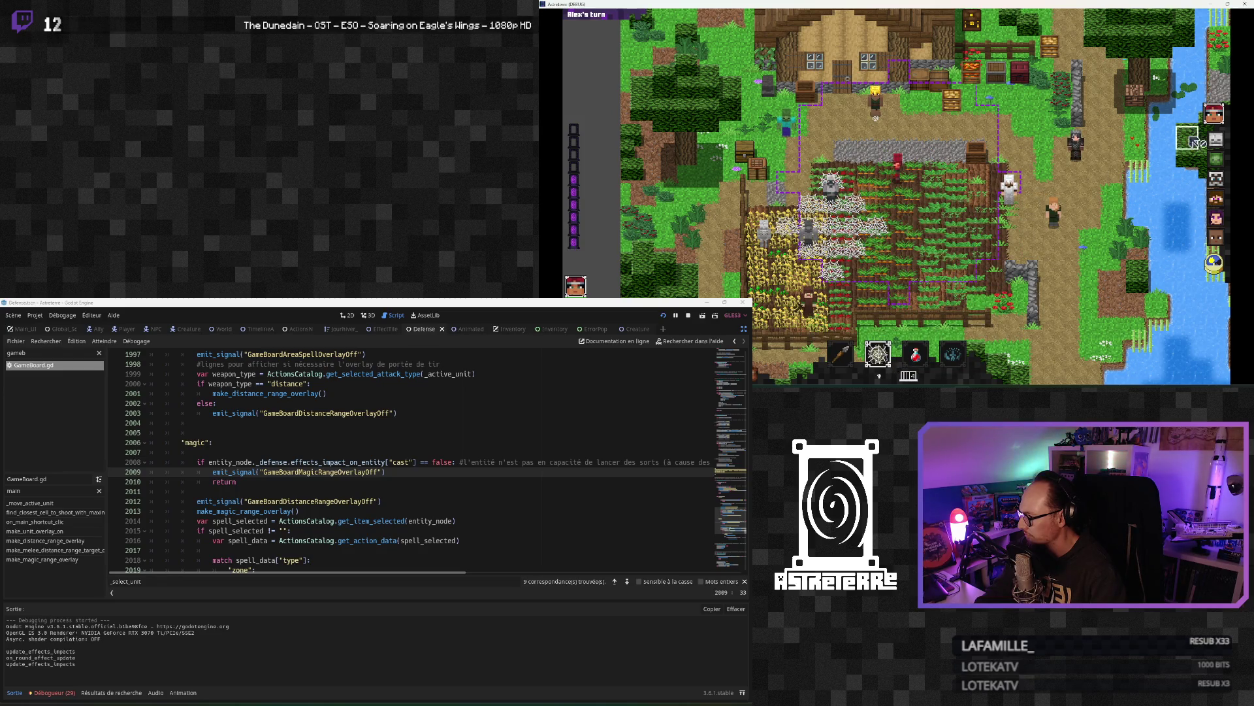
key(quoteleft)
Step: Run 'addeffect stun' in the in-game console and close the console
click(1078, 379)
text(addeffect)
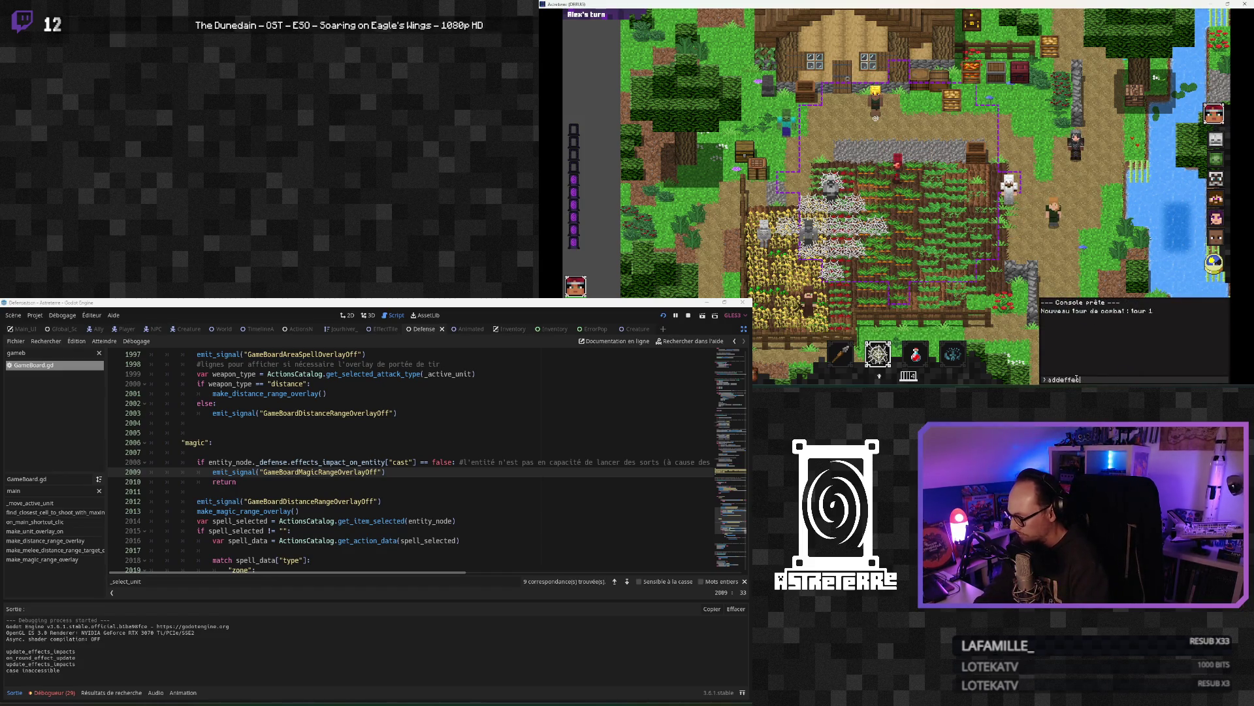
text( stun)
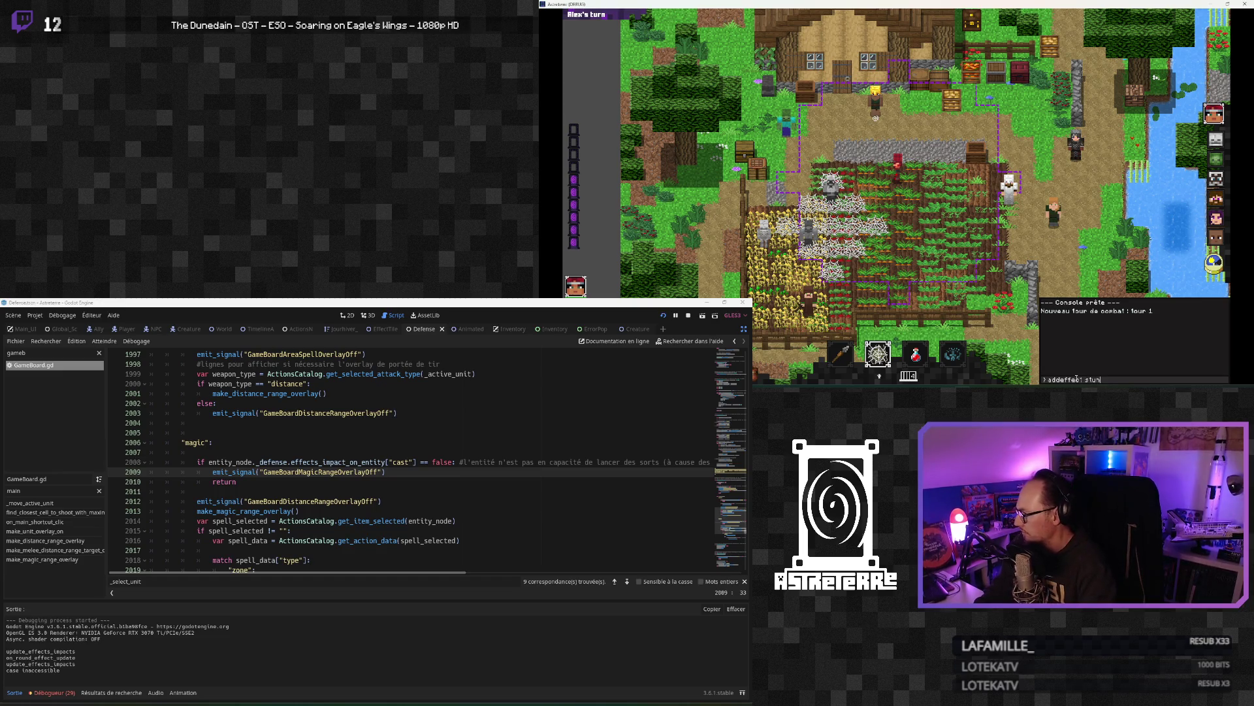
key(Return)
key(quoteleft)
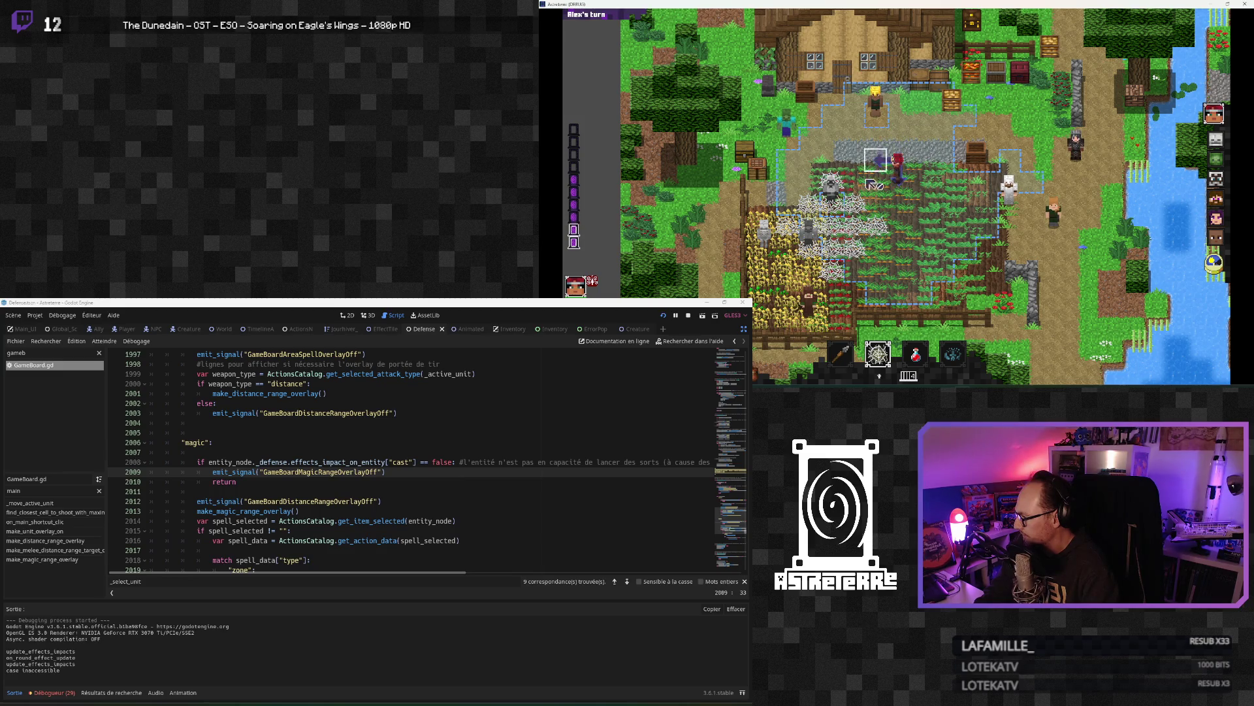
click(281, 521)
scroll(261, 510, down, 2)
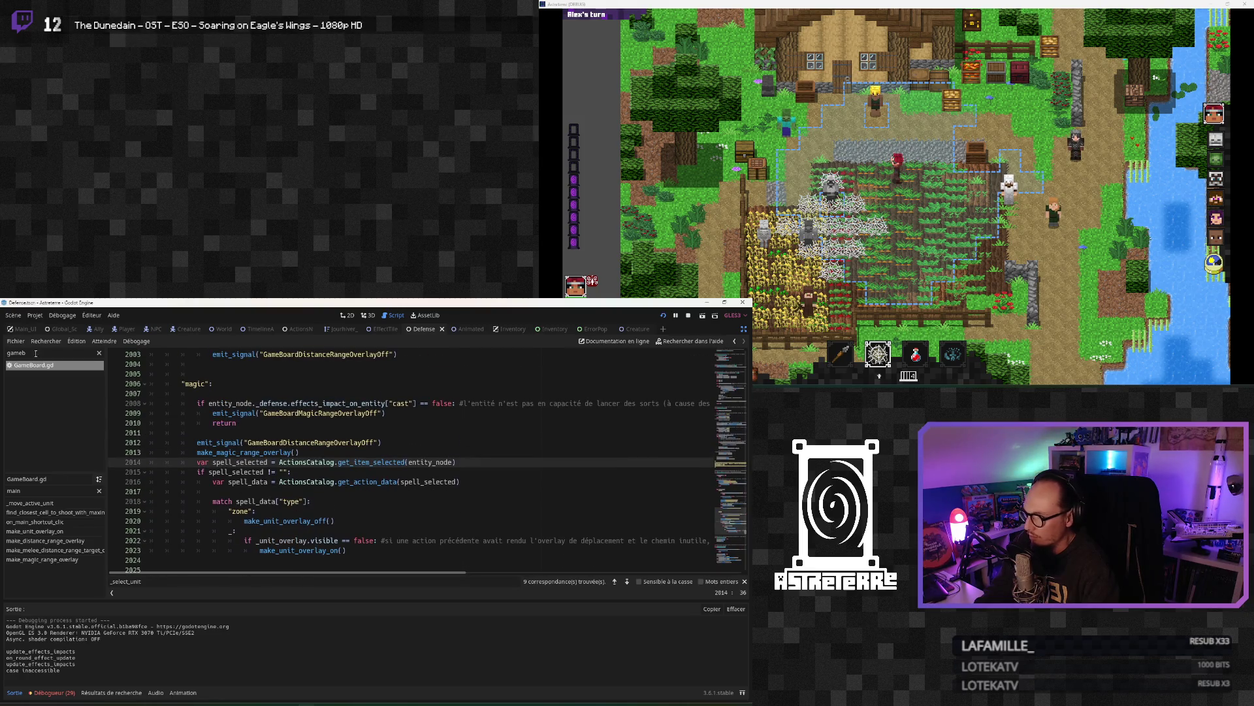
Step: Open CommandProcessor.gd and replace the reselect_entity_in_fight() call with the _select_unit line
text(command)
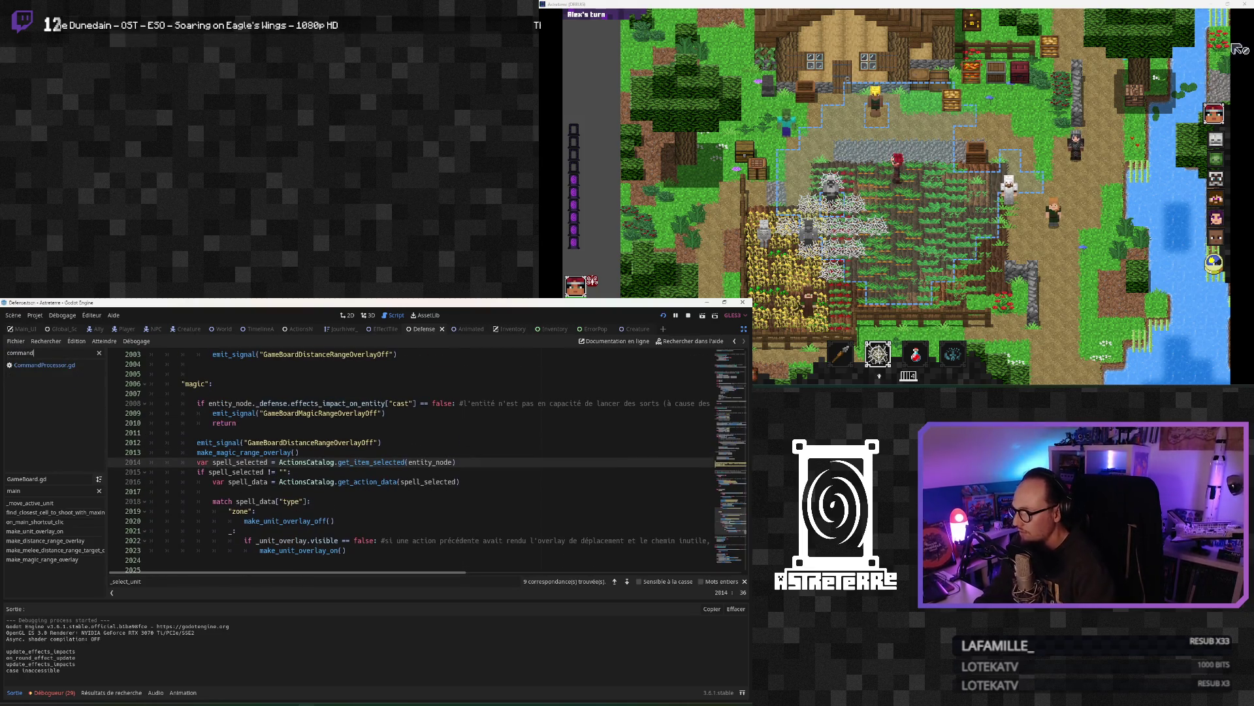
click(57, 366)
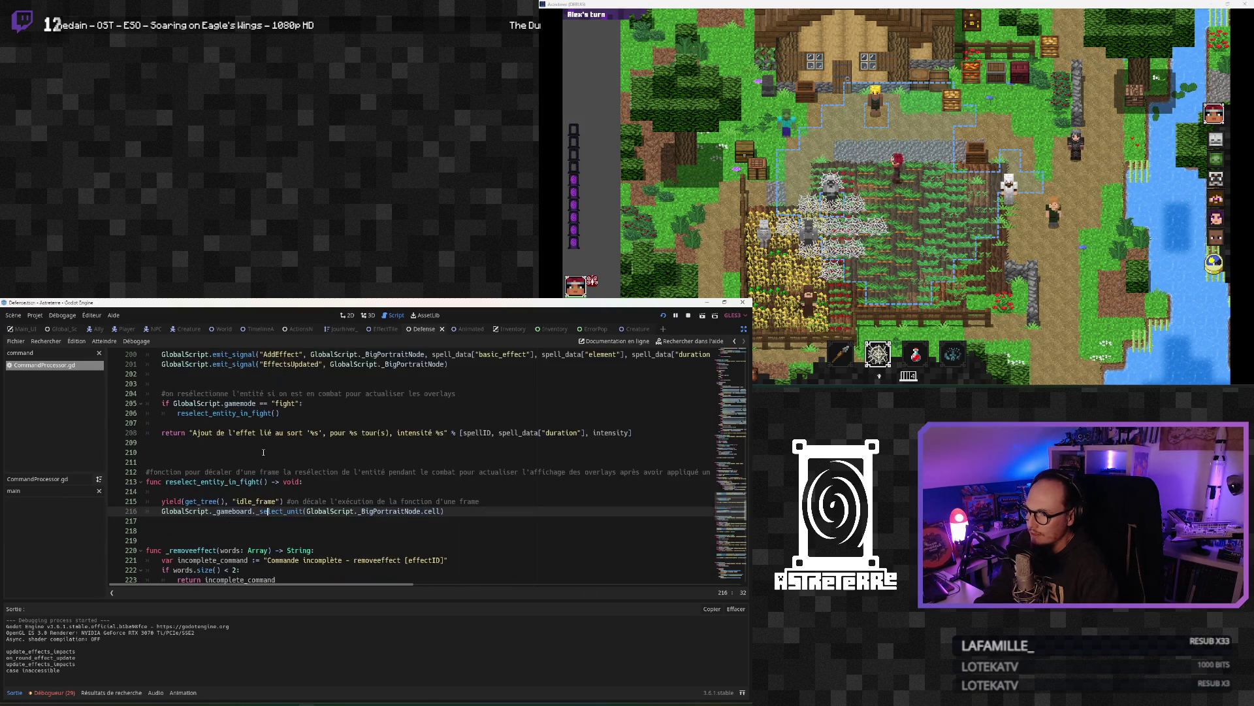
mouse_move(480, 442)
mouse_down()
mouse_move(146, 443)
mouse_move(85, 421)
mouse_move(90, 441)
mouse_up()
drag(445, 452, 158, 452)
key(ctrl+c)
scroll(233, 463, up, 3)
drag(281, 442, 177, 443)
key(ctrl+v)
Step: Close the running game window
click(261, 511)
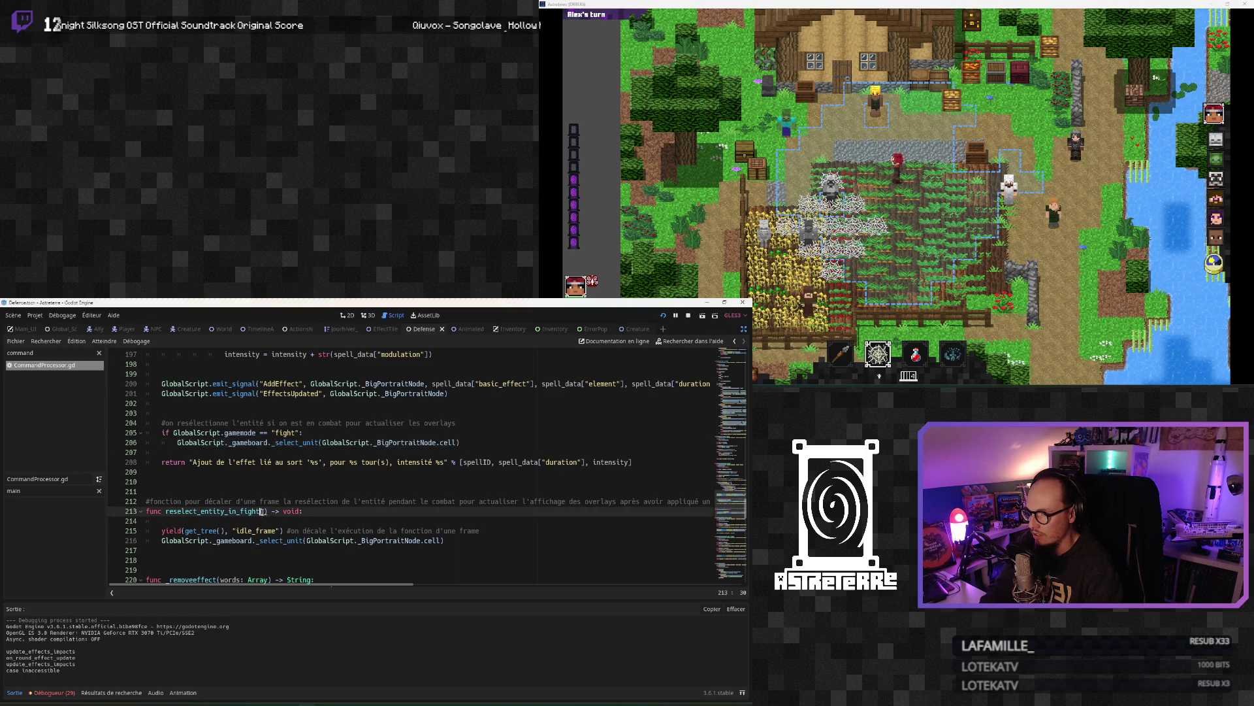
click(279, 471)
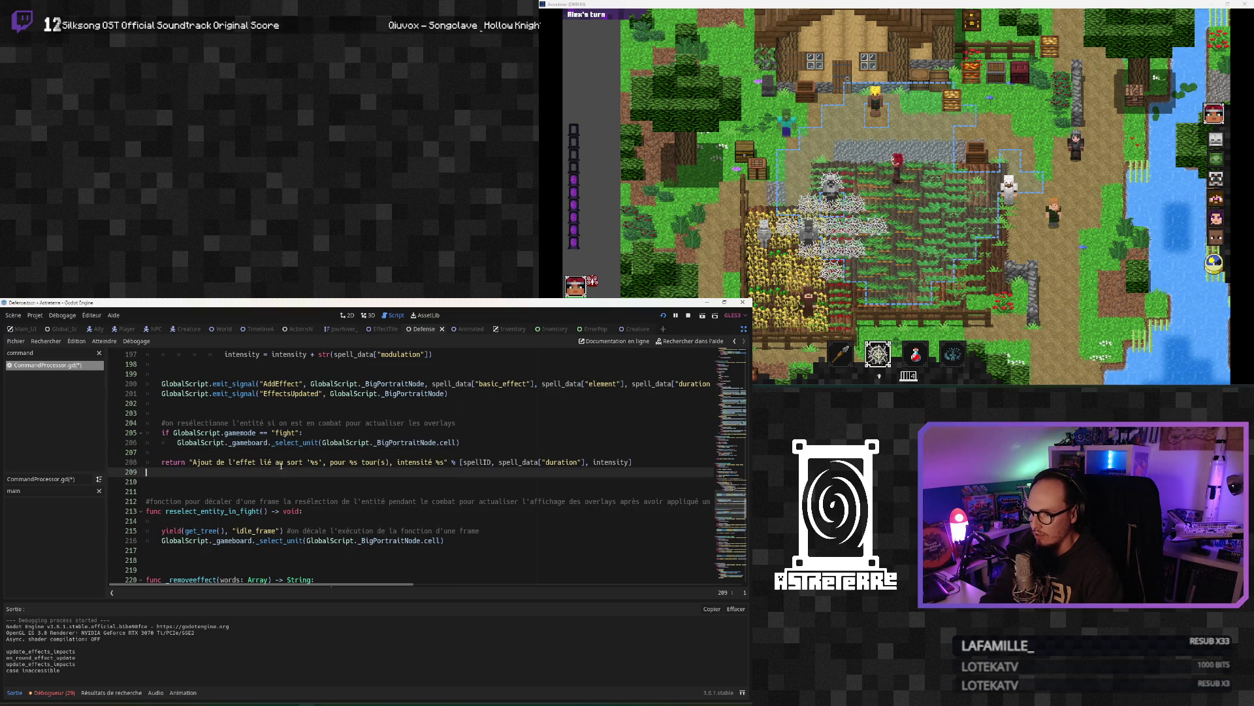
click(1240, 15)
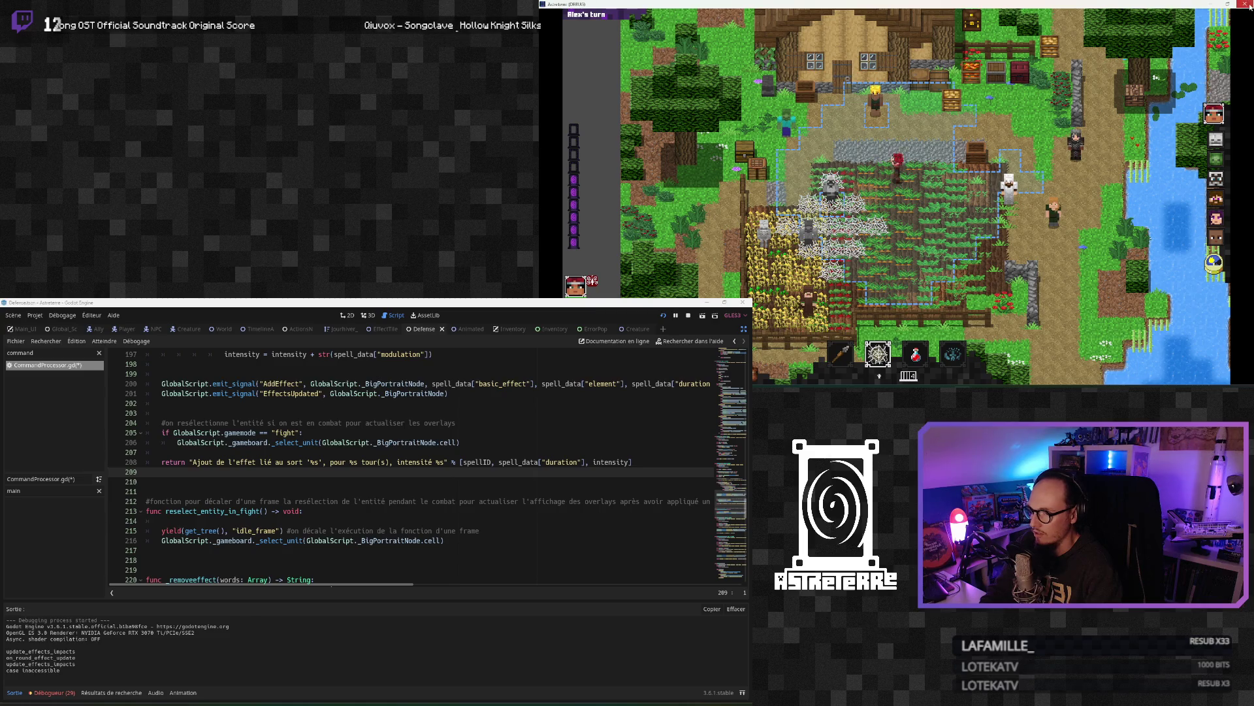
click(1248, 5)
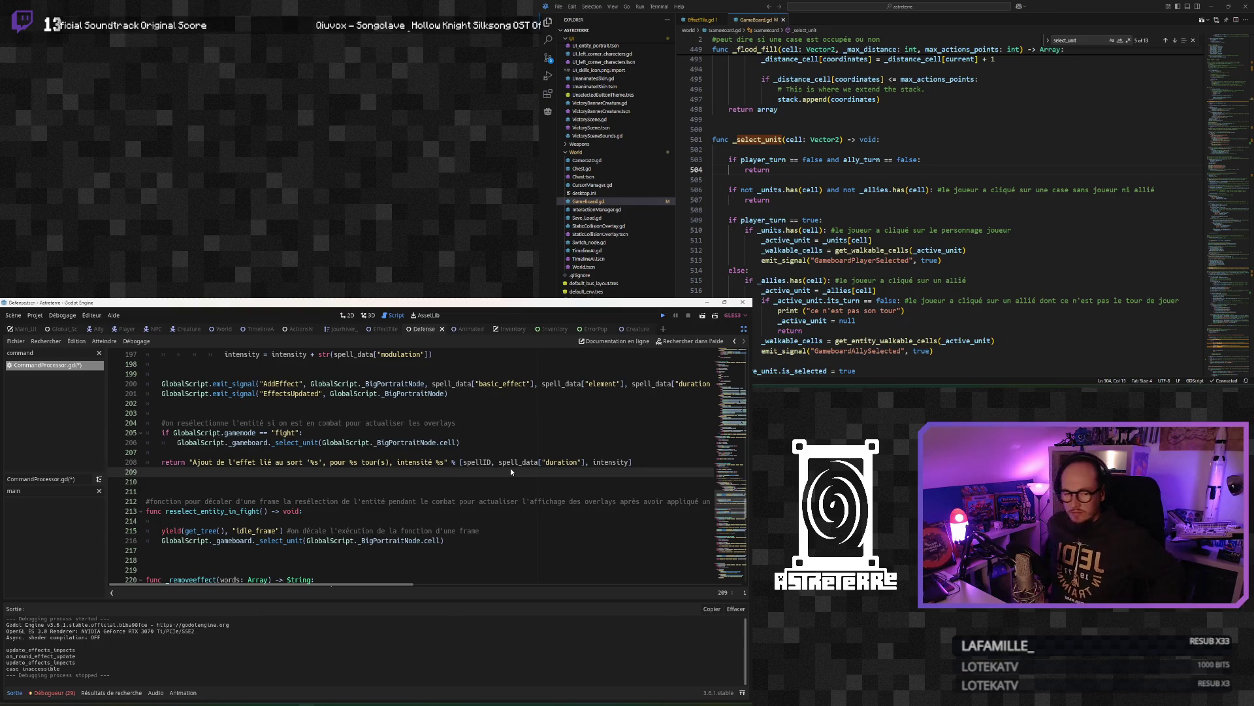
Step: Save and rerun the project with F5, then open the character's inventory and equipment screen
key(F5)
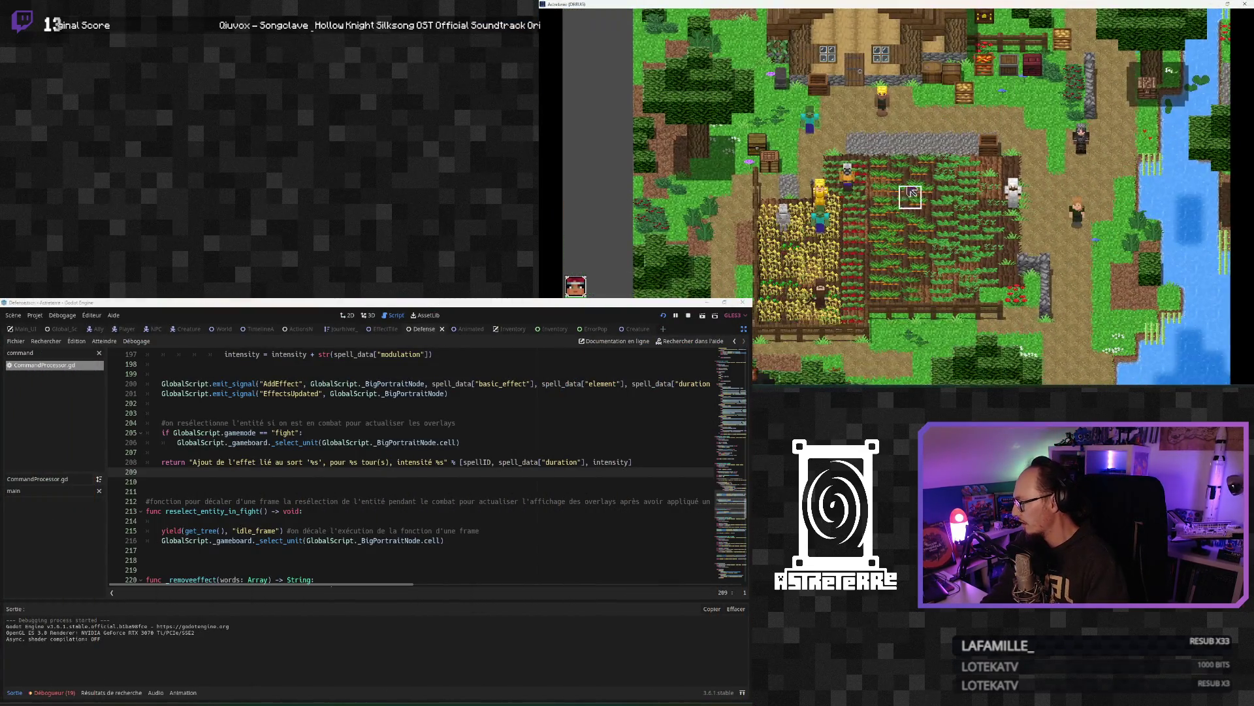
key(i)
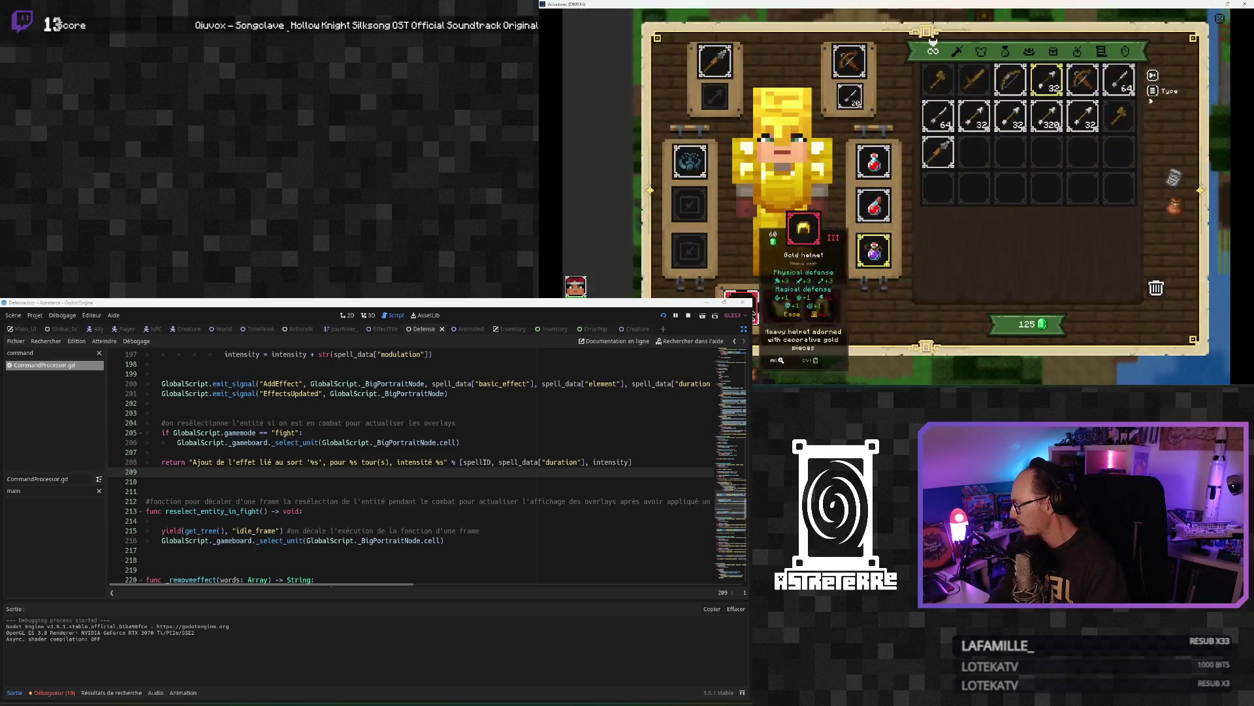